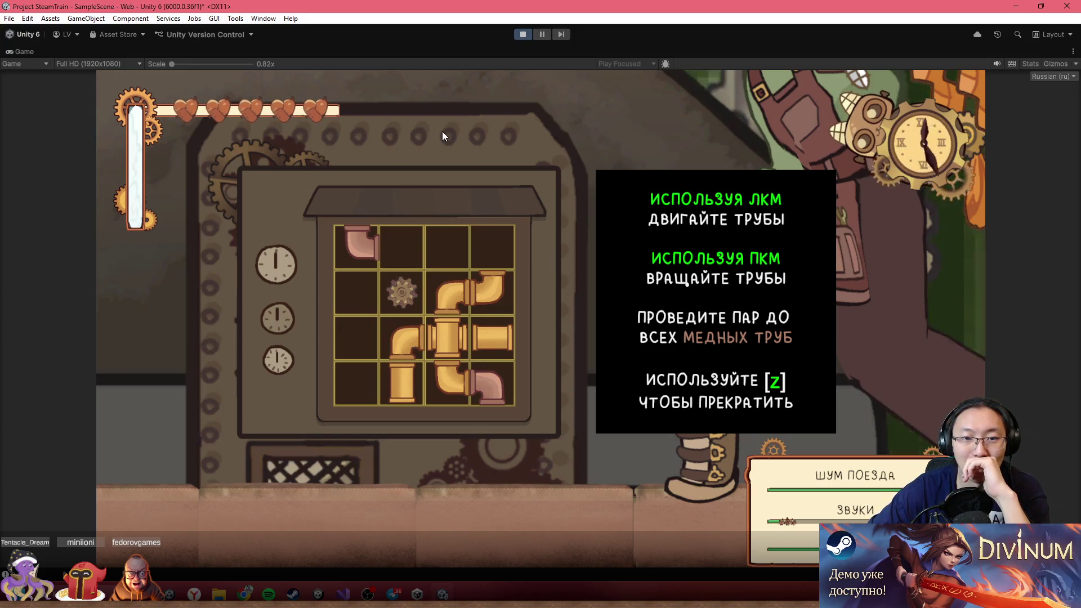
- Stop the running game and review the 1 puzzle prefab's Node Manager setup
{"action": "left_click", "coordinate": [522, 34]}
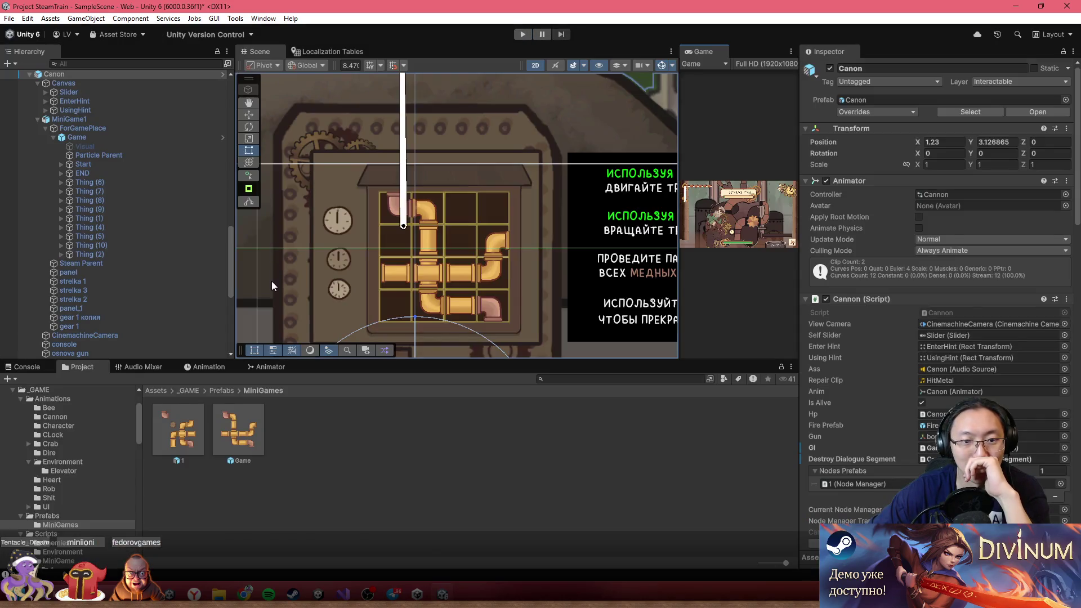
{"action": "left_click", "coordinate": [191, 426]}
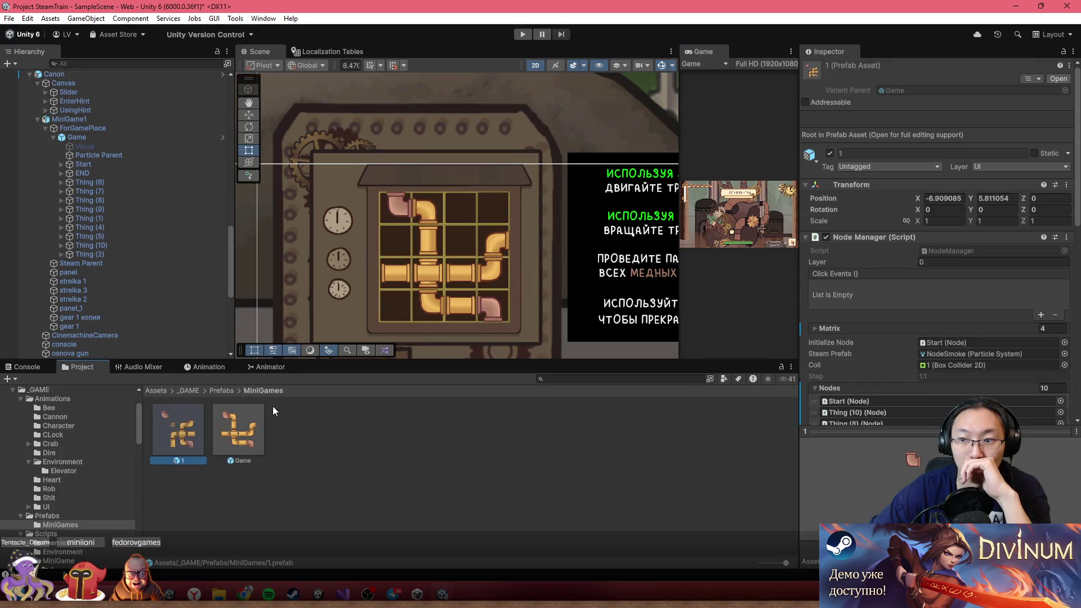
{"action": "scroll", "coordinate": [495, 312], "scroll_direction": "down", "scroll_amount": 3}
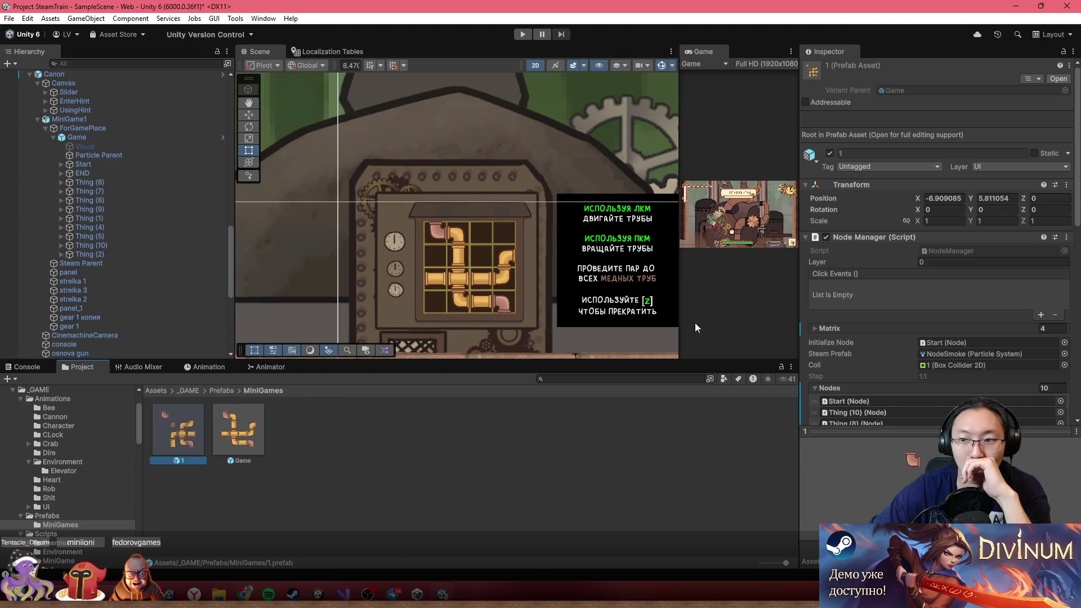
{"action": "scroll", "coordinate": [931, 293], "scroll_direction": "down", "scroll_amount": 5}
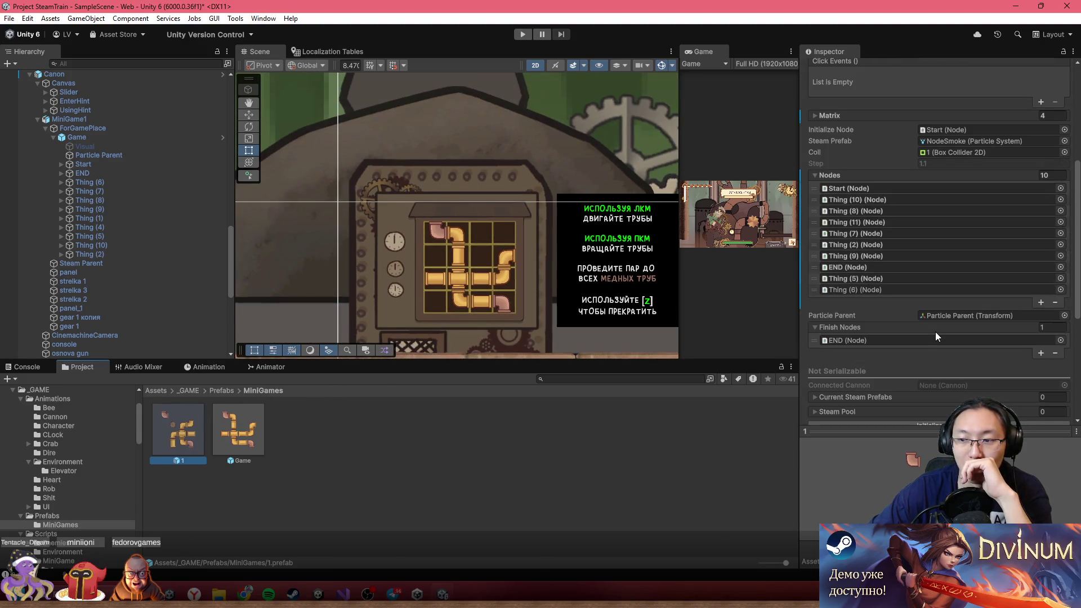
{"action": "scroll", "coordinate": [916, 296], "scroll_direction": "up", "scroll_amount": 5}
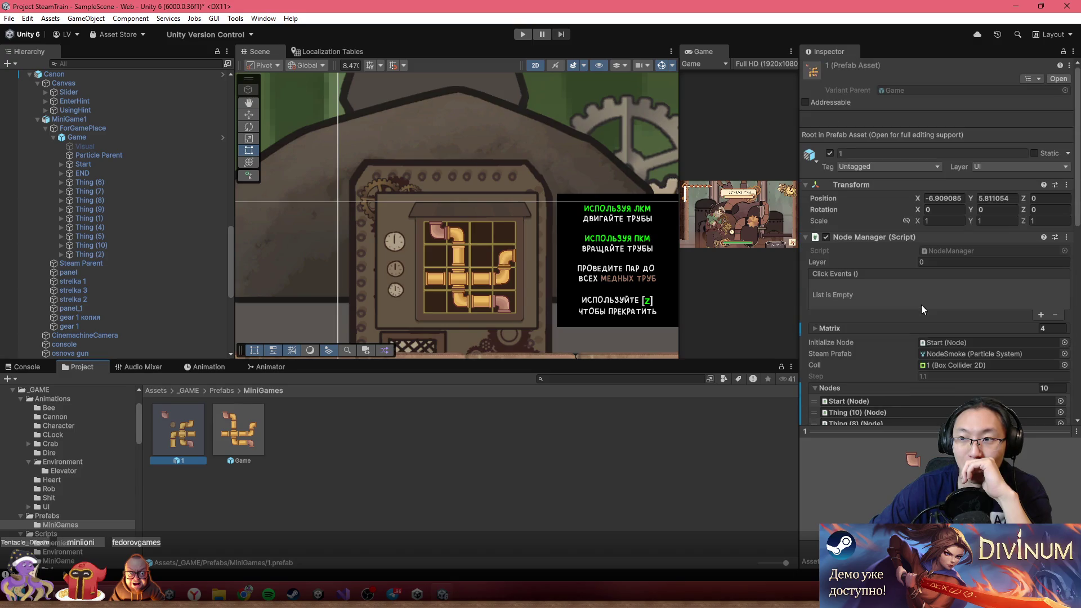
- Review the Game prefab's Node Manager, reselect the 1 prefab, and run the game again
{"action": "left_click", "coordinate": [222, 428]}
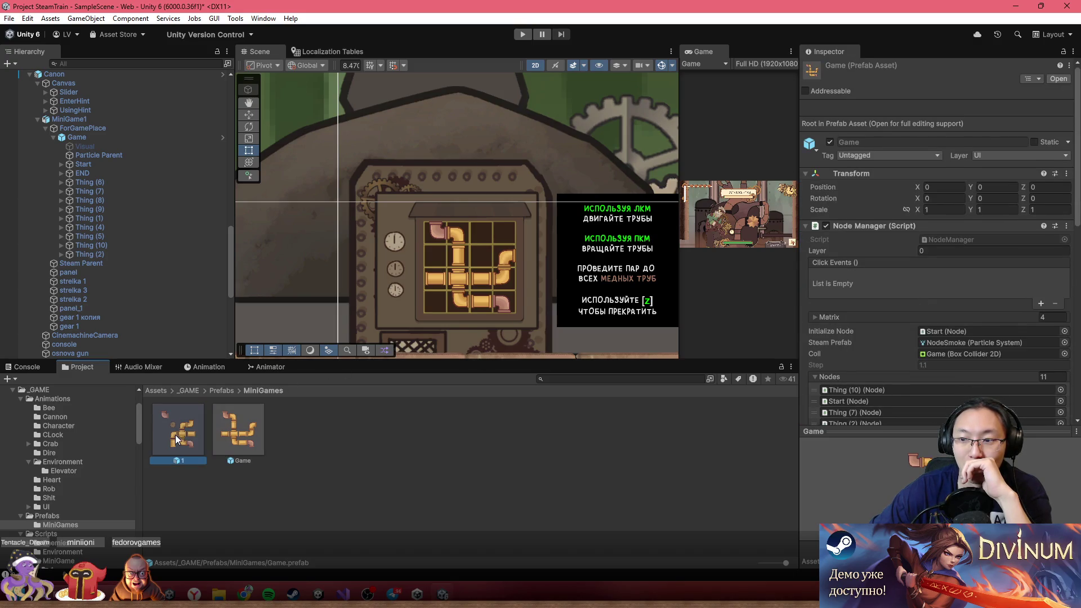
{"action": "scroll", "coordinate": [938, 265], "scroll_direction": "down", "scroll_amount": 10}
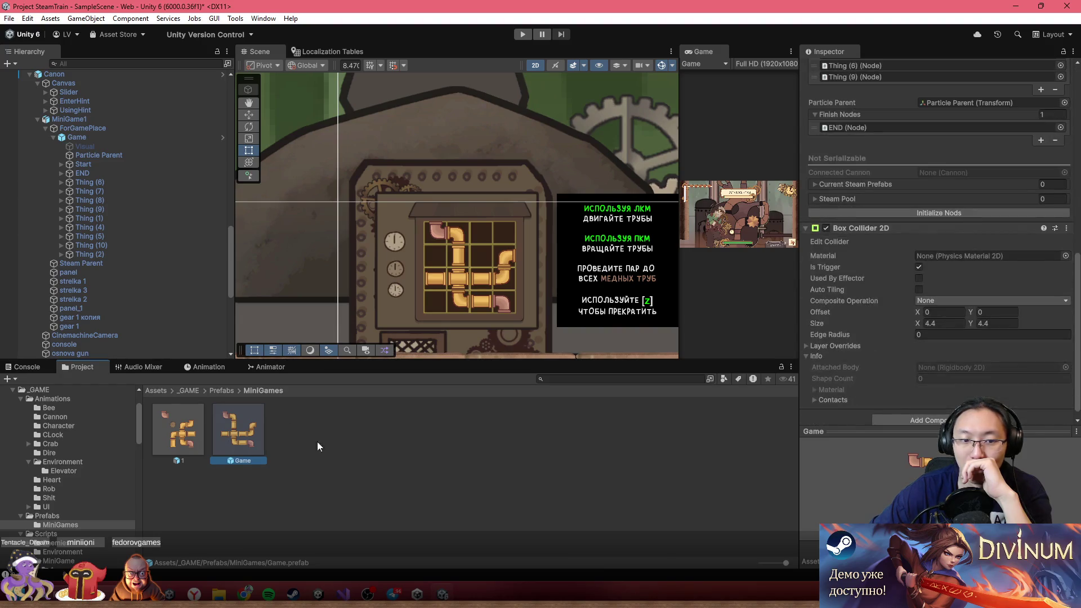
{"action": "left_click", "coordinate": [167, 437]}
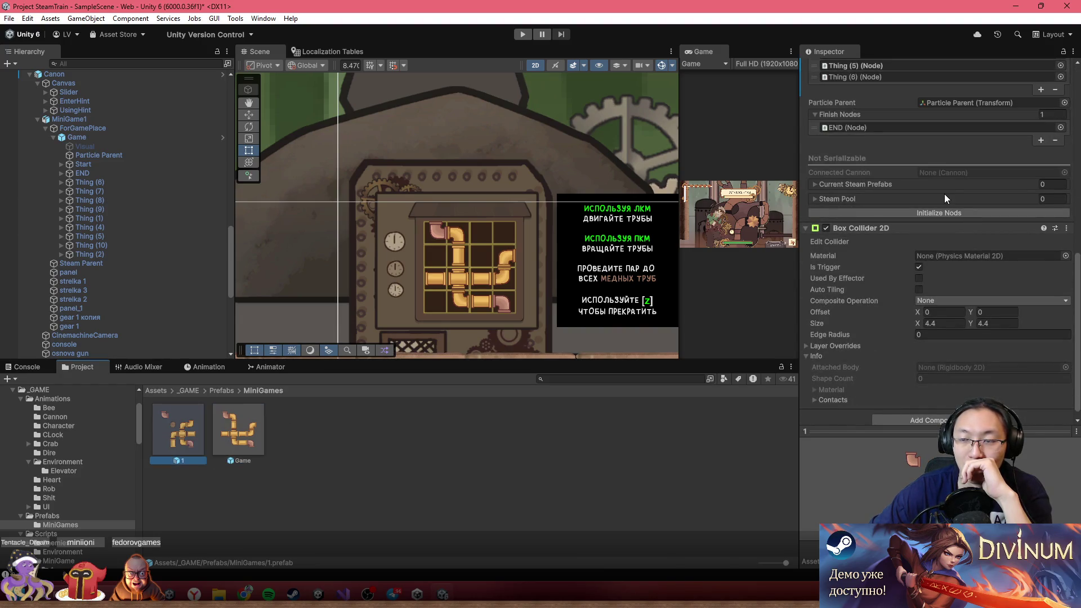
{"action": "scroll", "coordinate": [883, 234], "scroll_direction": "up", "scroll_amount": 3}
{"action": "left_click", "coordinate": [523, 34]}
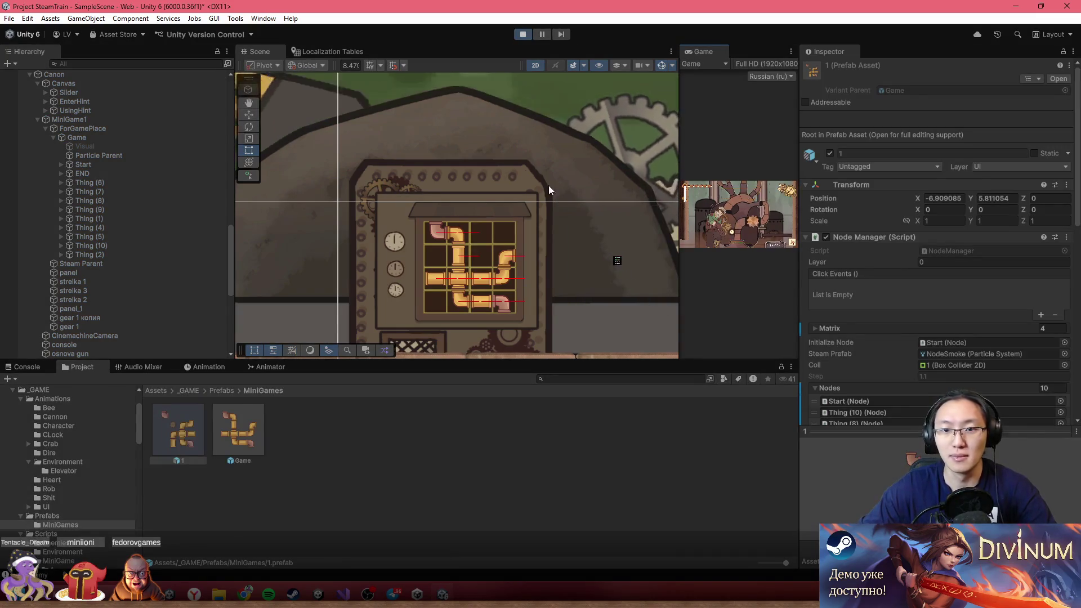
- Start a new game, inspect the Canvas and Canon objects, then open the cannon's pipe puzzle with Z
{"action": "double_click", "coordinate": [701, 53]}
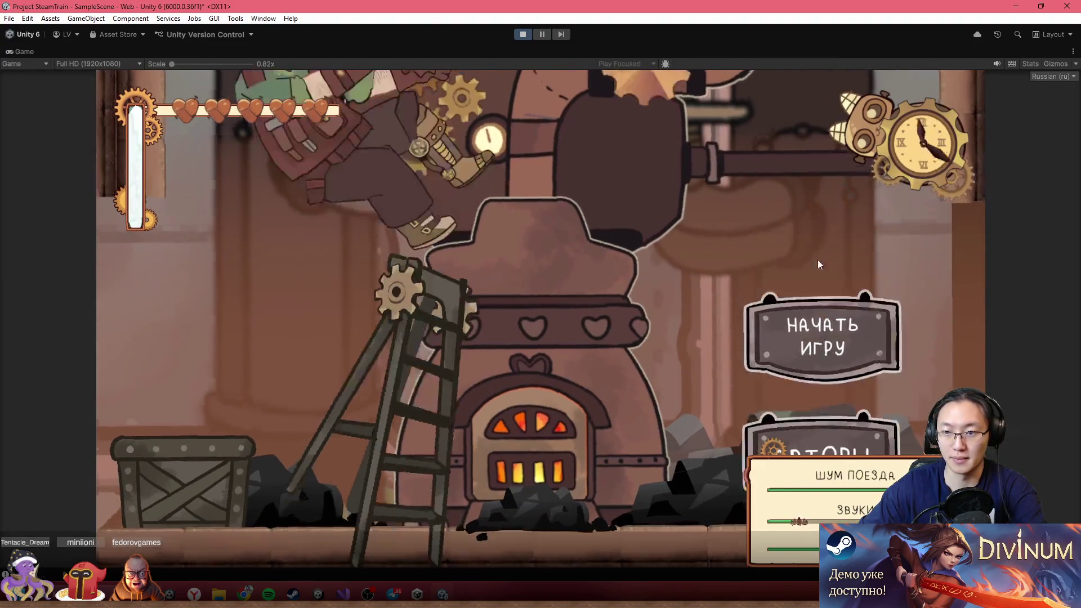
{"action": "left_click", "coordinate": [822, 335]}
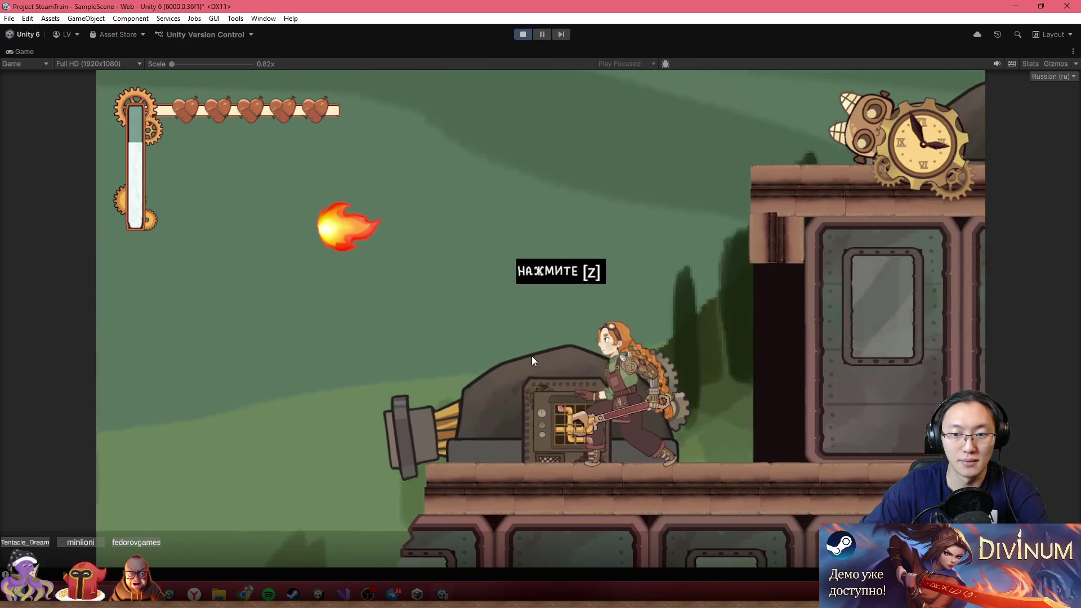
{"action": "key", "text": "shift+space"}
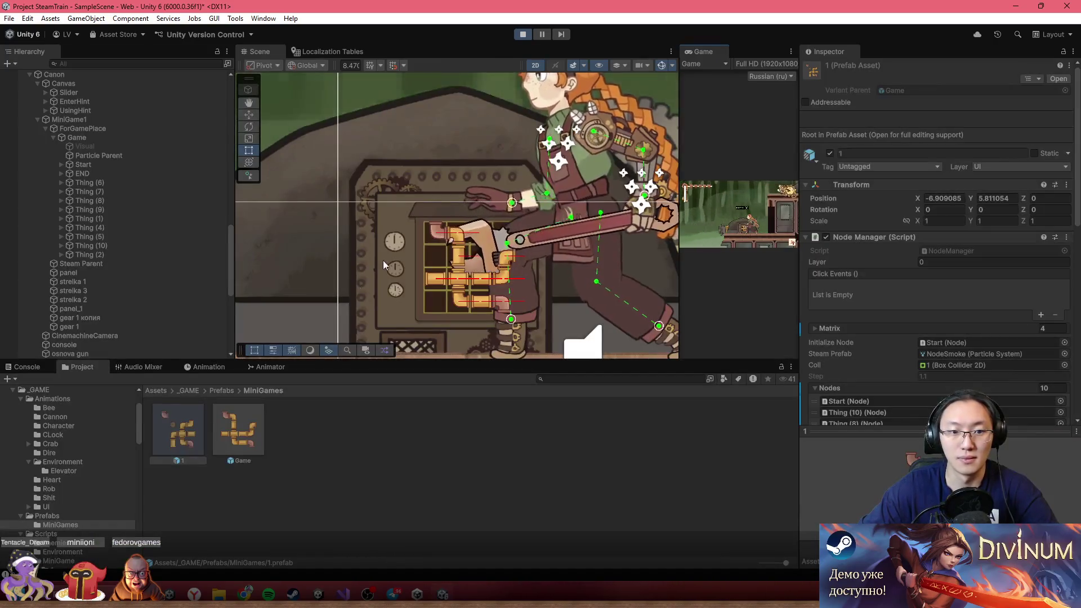
{"action": "left_click", "coordinate": [303, 168]}
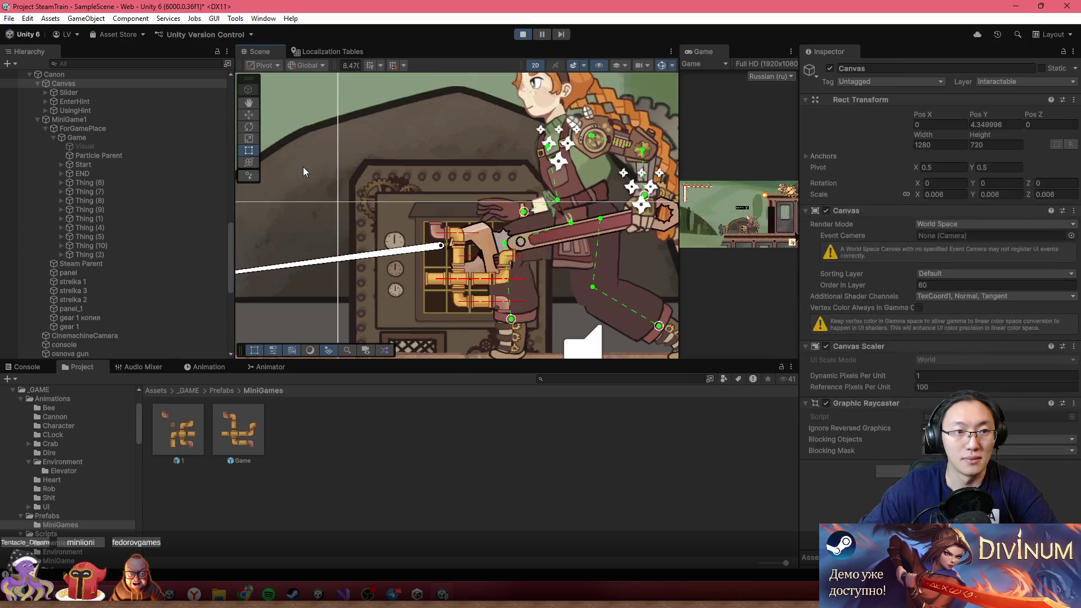
{"action": "left_click", "coordinate": [103, 75]}
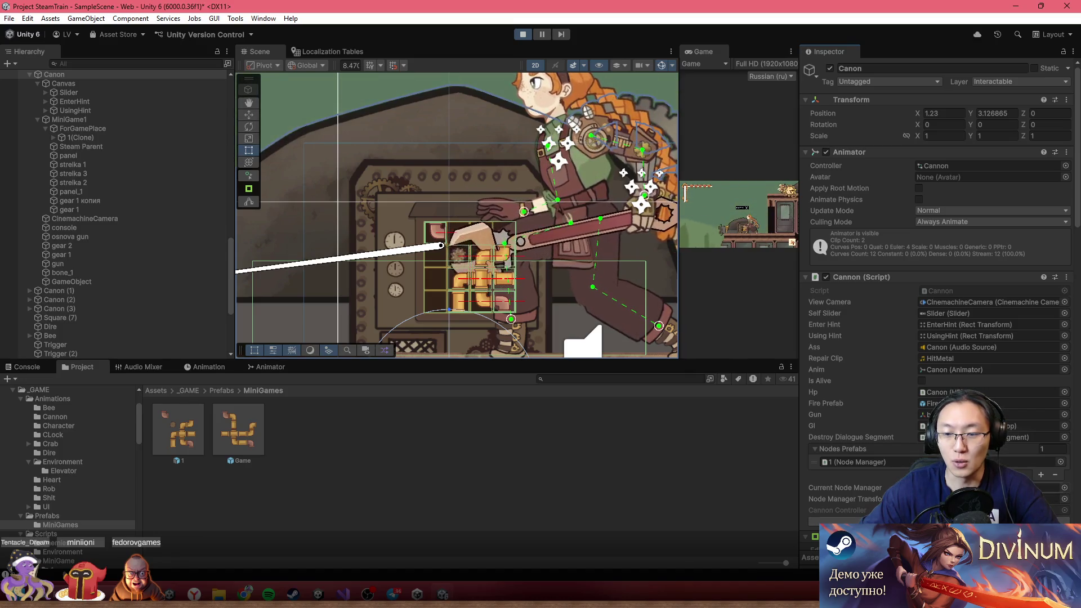
{"action": "double_click", "coordinate": [707, 51]}
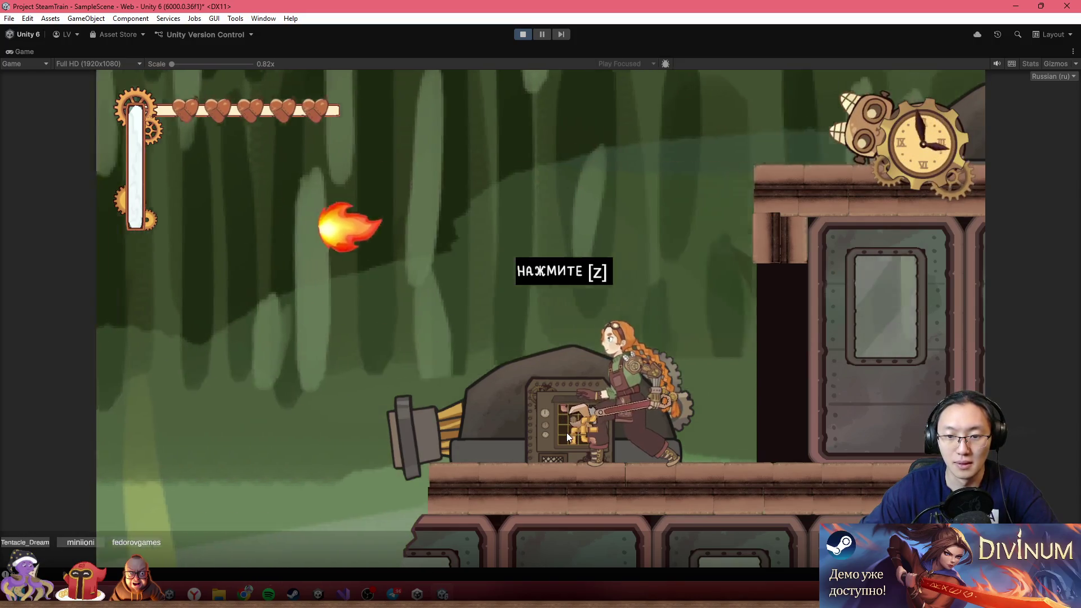
{"action": "key", "text": "z"}
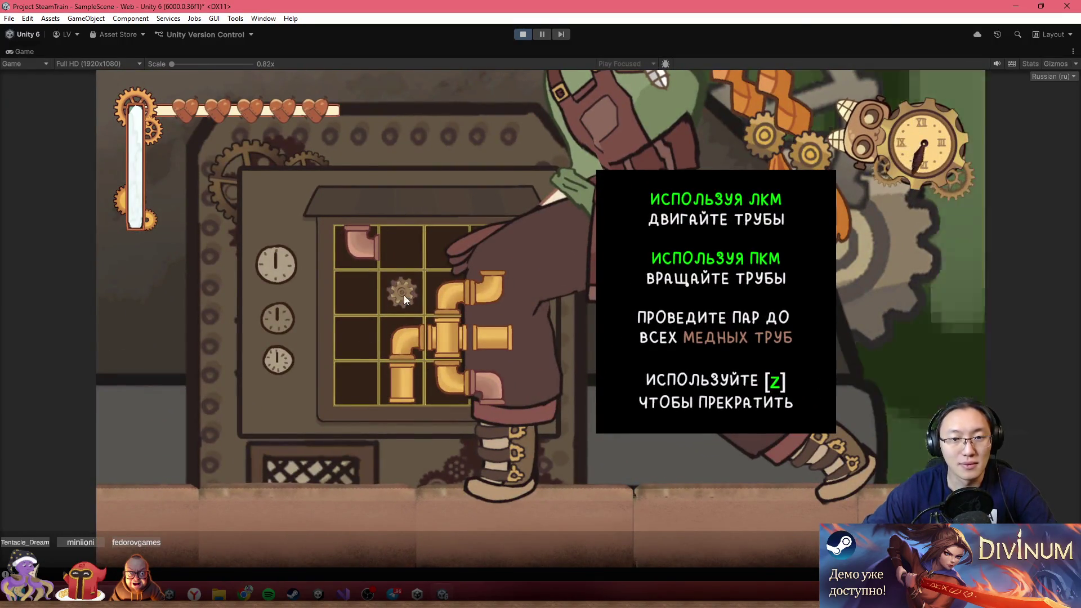
- Restore the editor layout, select the puzzle gear, and inspect the running 1(Clone) Node Manager
{"action": "double_click", "coordinate": [323, 48]}
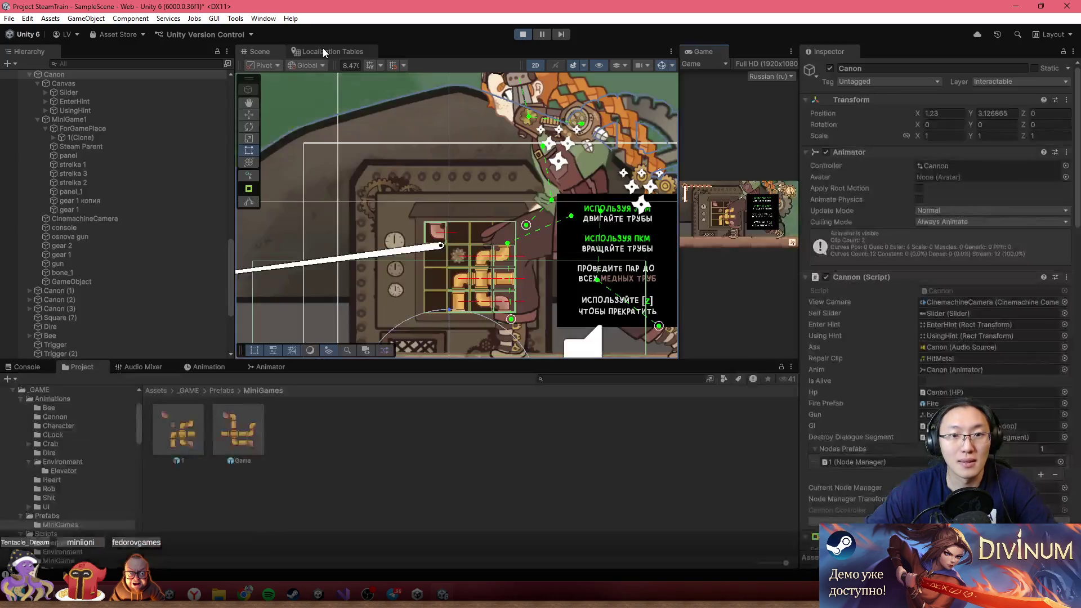
{"action": "scroll", "coordinate": [366, 225], "scroll_direction": "up", "scroll_amount": 2}
{"action": "scroll", "coordinate": [482, 214], "scroll_direction": "up", "scroll_amount": 2}
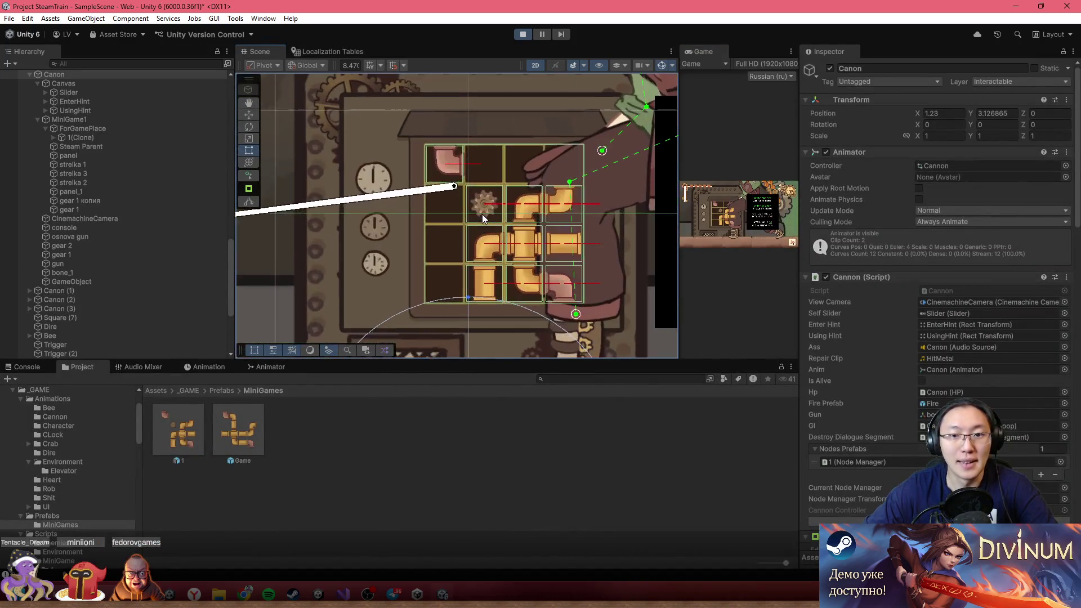
{"action": "left_click", "coordinate": [482, 214]}
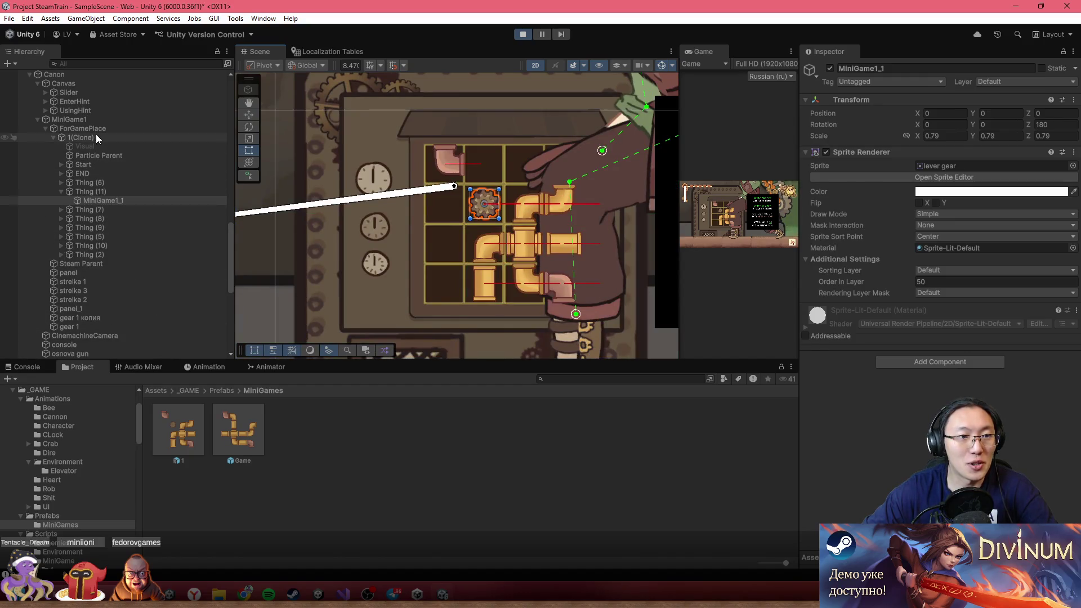
{"action": "left_click", "coordinate": [96, 135]}
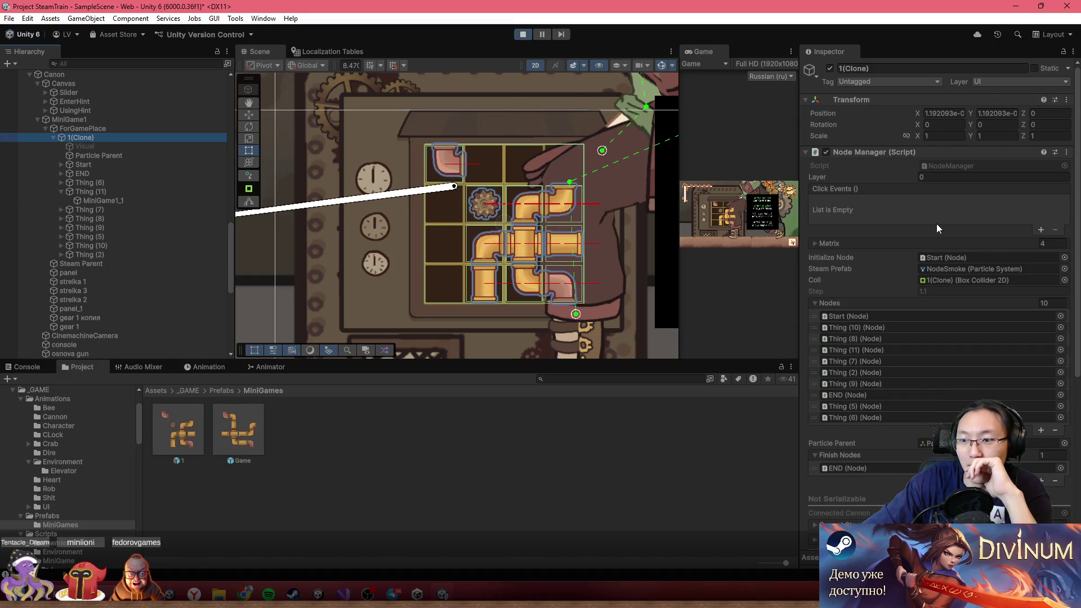
{"action": "scroll", "coordinate": [936, 219], "scroll_direction": "down", "scroll_amount": 2}
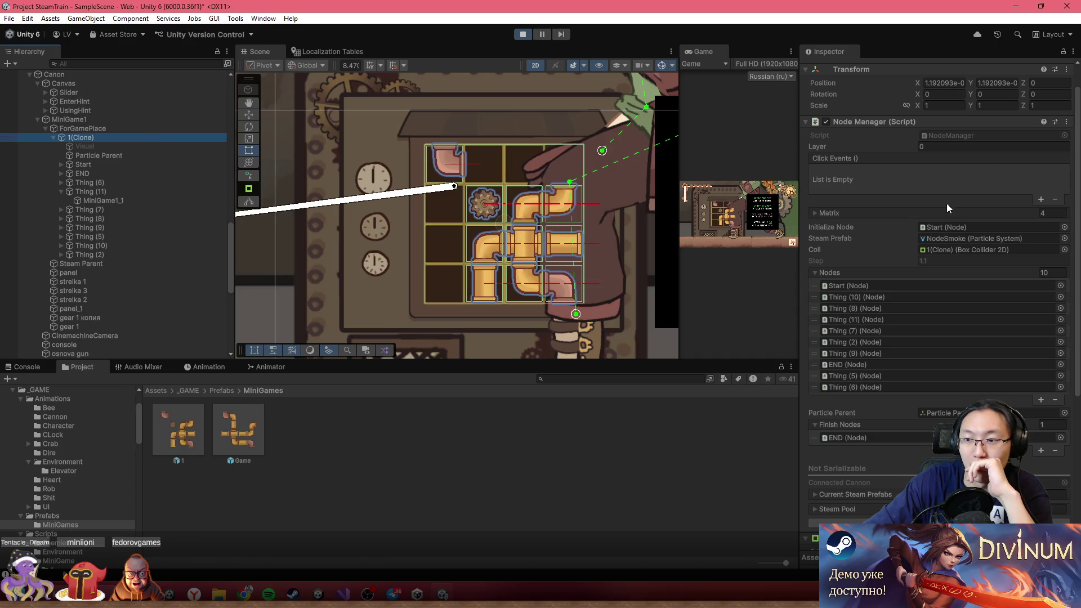
- Expand the Node Manager Matrix rows and check the layer list without changing it
{"action": "left_click", "coordinate": [861, 208]}
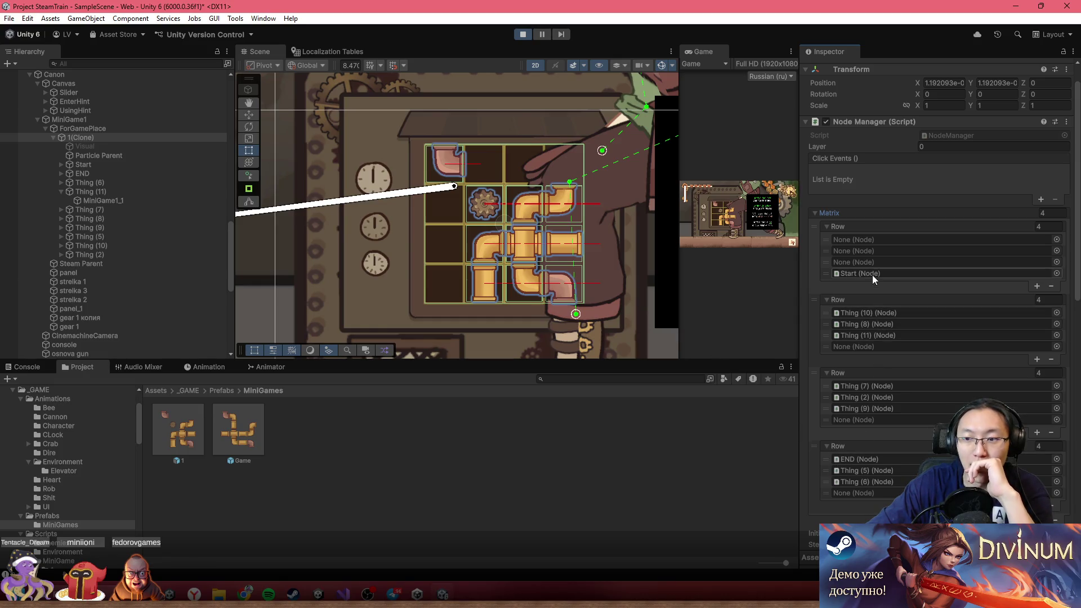
{"action": "scroll", "coordinate": [935, 281], "scroll_direction": "down", "scroll_amount": 8}
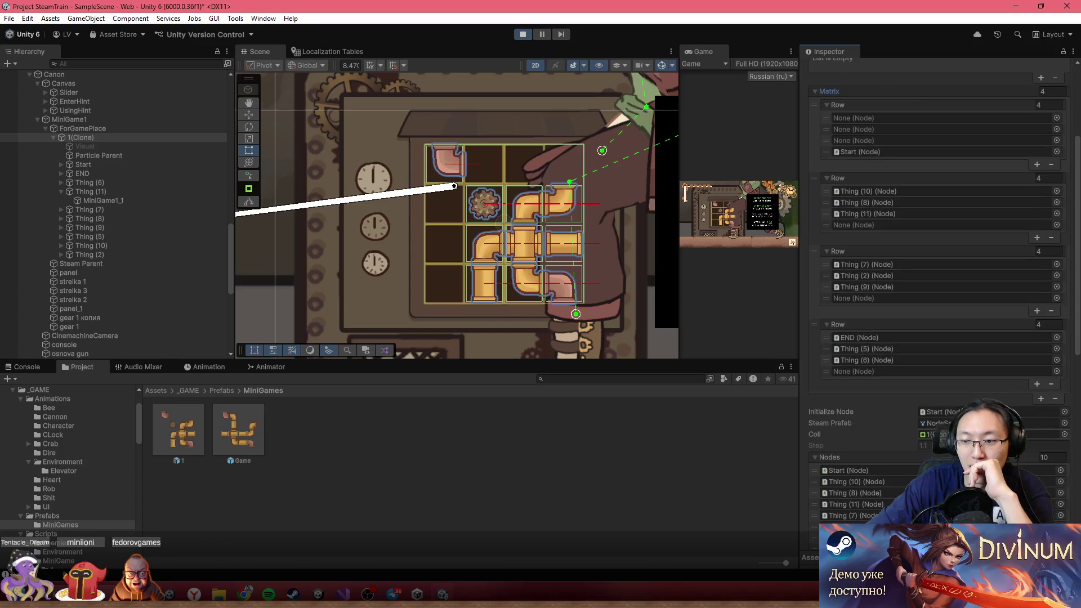
{"action": "scroll", "coordinate": [935, 281], "scroll_direction": "down", "scroll_amount": 3}
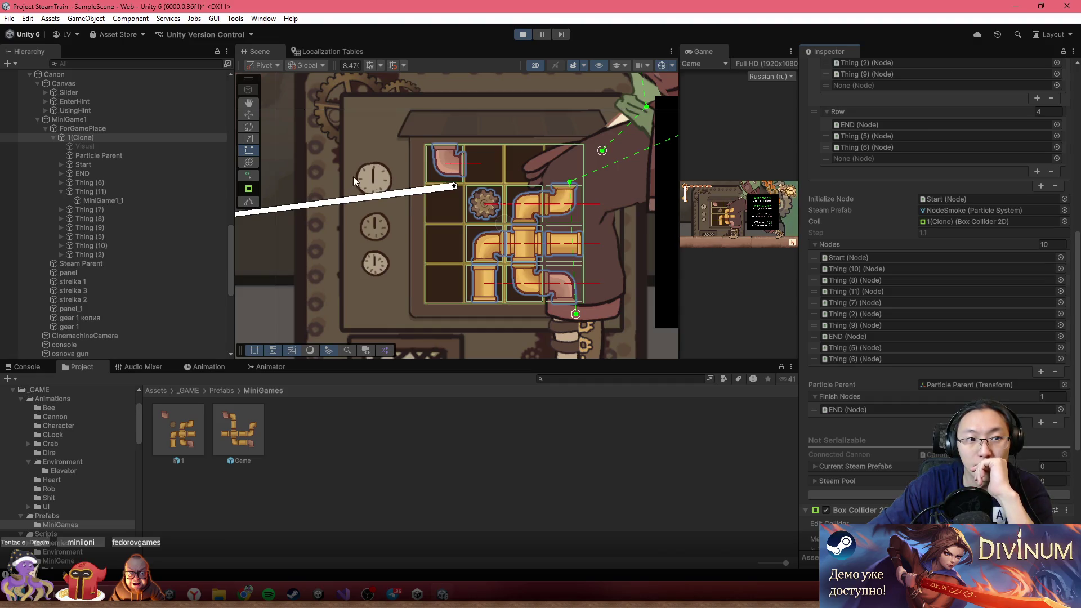
{"action": "scroll", "coordinate": [908, 221], "scroll_direction": "up", "scroll_amount": 10}
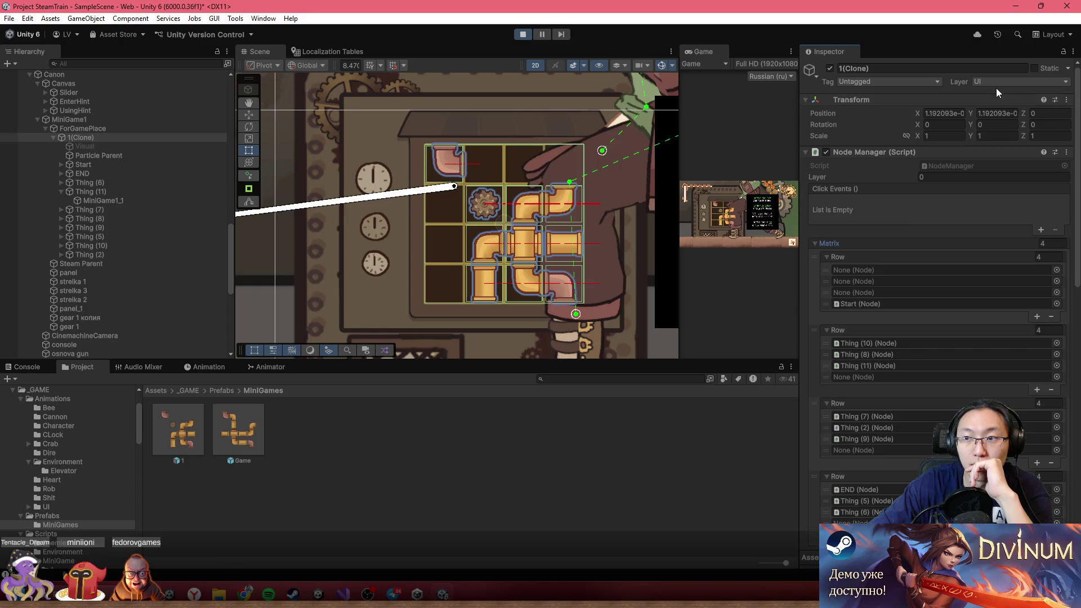
{"action": "left_click", "coordinate": [1001, 82]}
{"action": "key", "text": "Escape"}
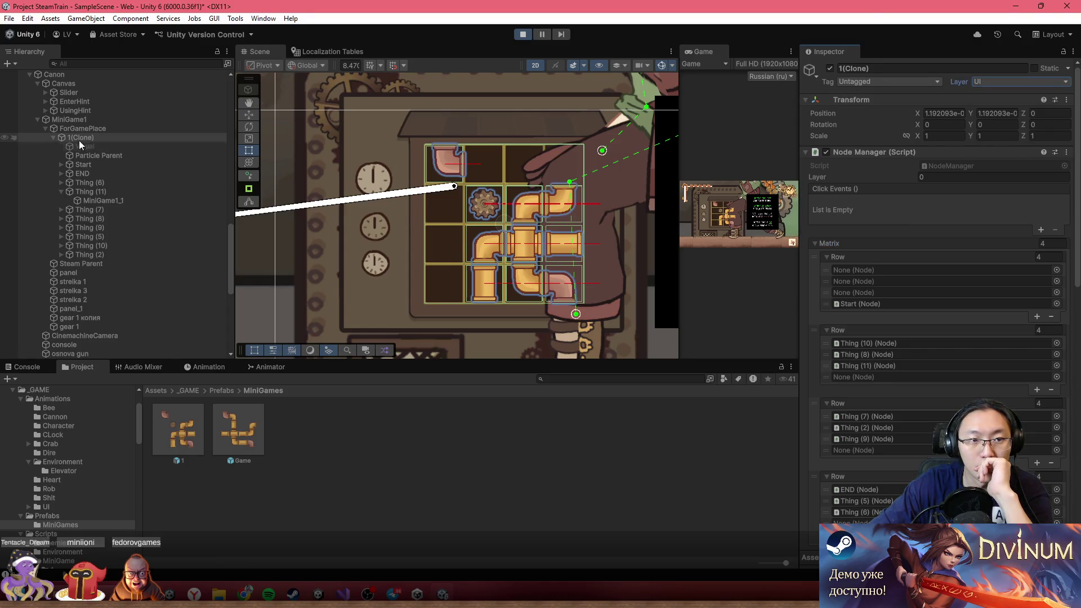
- Deactivate and reactivate the 1(Clone) puzzle so its pipes show again
{"action": "left_click", "coordinate": [102, 134]}
{"action": "key", "text": "alt+shift+a"}
{"action": "key", "text": "alt+shift+a"}
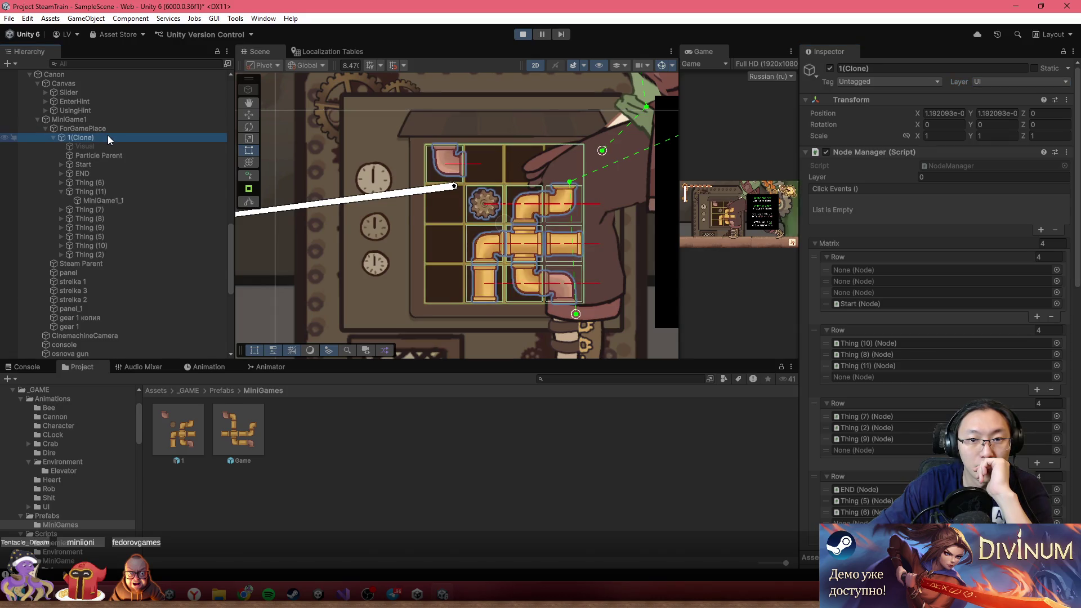
{"action": "key", "text": "alt+shift+a"}
{"action": "key", "text": "alt+shift+a"}
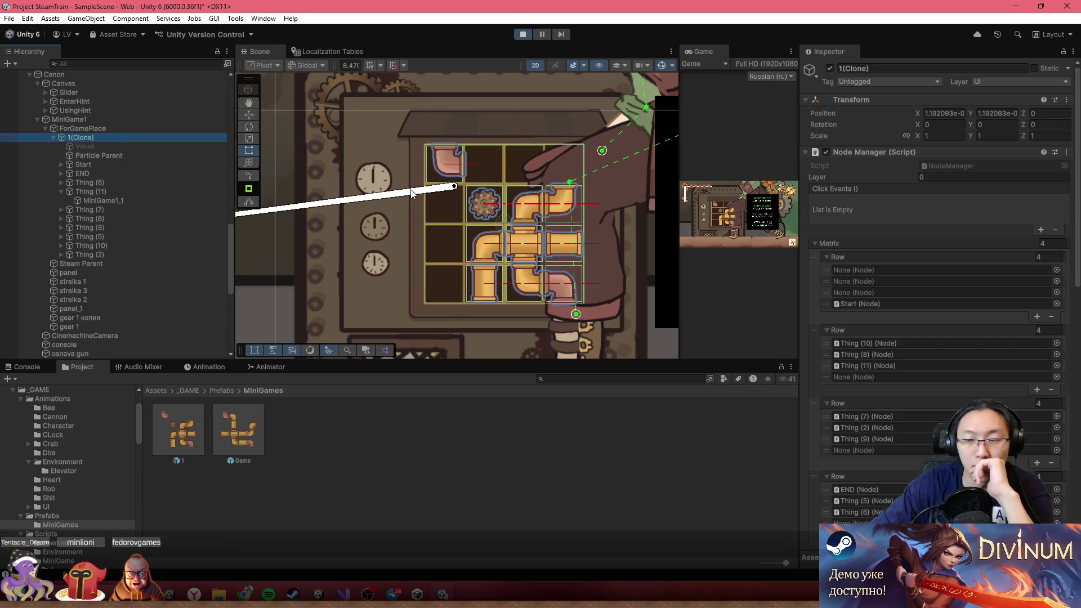
{"action": "scroll", "coordinate": [884, 209], "scroll_direction": "down", "scroll_amount": 10}
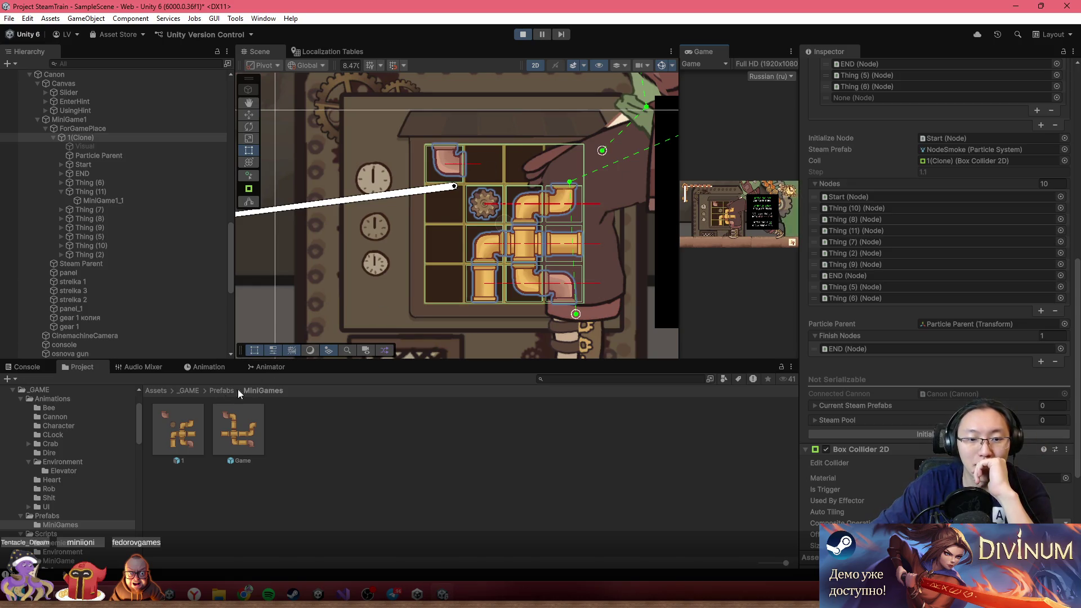
{"action": "scroll", "coordinate": [376, 268], "scroll_direction": "down", "scroll_amount": 3}
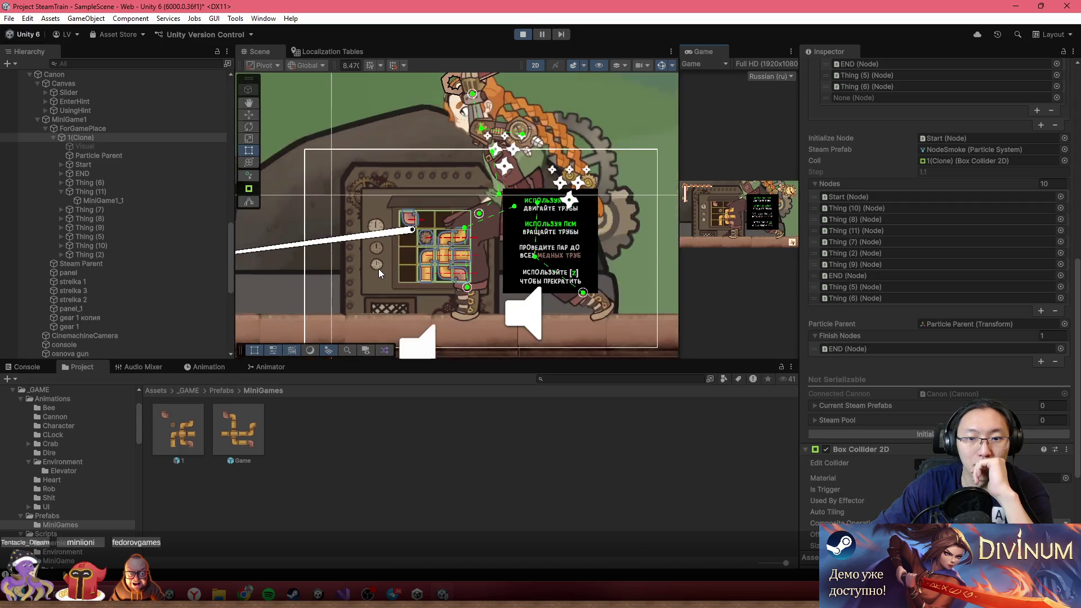
- Place the Game puzzle prefab in the running scene and move its large vertical pipe down-left
{"action": "left_click", "coordinate": [237, 426]}
{"action": "mouse_move", "coordinate": [238, 425]}
{"action": "left_mouse_down"}
{"action": "mouse_move", "coordinate": [373, 283]}
{"action": "mouse_move", "coordinate": [388, 286]}
{"action": "left_mouse_up"}
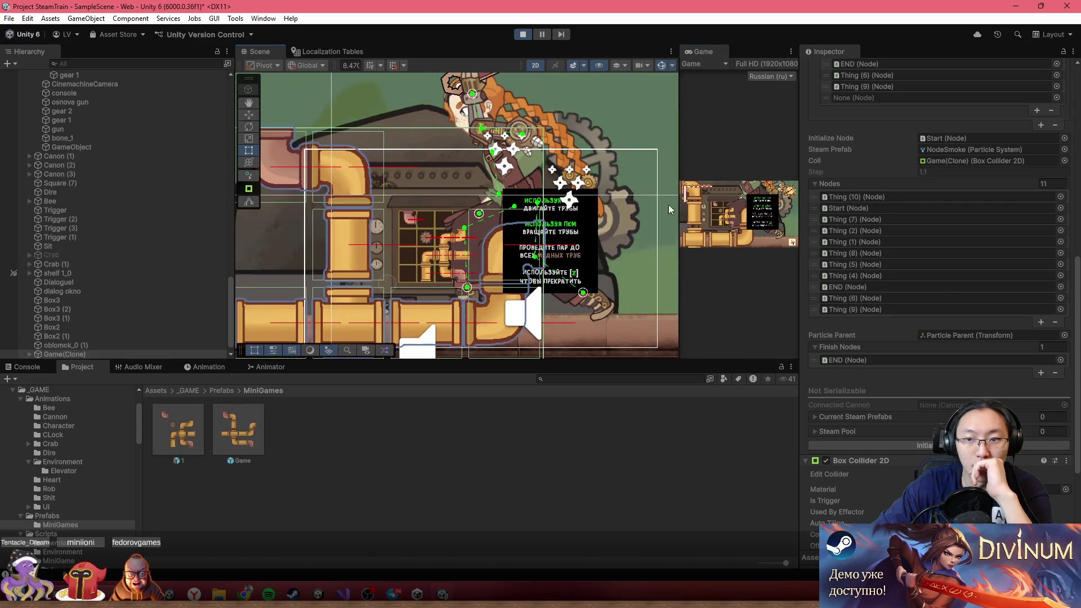
{"action": "double_click", "coordinate": [717, 52]}
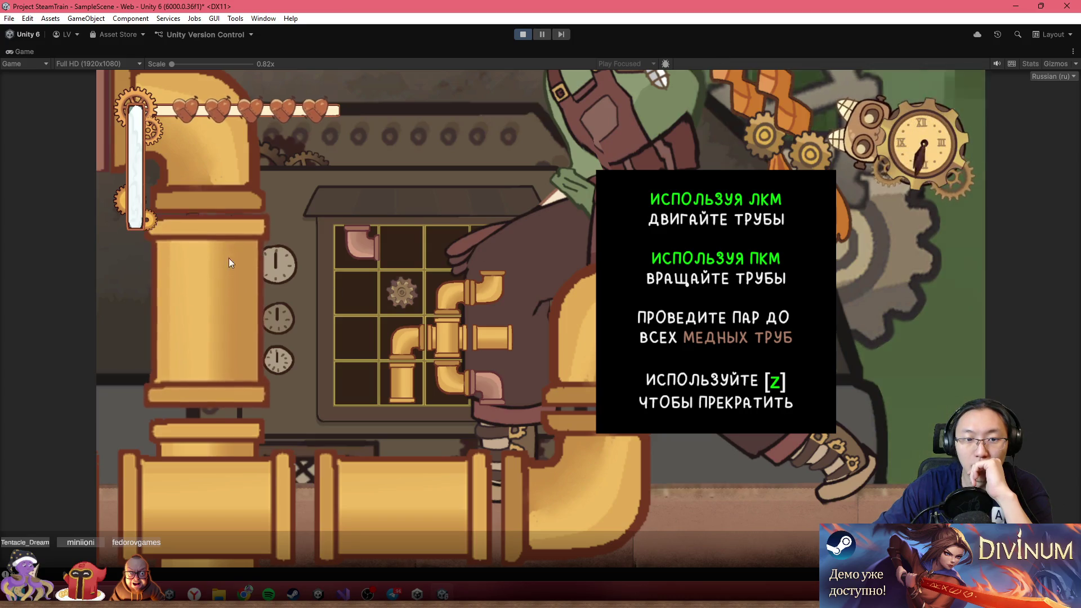
{"action": "left_click_drag", "start_coordinate": [400, 153], "coordinate": [231, 290]}
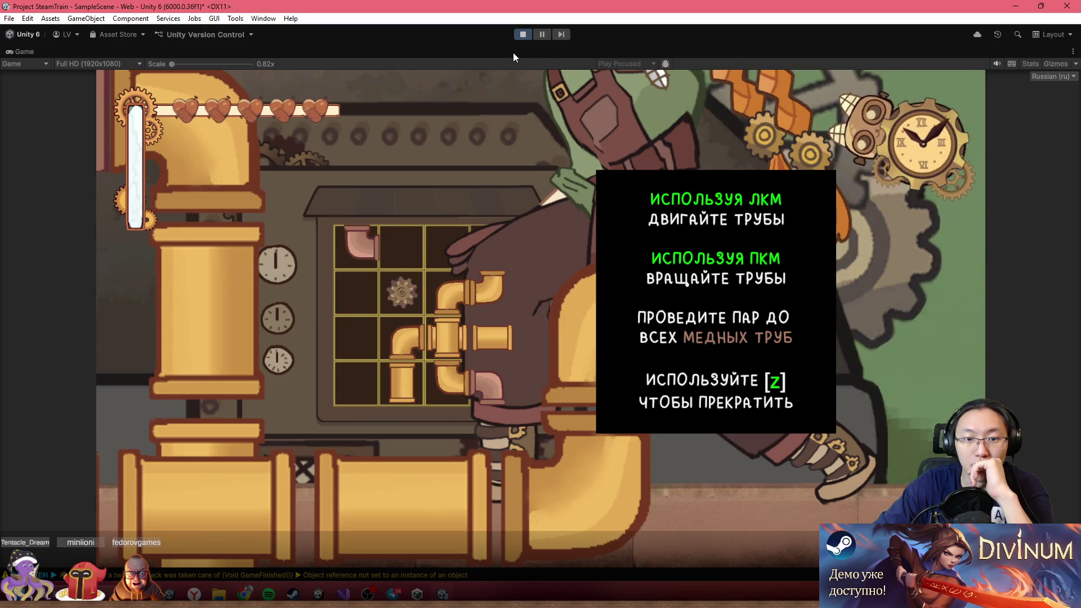
- Drag a prefab from the Project window into the scene and check the result full-size
{"action": "double_click", "coordinate": [512, 52]}
{"action": "mouse_move", "coordinate": [180, 428]}
{"action": "left_mouse_down"}
{"action": "mouse_move", "coordinate": [328, 287]}
{"action": "mouse_move", "coordinate": [394, 259]}
{"action": "mouse_move", "coordinate": [347, 237]}
{"action": "mouse_move", "coordinate": [341, 176]}
{"action": "left_mouse_up"}
{"action": "double_click", "coordinate": [704, 51]}
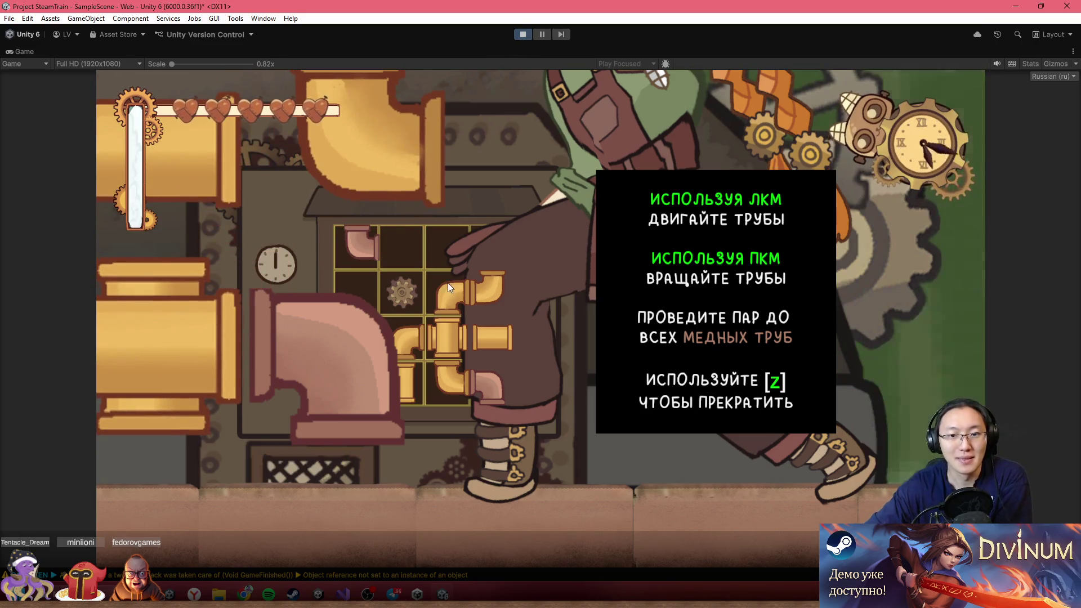
{"action": "key", "text": "shift+space"}
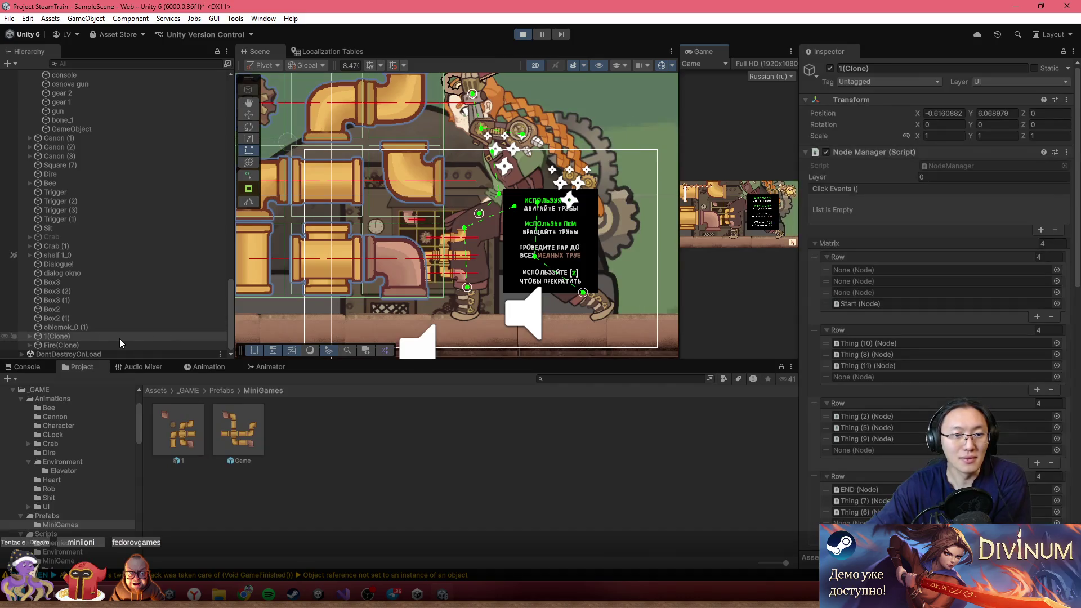
- Delete the extra 1(Clone) puzzle copy and select the puzzle's panel in the scene
{"action": "key", "text": "Delete"}
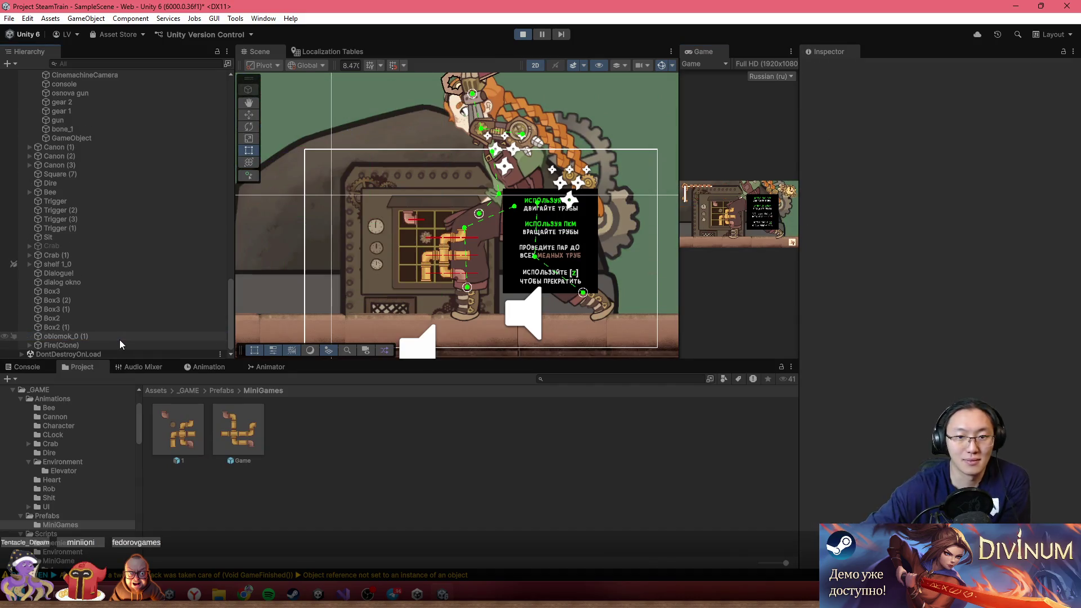
{"action": "scroll", "coordinate": [445, 253], "scroll_direction": "up", "scroll_amount": 6}
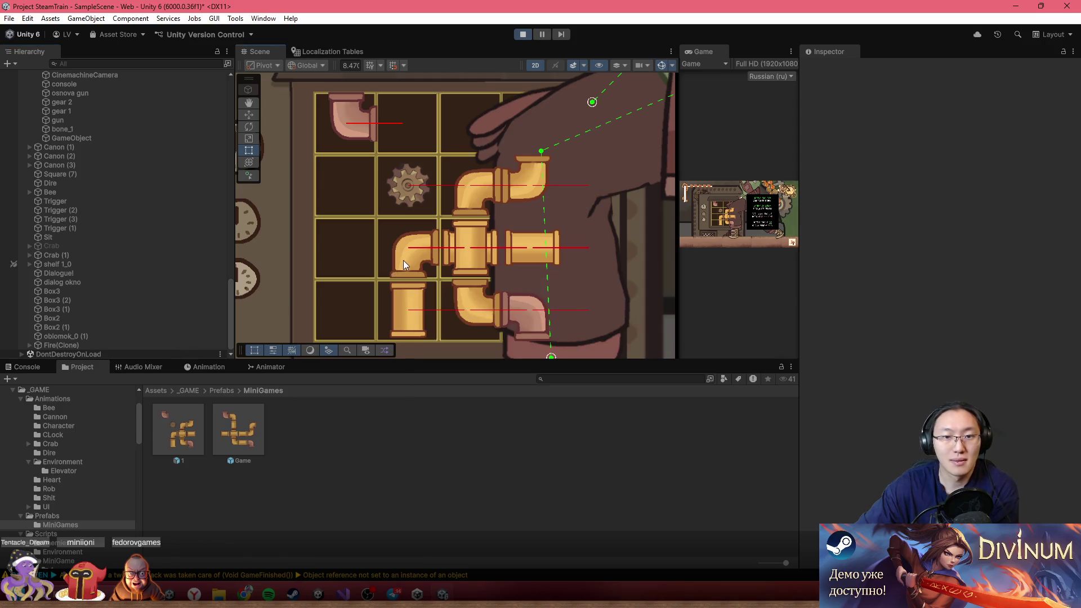
{"action": "left_click", "coordinate": [363, 227]}
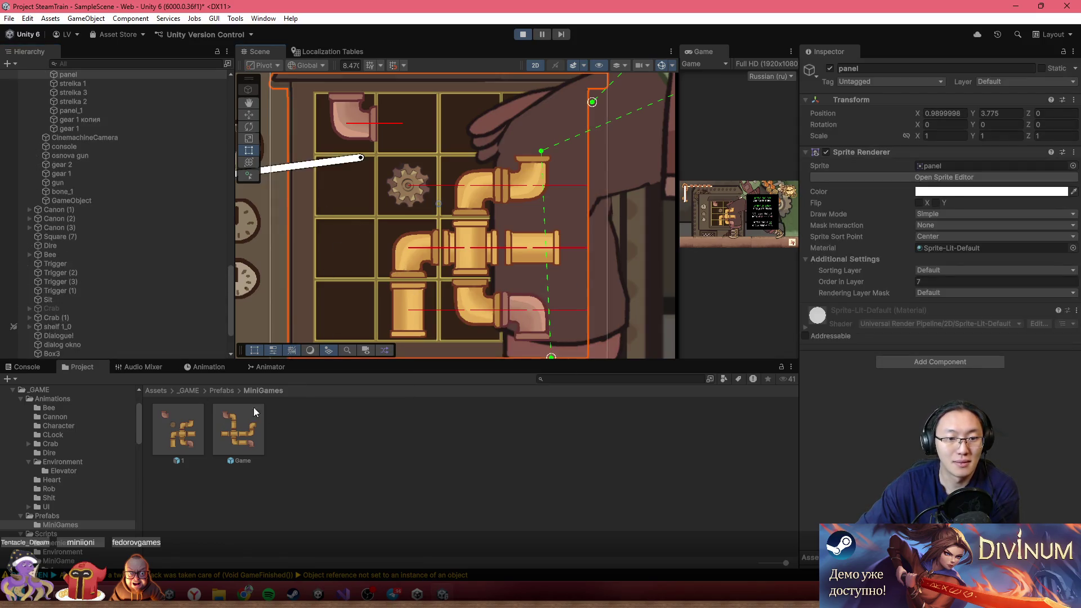
{"action": "scroll", "coordinate": [129, 265], "scroll_direction": "up", "scroll_amount": 6}
- Set the 1(Clone) puzzle's Node Manager Layer to 3
{"action": "left_click", "coordinate": [97, 109]}
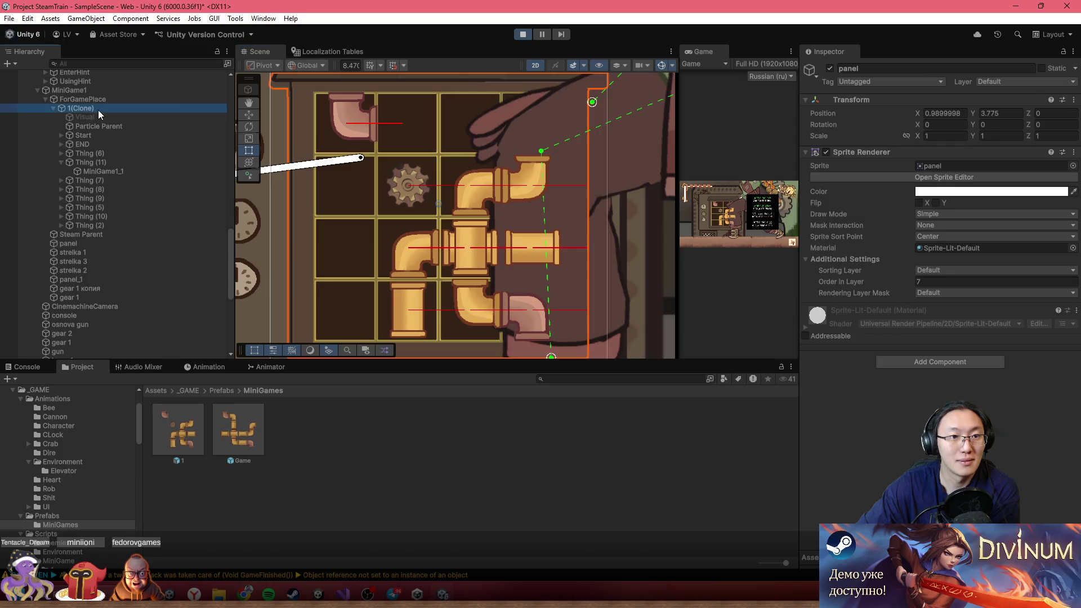
{"action": "left_click", "coordinate": [972, 178]}
{"action": "type", "text": "3"}
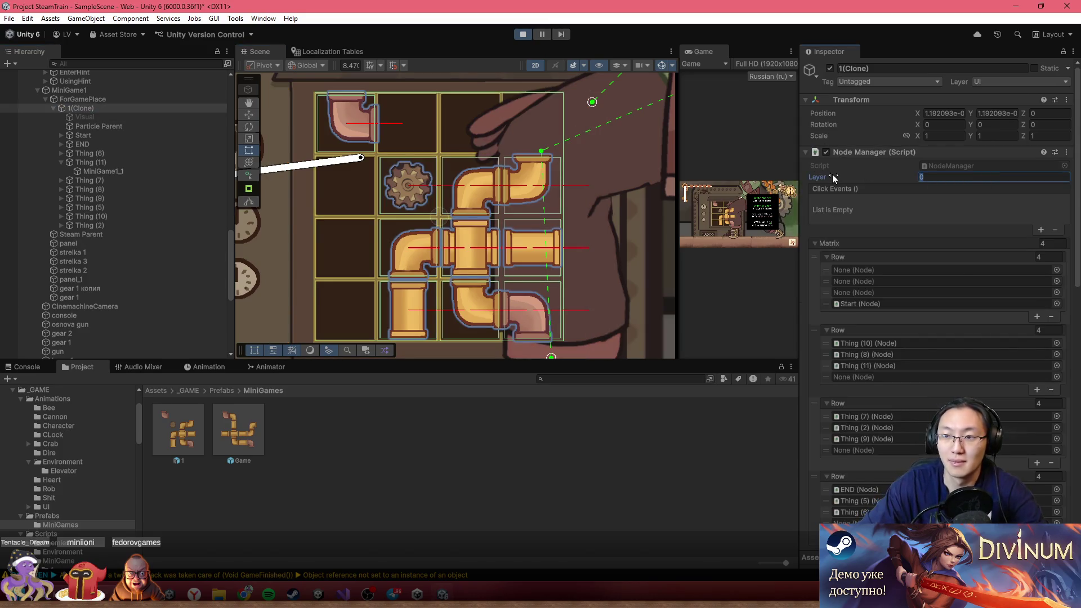
{"action": "key", "text": "Return"}
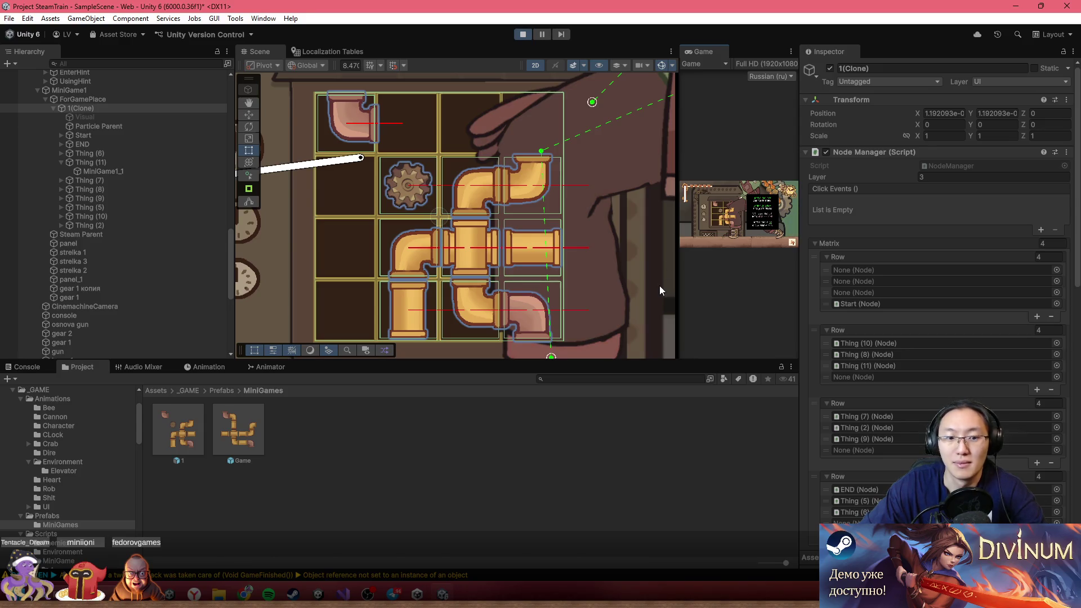
- Clear the Console log and view the game full-size
{"action": "left_click", "coordinate": [26, 366]}
{"action": "left_click", "coordinate": [10, 379]}
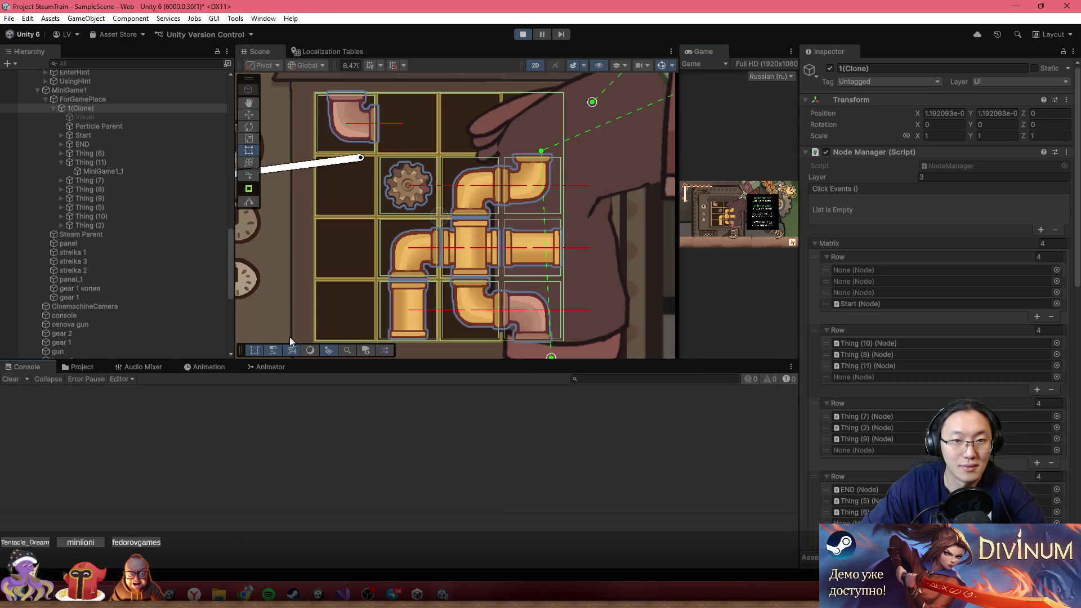
{"action": "double_click", "coordinate": [754, 48]}
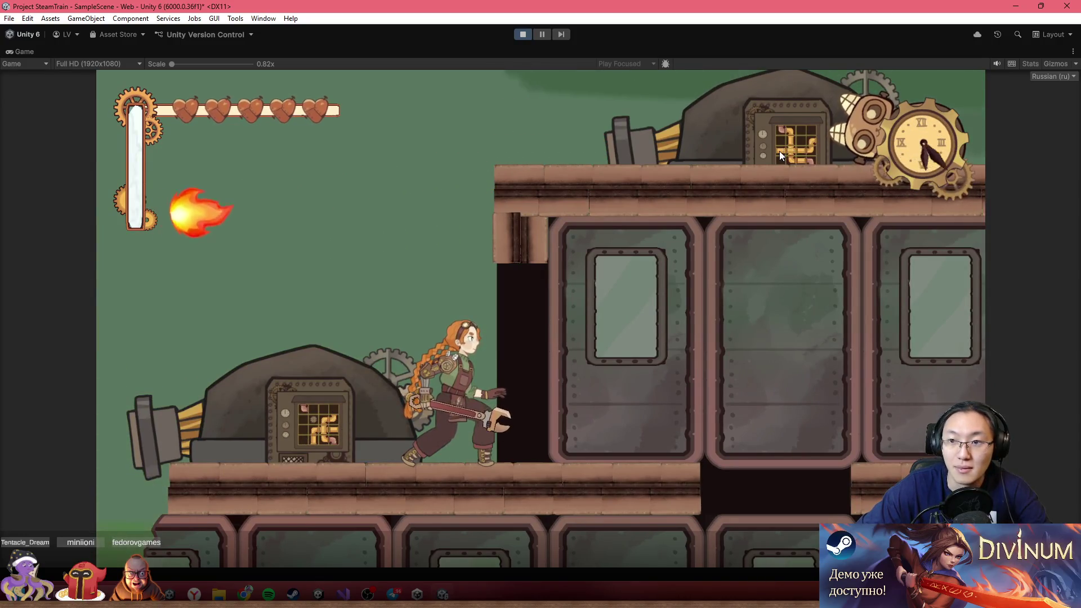
- Walk the mechanic left to the pipe machine, open the puzzle with Z, and restore the editor layout
{"action": "key", "text": "a"}
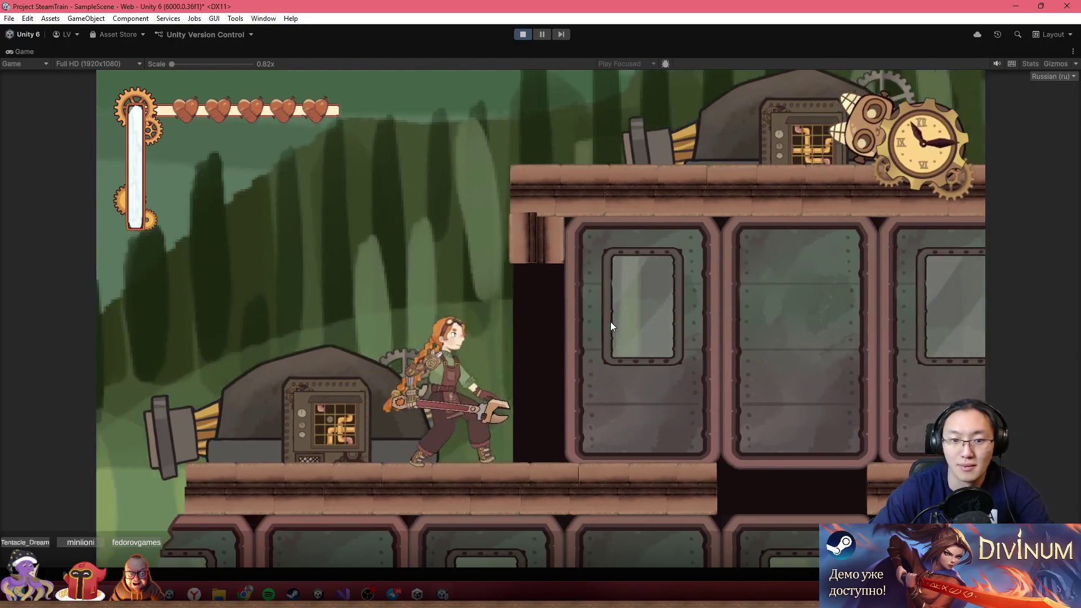
{"action": "key", "text": "z"}
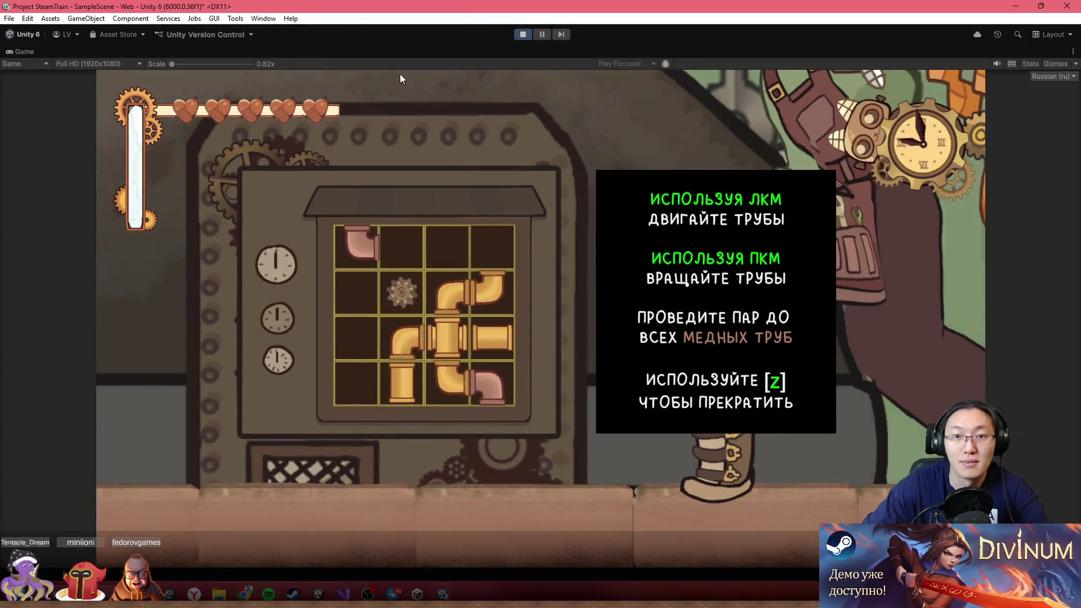
{"action": "double_click", "coordinate": [520, 52]}
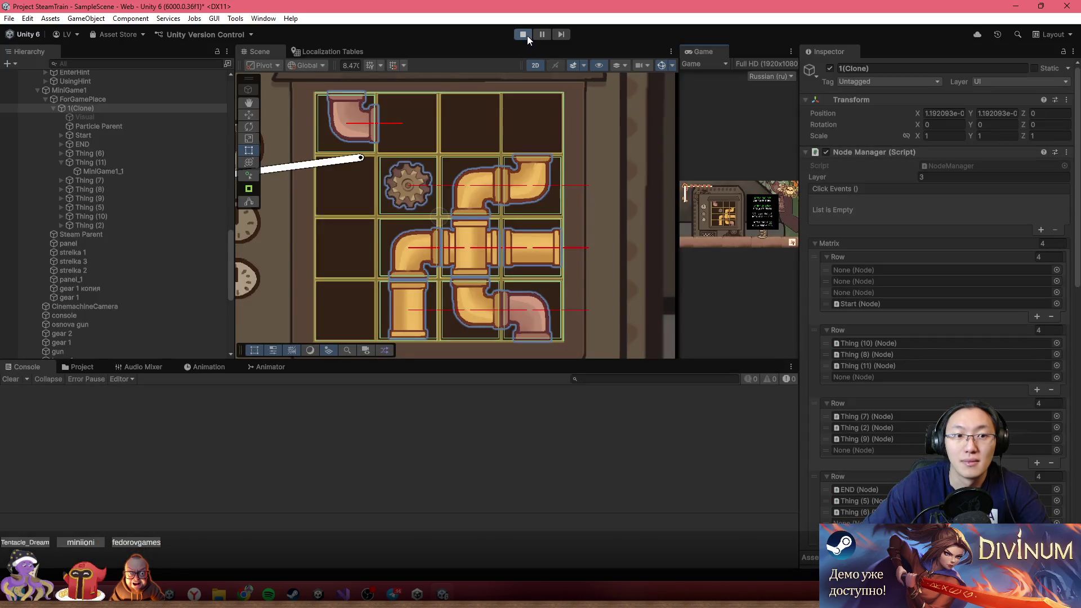
{"action": "scroll", "coordinate": [394, 237], "scroll_direction": "down", "scroll_amount": 5}
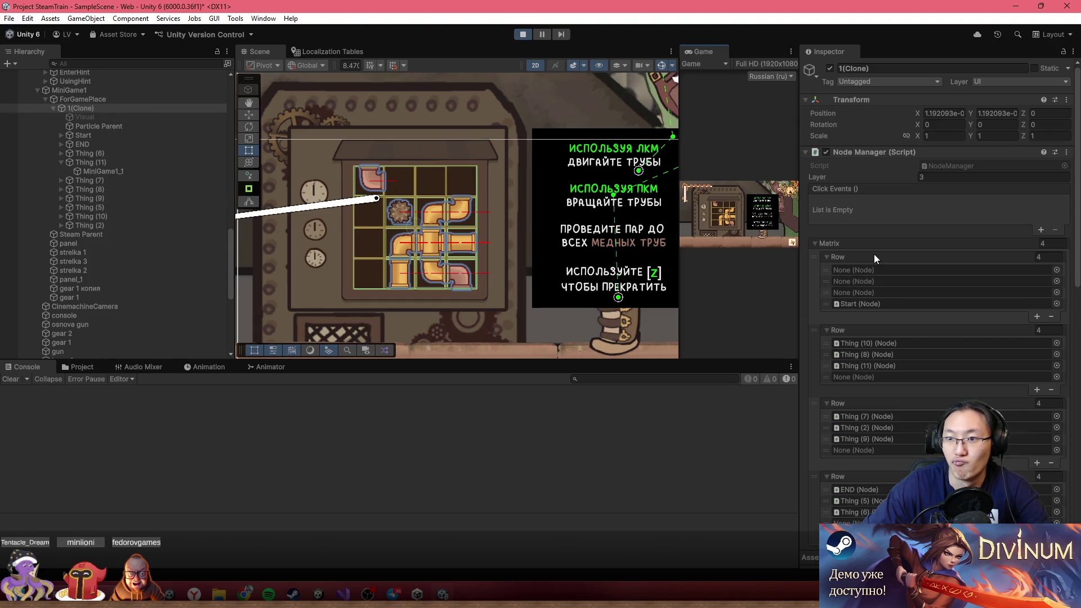
- Scroll through the 1(Clone) Node Manager settings, reselect 1(Clone), and maximize the running game
{"action": "scroll", "coordinate": [875, 253], "scroll_direction": "down", "scroll_amount": 10}
{"action": "scroll", "coordinate": [875, 256], "scroll_direction": "down", "scroll_amount": 5}
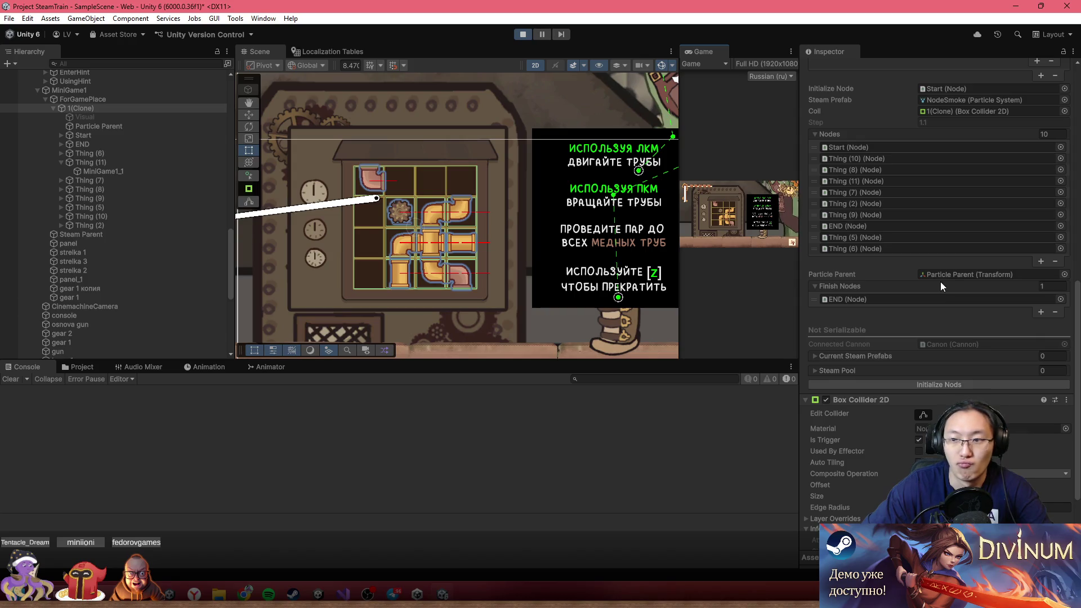
{"action": "scroll", "coordinate": [940, 282], "scroll_direction": "up", "scroll_amount": 8}
{"action": "scroll", "coordinate": [907, 312], "scroll_direction": "up", "scroll_amount": 6}
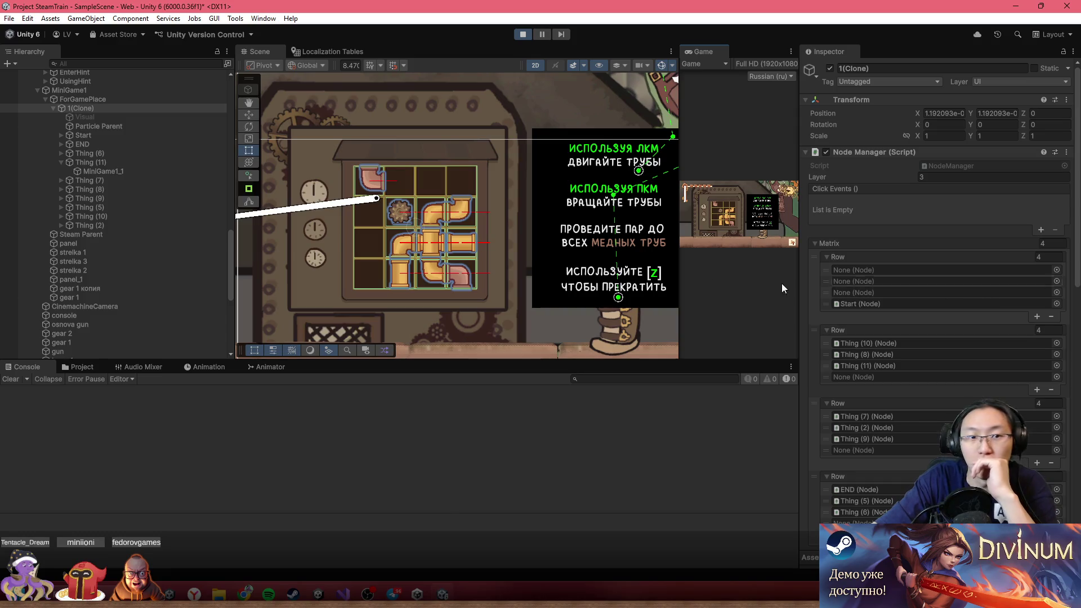
{"action": "left_click", "coordinate": [91, 110]}
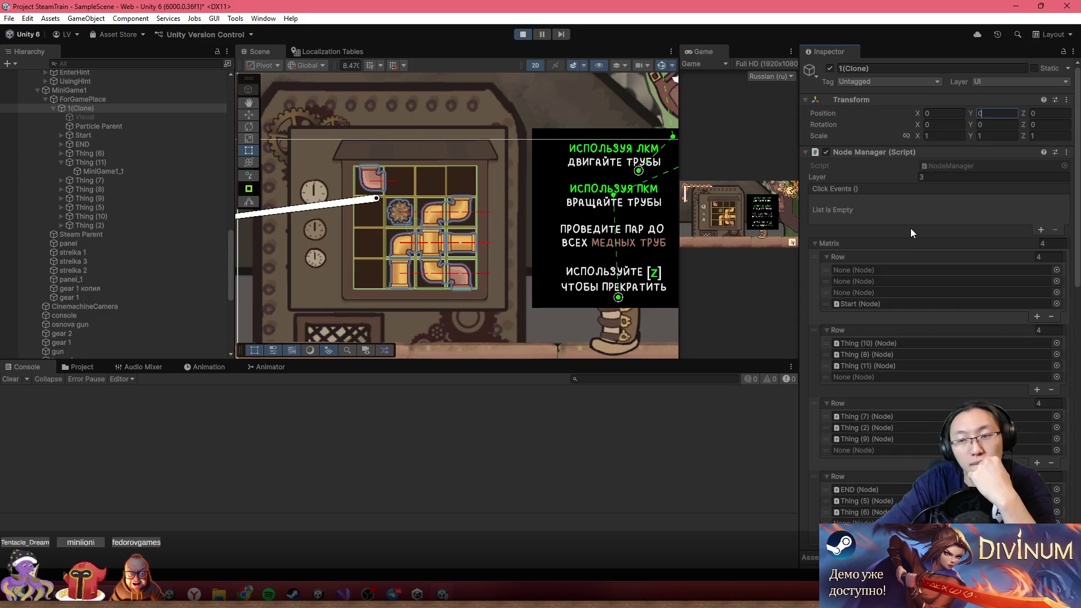
{"action": "scroll", "coordinate": [910, 223], "scroll_direction": "down", "scroll_amount": 4}
{"action": "scroll", "coordinate": [910, 223], "scroll_direction": "down", "scroll_amount": 4}
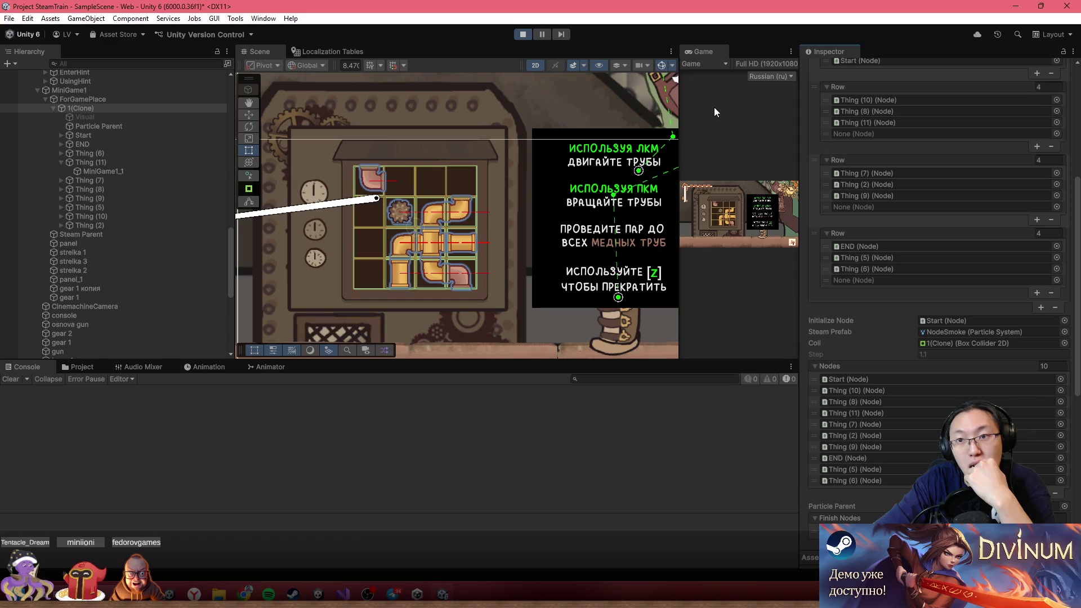
{"action": "double_click", "coordinate": [701, 49]}
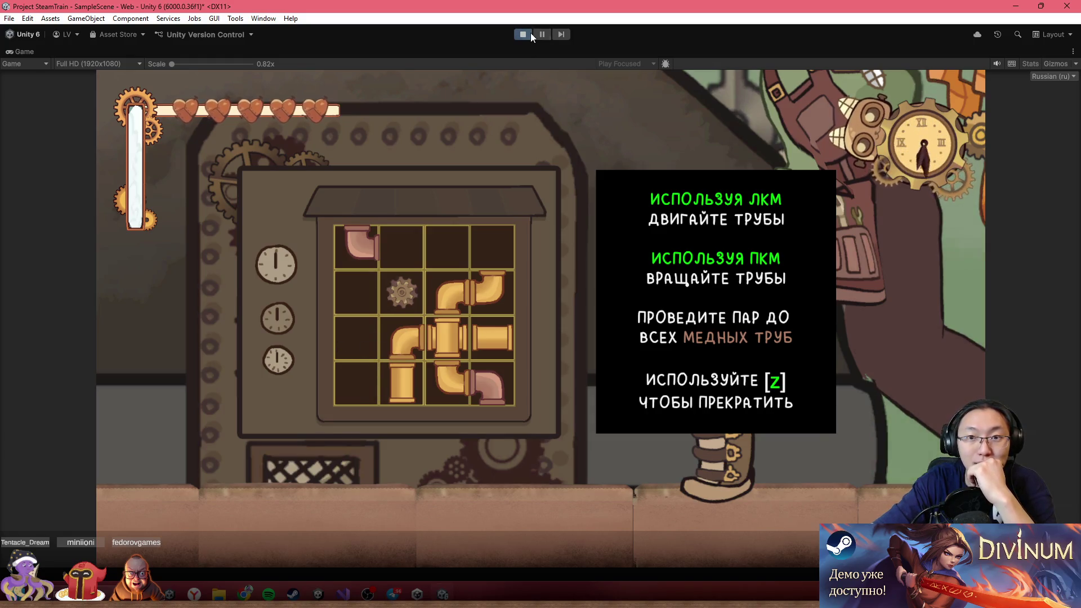
- Exit Play mode, set the Canon's Nodes Prefabs element to the Game prefab, and run again
{"action": "key", "text": "shift+space"}
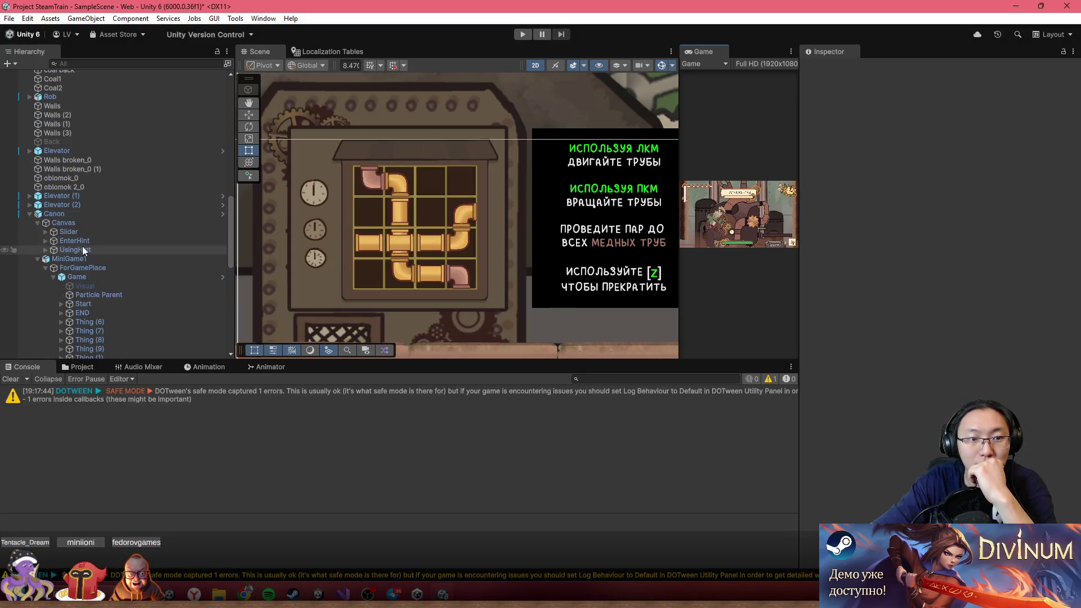
{"action": "left_click", "coordinate": [93, 214]}
{"action": "scroll", "coordinate": [924, 295], "scroll_direction": "down", "scroll_amount": 10}
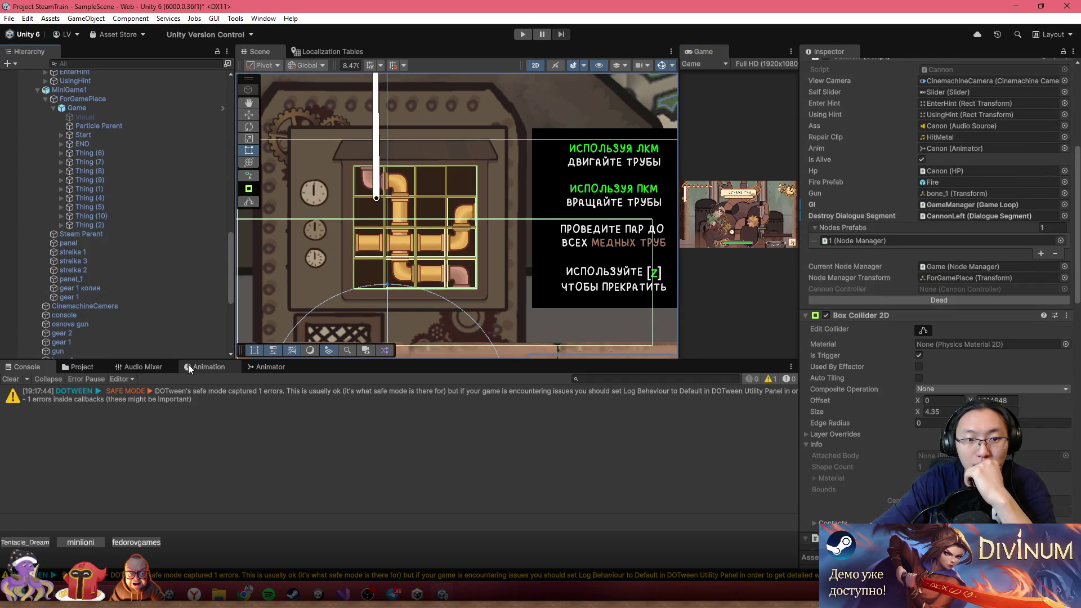
{"action": "left_click", "coordinate": [89, 366]}
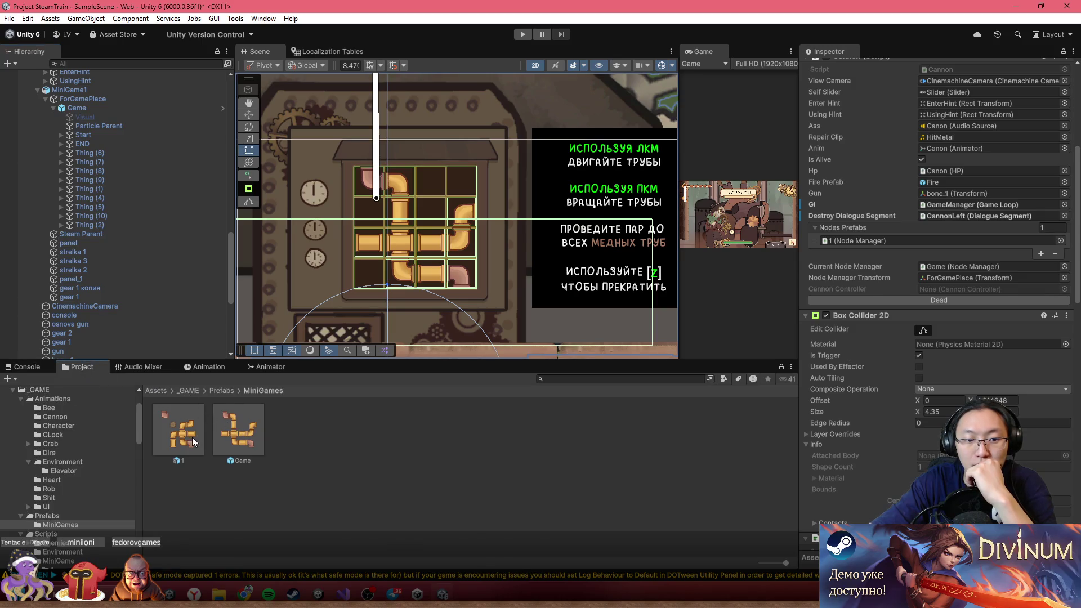
{"action": "left_click_drag", "start_coordinate": [224, 443], "coordinate": [930, 291]}
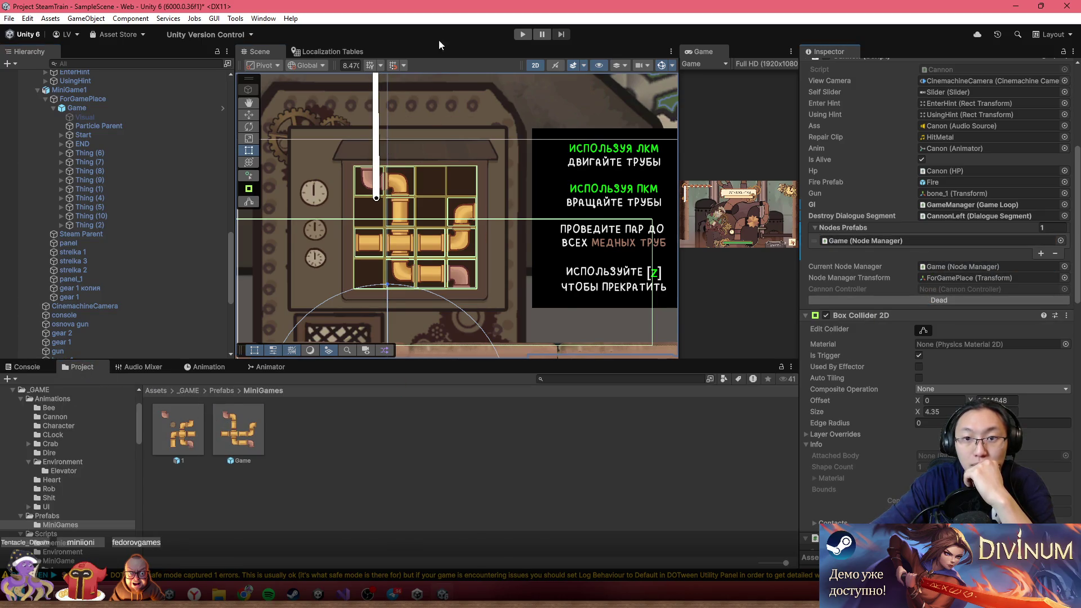
{"action": "left_click", "coordinate": [521, 35]}
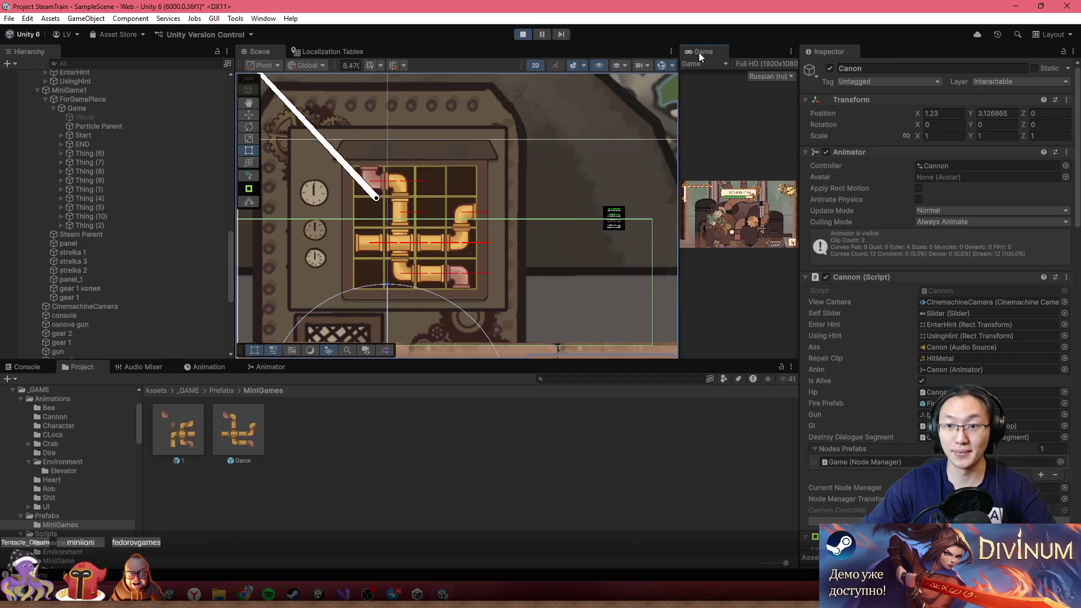
- Walk the character left to the cannon and check the Canon's live state in the Inspector
{"action": "double_click", "coordinate": [699, 52]}
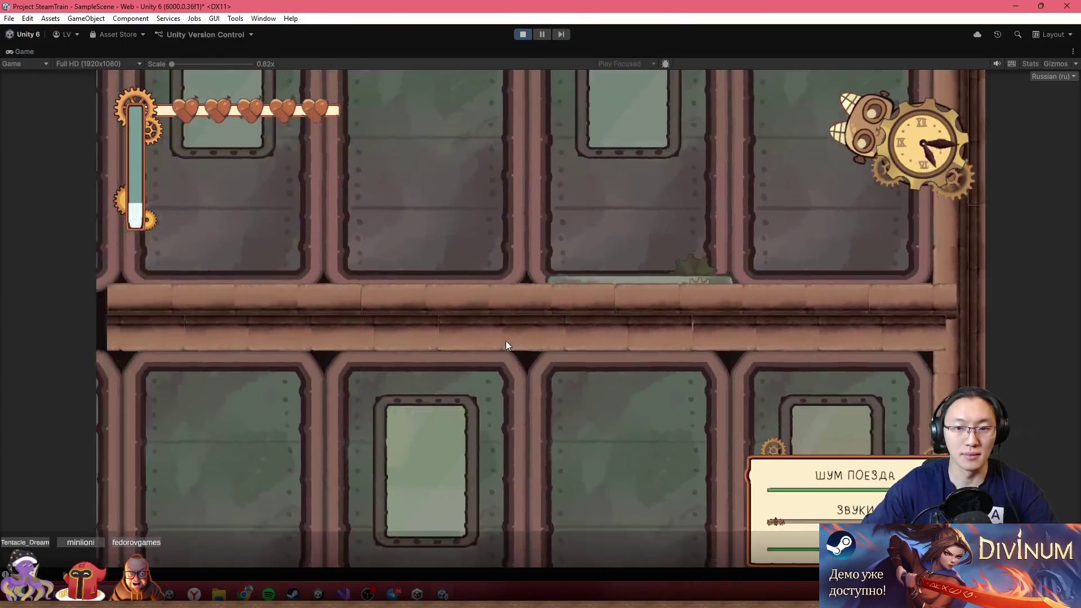
{"action": "key", "text": "Left"}
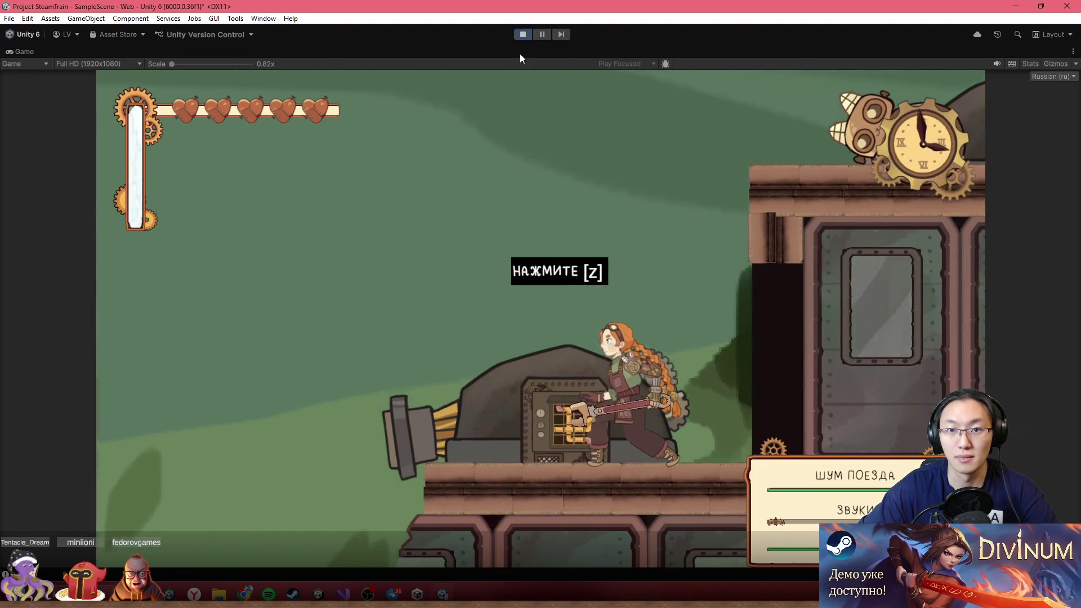
{"action": "key", "text": "shift+space"}
{"action": "left_click", "coordinate": [942, 340]}
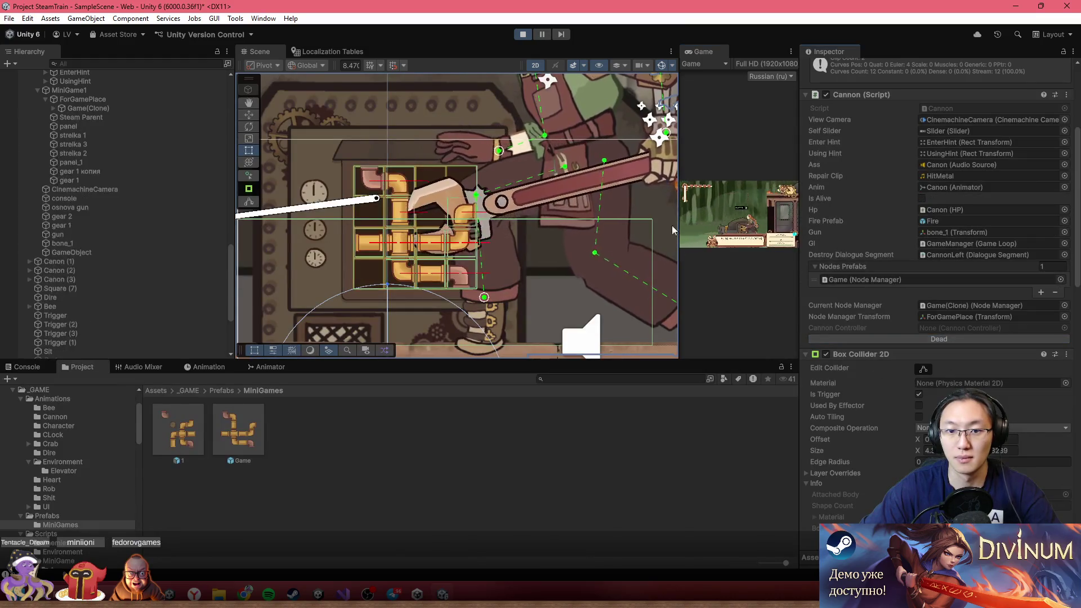
{"action": "double_click", "coordinate": [715, 50]}
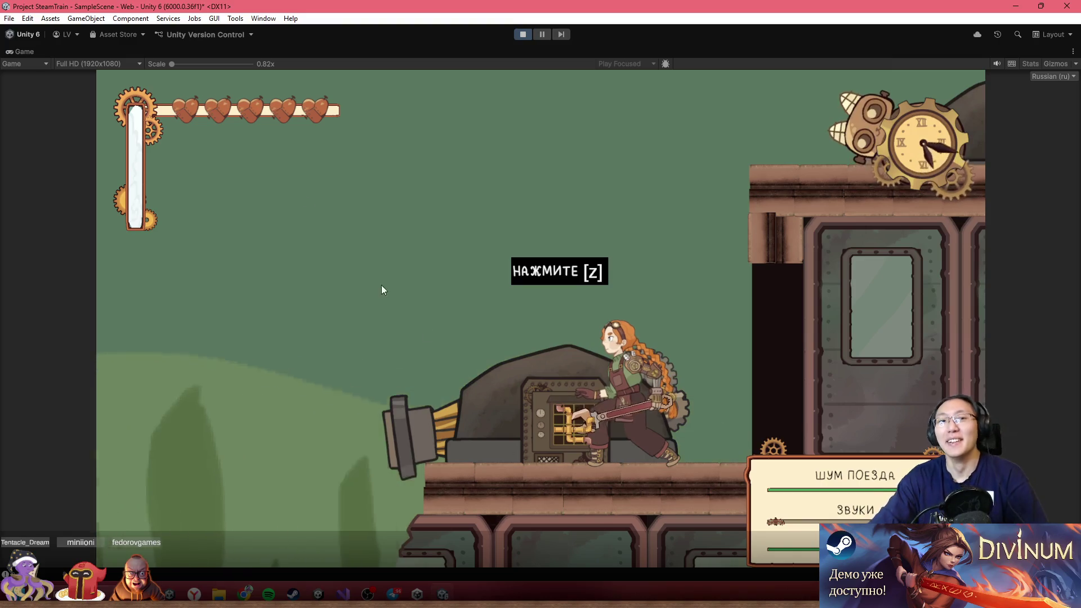
{"action": "double_click", "coordinate": [424, 56]}
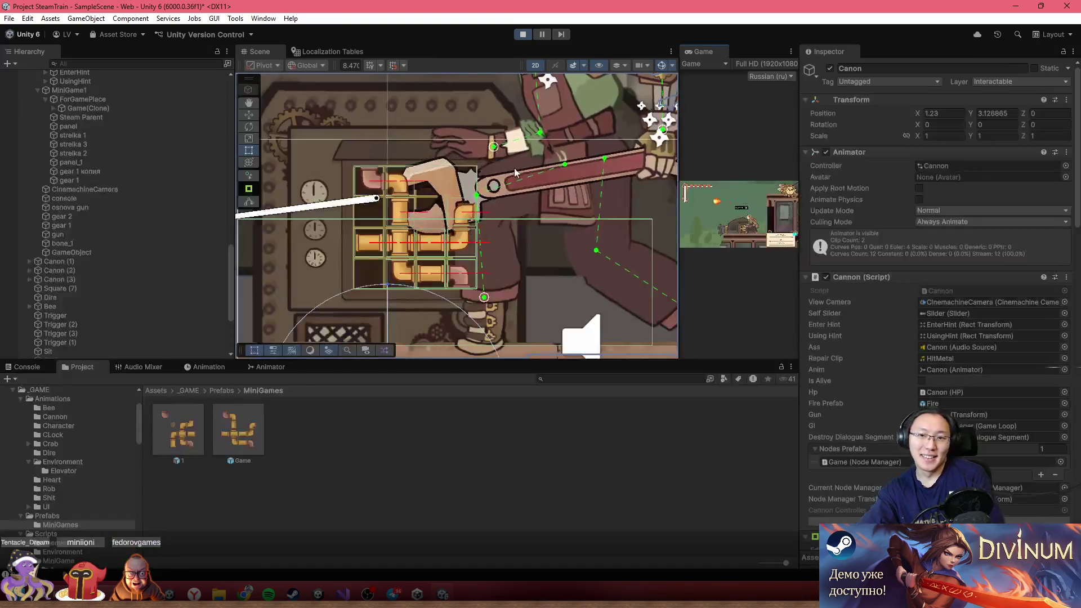
{"action": "scroll", "coordinate": [417, 251], "scroll_direction": "down", "scroll_amount": 2}
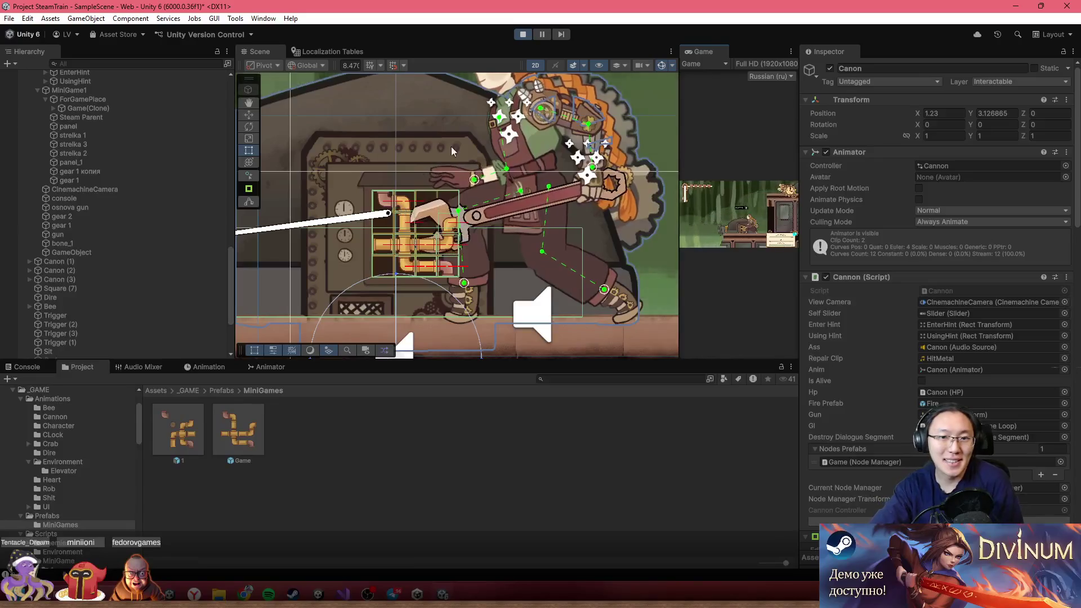
- Open the cannon's pipe puzzle with Z in the full-size Game view, then stop the game
{"action": "double_click", "coordinate": [707, 51]}
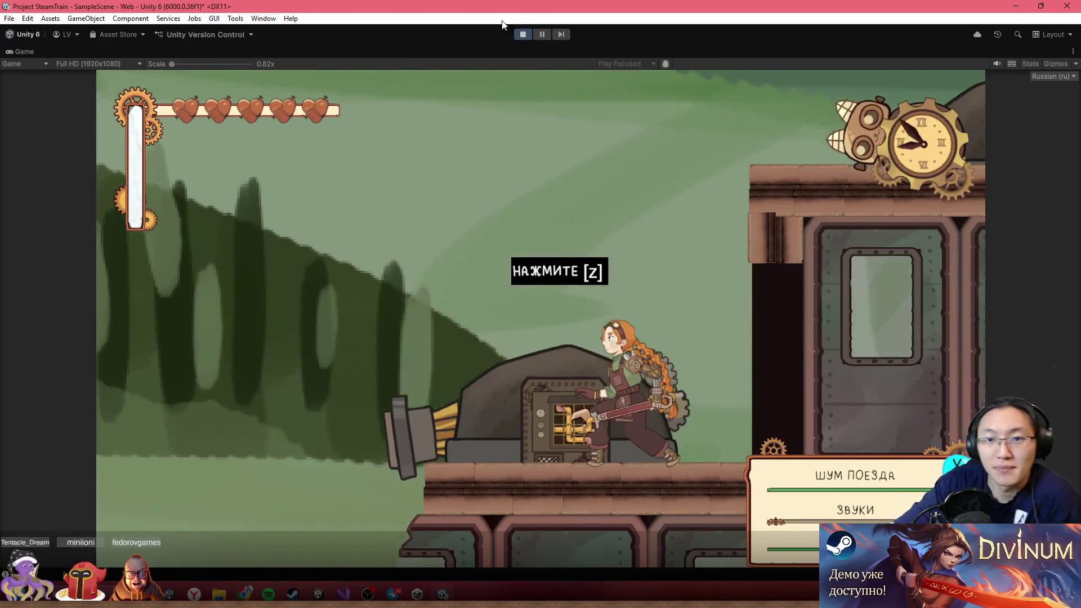
{"action": "double_click", "coordinate": [428, 56]}
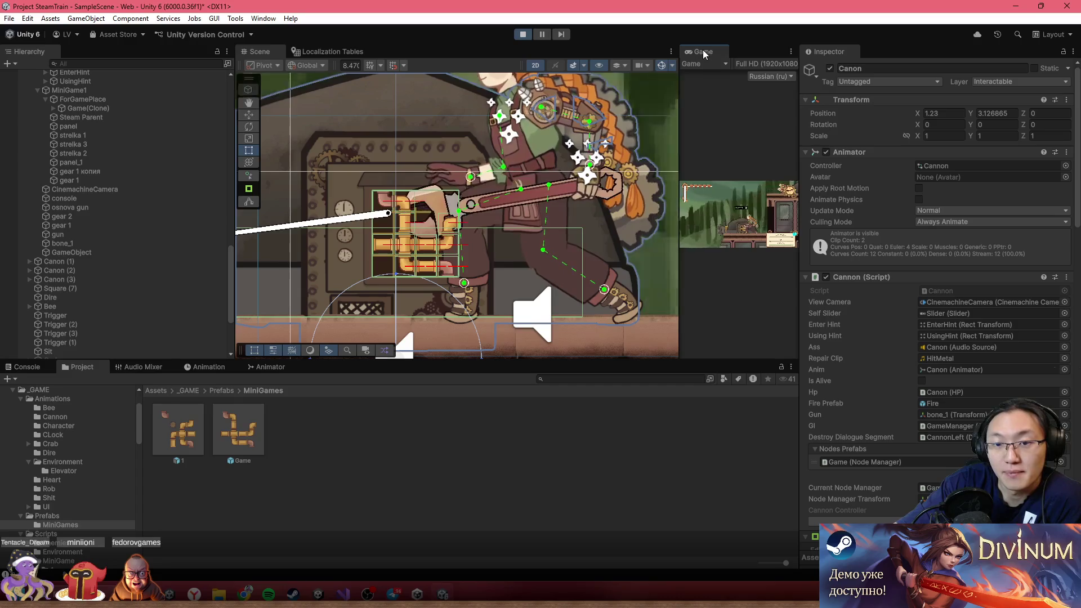
{"action": "double_click", "coordinate": [707, 51]}
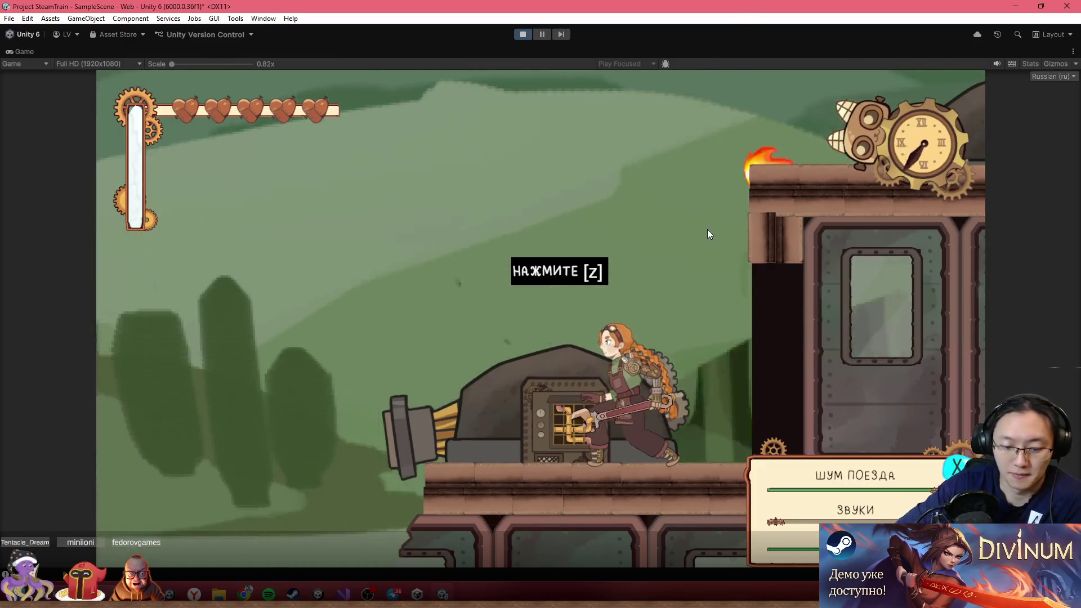
{"action": "key", "text": "z"}
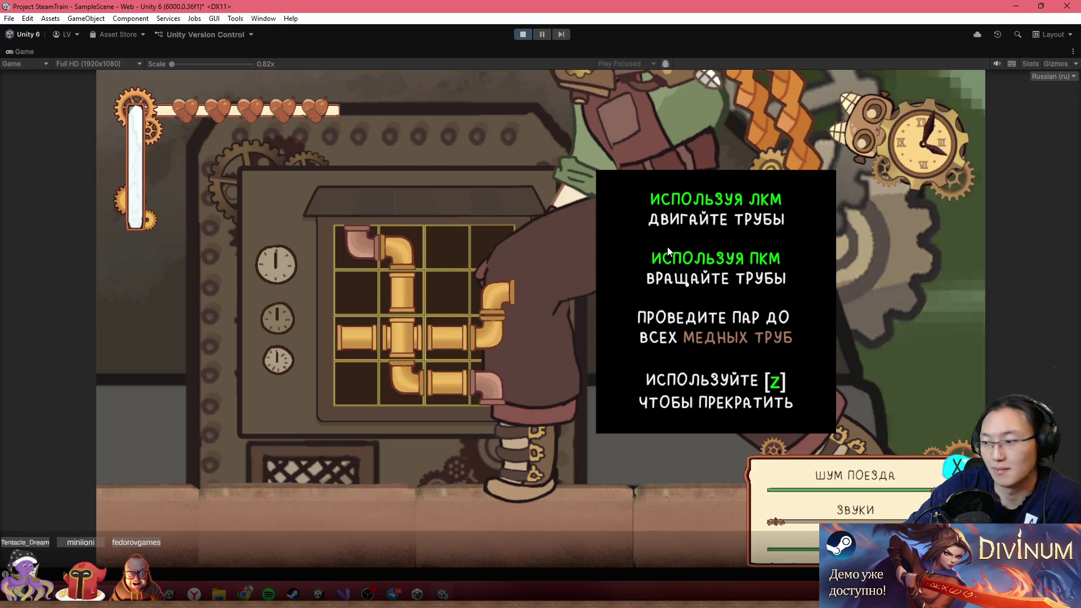
{"action": "left_click", "coordinate": [522, 36]}
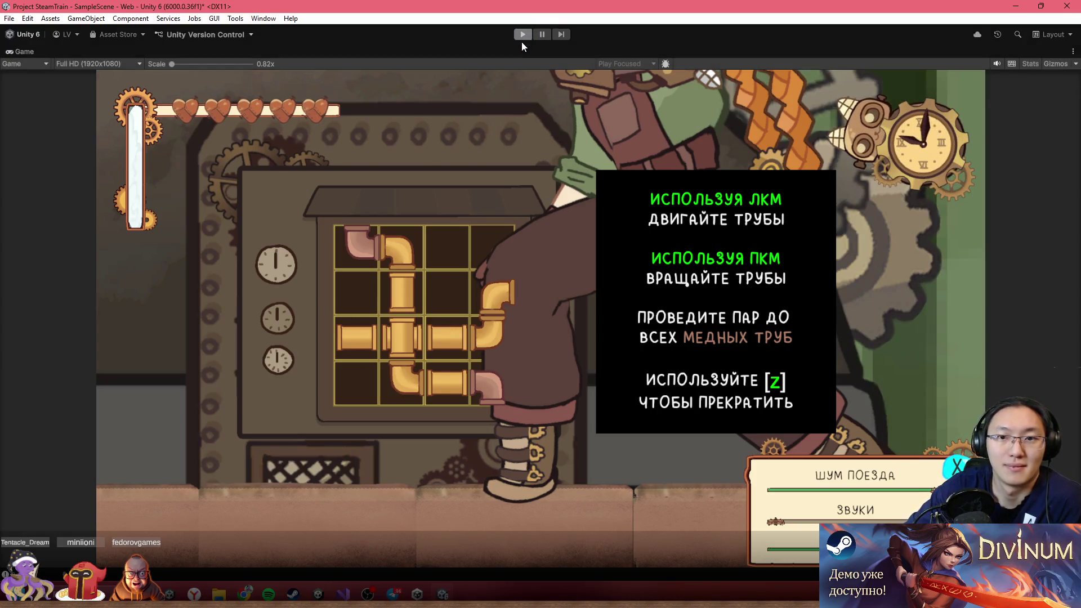
{"action": "scroll", "coordinate": [434, 242], "scroll_direction": "up", "scroll_amount": 3}
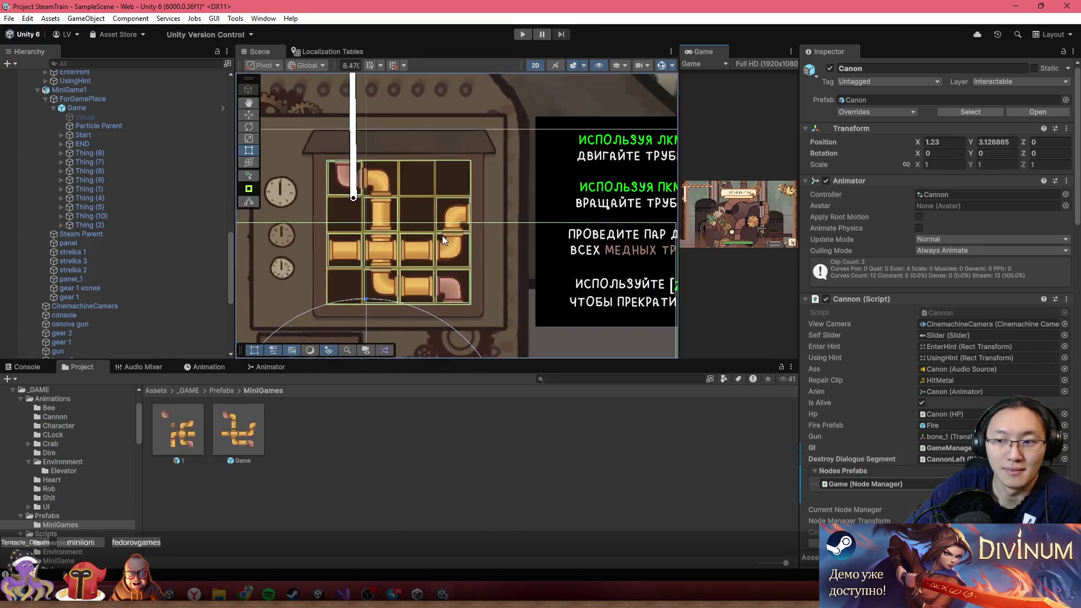
- Review the Cannon (Script) settings in the Inspector and re-enter Play mode with Ctrl+P
{"action": "scroll", "coordinate": [438, 244], "scroll_direction": "down", "scroll_amount": 1}
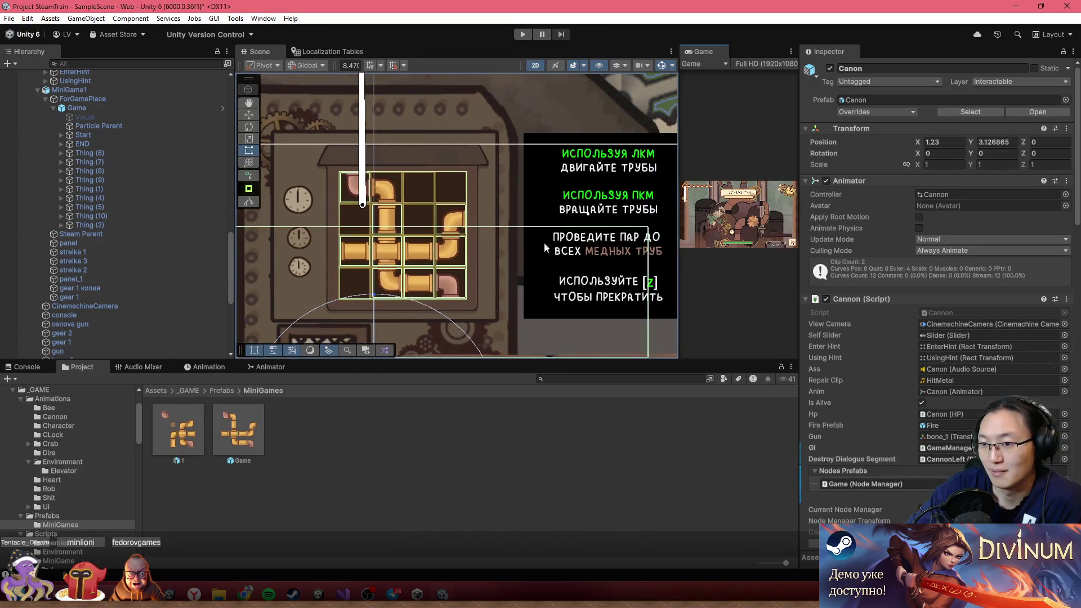
{"action": "scroll", "coordinate": [1025, 313], "scroll_direction": "down", "scroll_amount": 5}
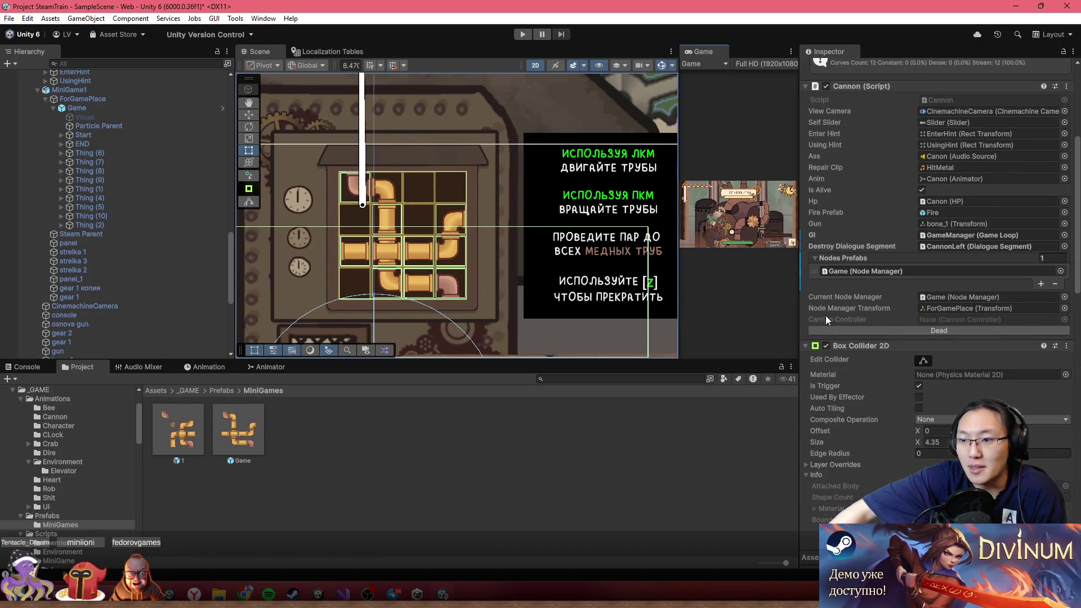
{"action": "key", "text": "ctrl+p"}
{"action": "left_click", "coordinate": [527, 35]}
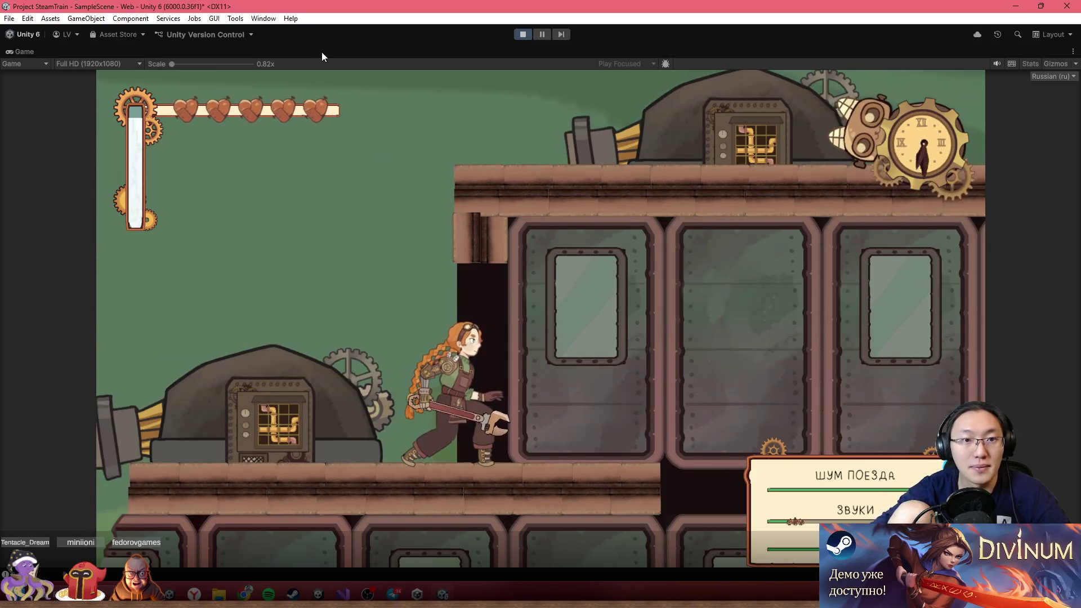
- Bring up the pipe puzzle above the cannon and enlarge the Game view
{"action": "key", "text": "shift+space"}
{"action": "scroll", "coordinate": [507, 253], "scroll_direction": "down", "scroll_amount": 3}
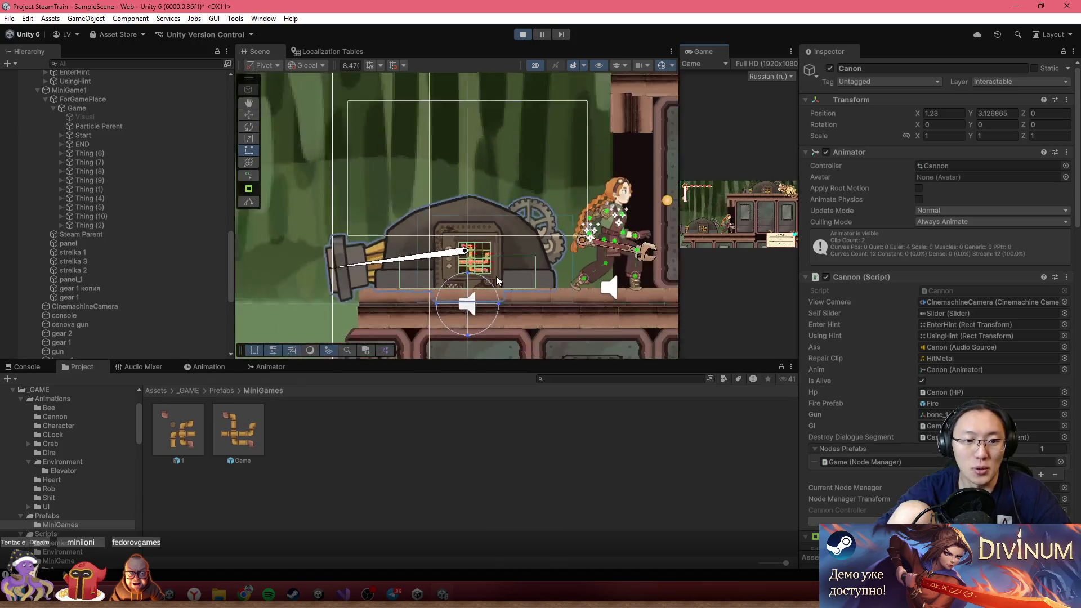
{"action": "left_click", "coordinate": [519, 136]}
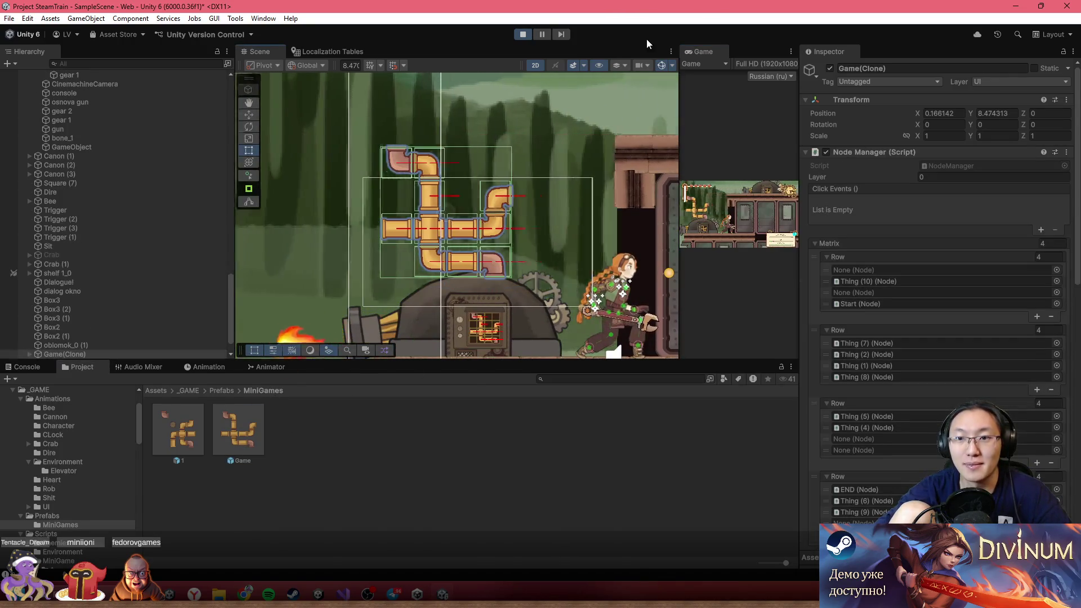
{"action": "double_click", "coordinate": [702, 52]}
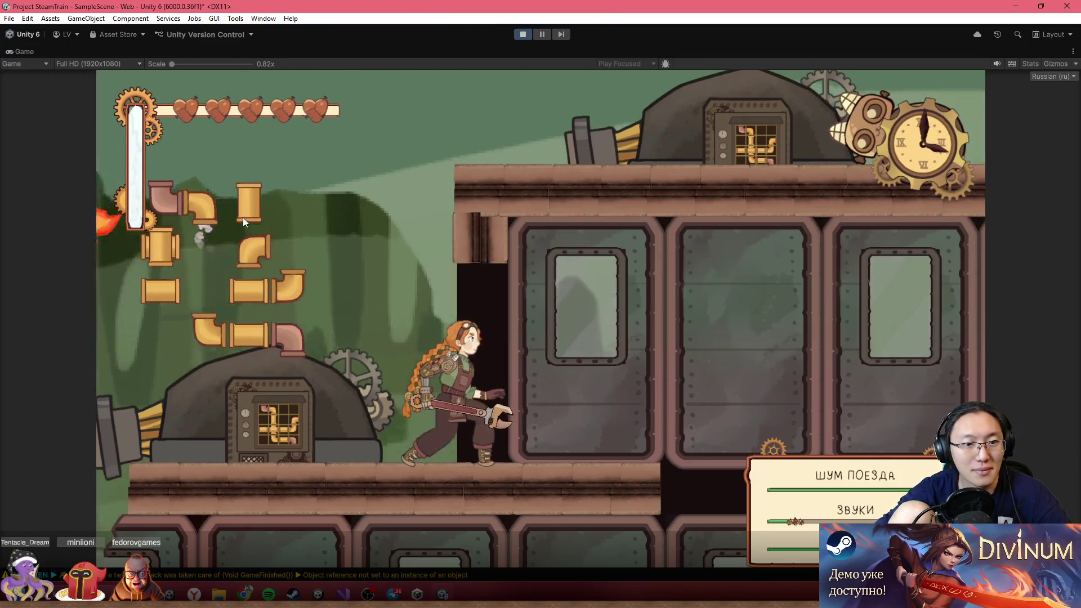
- Move and rotate the elbow and T-pipes so the brass pipes form a loop from the gauge
{"action": "mouse_move", "coordinate": [253, 255]}
{"action": "left_mouse_down"}
{"action": "mouse_move", "coordinate": [241, 251]}
{"action": "mouse_move", "coordinate": [219, 304]}
{"action": "left_mouse_up"}
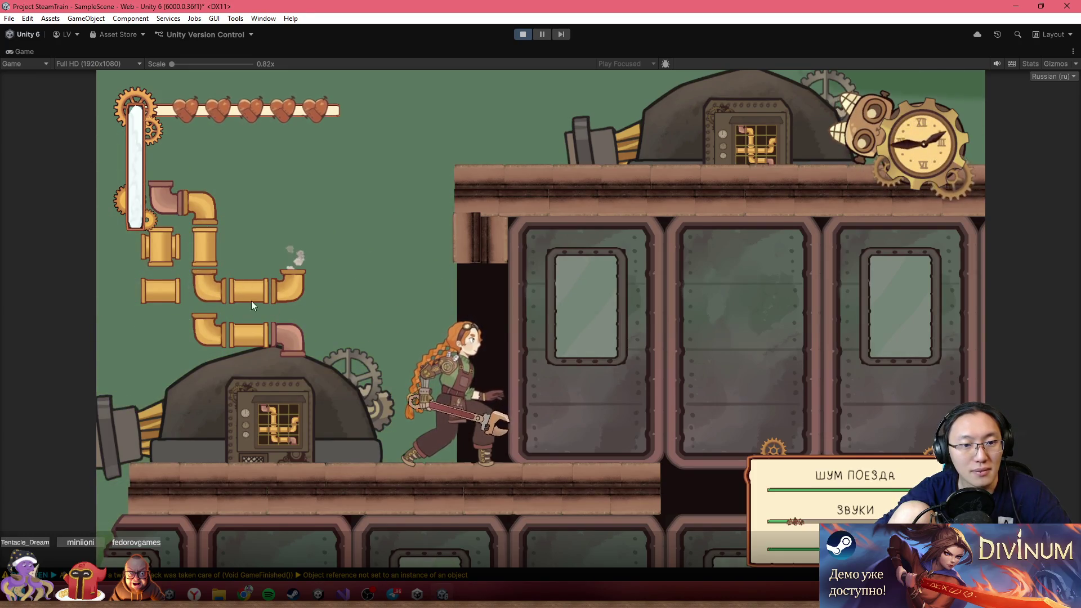
{"action": "left_click_drag", "start_coordinate": [162, 252], "coordinate": [306, 245]}
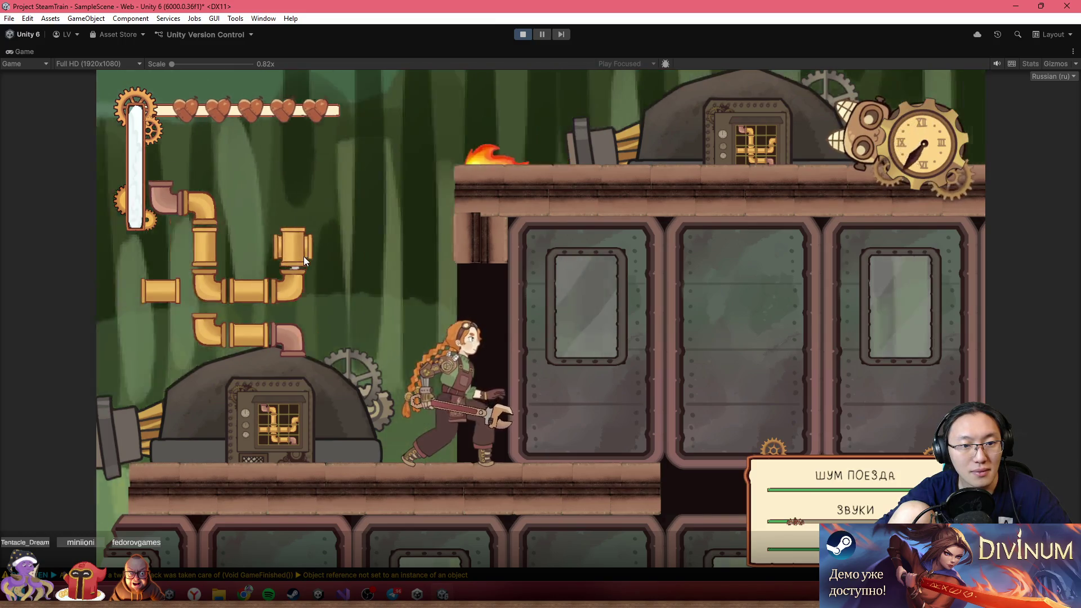
{"action": "left_click", "coordinate": [216, 315]}
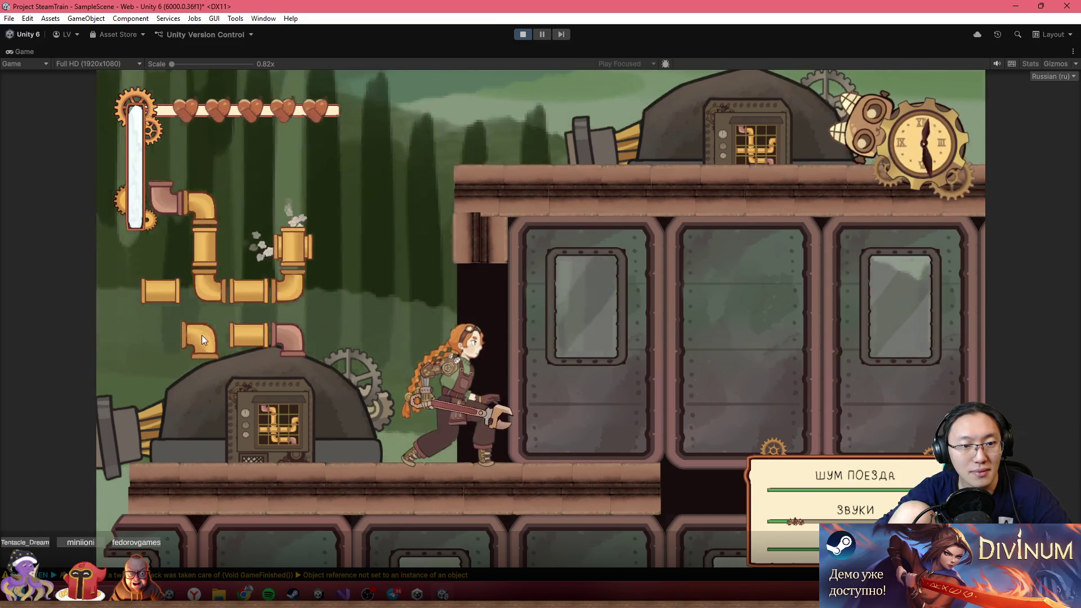
{"action": "left_click_drag", "start_coordinate": [207, 339], "coordinate": [290, 206]}
{"action": "left_click_drag", "start_coordinate": [248, 335], "coordinate": [249, 215]}
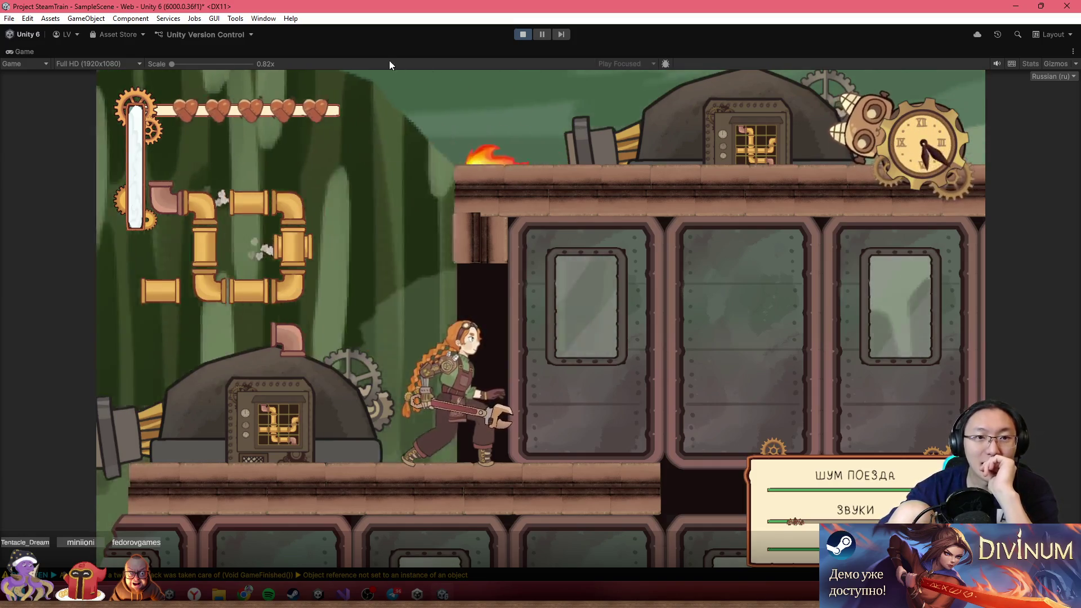
{"action": "key", "text": "shift+space"}
- Delete the original Game puzzle object under ForGamePlace from the Hierarchy
{"action": "scroll", "coordinate": [164, 285], "scroll_direction": "down", "scroll_amount": 2}
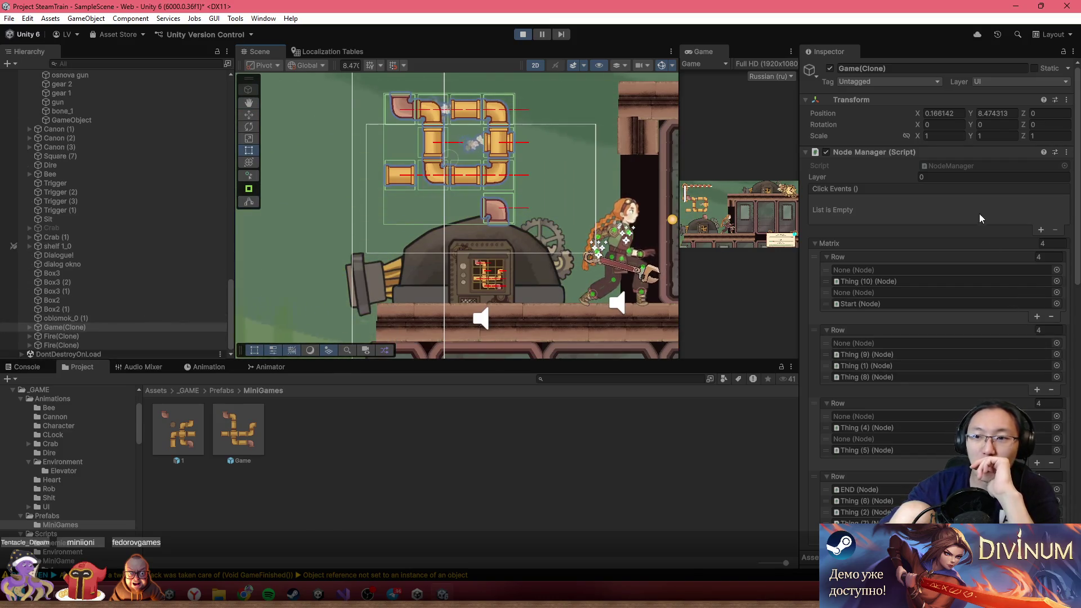
{"action": "scroll", "coordinate": [986, 233], "scroll_direction": "down", "scroll_amount": 3}
{"action": "scroll", "coordinate": [952, 211], "scroll_direction": "down", "scroll_amount": 5}
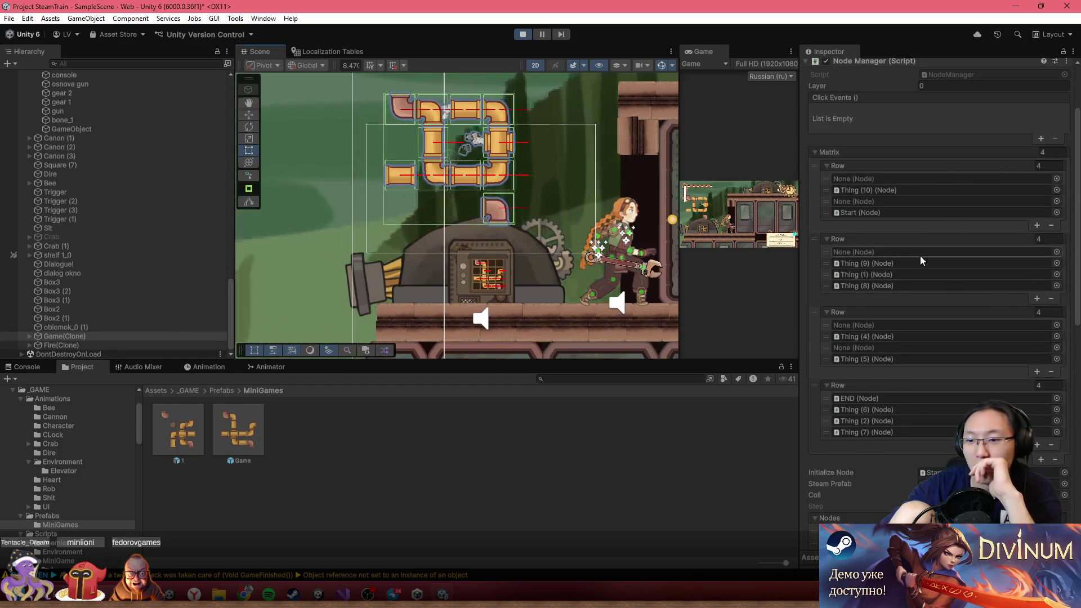
{"action": "scroll", "coordinate": [921, 283], "scroll_direction": "down", "scroll_amount": 2}
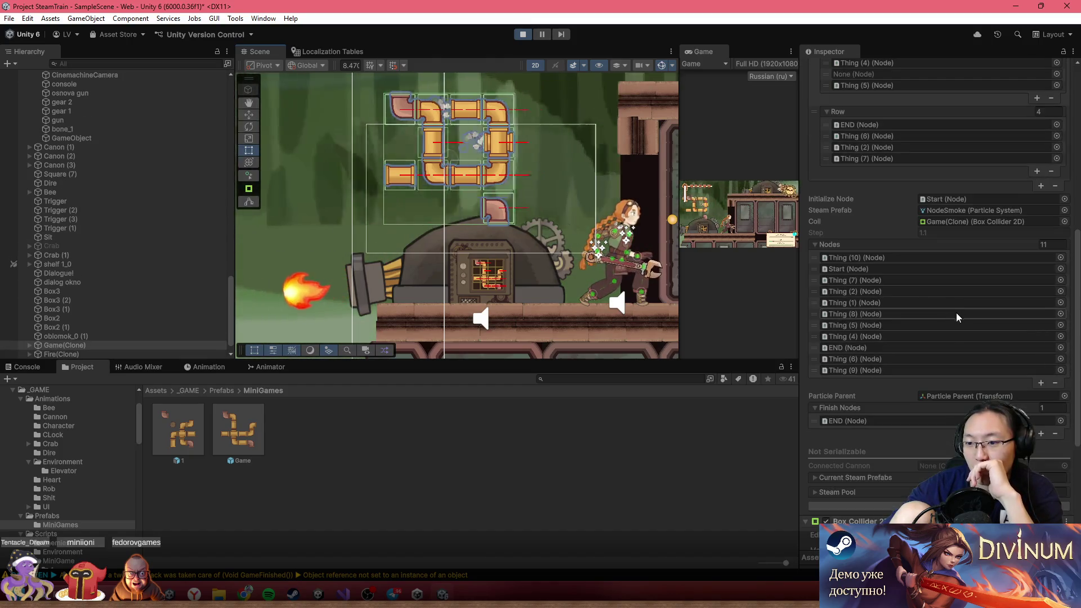
{"action": "scroll", "coordinate": [902, 338], "scroll_direction": "up", "scroll_amount": 9}
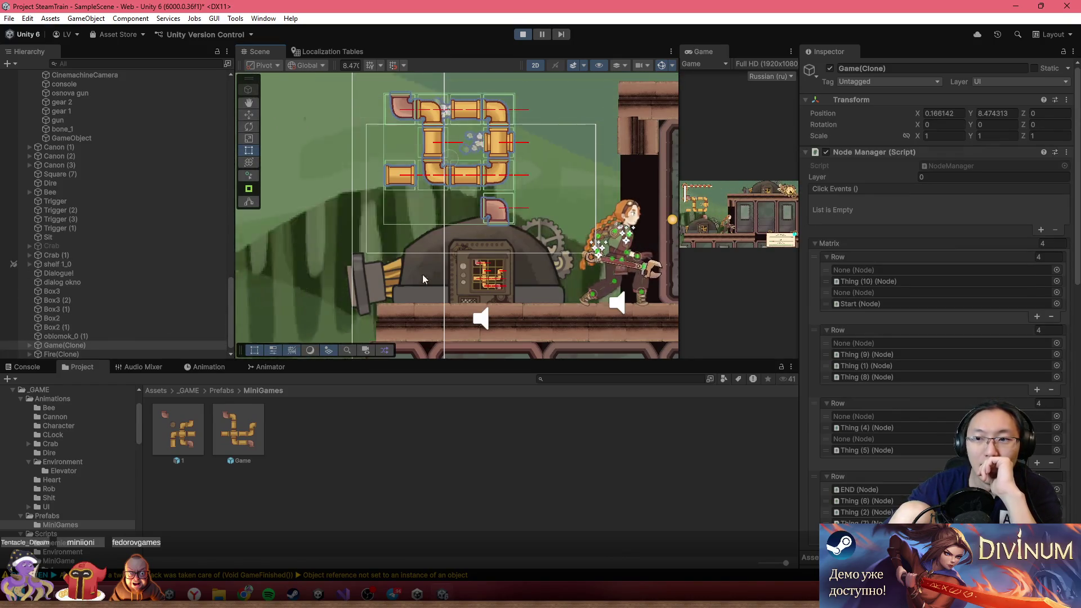
{"action": "scroll", "coordinate": [143, 279], "scroll_direction": "up", "scroll_amount": 3}
{"action": "scroll", "coordinate": [119, 331], "scroll_direction": "up", "scroll_amount": 2}
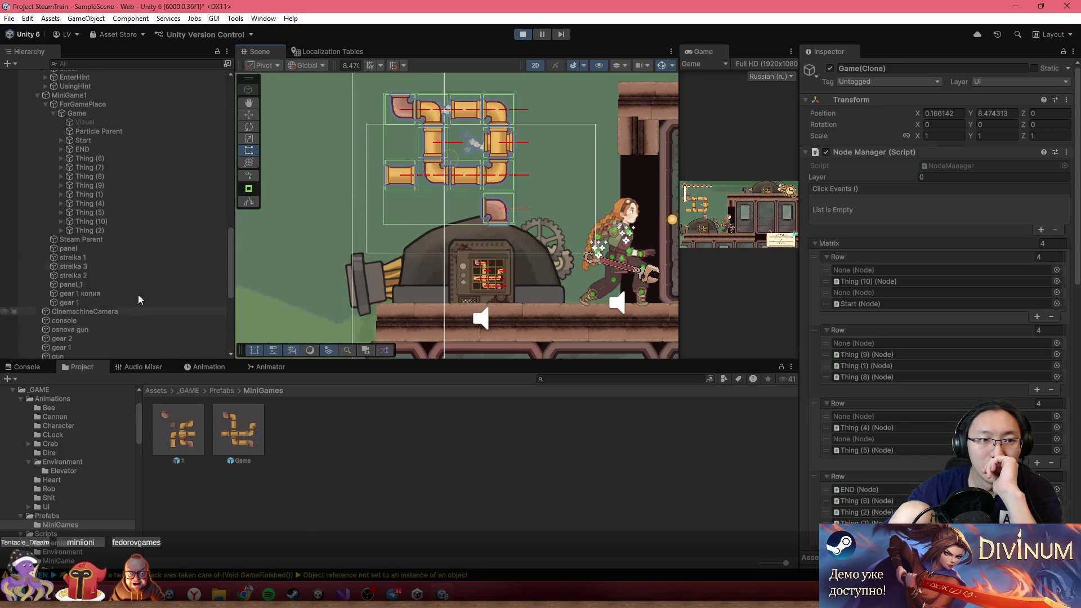
{"action": "left_click", "coordinate": [125, 116]}
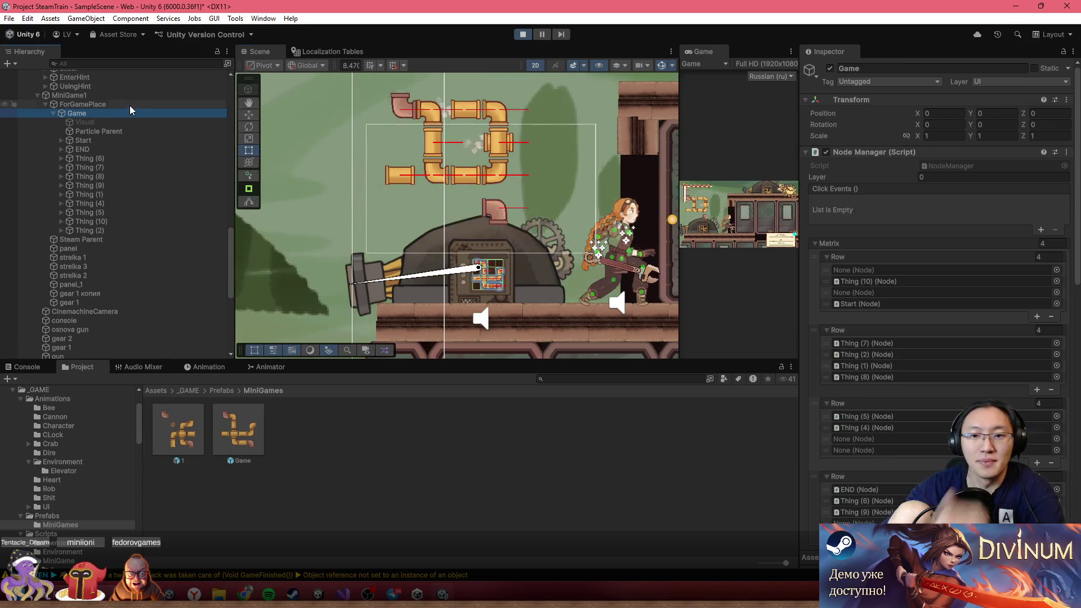
{"action": "key", "text": "Delete"}
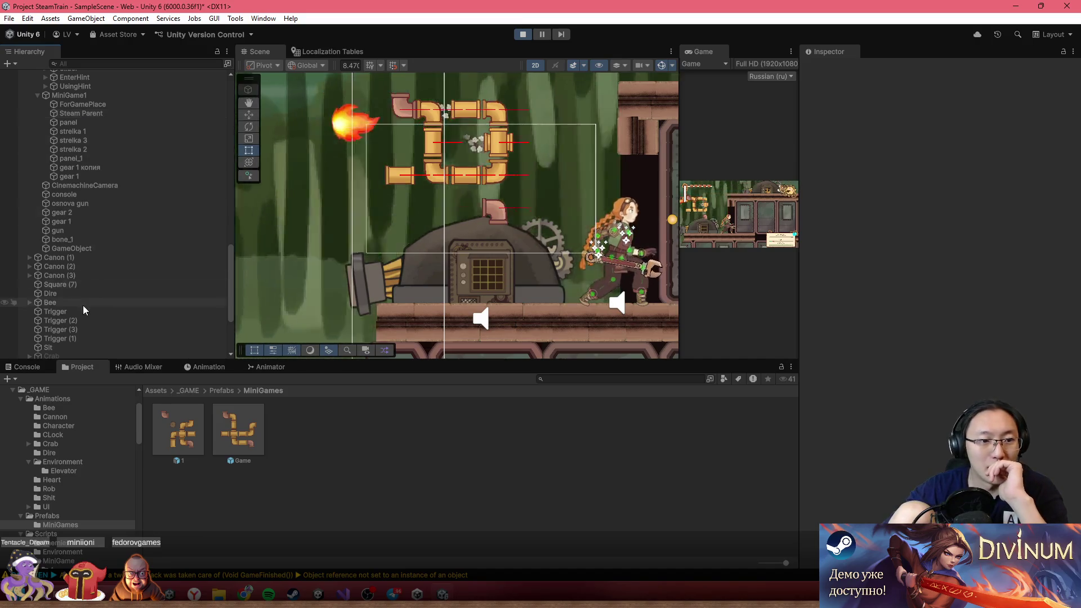
- Select Game(Clone) and drag it onto ForGamePlace in the Hierarchy
{"action": "scroll", "coordinate": [83, 299], "scroll_direction": "down", "scroll_amount": 5}
{"action": "left_click", "coordinate": [65, 336]}
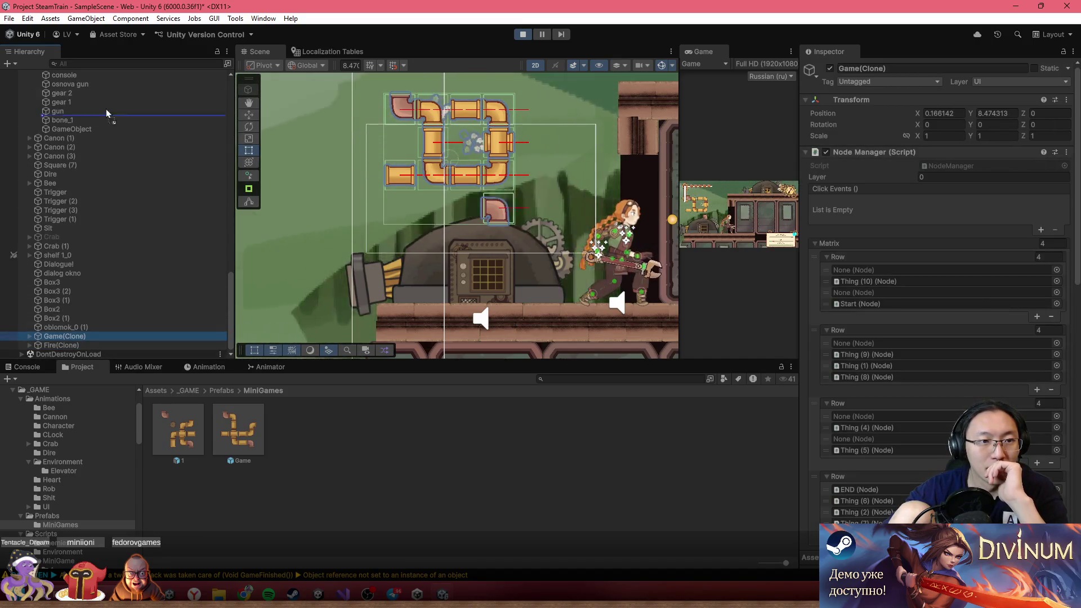
{"action": "scroll", "coordinate": [108, 102], "scroll_direction": "up", "scroll_amount": 5}
{"action": "left_click_drag", "start_coordinate": [113, 72], "coordinate": [96, 138]}
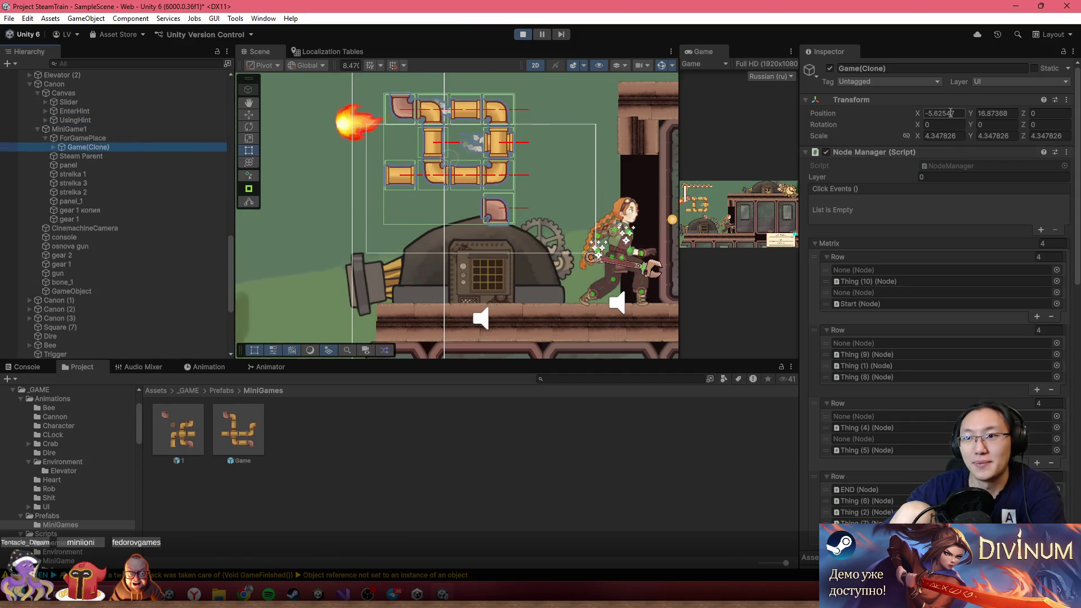
- Set Game(Clone)'s position X and Y to 0 and its scale X to 1
{"action": "type", "text": "0"}
{"action": "key", "text": "Tab"}
{"action": "type", "text": "0"}
{"action": "key", "text": "Return"}
{"action": "left_click", "coordinate": [958, 136]}
{"action": "type", "text": "1"}
{"action": "key", "text": "Tab"}
{"action": "type", "text": "1"}
{"action": "key", "text": "Tab"}
{"action": "type", "text": "1"}
{"action": "scroll", "coordinate": [439, 293], "scroll_direction": "up", "scroll_amount": 3}
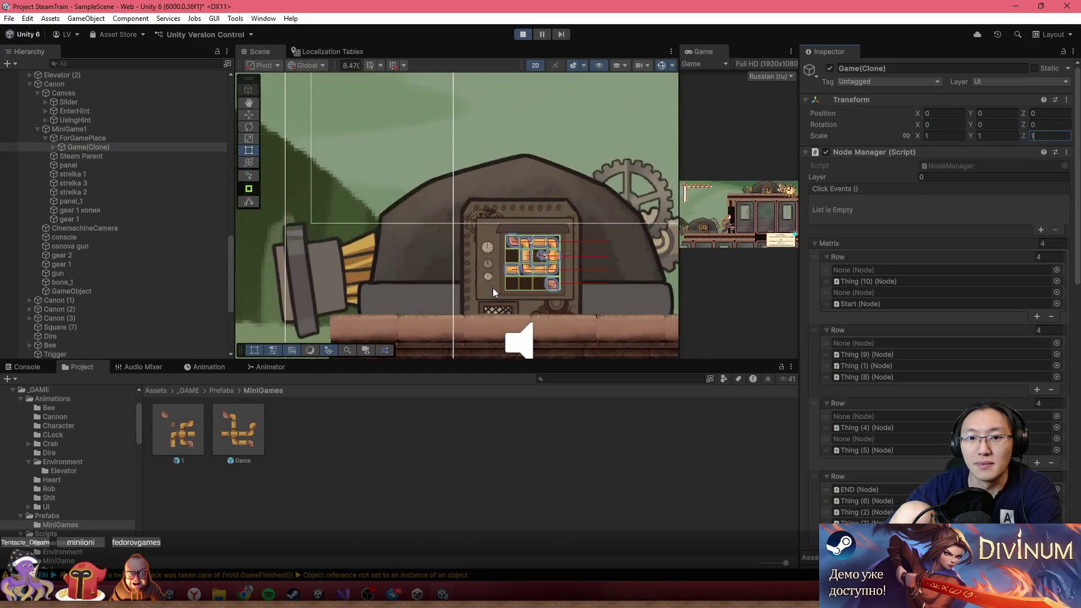
- Frame the pipe grid and slide the top-middle pipe tile into the empty middle slot
{"action": "double_click", "coordinate": [705, 51]}
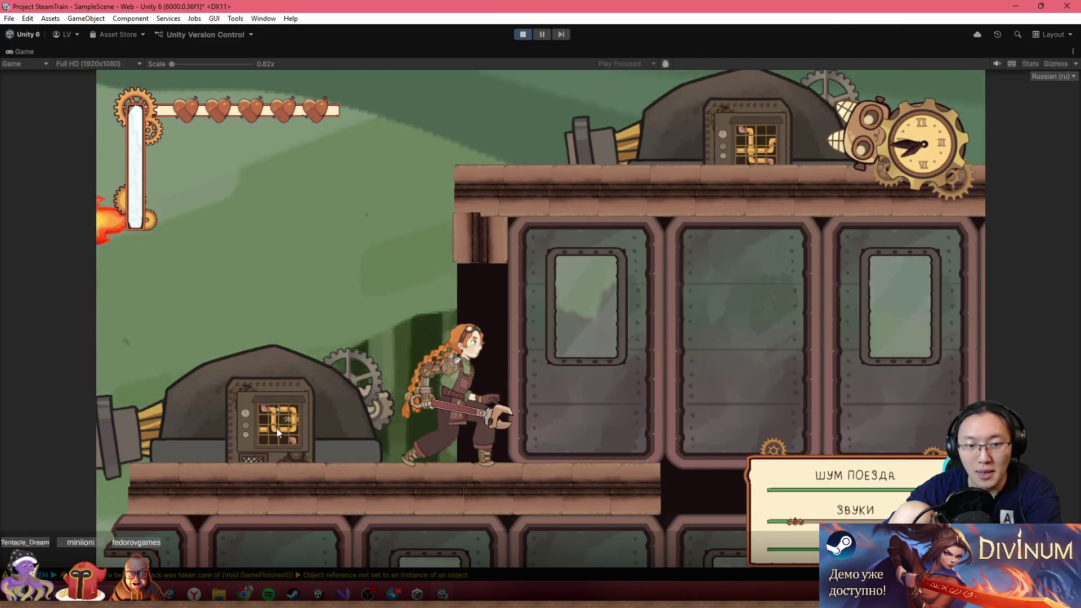
{"action": "double_click", "coordinate": [611, 54]}
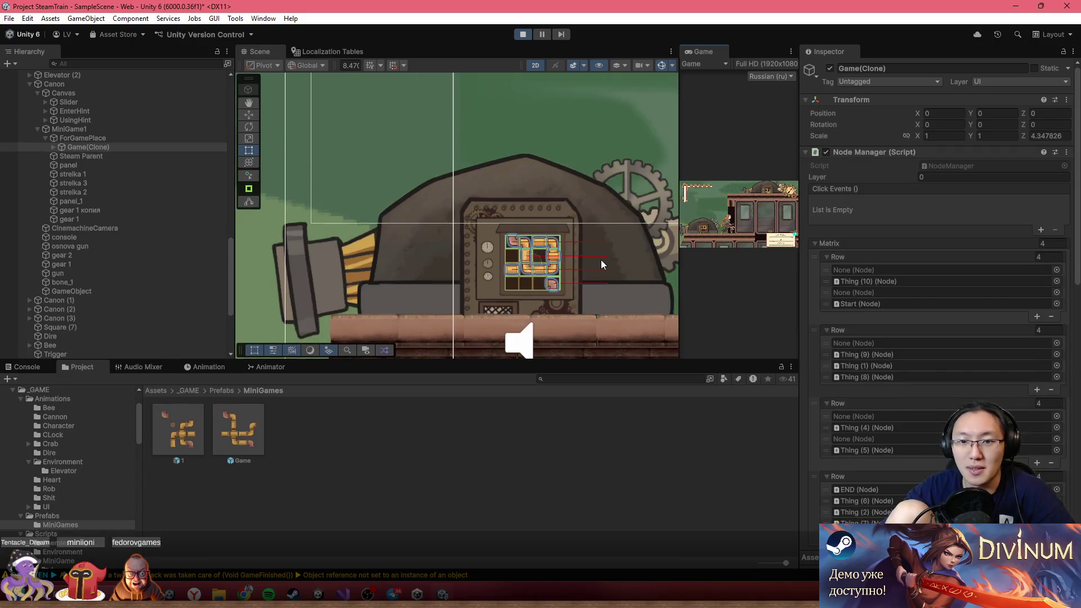
{"action": "key", "text": "f"}
{"action": "double_click", "coordinate": [701, 51]}
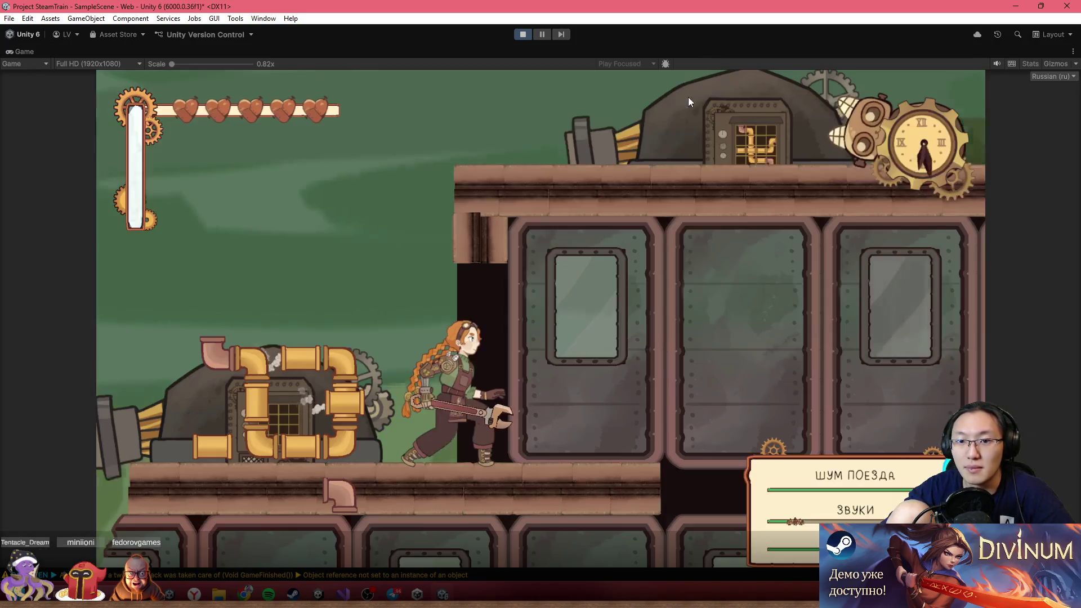
{"action": "left_click_drag", "start_coordinate": [299, 363], "coordinate": [298, 398]}
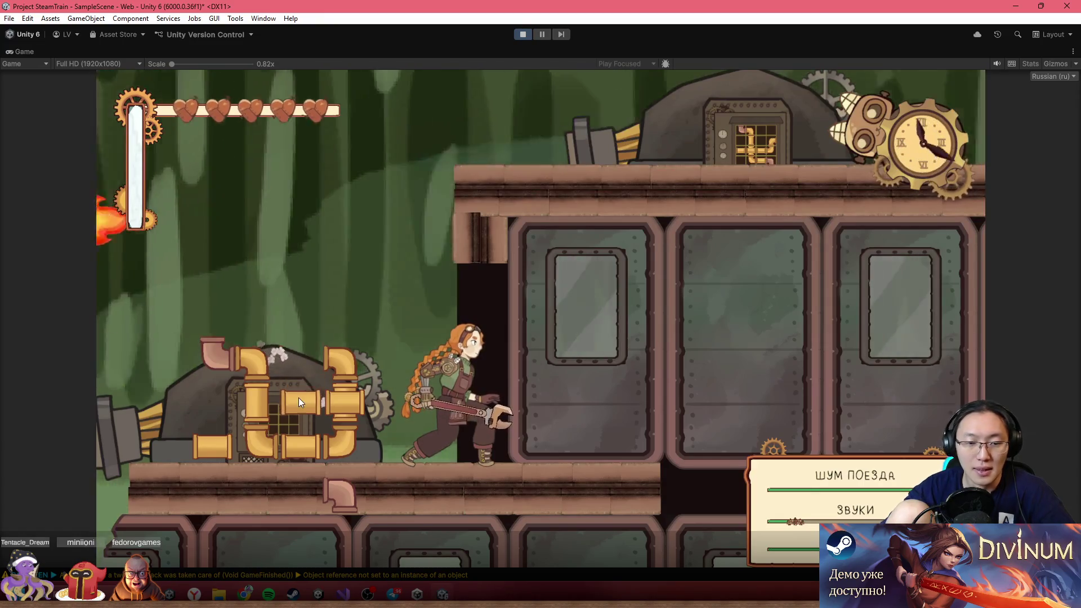
{"action": "double_click", "coordinate": [399, 49]}
- Set Game(Clone)'s scale to 1, 1, 1 and view the running game full-size
{"action": "left_click", "coordinate": [940, 136]}
{"action": "type", "text": "1"}
{"action": "key", "text": "Tab"}
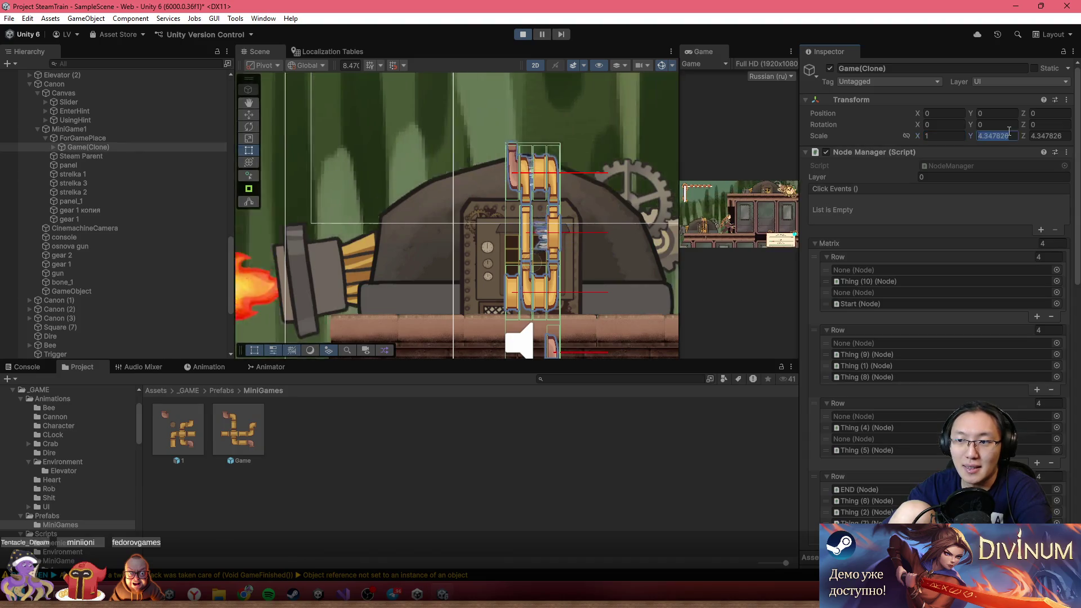
{"action": "type", "text": "1"}
{"action": "key", "text": "Tab"}
{"action": "type", "text": "1"}
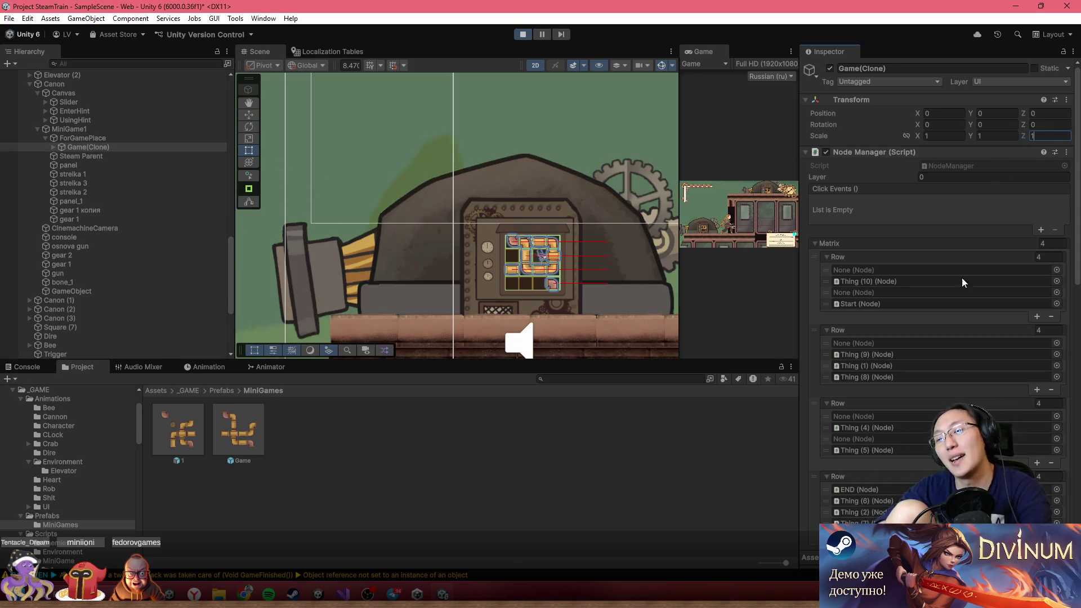
{"action": "scroll", "coordinate": [962, 278], "scroll_direction": "down", "scroll_amount": 5}
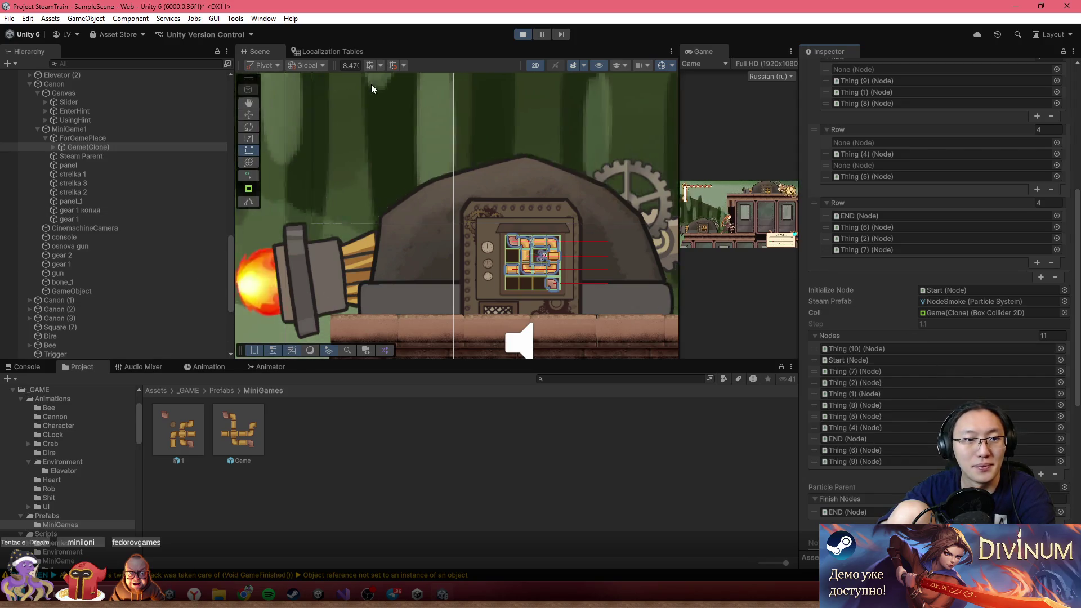
{"action": "double_click", "coordinate": [703, 51]}
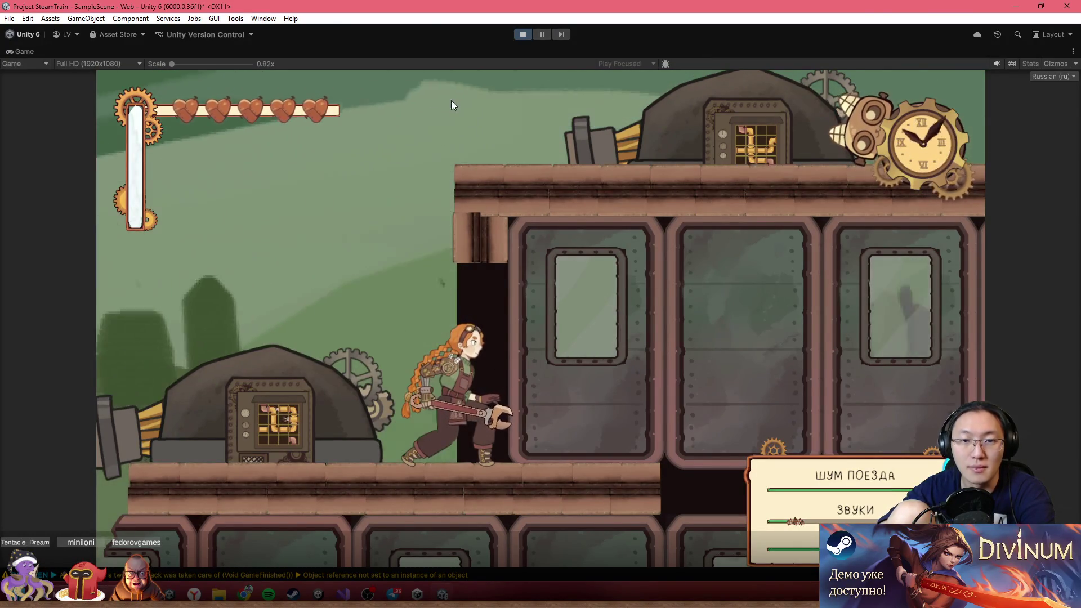
- Exit Play mode and switch to NodeManager.cs in Visual Studio
{"action": "double_click", "coordinate": [440, 53]}
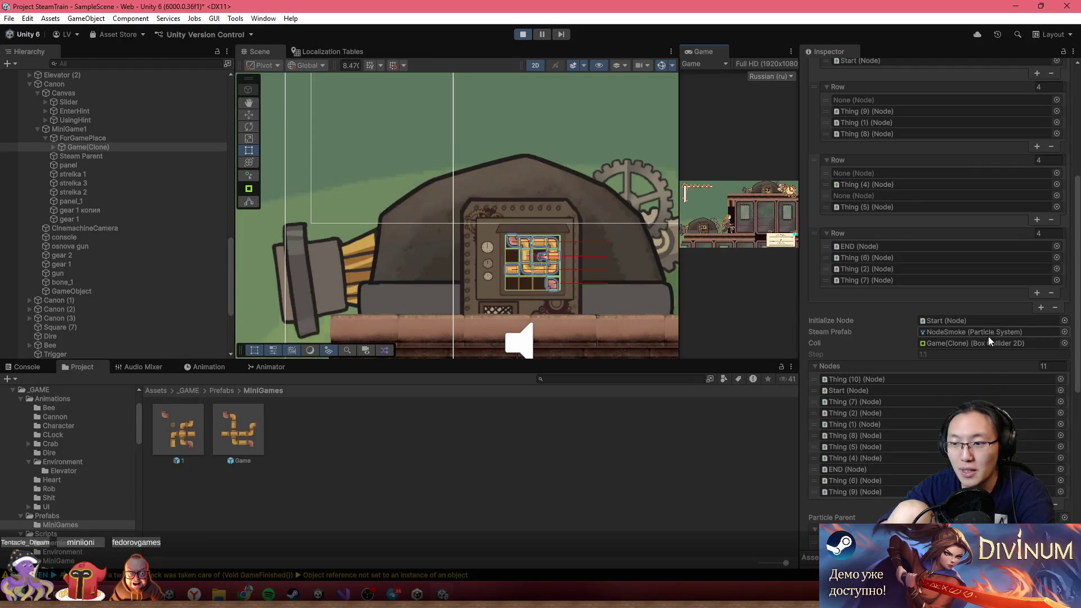
{"action": "scroll", "coordinate": [990, 340], "scroll_direction": "down", "scroll_amount": 3}
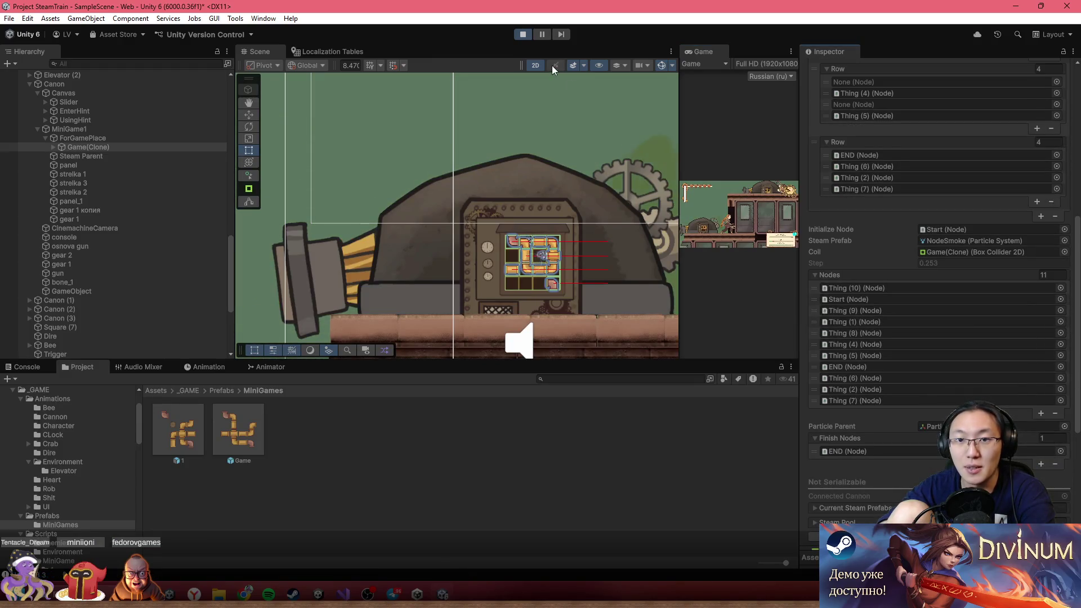
{"action": "double_click", "coordinate": [704, 51]}
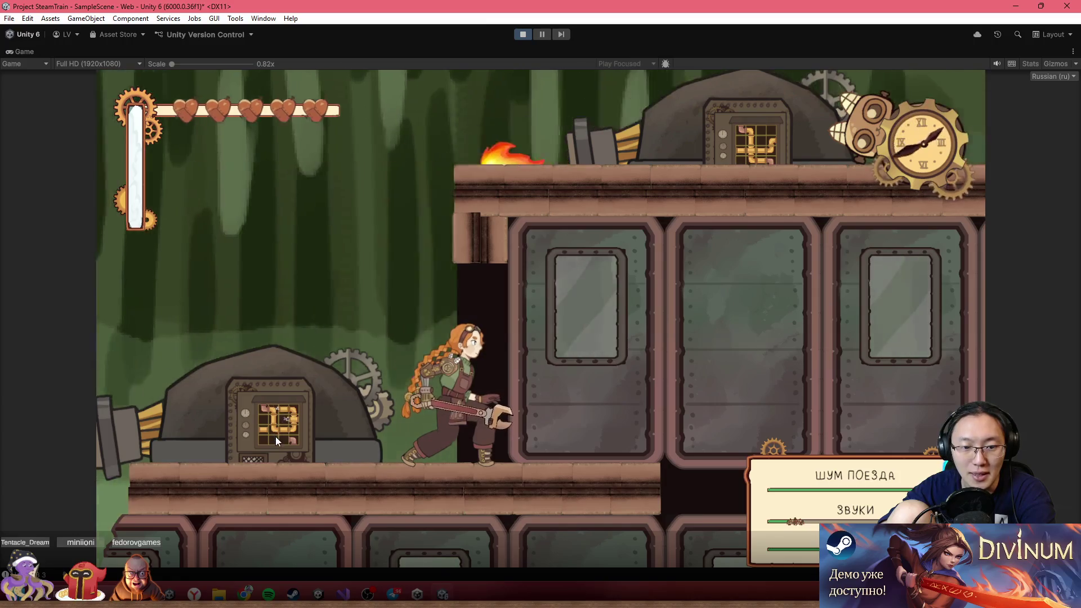
{"action": "left_click", "coordinate": [530, 31]}
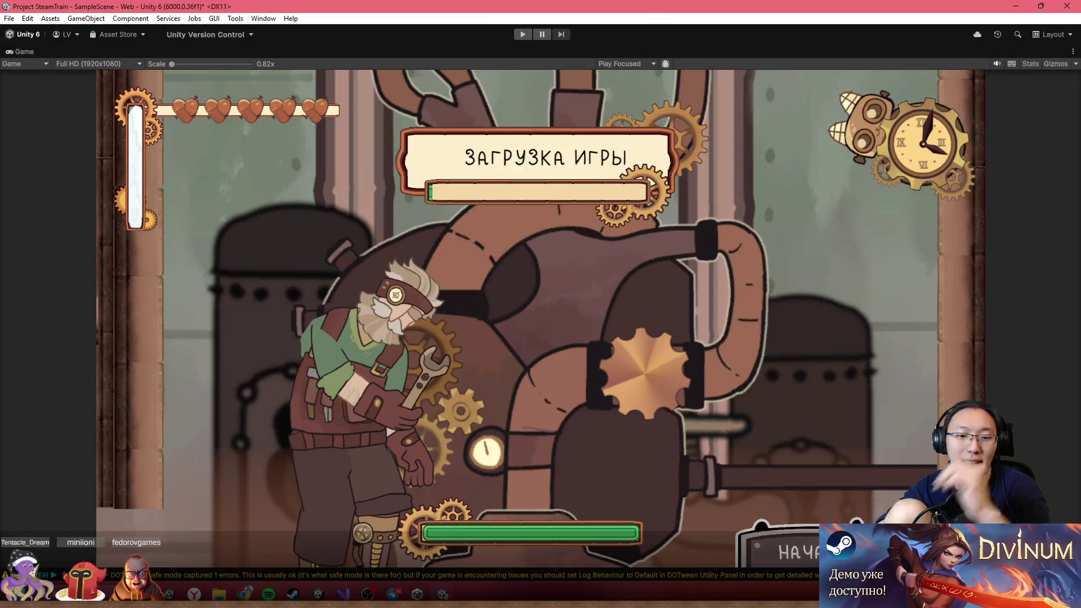
{"action": "key", "text": "alt+Tab"}
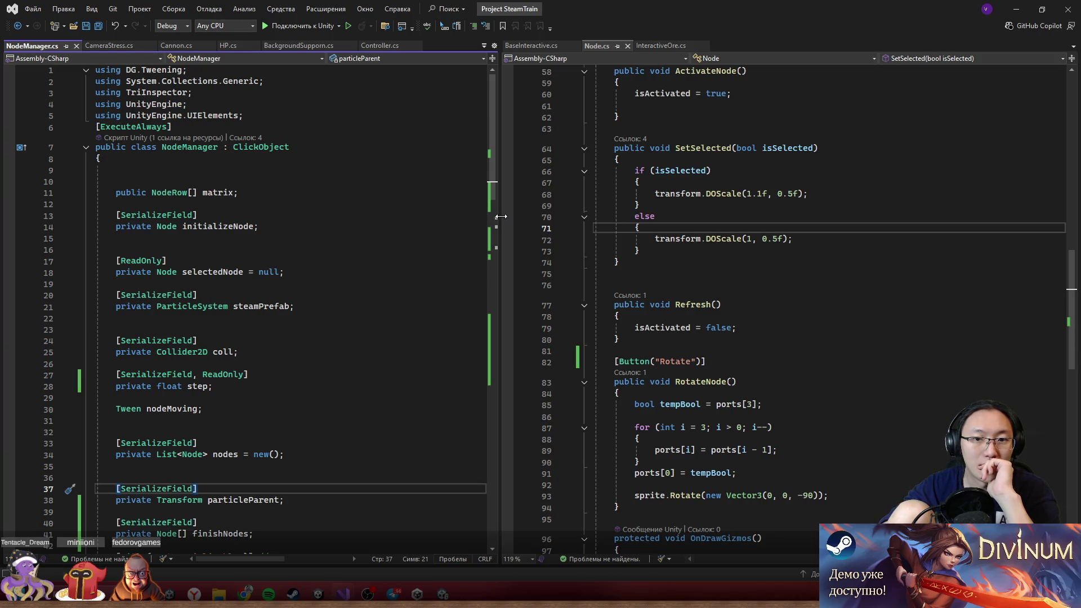
{"action": "left_click_drag", "start_coordinate": [502, 217], "coordinate": [809, 238]}
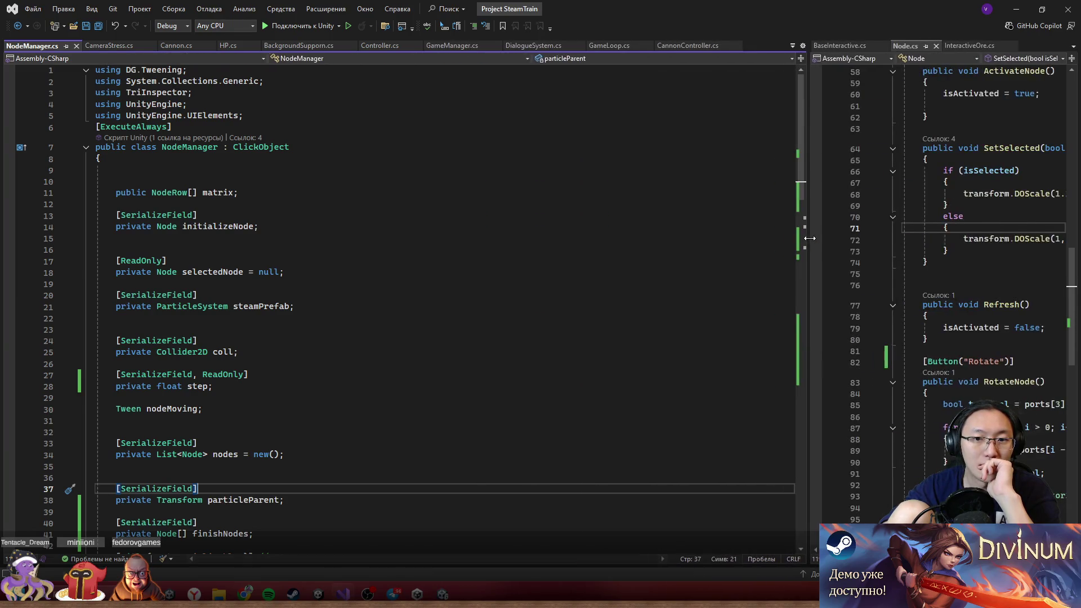
{"action": "left_click", "coordinate": [1018, 19]}
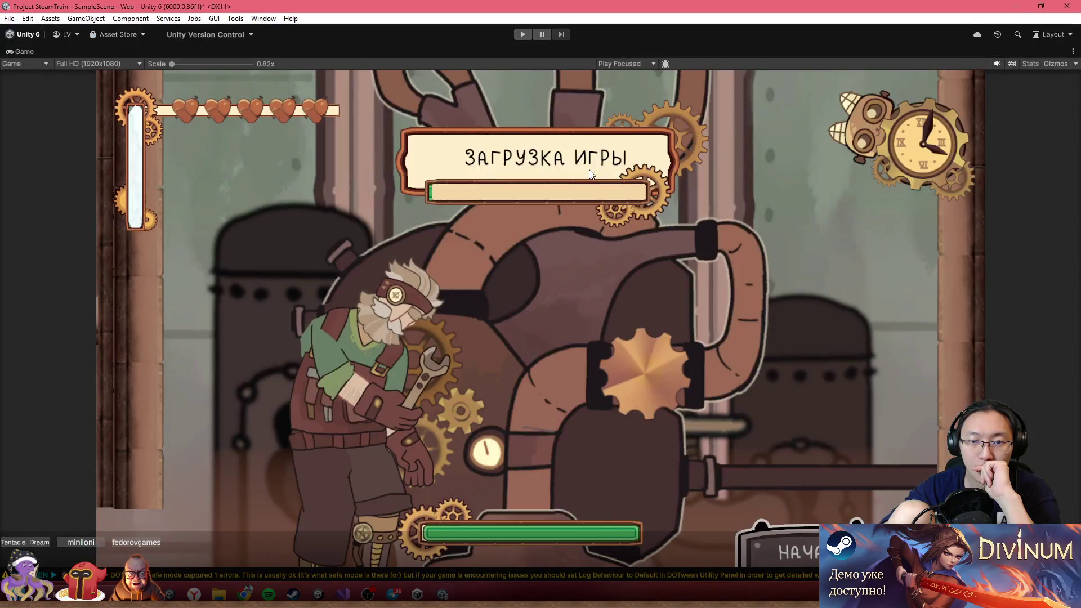
{"action": "key", "text": "shift+space"}
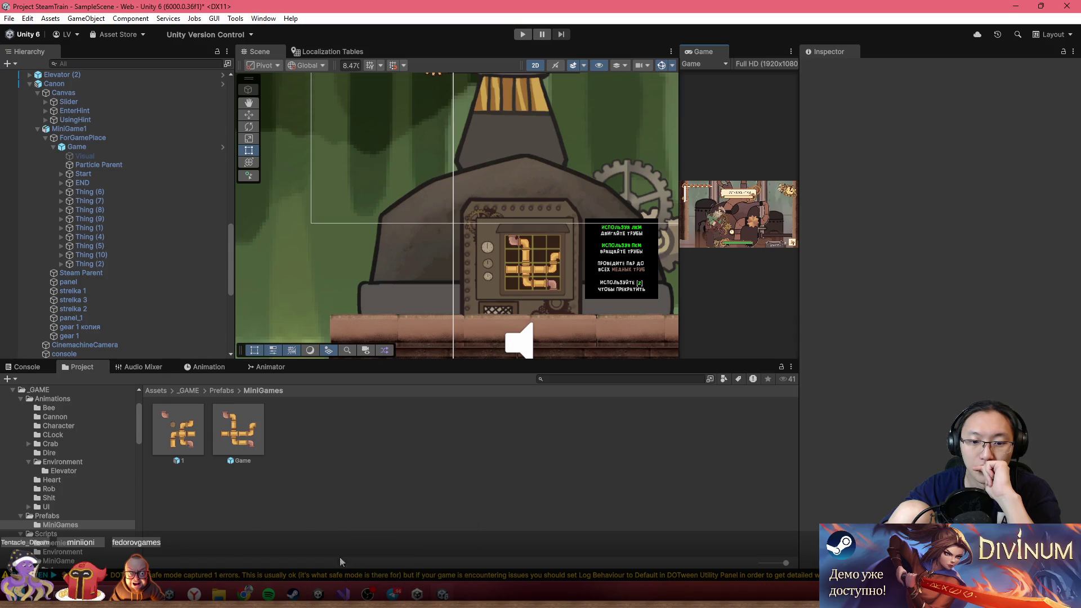
{"action": "mouse_move", "coordinate": [348, 597]}
{"action": "left_click", "coordinate": [343, 535]}
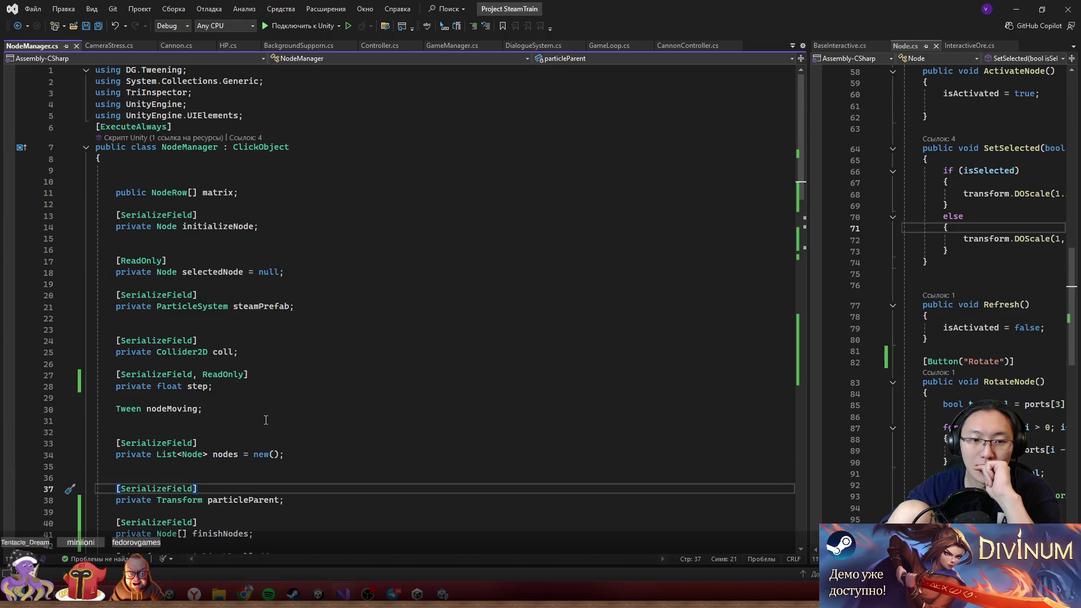
{"action": "scroll", "coordinate": [266, 420], "scroll_direction": "down", "scroll_amount": 6}
{"action": "scroll", "coordinate": [339, 429], "scroll_direction": "down", "scroll_amount": 6}
{"action": "scroll", "coordinate": [321, 388], "scroll_direction": "down", "scroll_amount": 6}
{"action": "scroll", "coordinate": [201, 223], "scroll_direction": "down", "scroll_amount": 2}
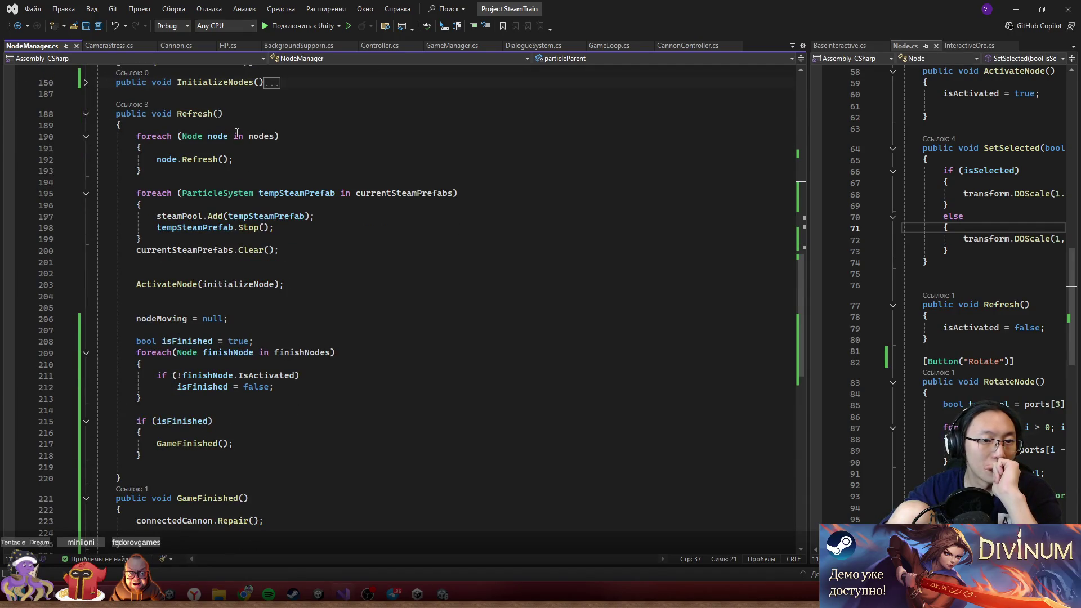
{"action": "mouse_move", "coordinate": [212, 134]}
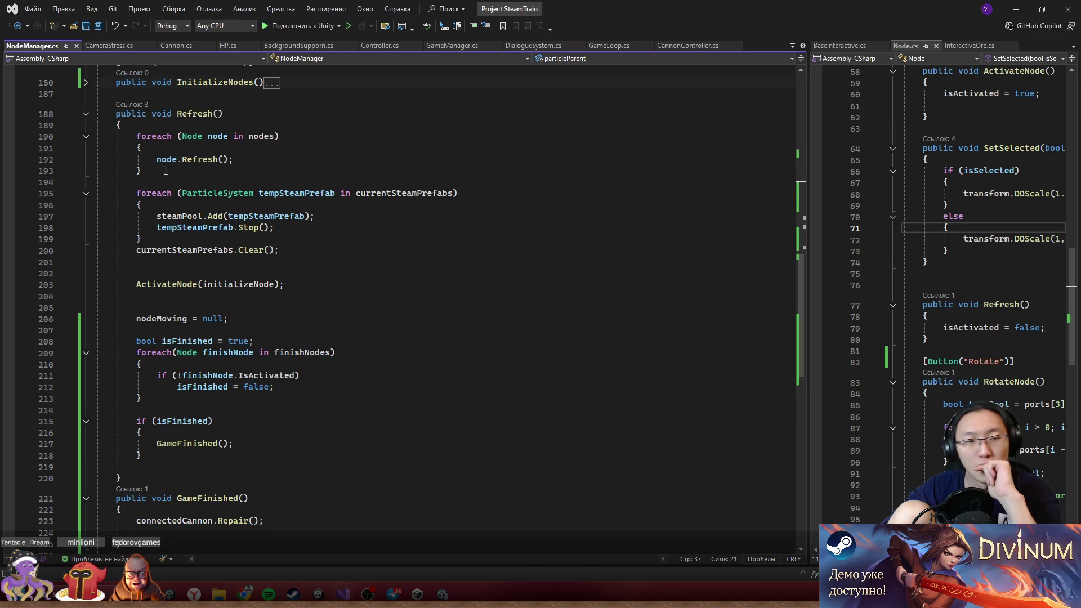
{"action": "left_click_drag", "start_coordinate": [136, 136], "coordinate": [222, 171]}
{"action": "left_click_drag", "start_coordinate": [177, 114], "coordinate": [241, 116]}
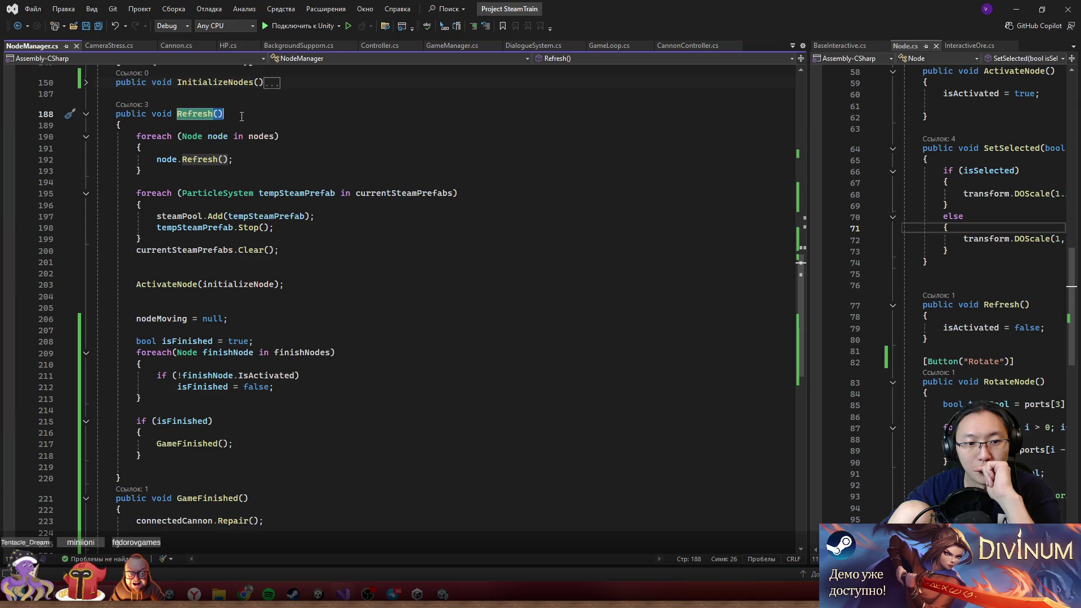
{"action": "left_click_drag", "start_coordinate": [136, 284], "coordinate": [275, 285]}
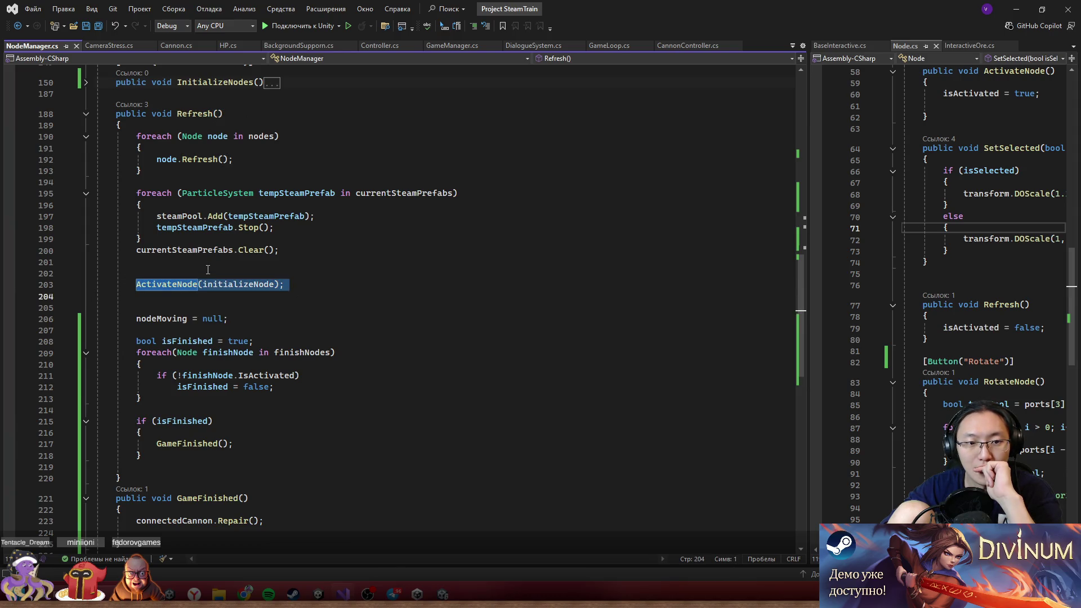
{"action": "left_click_drag", "start_coordinate": [209, 272], "coordinate": [156, 216]}
{"action": "left_click", "coordinate": [141, 308]}
{"action": "left_click", "coordinate": [142, 398]}
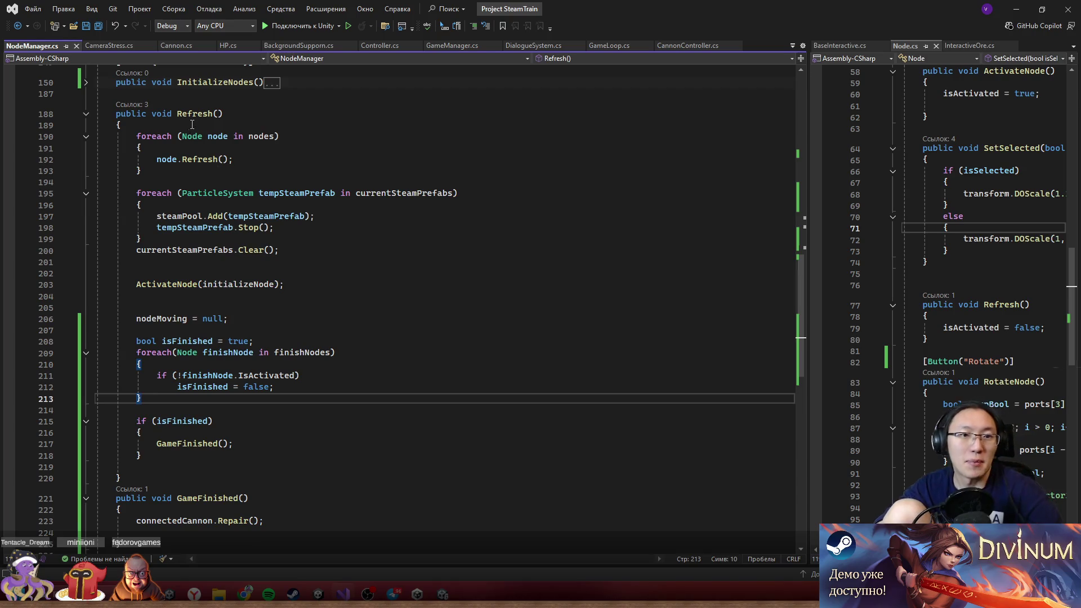
{"action": "scroll", "coordinate": [190, 125], "scroll_direction": "up", "scroll_amount": 1}
{"action": "left_click_drag", "start_coordinate": [176, 116], "coordinate": [263, 116]}
{"action": "scroll", "coordinate": [291, 261], "scroll_direction": "up", "scroll_amount": 13}
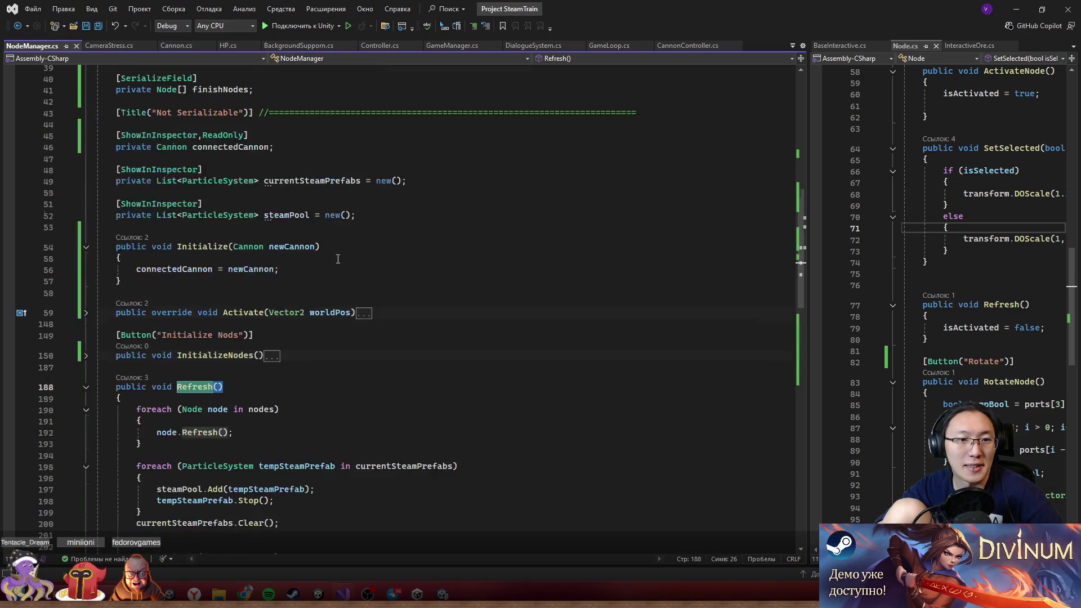
{"action": "scroll", "coordinate": [291, 261], "scroll_direction": "down", "scroll_amount": 5}
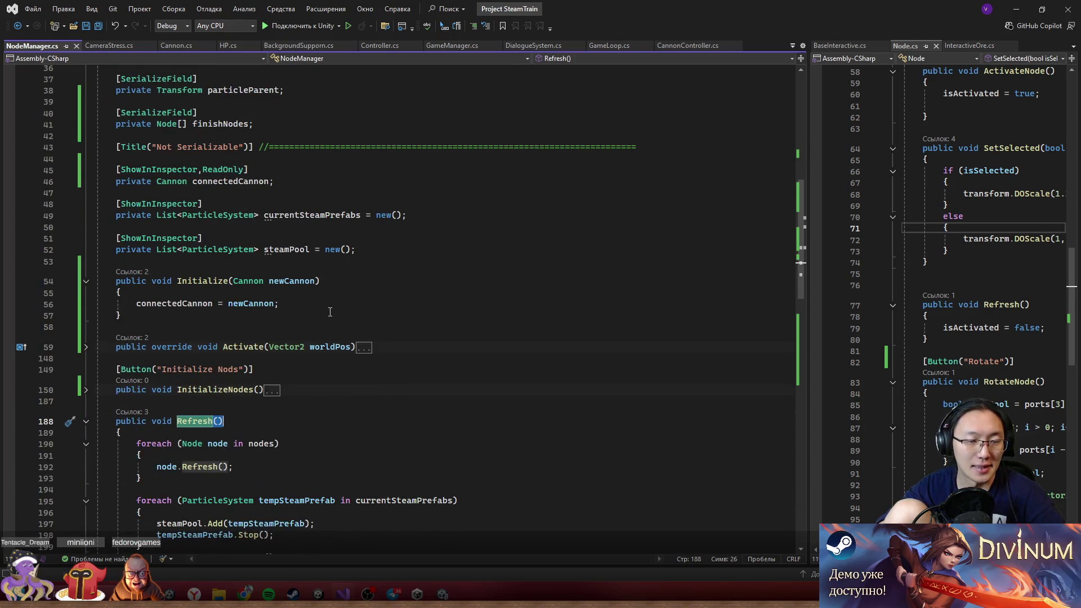
{"action": "scroll", "coordinate": [330, 308], "scroll_direction": "down", "scroll_amount": 13}
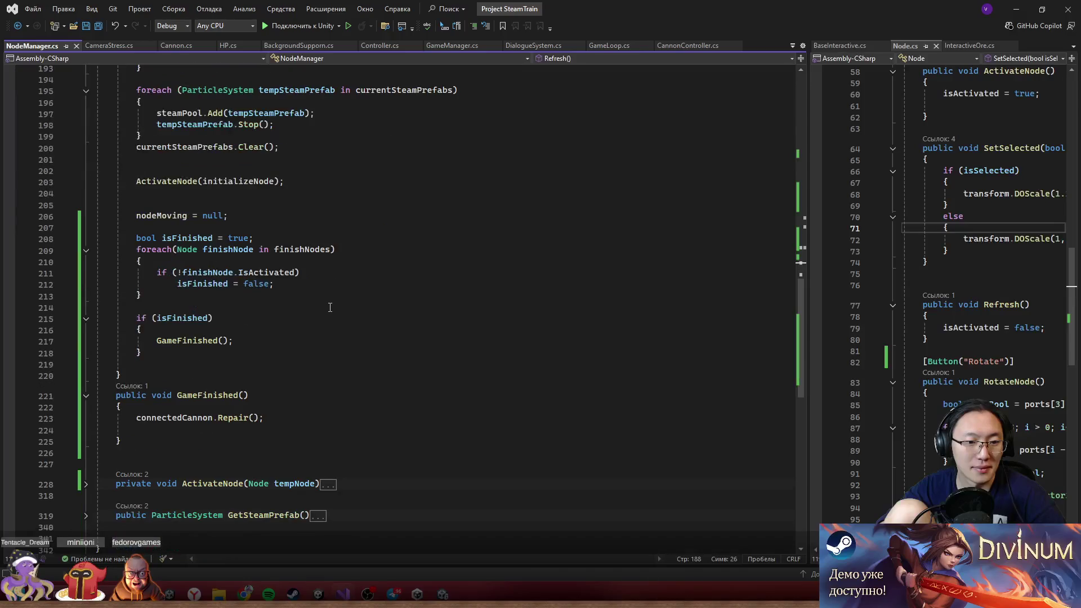
{"action": "scroll", "coordinate": [330, 308], "scroll_direction": "up", "scroll_amount": 15}
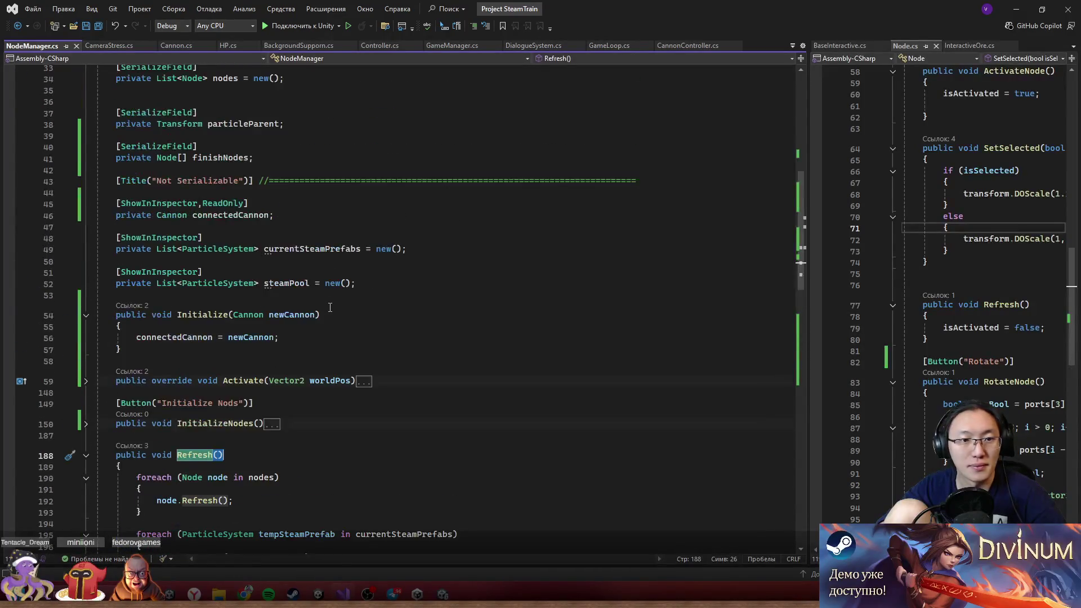
{"action": "scroll", "coordinate": [320, 290], "scroll_direction": "up", "scroll_amount": 3}
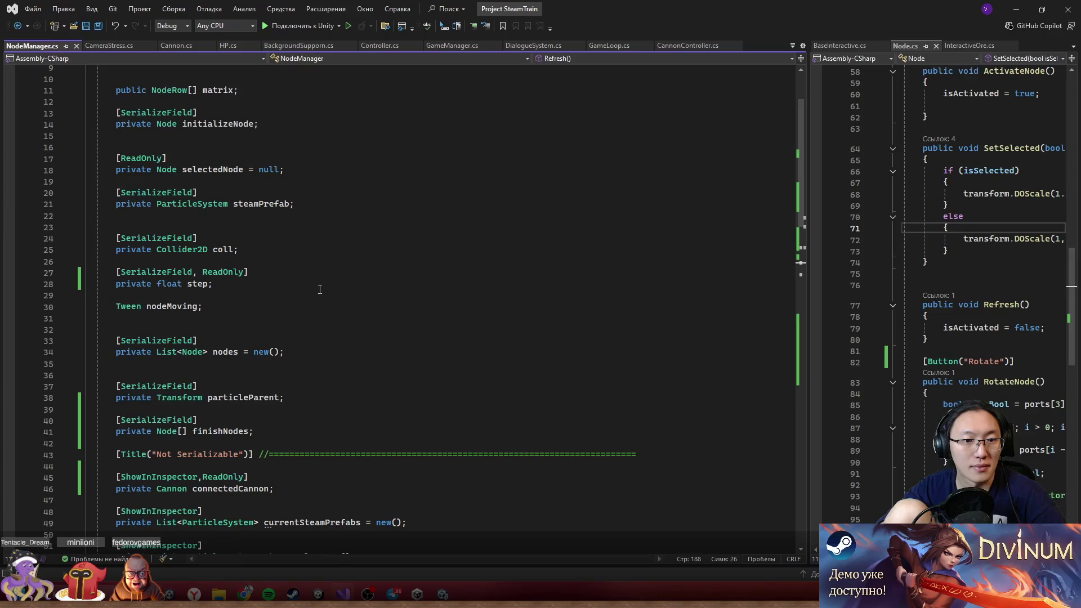
{"action": "scroll", "coordinate": [320, 289], "scroll_direction": "up", "scroll_amount": 3}
{"action": "scroll", "coordinate": [311, 284], "scroll_direction": "down", "scroll_amount": 12}
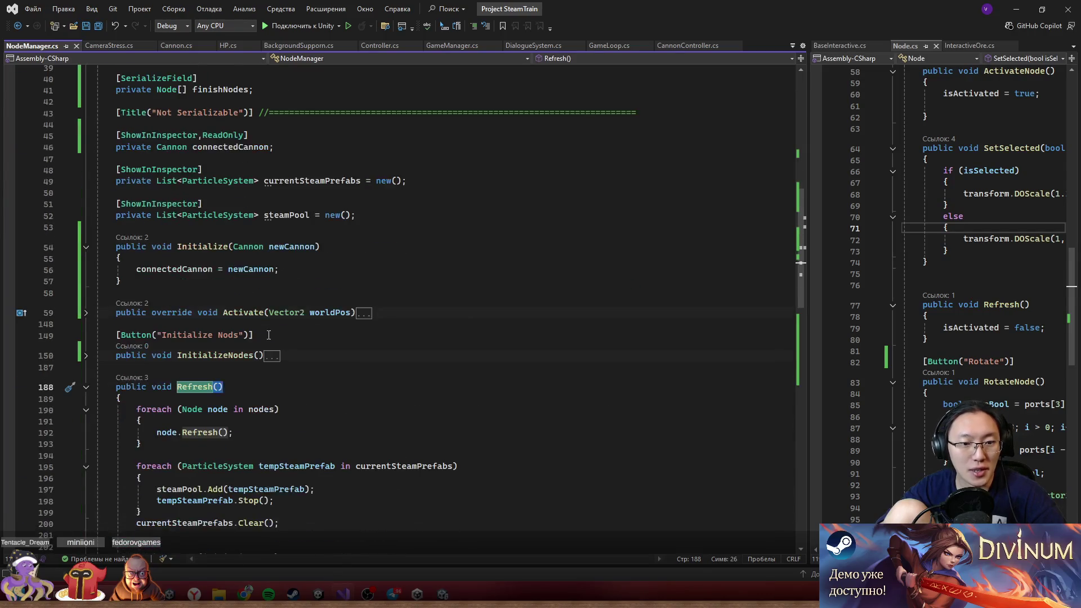
{"action": "left_click", "coordinate": [304, 351]}
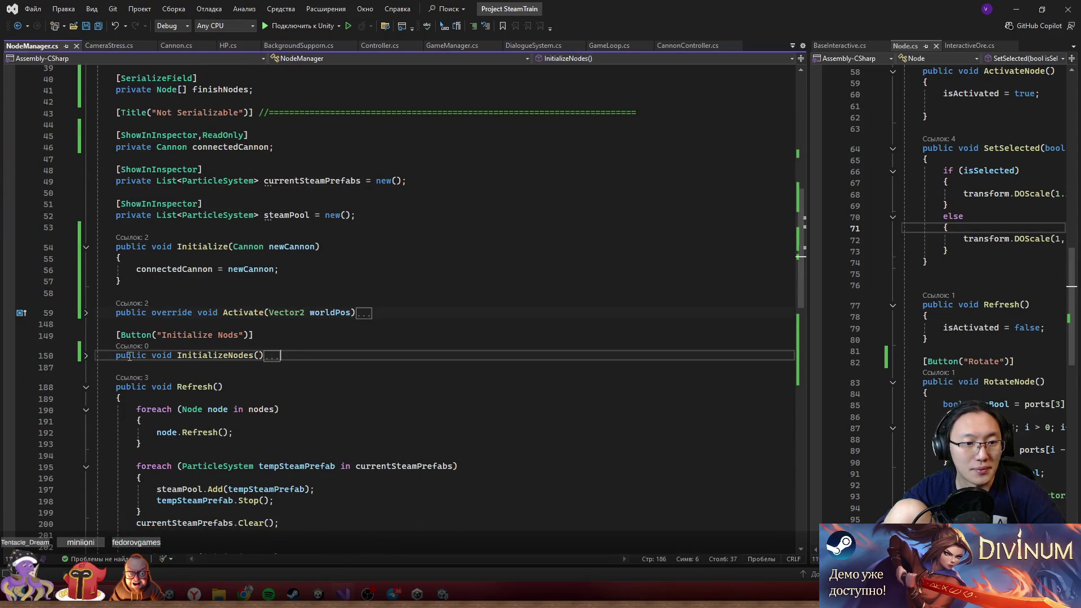
{"action": "left_click", "coordinate": [86, 357]}
{"action": "scroll", "coordinate": [157, 356], "scroll_direction": "down", "scroll_amount": 6}
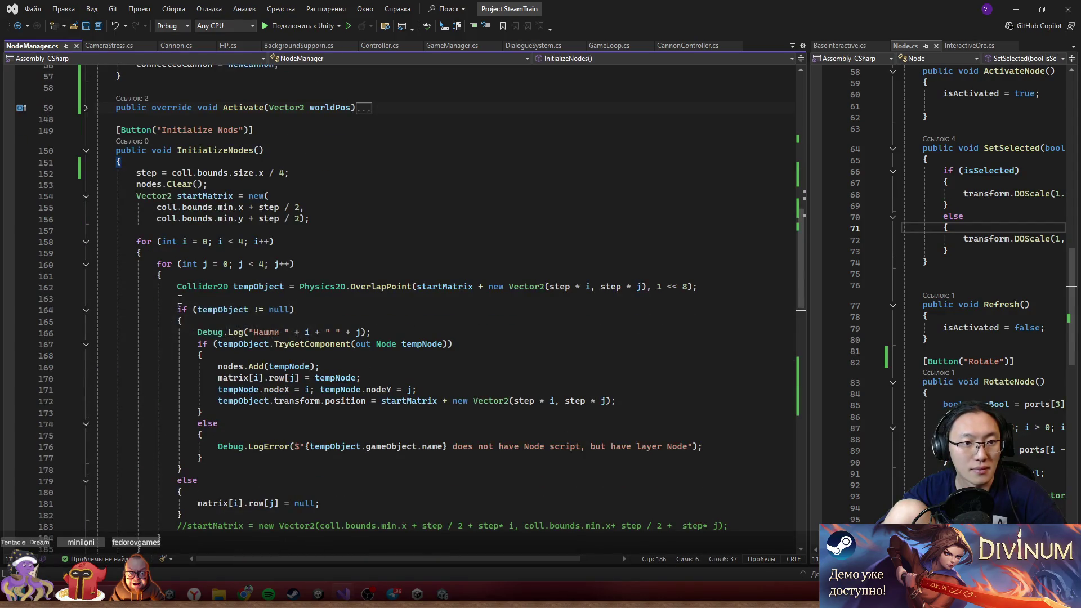
{"action": "left_click", "coordinate": [86, 151]}
{"action": "scroll", "coordinate": [227, 217], "scroll_direction": "up", "scroll_amount": 3}
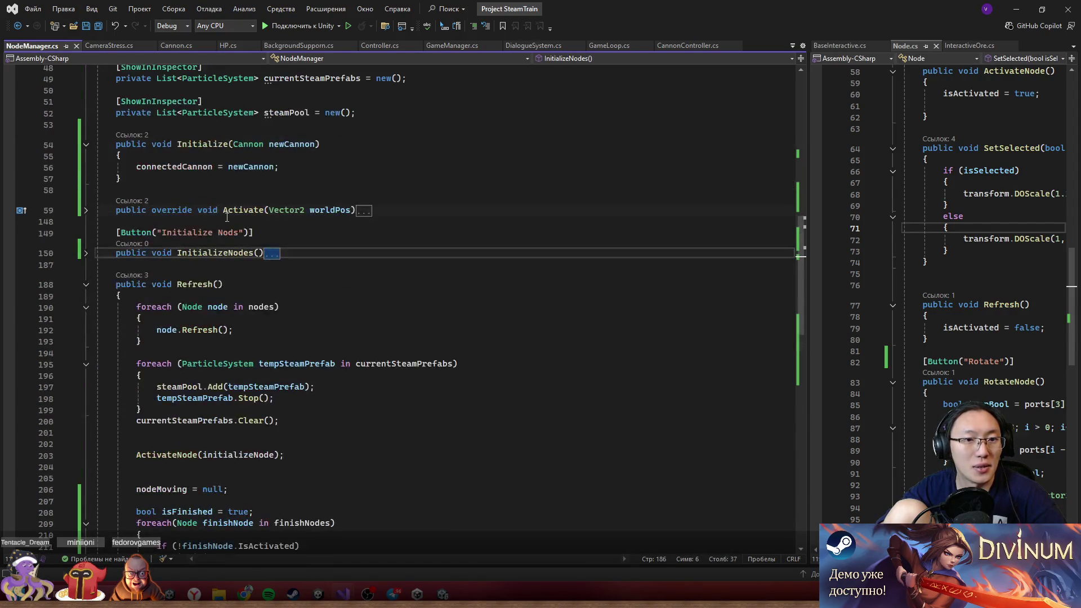
{"action": "left_click", "coordinate": [87, 212]}
{"action": "left_click", "coordinate": [88, 214]}
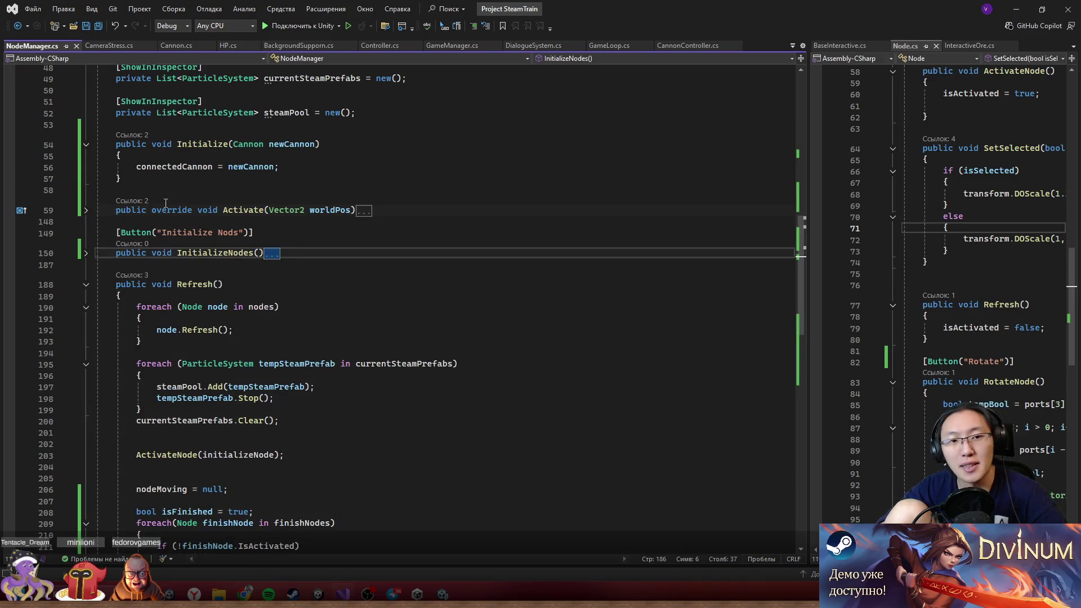
{"action": "scroll", "coordinate": [219, 202], "scroll_direction": "up", "scroll_amount": 1}
{"action": "left_click", "coordinate": [302, 196]}
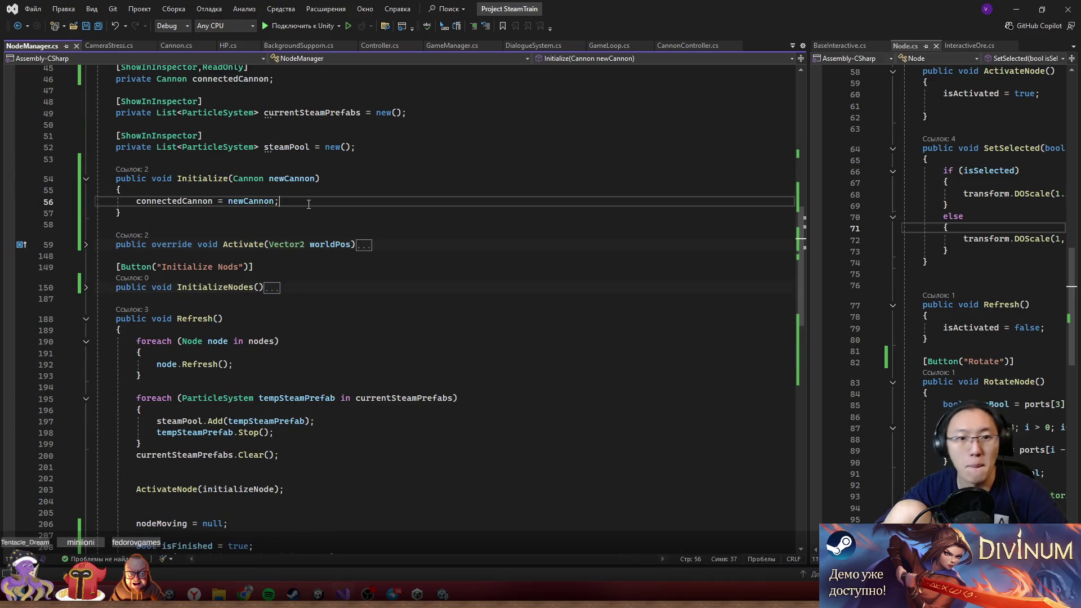
- Add a Refresh(); call to Initialize and begin a step line above it
{"action": "key", "text": "Return"}
{"action": "type", "text": "Refresh();"}
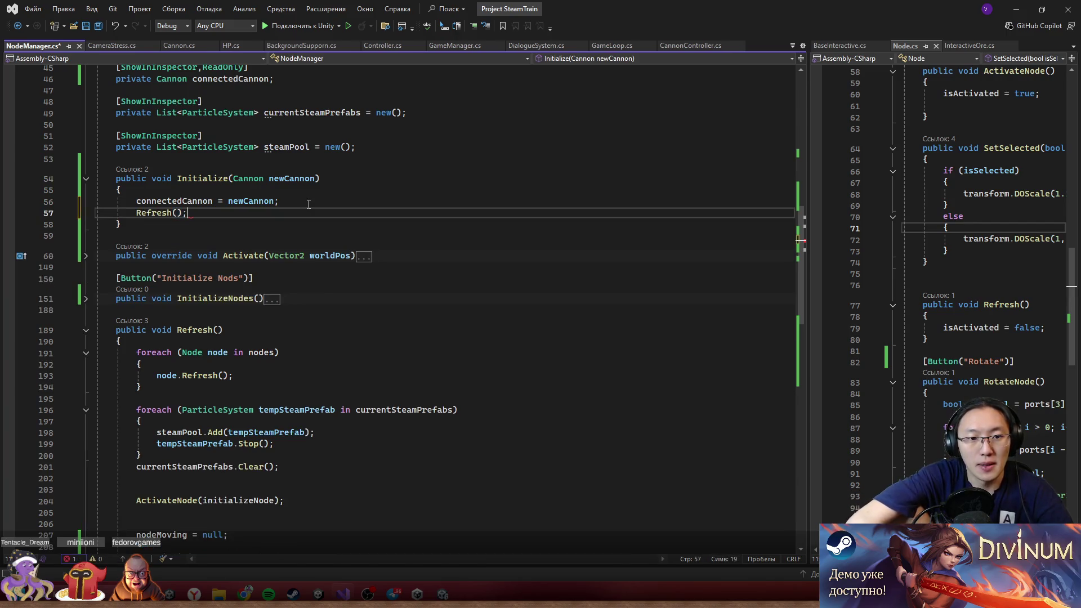
{"action": "left_click", "coordinate": [309, 204]}
{"action": "key", "text": "Return"}
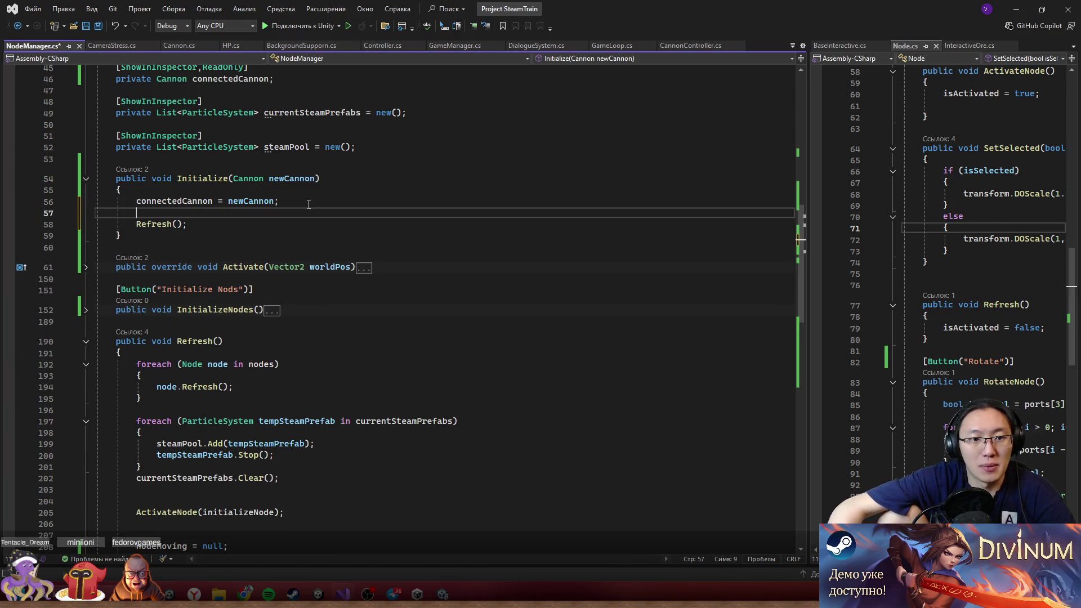
{"action": "type", "text": "ste"}
{"action": "type", "text": "a"}
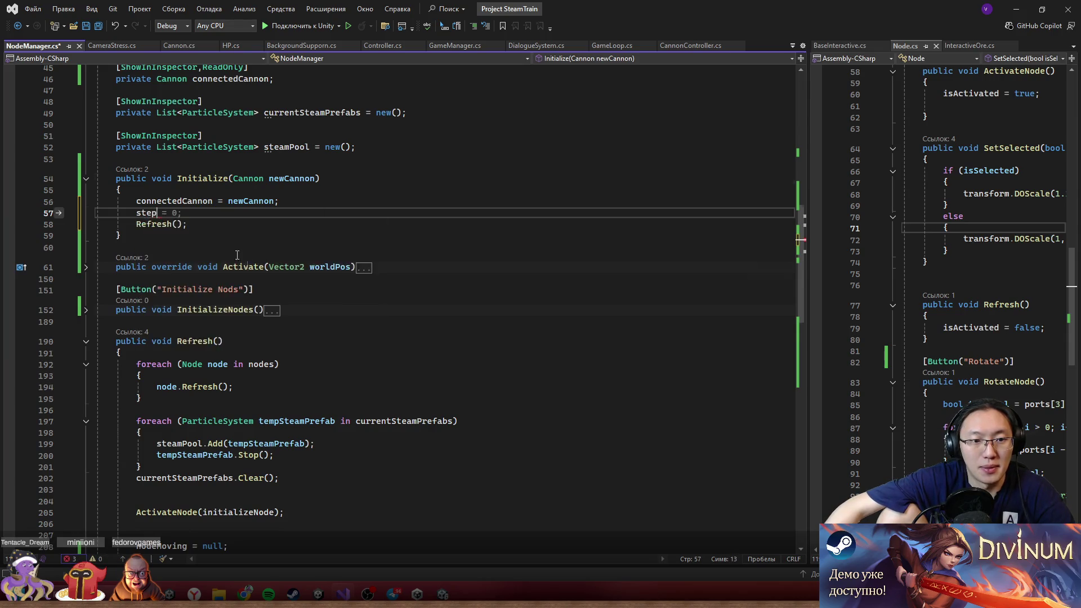
{"action": "scroll", "coordinate": [276, 268], "scroll_direction": "down", "scroll_amount": 15}
{"action": "scroll", "coordinate": [276, 268], "scroll_direction": "up", "scroll_amount": 9}
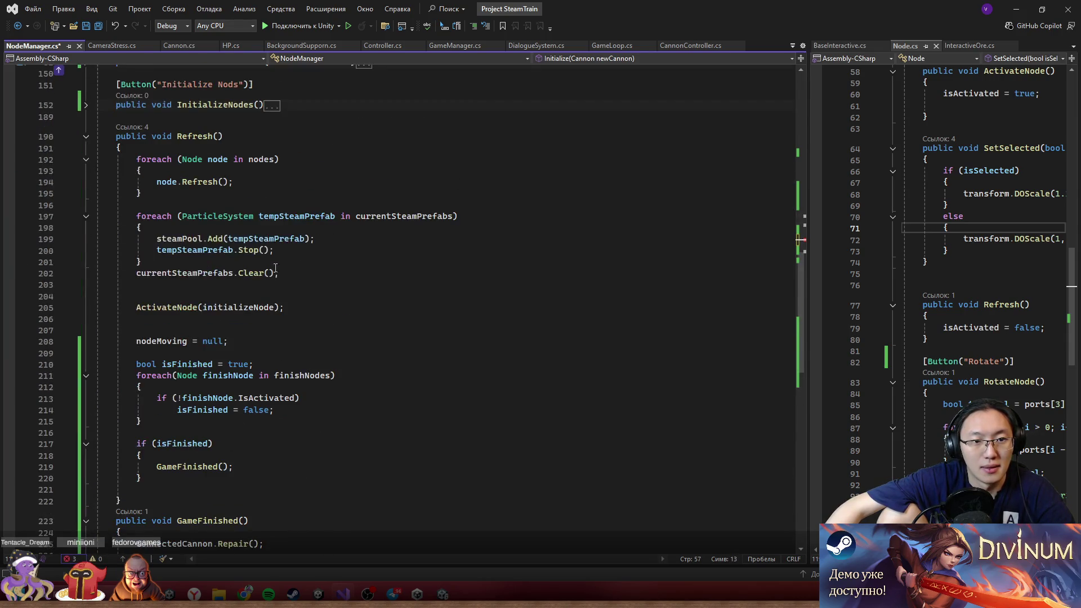
{"action": "scroll", "coordinate": [276, 268], "scroll_direction": "down", "scroll_amount": 8}
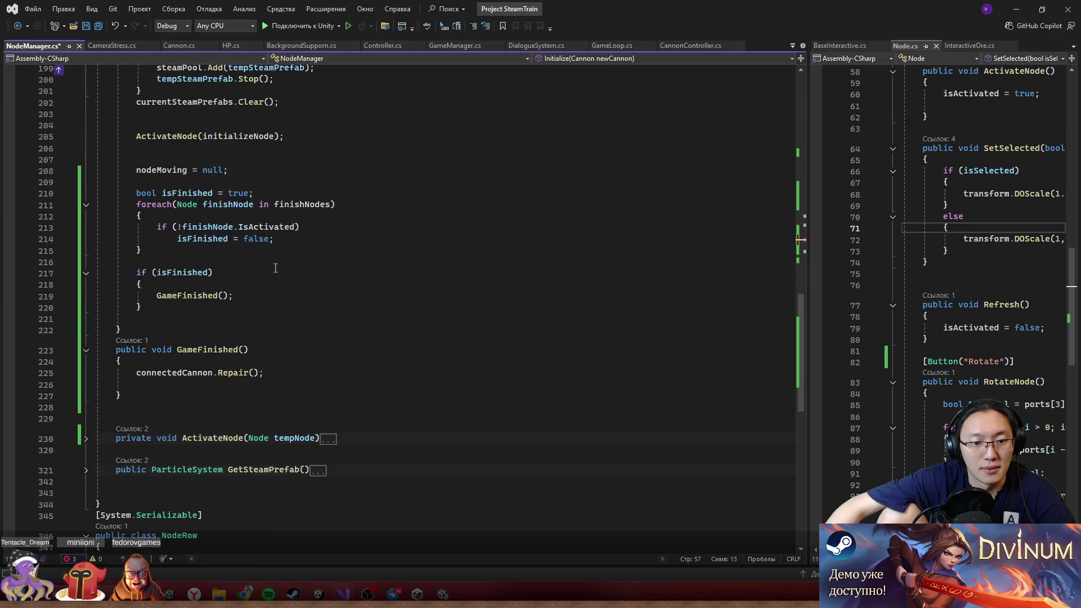
{"action": "scroll", "coordinate": [110, 395], "scroll_direction": "up", "scroll_amount": 15}
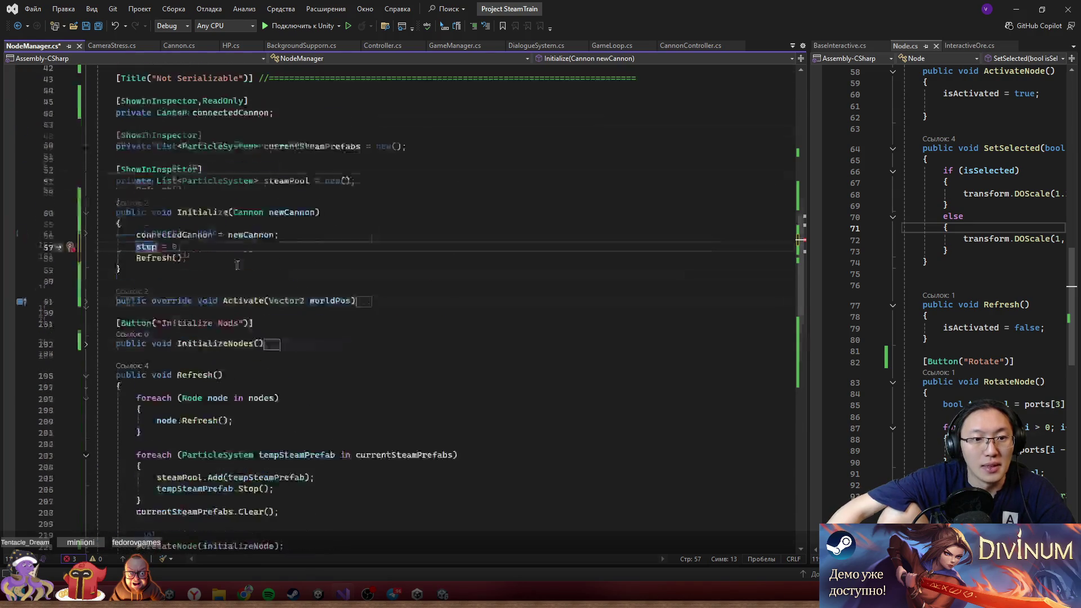
{"action": "scroll", "coordinate": [235, 199], "scroll_direction": "up", "scroll_amount": 4}
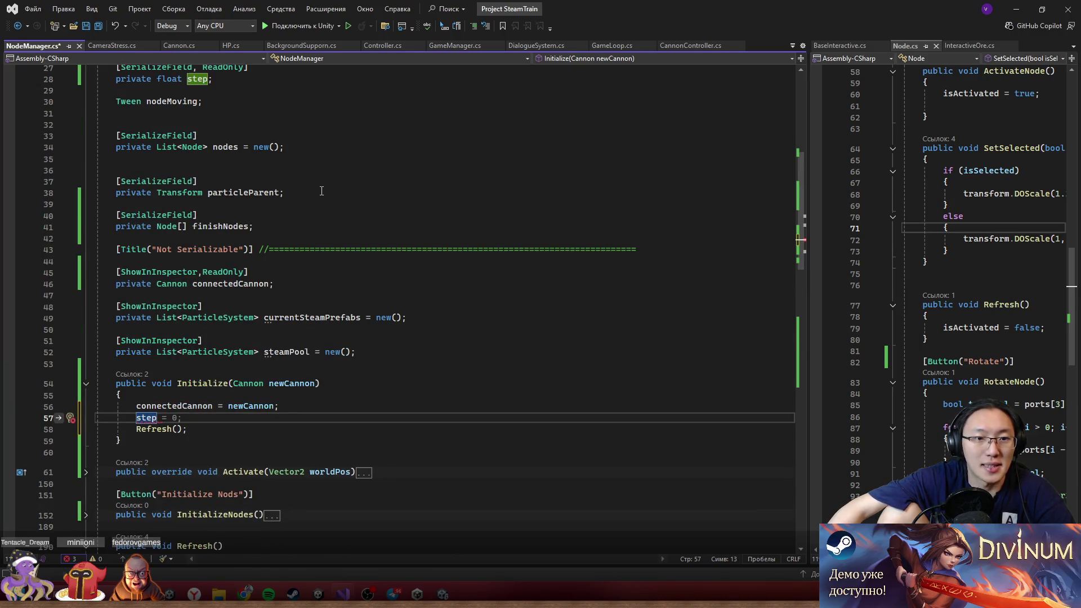
- Search NodeManager.cs for step to find its calculation in InitializeNodes
{"action": "key", "text": "ctrl+f"}
{"action": "left_click", "coordinate": [762, 75]}
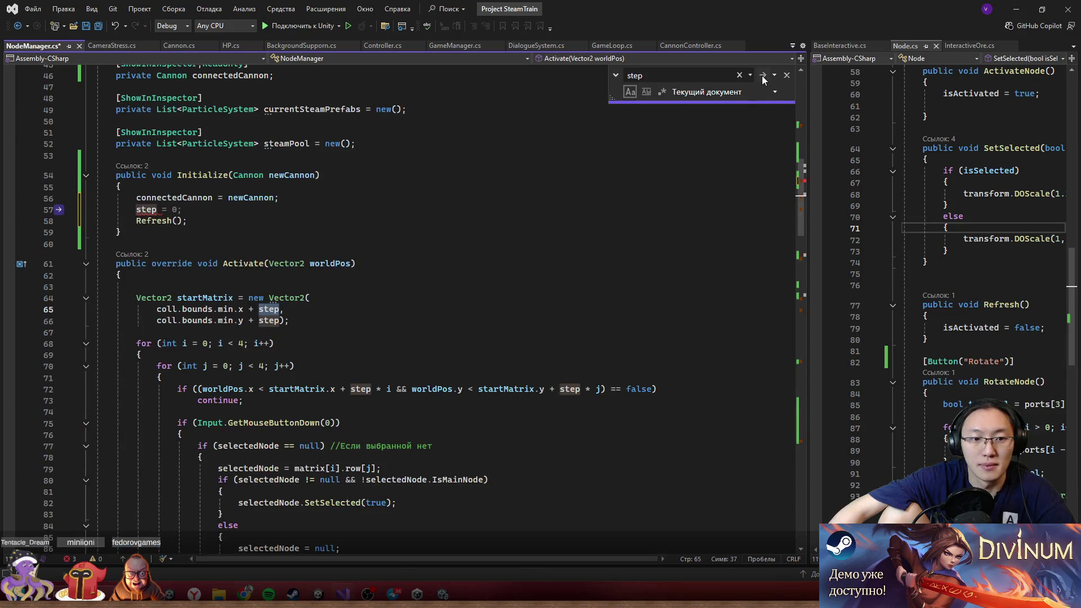
{"action": "left_click", "coordinate": [762, 75]}
{"action": "left_click", "coordinate": [762, 75]}
{"action": "left_click", "coordinate": [762, 75]}
{"action": "left_click", "coordinate": [762, 76]}
{"action": "left_click", "coordinate": [762, 75]}
{"action": "left_click", "coordinate": [762, 75]}
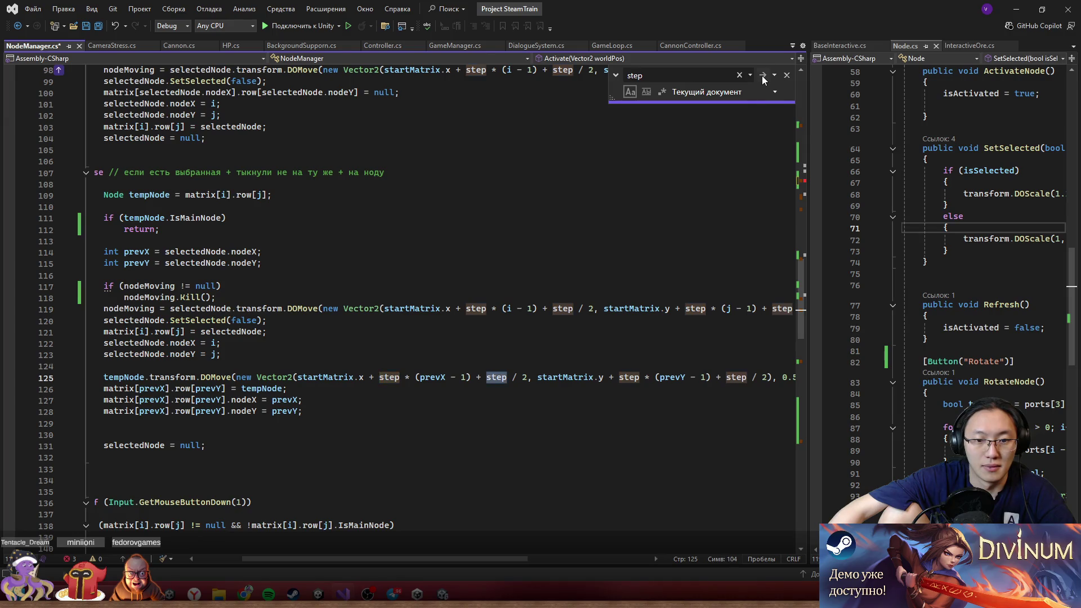
{"action": "left_click", "coordinate": [762, 76]}
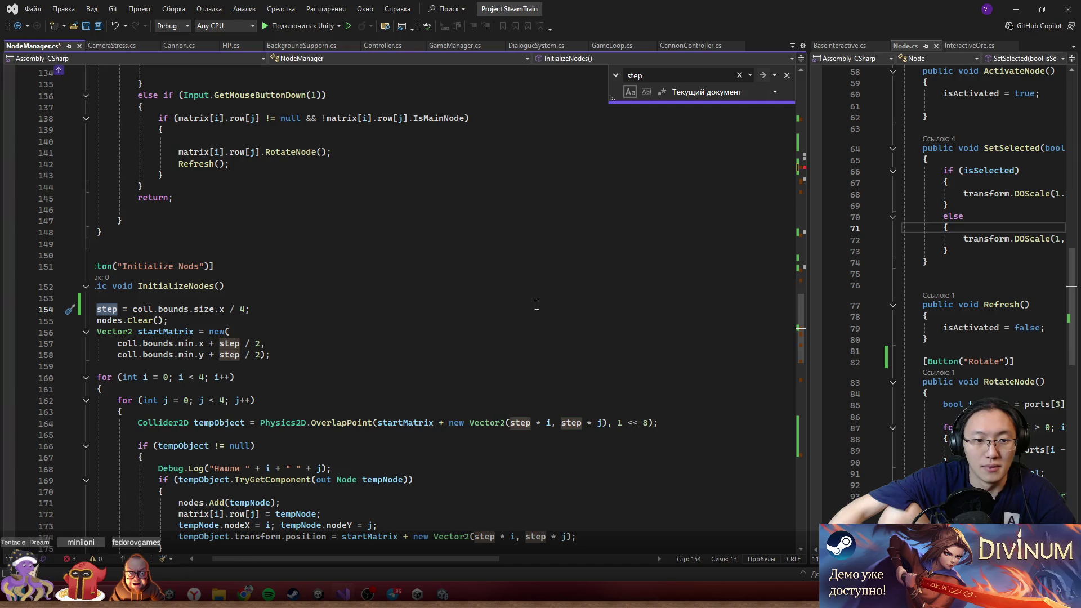
- Copy step = coll.bounds.size.x / 4; into Initialize and save NodeManager.cs
{"action": "left_click_drag", "start_coordinate": [378, 558], "coordinate": [353, 559]}
{"action": "left_click", "coordinate": [302, 311]}
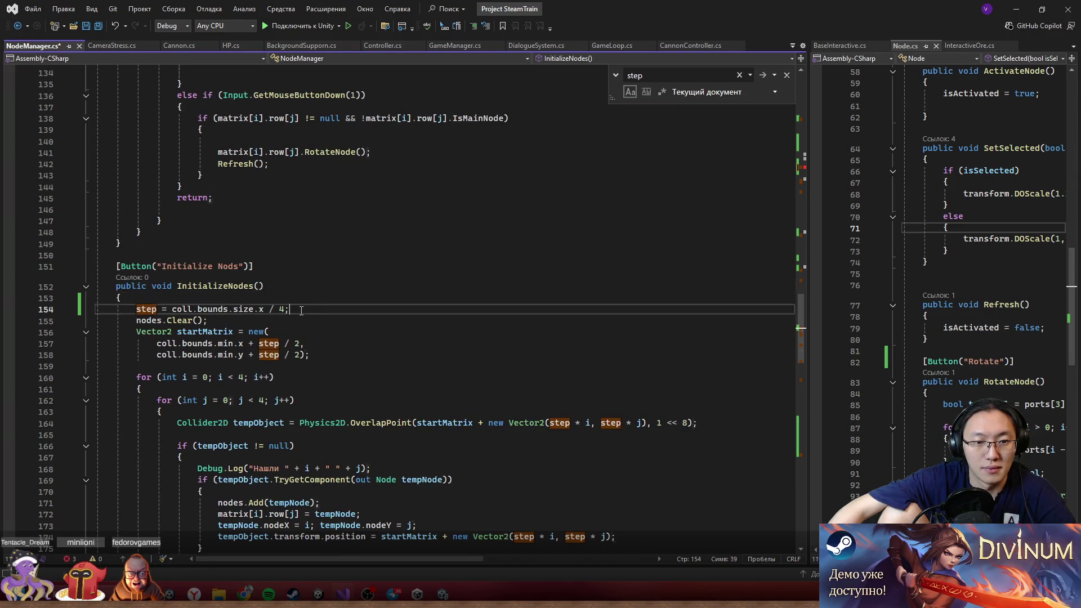
{"action": "left_click_drag", "start_coordinate": [301, 311], "coordinate": [160, 309]}
{"action": "scroll", "coordinate": [226, 293], "scroll_direction": "up", "scroll_amount": 20}
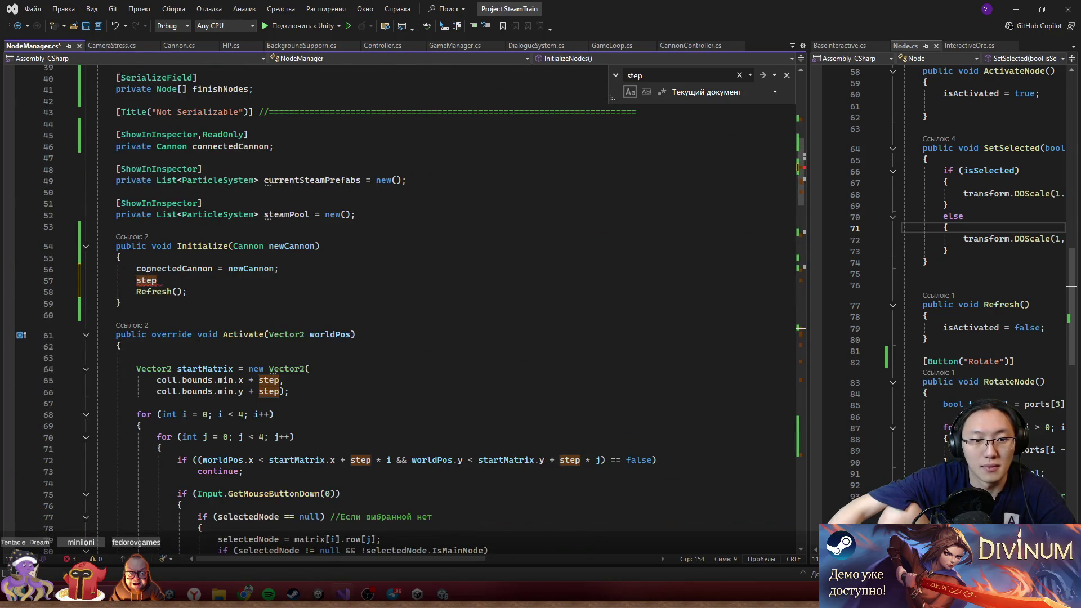
{"action": "left_click", "coordinate": [341, 283]}
{"action": "type", "text": "= coll.bounds.size.x / 4;"}
{"action": "key", "text": "ctrl+s"}
{"action": "key", "text": "Down"}
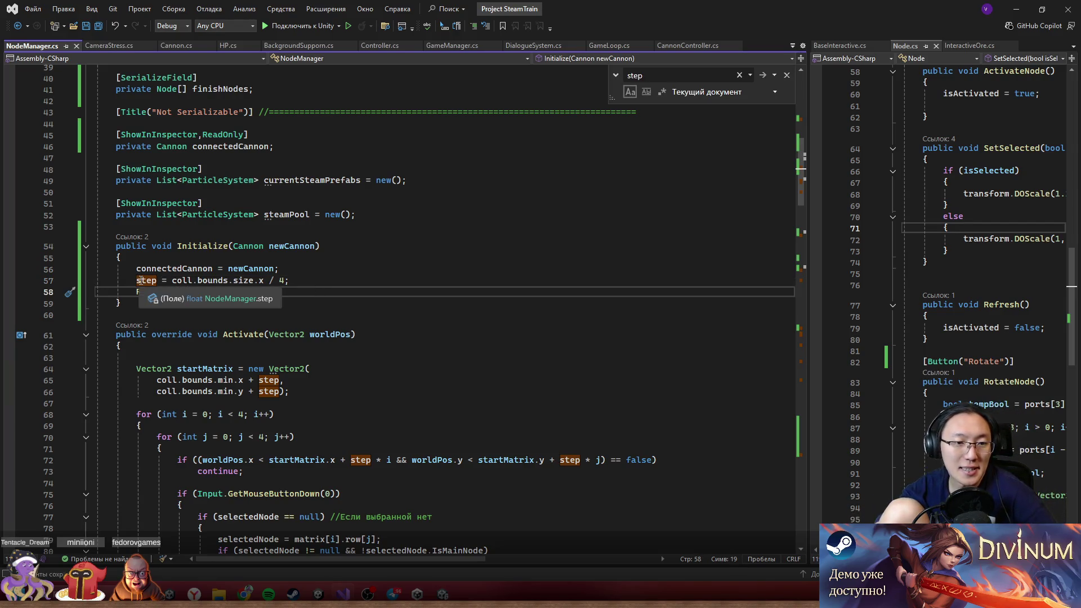
{"action": "left_click_drag", "start_coordinate": [137, 281], "coordinate": [193, 282]}
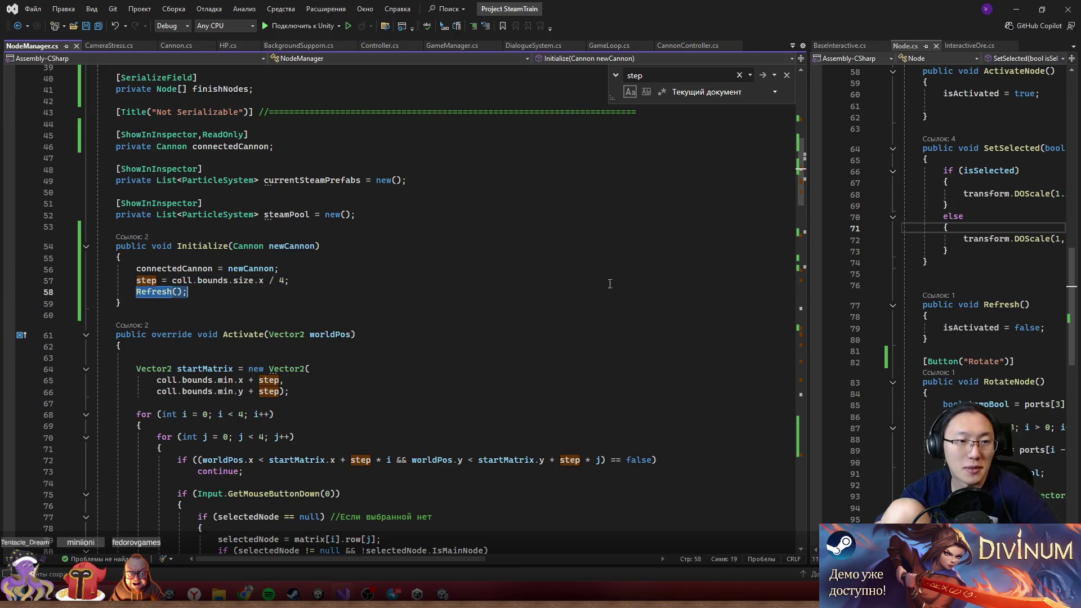
{"action": "key", "text": "alt+Tab"}
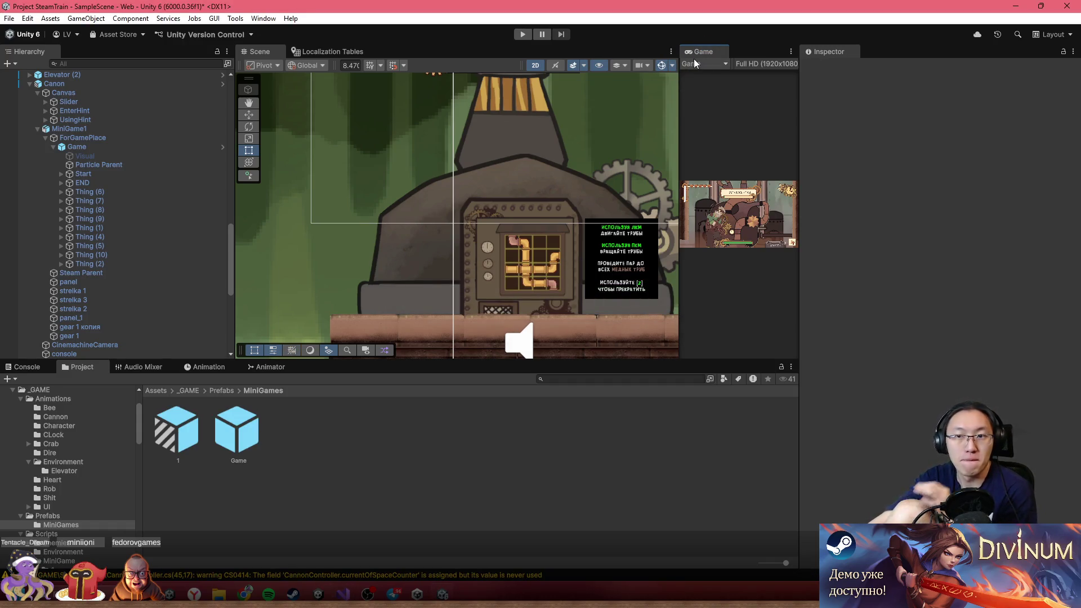
- Enter Play mode and start a new game, skipping the boiler room intro
{"action": "key", "text": "ctrl+p"}
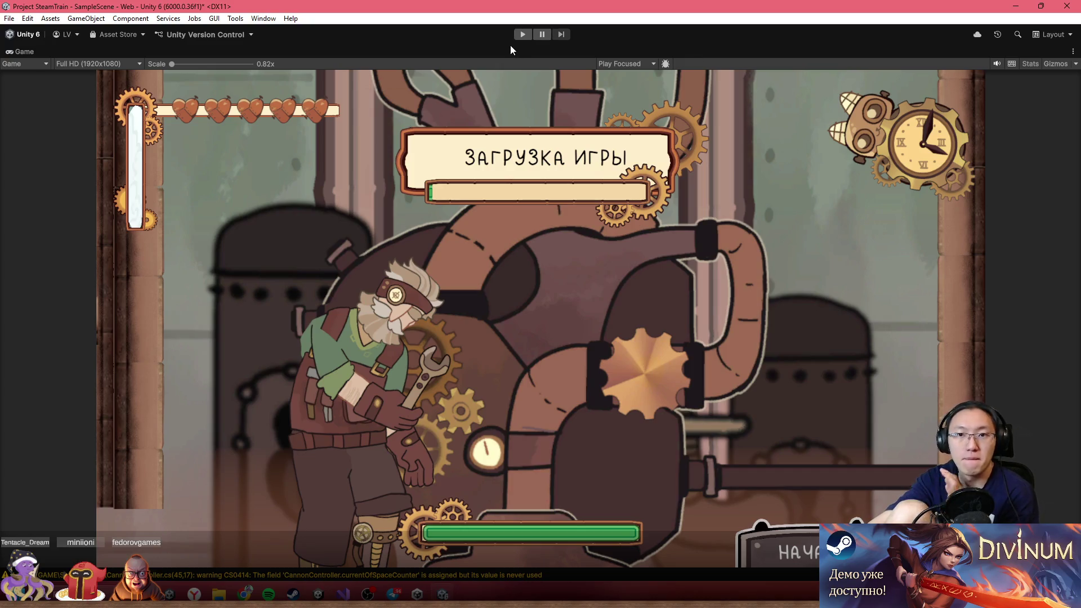
{"action": "left_click", "coordinate": [522, 36]}
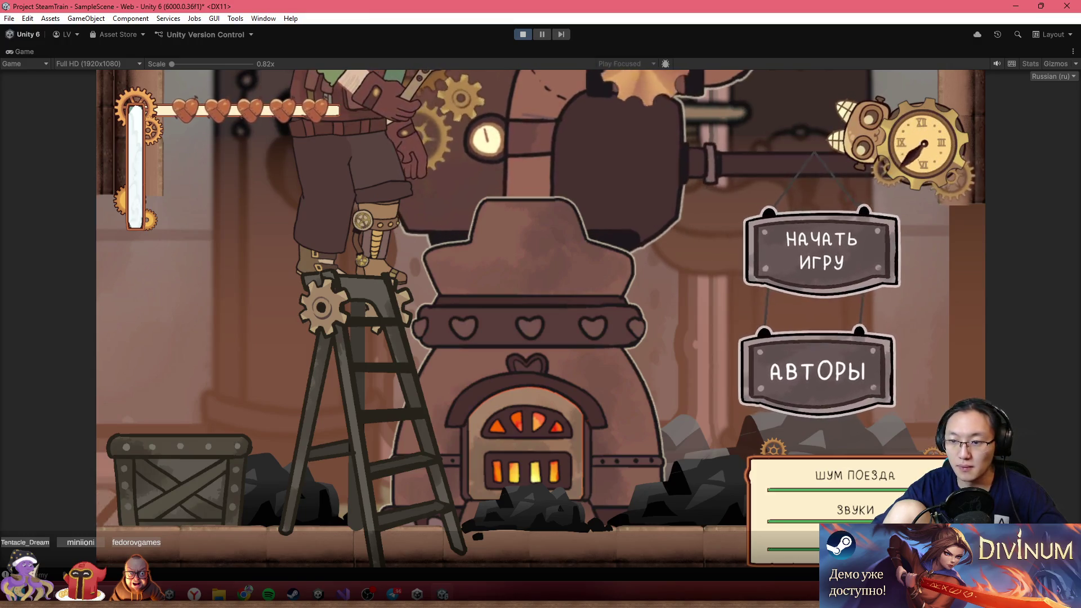
{"action": "left_click", "coordinate": [879, 395]}
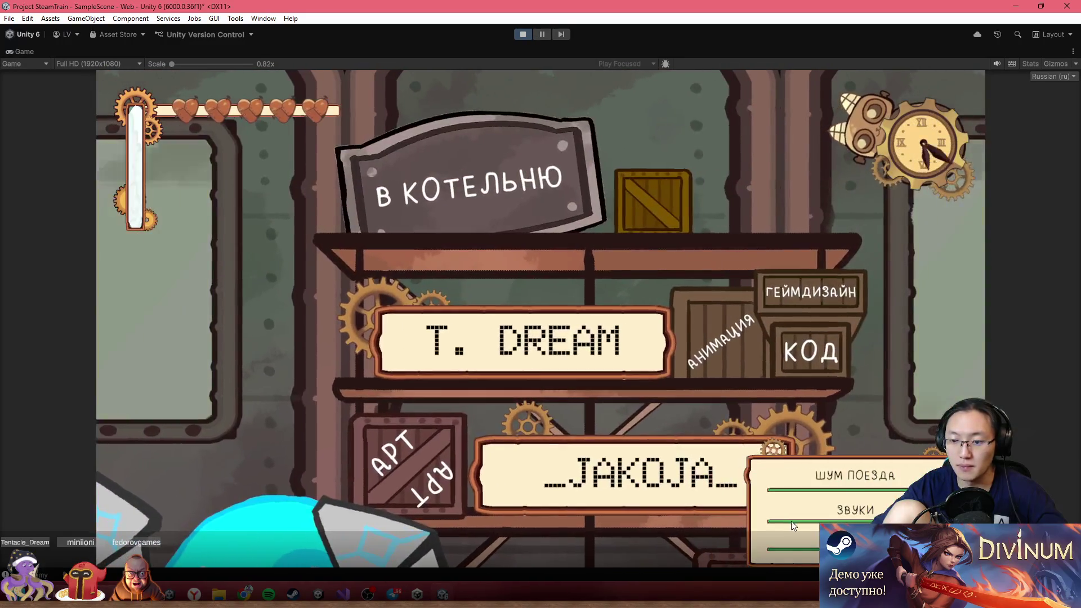
{"action": "left_click", "coordinate": [479, 192]}
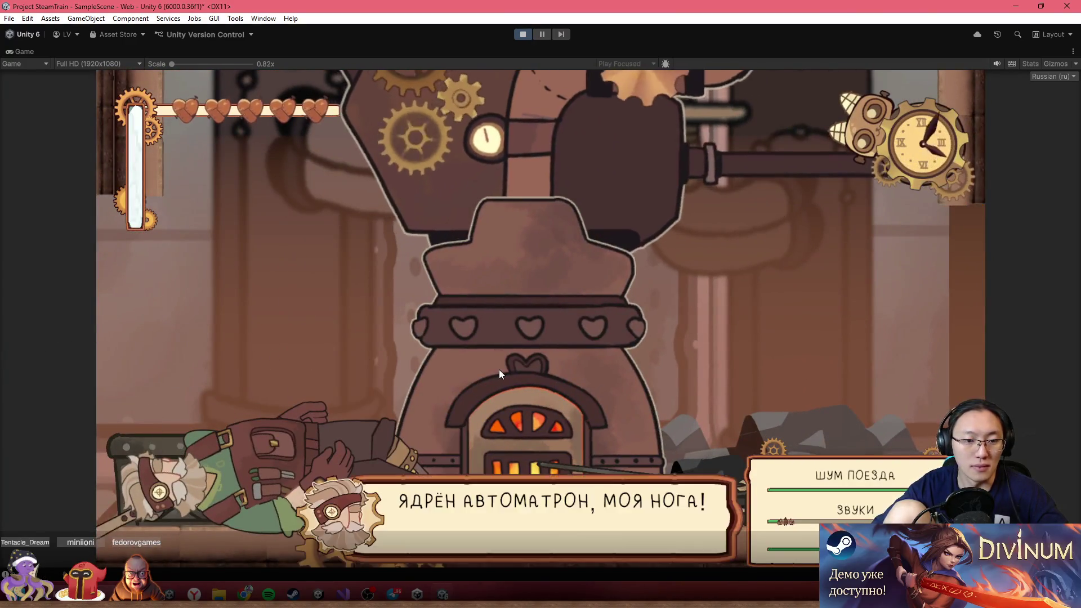
{"action": "key", "text": "d"}
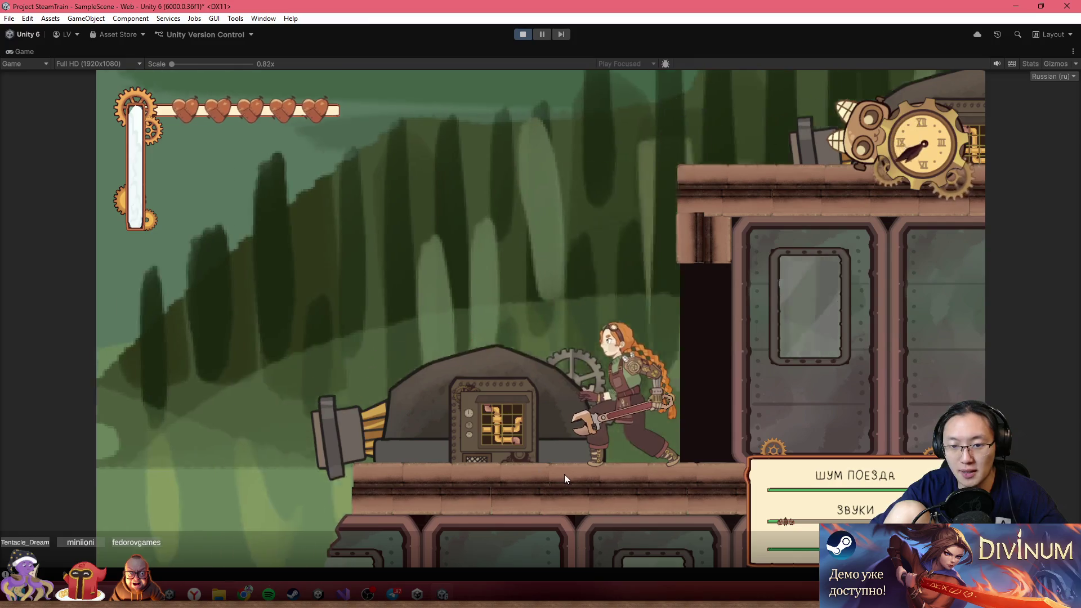
- Inspect the Game puzzle and Canon objects, then rotate a pipe in the full-size game
{"action": "double_click", "coordinate": [491, 49]}
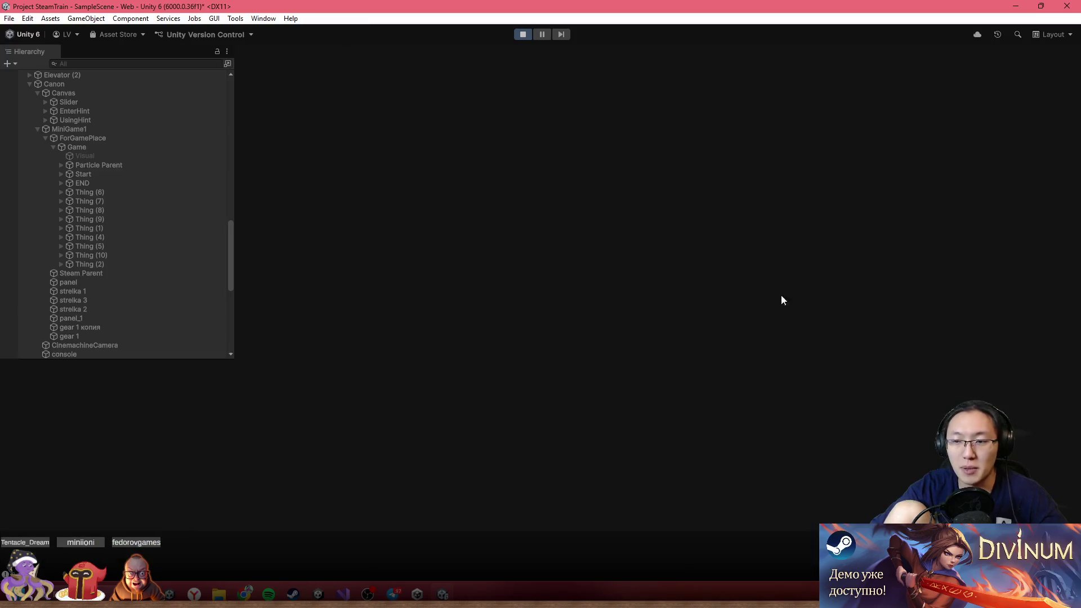
{"action": "left_click", "coordinate": [114, 145]}
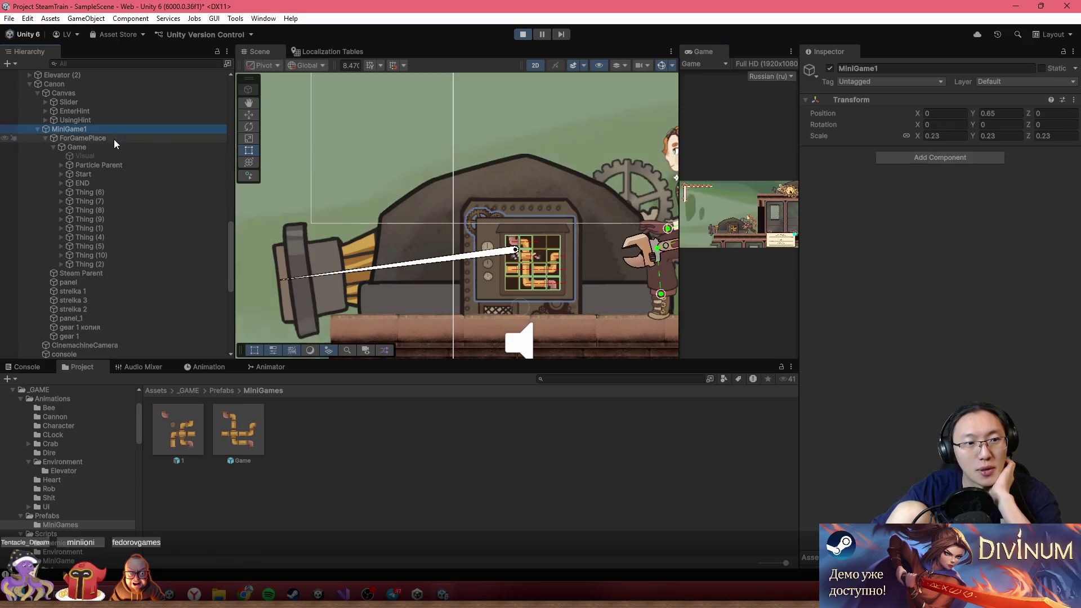
{"action": "left_click", "coordinate": [54, 84]}
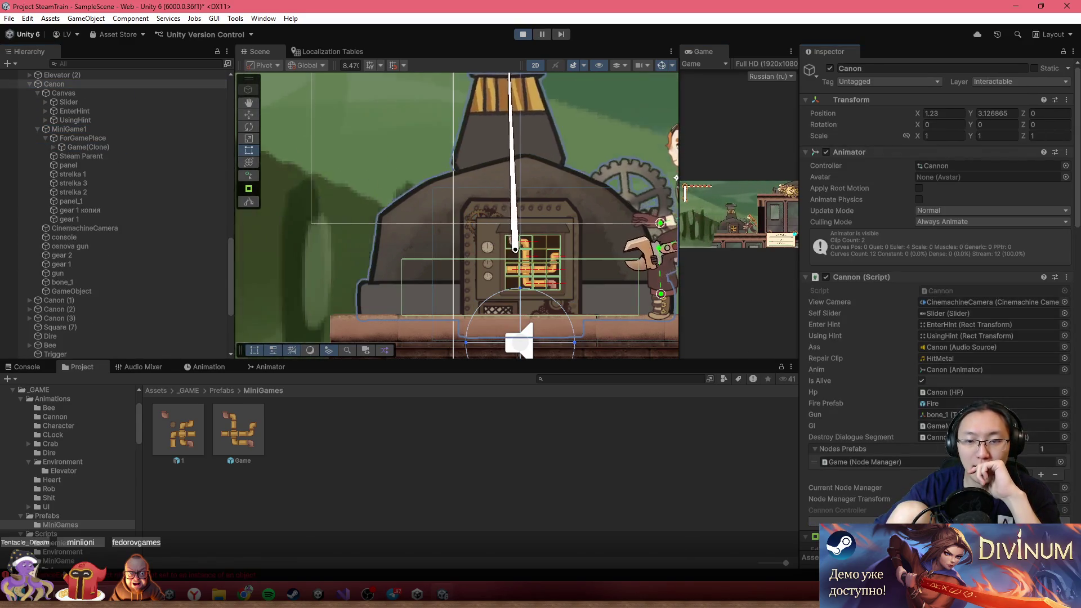
{"action": "double_click", "coordinate": [687, 53]}
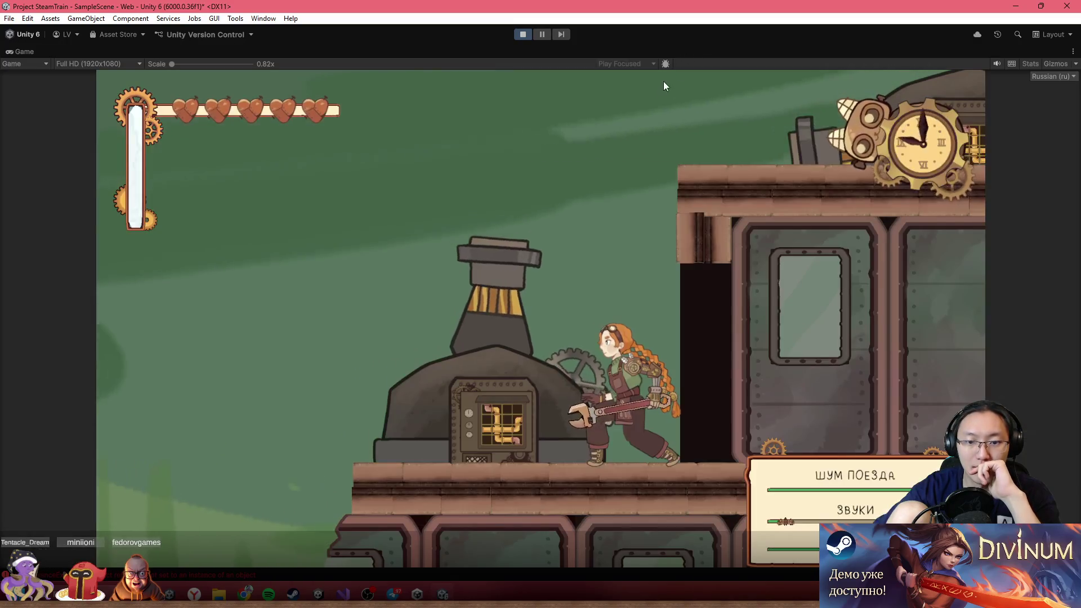
{"action": "left_click", "coordinate": [510, 420]}
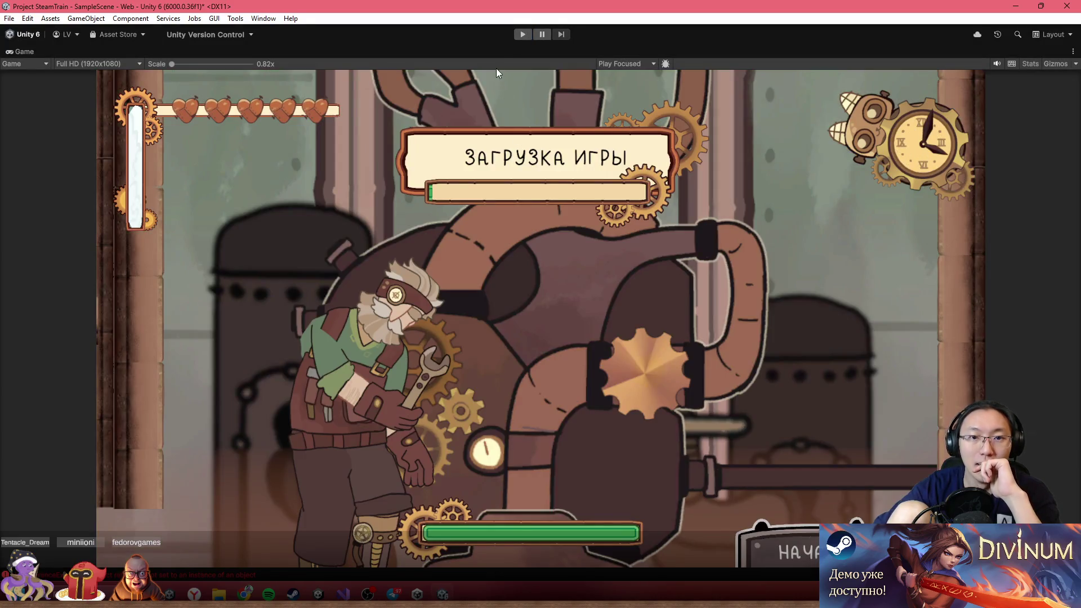
- Assign prefab 1 (Node Manager) to the Canon's Nodes Prefabs element and maximize the Game view
{"action": "double_click", "coordinate": [501, 53]}
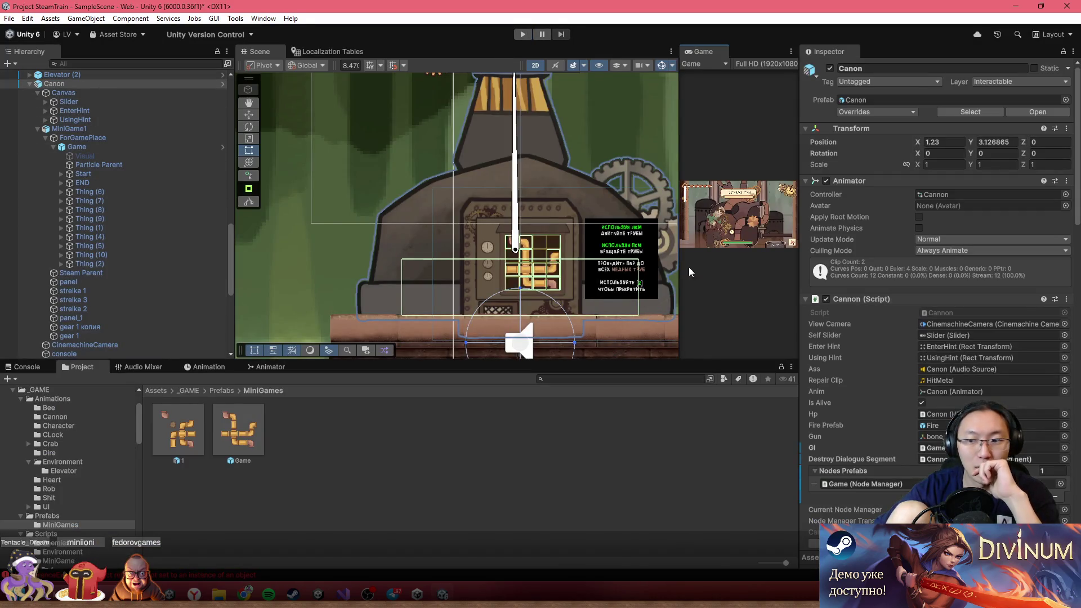
{"action": "scroll", "coordinate": [1058, 366], "scroll_direction": "down", "scroll_amount": 5}
{"action": "left_click_drag", "start_coordinate": [906, 281], "coordinate": [915, 273]}
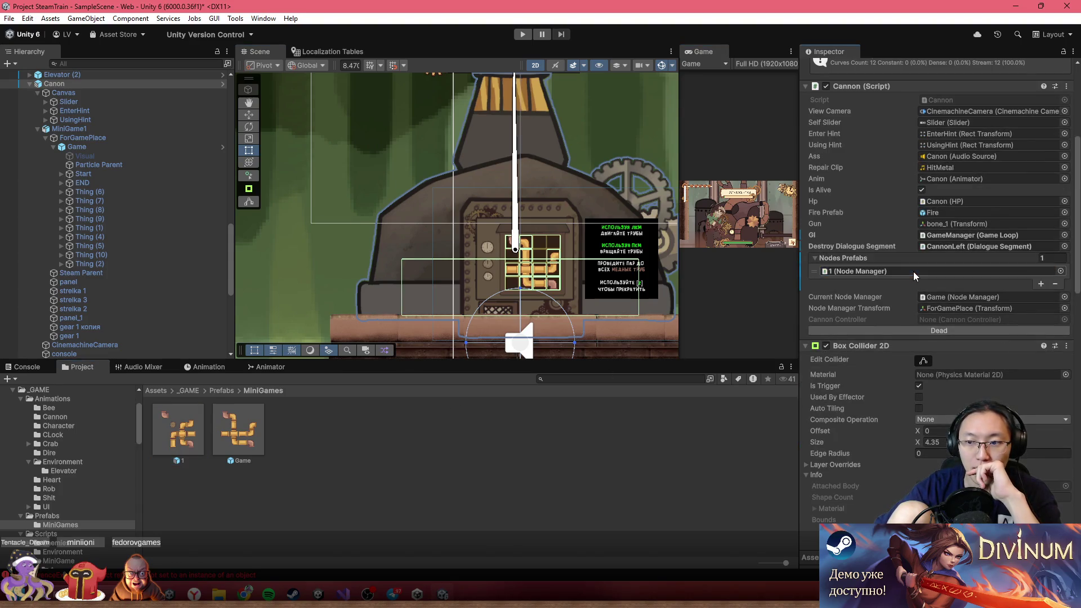
{"action": "double_click", "coordinate": [705, 52]}
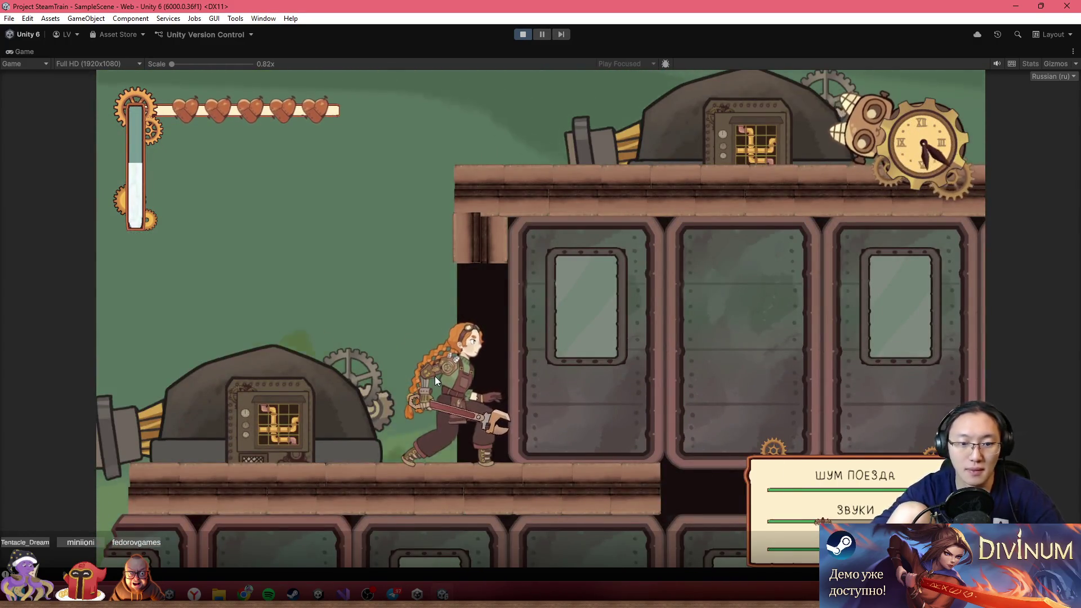
- Walk the heroine to the cannon and open its pipe puzzle
{"action": "key", "text": "a"}
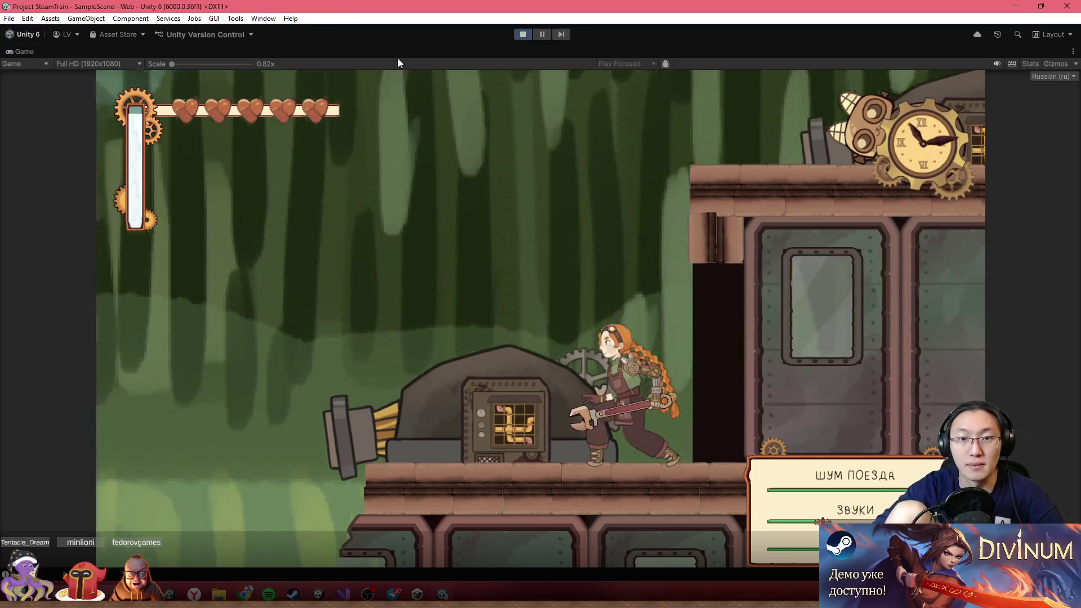
{"action": "double_click", "coordinate": [407, 52]}
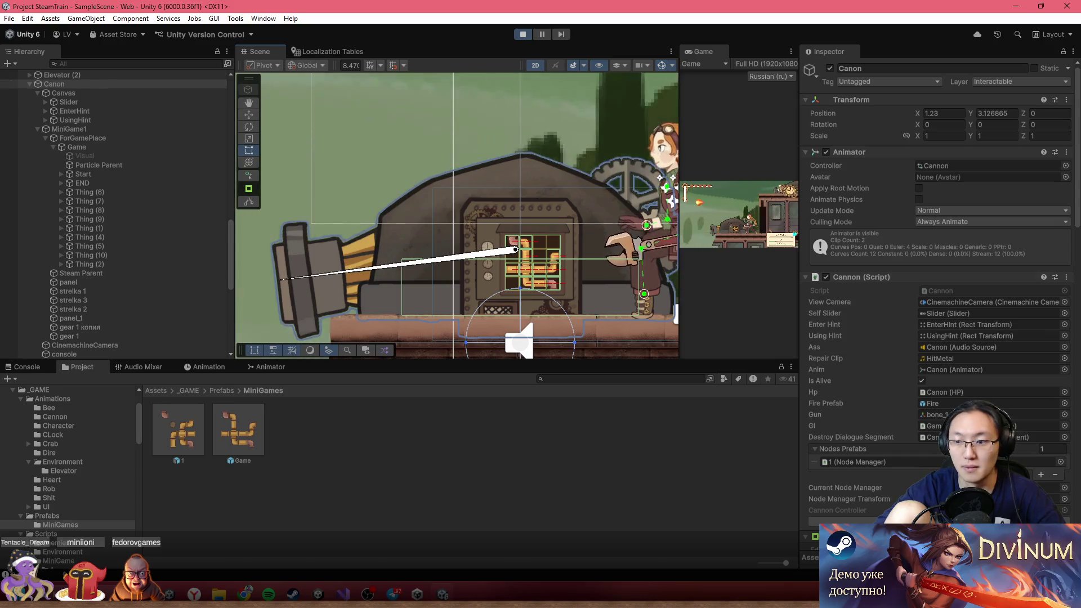
{"action": "double_click", "coordinate": [698, 53]}
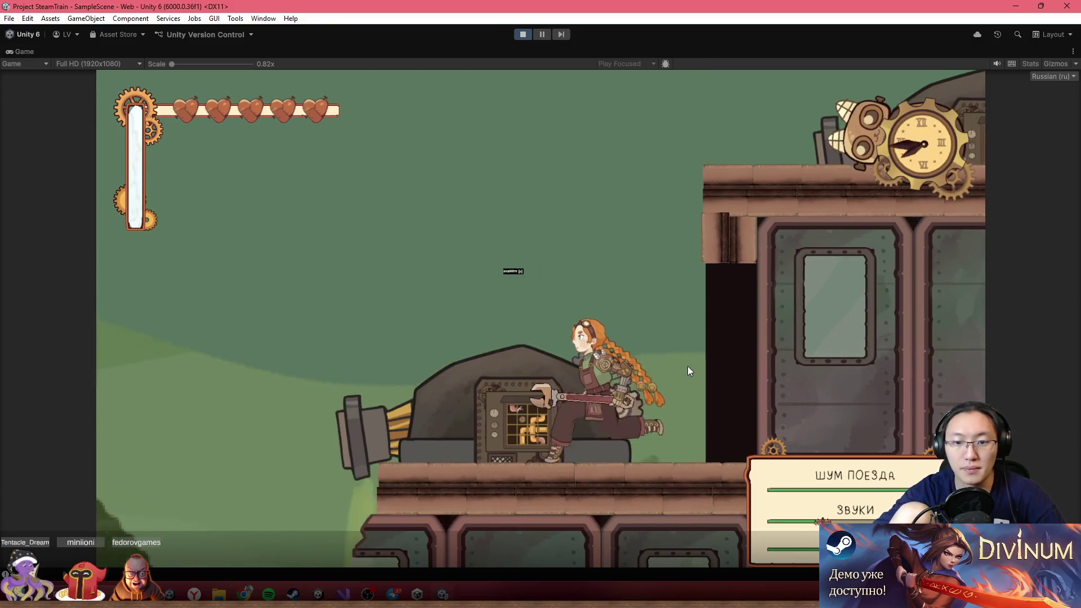
{"action": "key", "text": "z"}
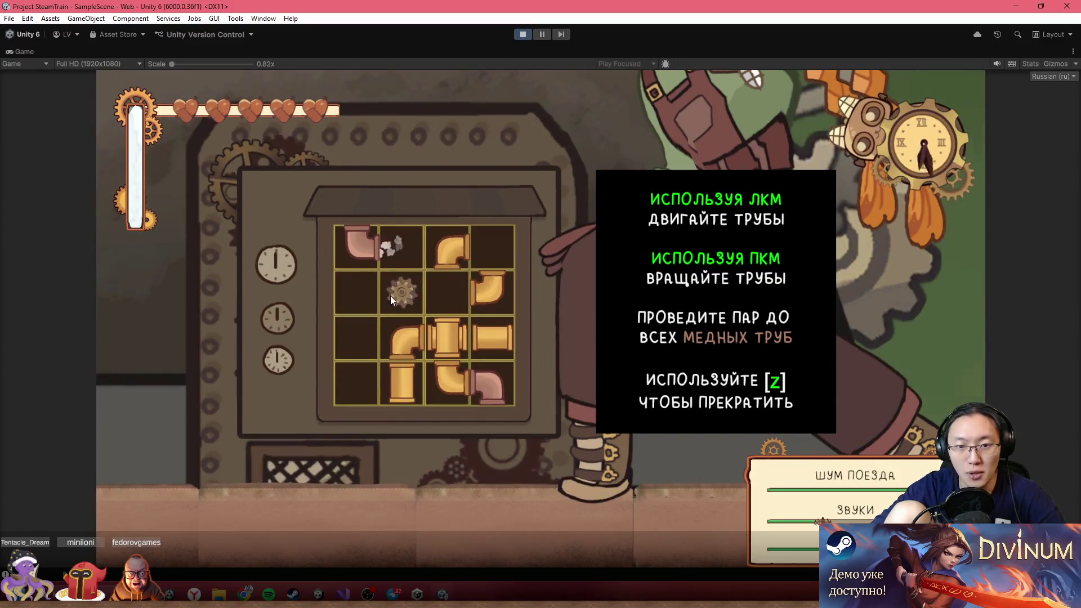
- Rearrange and rotate the elbow and straight pipes in the top rows
{"action": "left_click_drag", "start_coordinate": [447, 260], "coordinate": [478, 302]}
{"action": "right_click", "coordinate": [449, 251]}
{"action": "right_click", "coordinate": [450, 251]}
{"action": "right_click", "coordinate": [450, 251]}
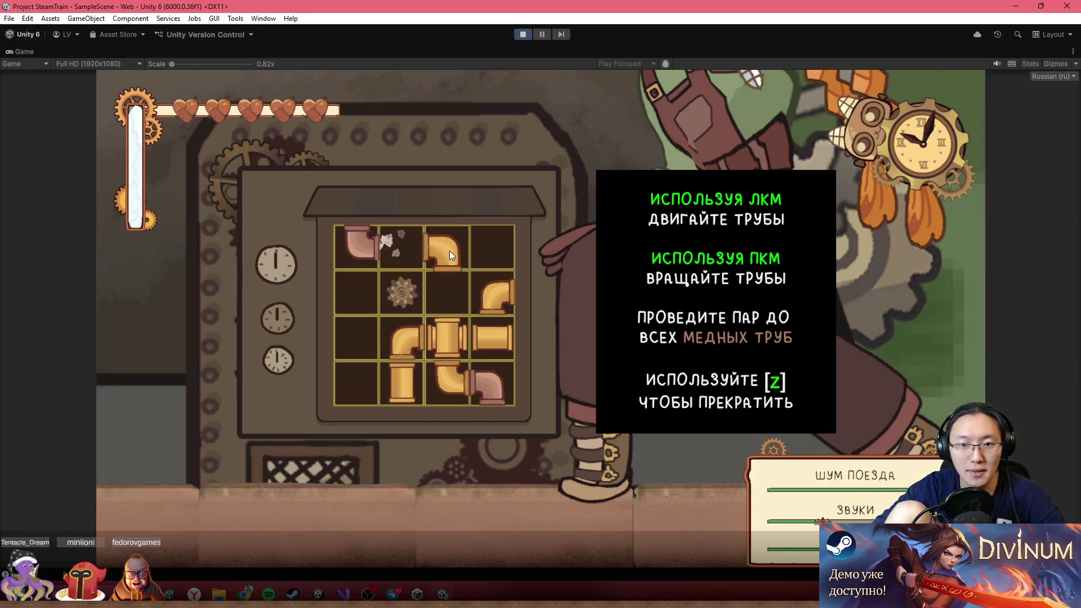
{"action": "left_click", "coordinate": [399, 246]}
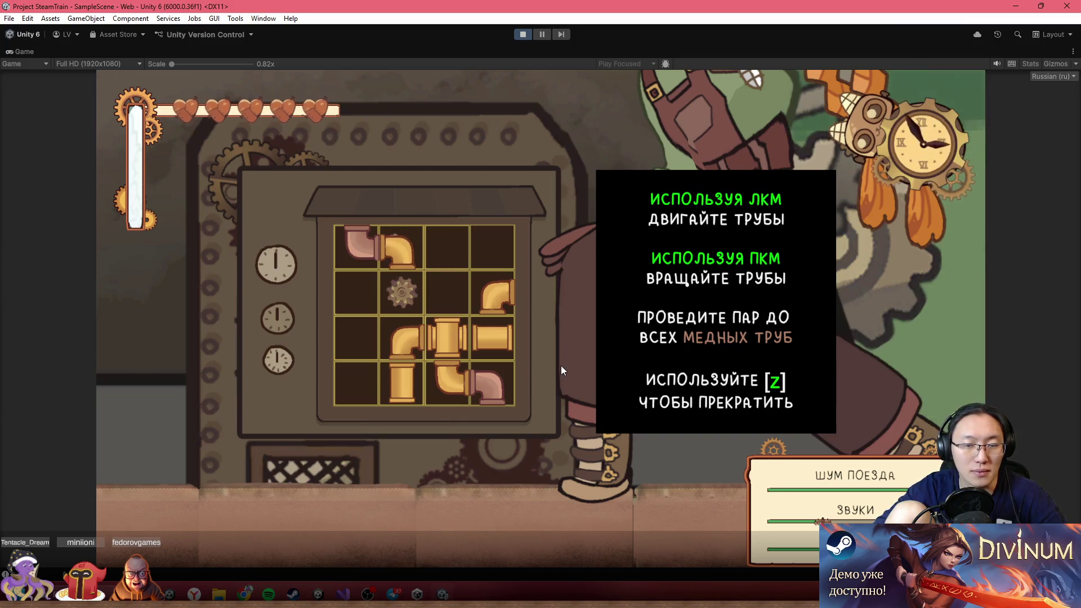
{"action": "left_click", "coordinate": [468, 252]}
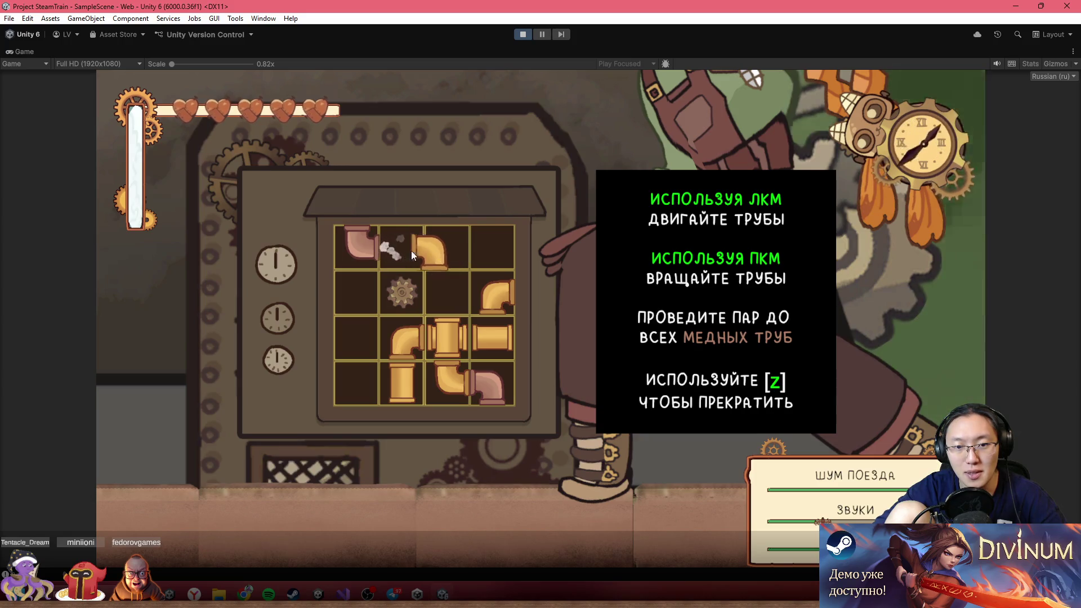
{"action": "left_click_drag", "start_coordinate": [491, 331], "coordinate": [400, 262]}
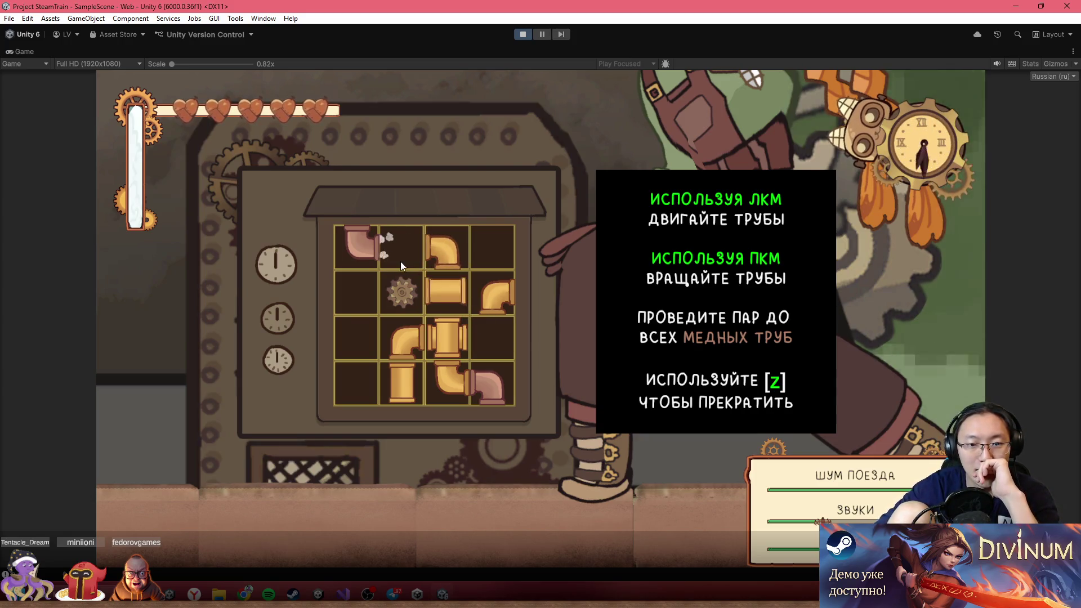
{"action": "left_click_drag", "start_coordinate": [498, 304], "coordinate": [493, 251]}
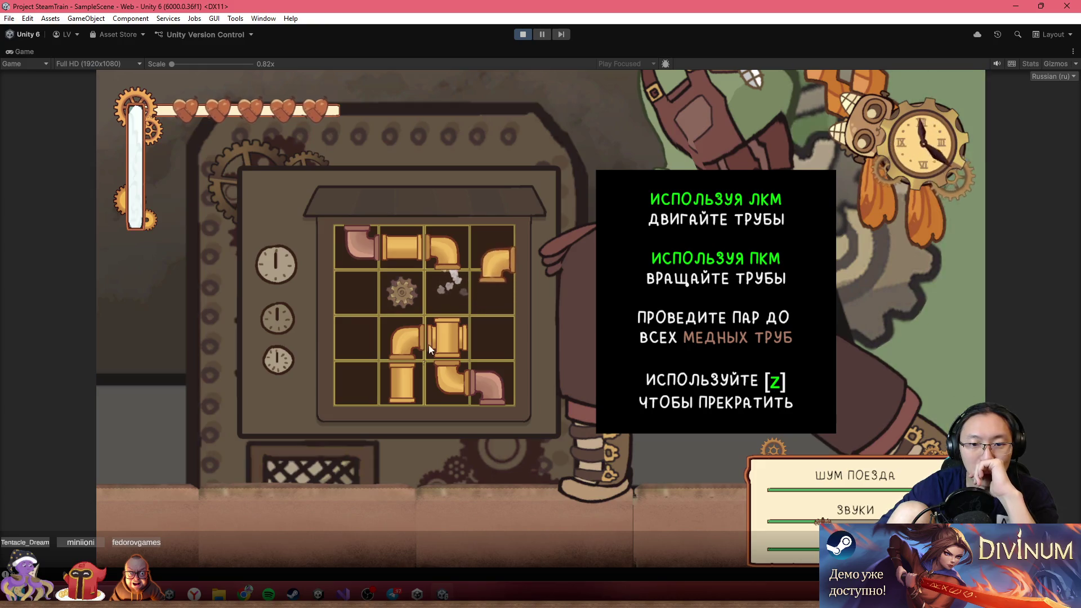
{"action": "left_click_drag", "start_coordinate": [401, 383], "coordinate": [442, 295]}
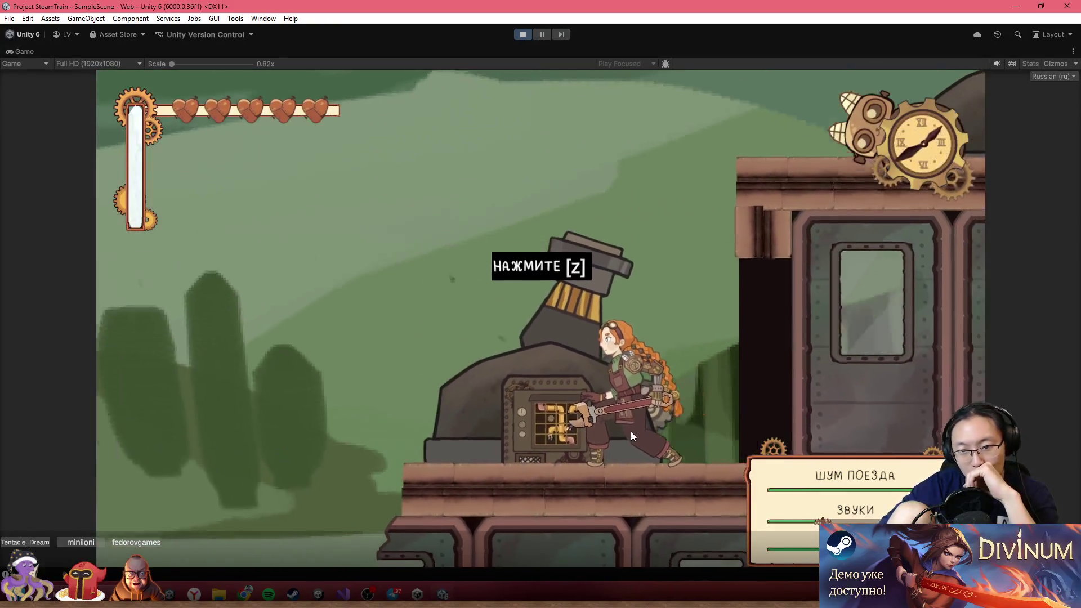
- Move around the train, then return to the cannon and reopen the puzzle
{"action": "key", "text": "Right"}
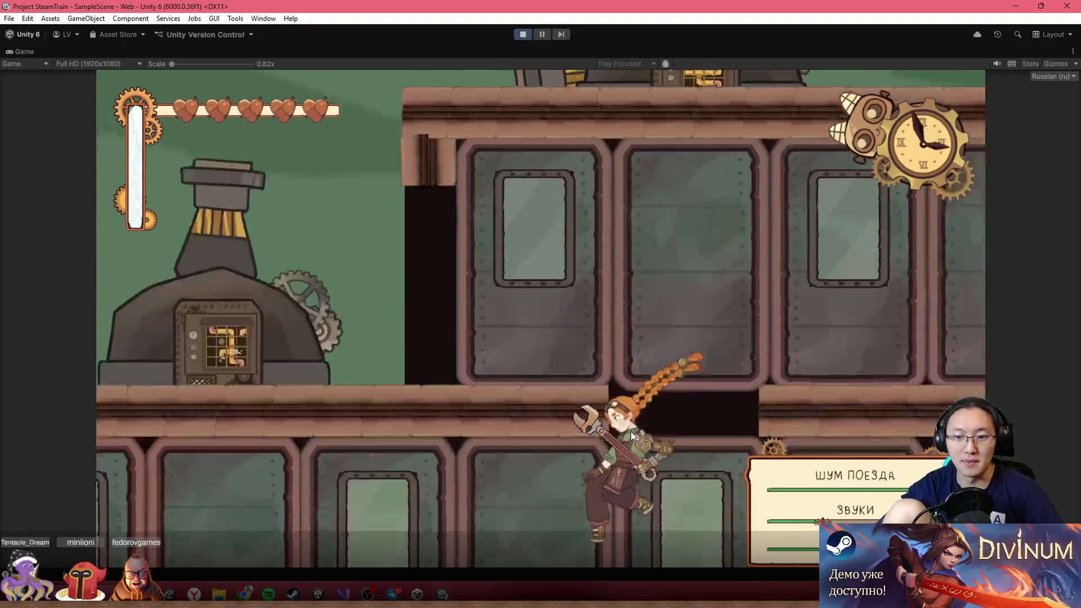
{"action": "key", "text": "Left"}
{"action": "key", "text": "x"}
{"action": "key", "text": "space"}
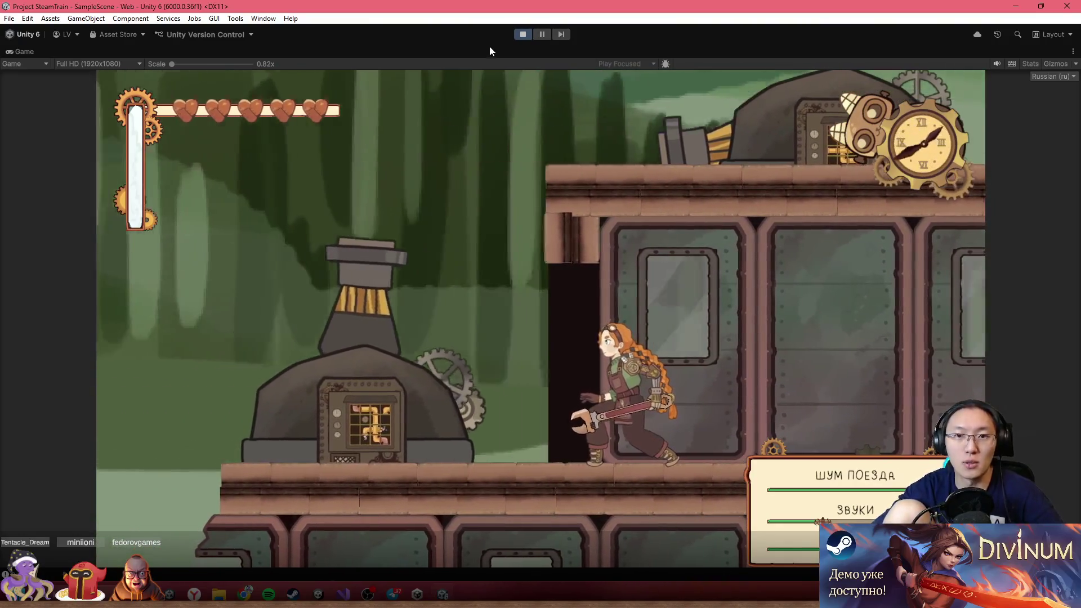
{"action": "double_click", "coordinate": [489, 46]}
{"action": "scroll", "coordinate": [935, 282], "scroll_direction": "down", "scroll_amount": 2}
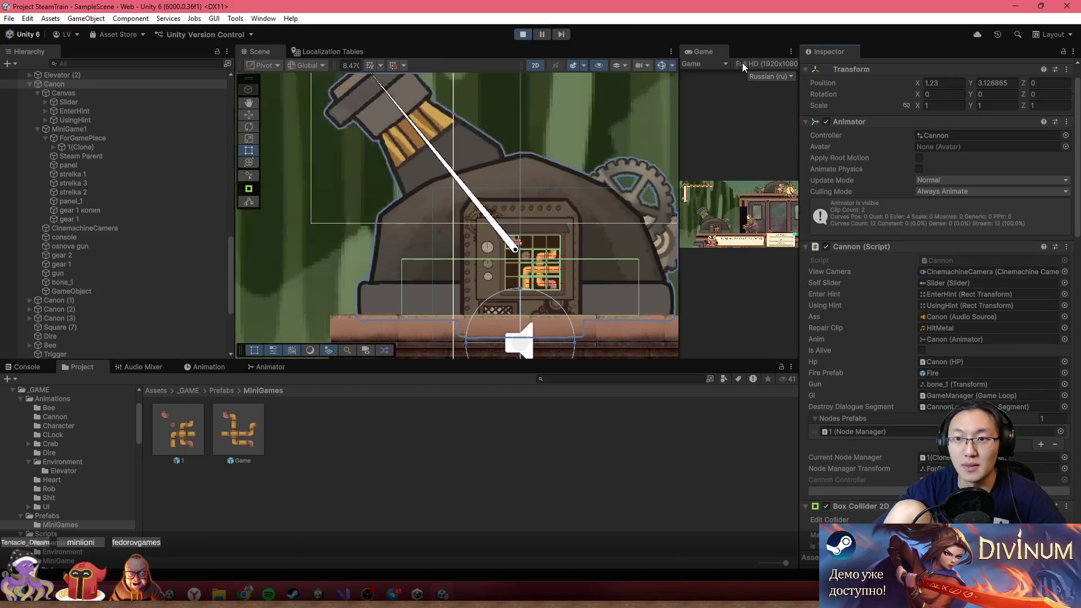
{"action": "double_click", "coordinate": [705, 51]}
{"action": "key", "text": "a"}
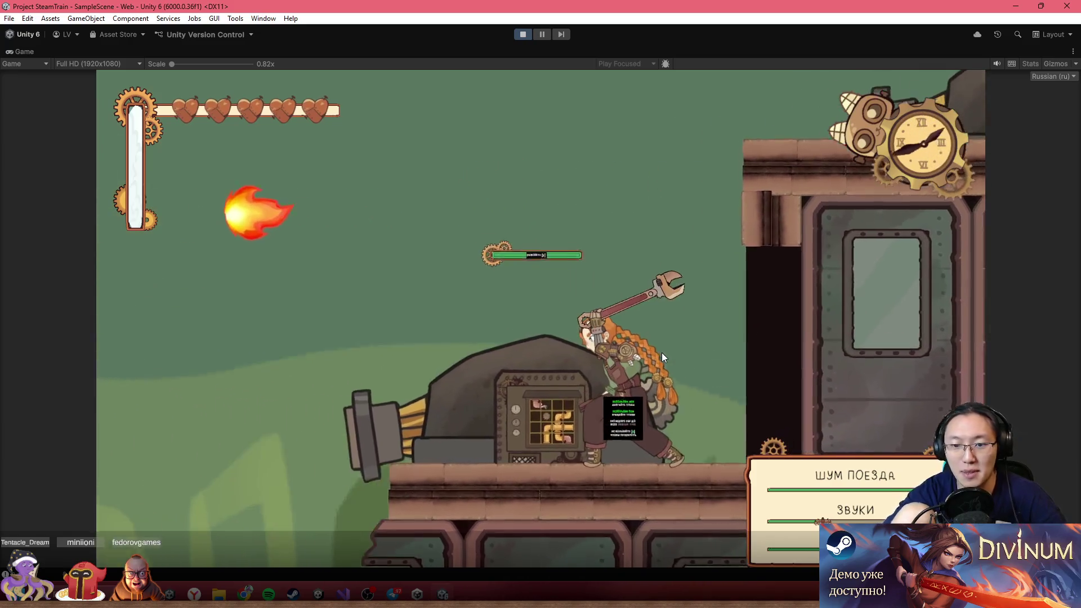
{"action": "key", "text": "e"}
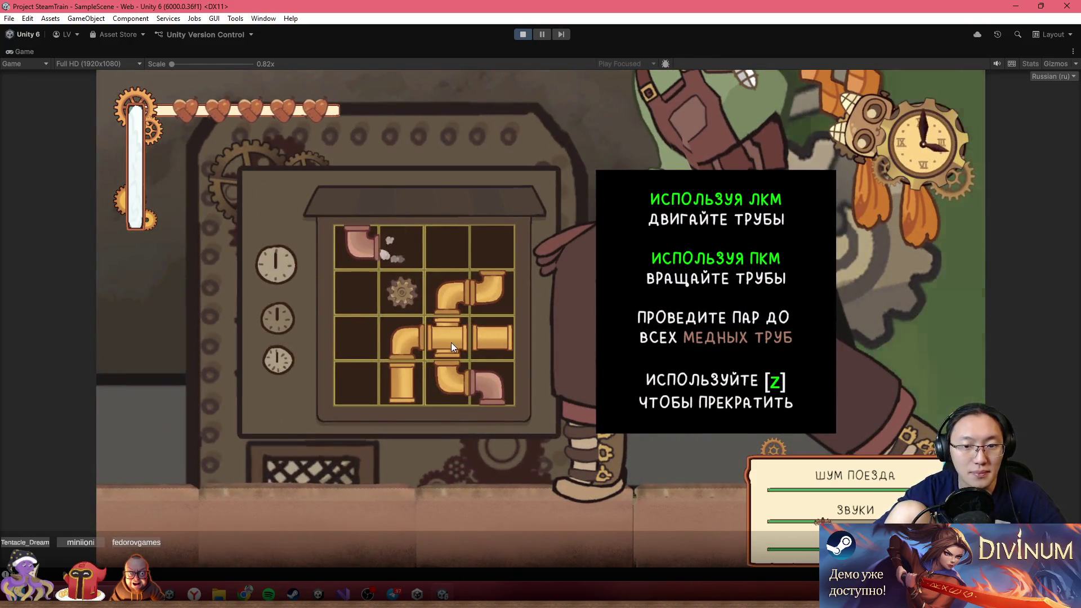
- Move and rotate the cross, elbow and straight pipes to solve the puzzle, then stop the game
{"action": "left_click_drag", "start_coordinate": [451, 343], "coordinate": [403, 248]}
{"action": "mouse_move", "coordinate": [487, 290]}
{"action": "left_mouse_down"}
{"action": "mouse_move", "coordinate": [475, 262]}
{"action": "mouse_move", "coordinate": [451, 252]}
{"action": "left_mouse_up"}
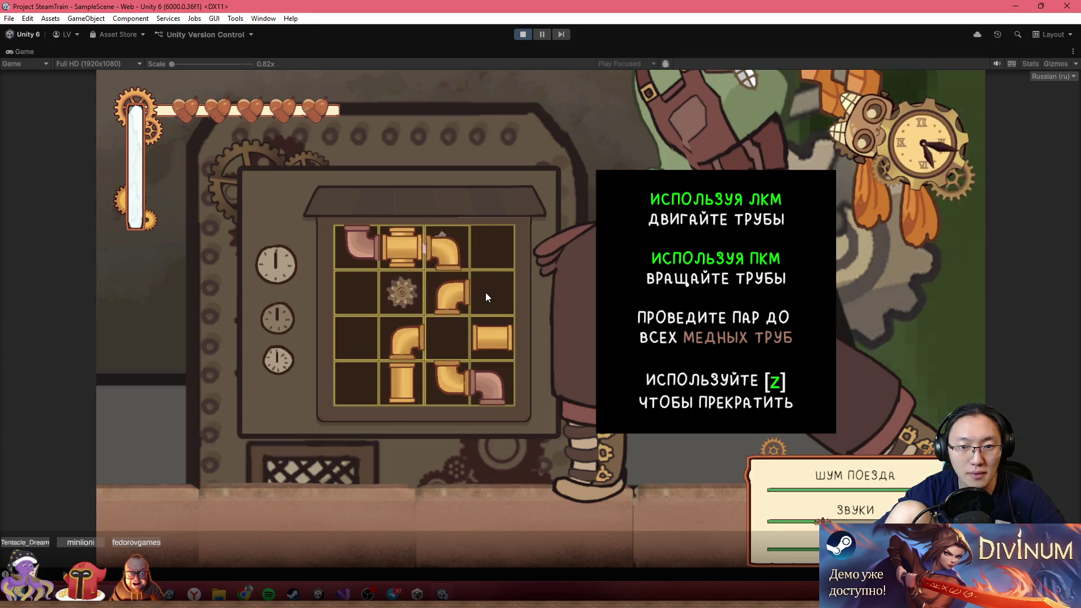
{"action": "right_click", "coordinate": [455, 303]}
{"action": "left_click_drag", "start_coordinate": [492, 338], "coordinate": [490, 294]}
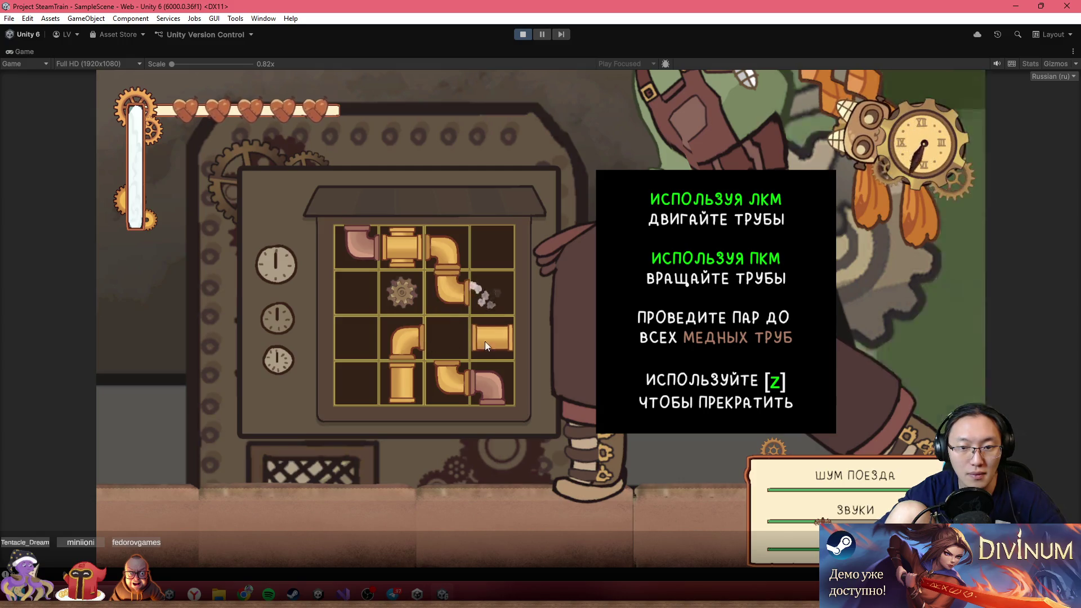
{"action": "left_click_drag", "start_coordinate": [405, 341], "coordinate": [451, 337]}
{"action": "right_click", "coordinate": [494, 298]}
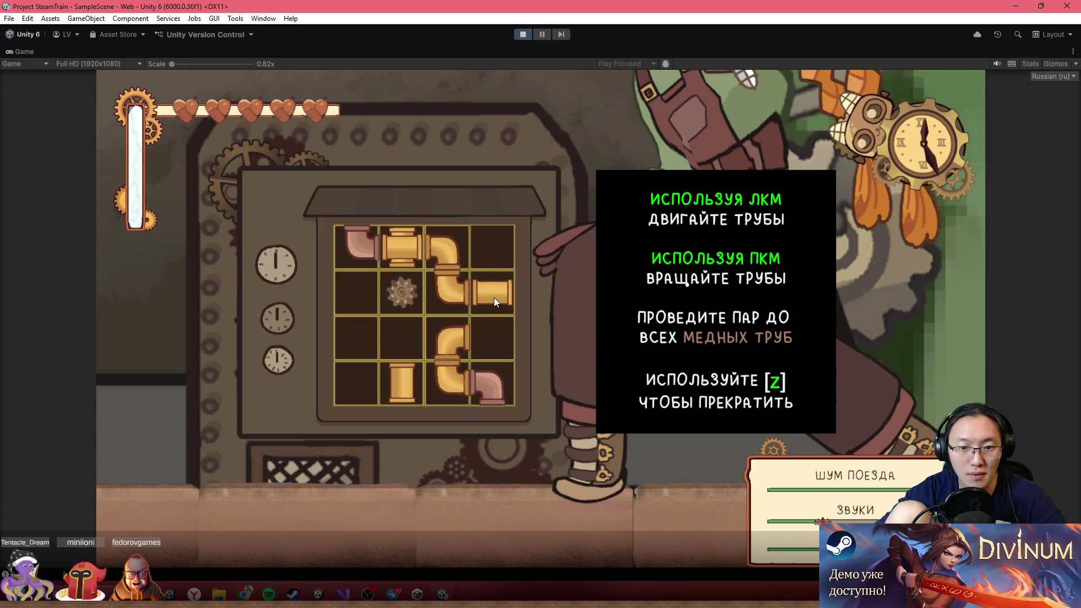
{"action": "right_click", "coordinate": [444, 295]}
{"action": "left_click_drag", "start_coordinate": [496, 264], "coordinate": [447, 294]}
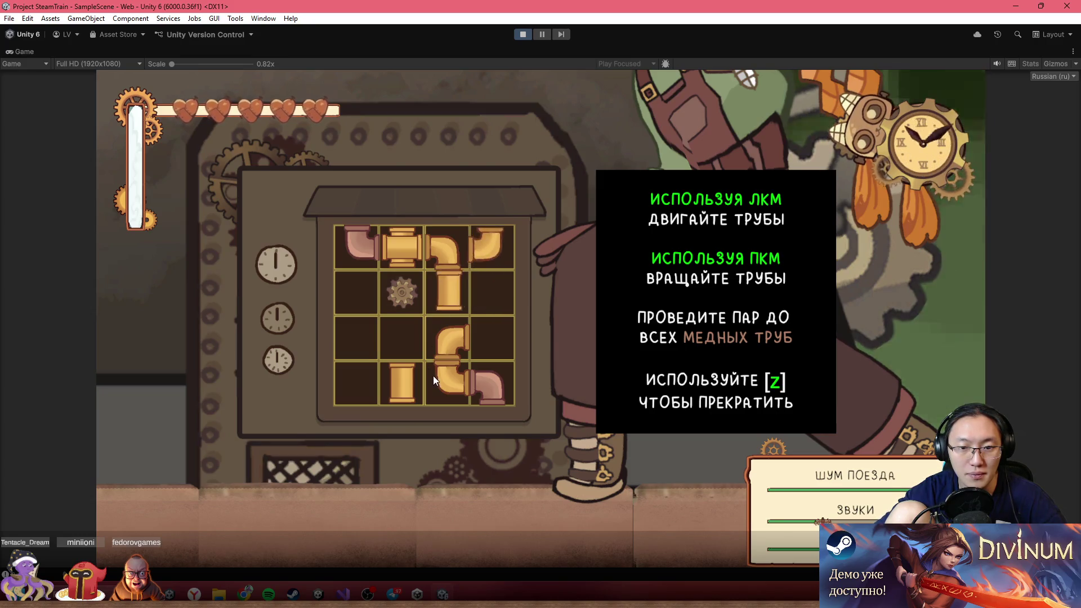
{"action": "left_click_drag", "start_coordinate": [417, 377], "coordinate": [448, 337]}
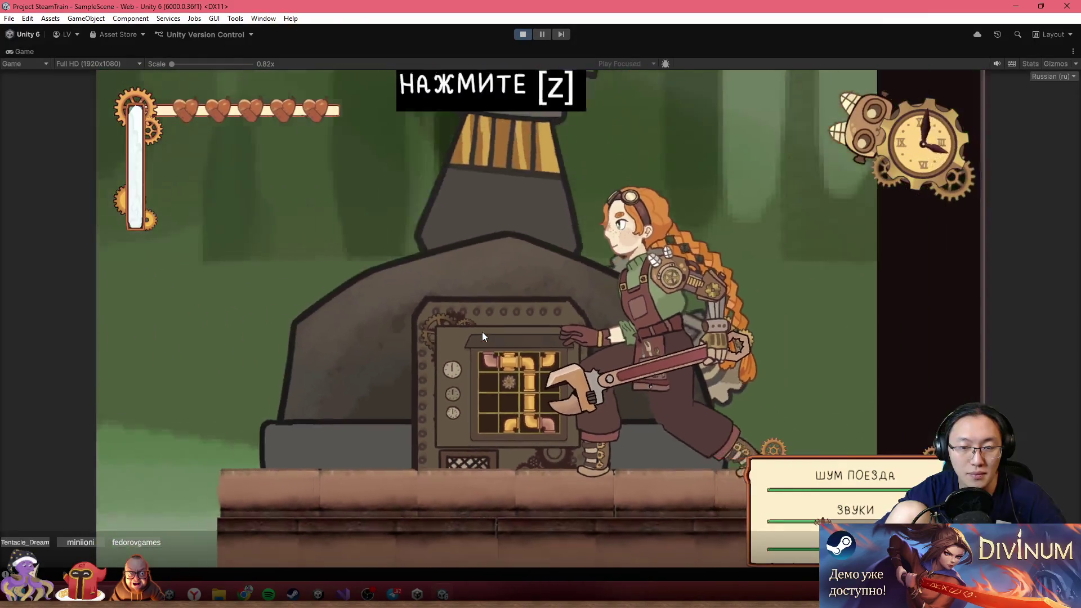
{"action": "key", "text": "Right"}
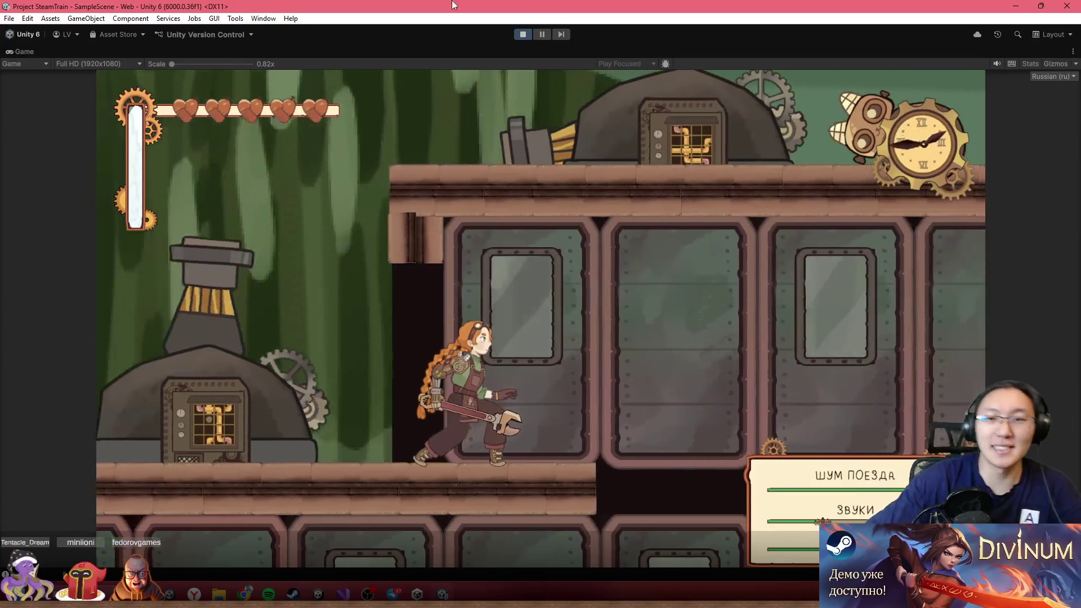
{"action": "left_click", "coordinate": [522, 34]}
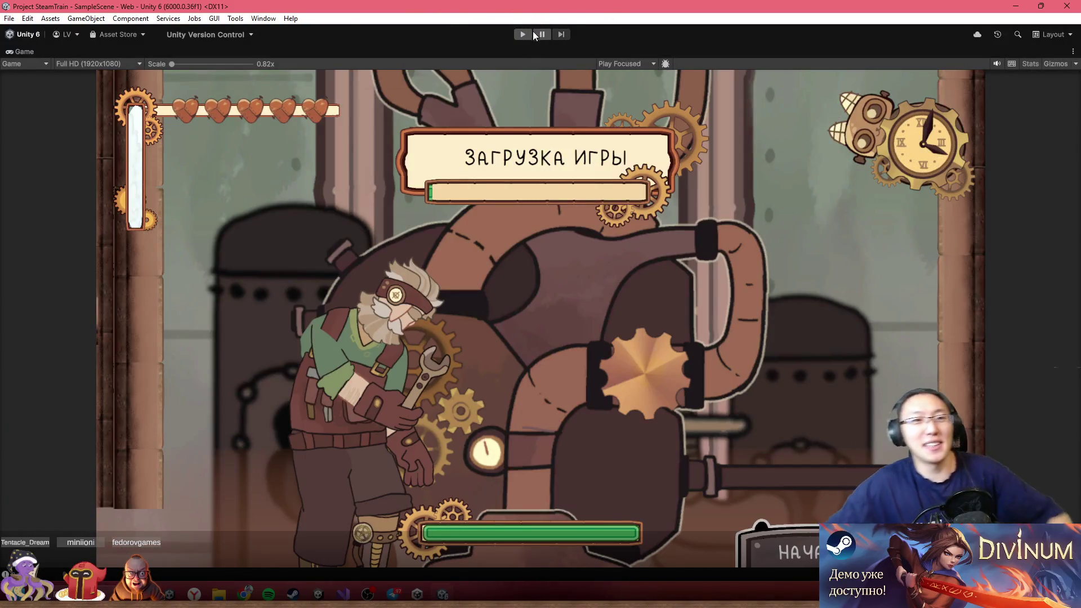
- Select Canon and apply all of its prefab overrides
{"action": "scroll", "coordinate": [468, 209], "scroll_direction": "down", "scroll_amount": 3}
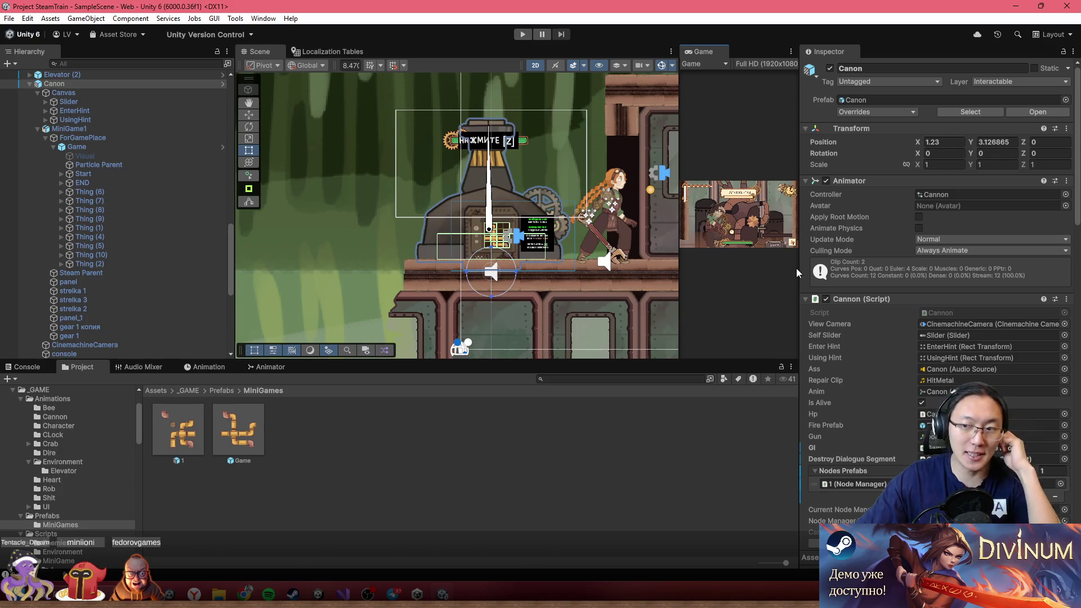
{"action": "scroll", "coordinate": [481, 209], "scroll_direction": "up", "scroll_amount": 2}
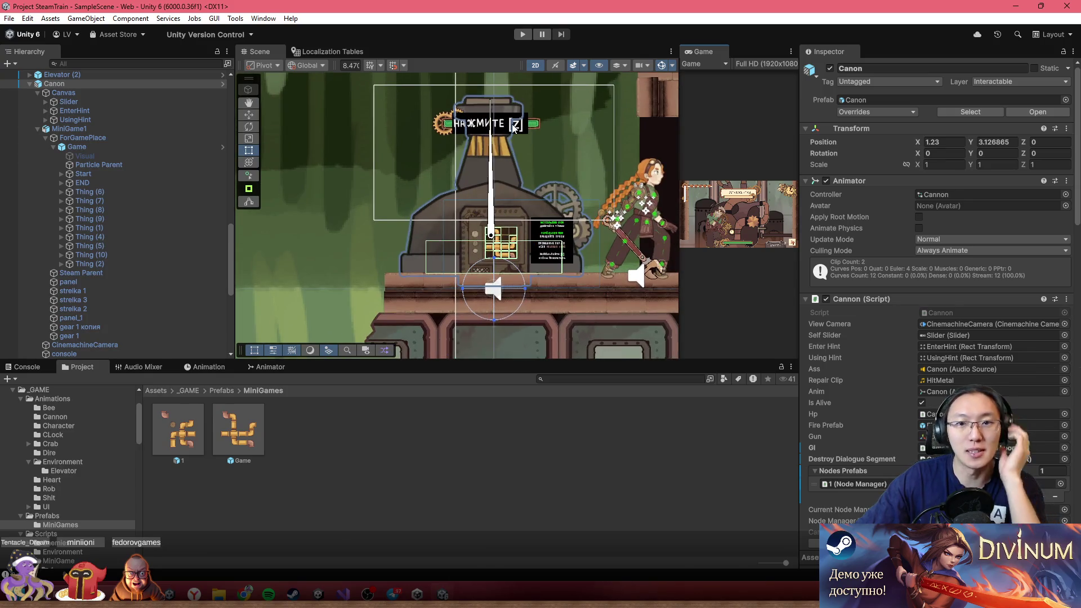
{"action": "left_click", "coordinate": [492, 123]}
{"action": "left_click", "coordinate": [492, 123]}
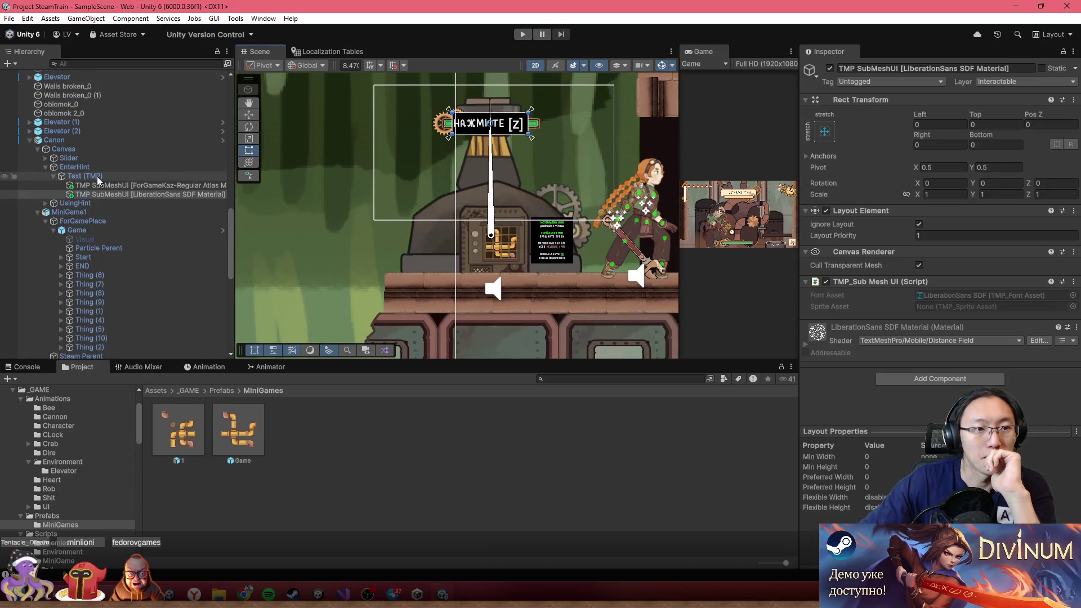
{"action": "left_click", "coordinate": [54, 140]}
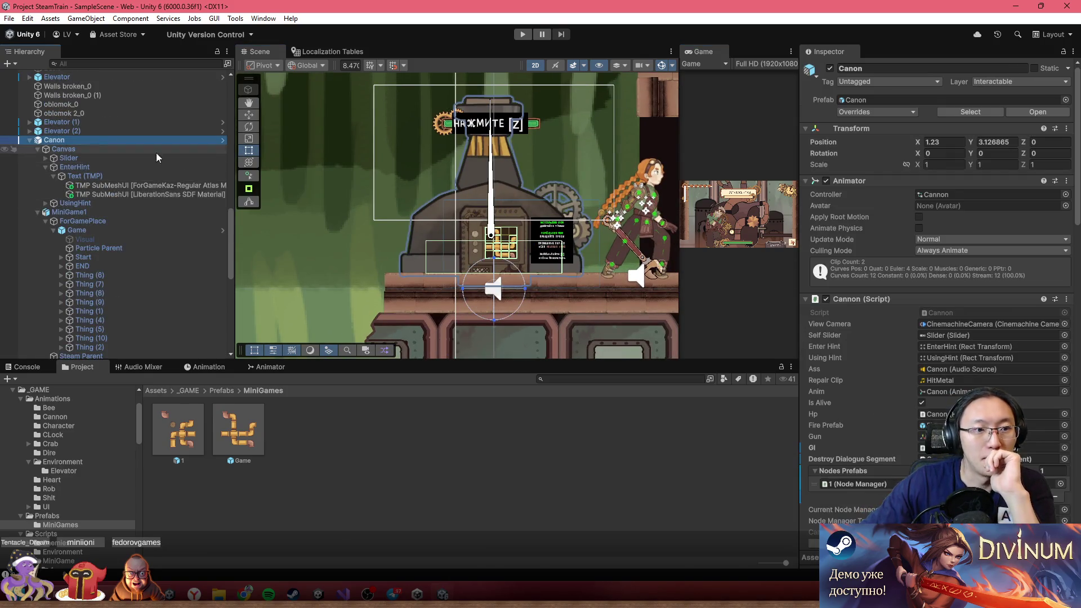
{"action": "left_click", "coordinate": [877, 112]}
{"action": "left_click", "coordinate": [970, 180]}
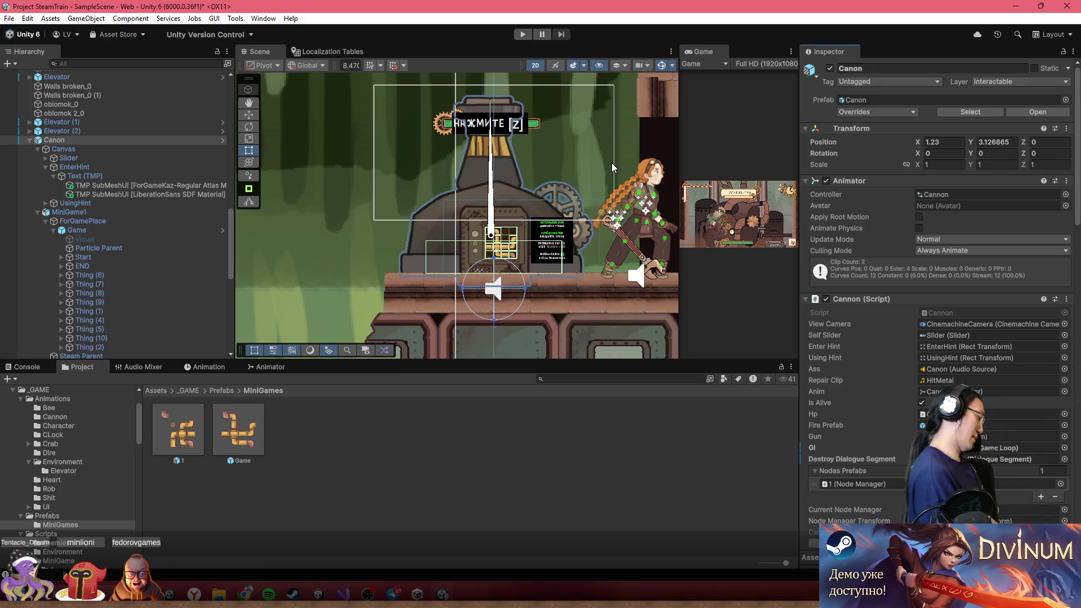
- Pan the scene to the cannon top and select the pipe-puzzle prefab 1 in the Project window
{"action": "scroll", "coordinate": [529, 238], "scroll_direction": "up", "scroll_amount": 3}
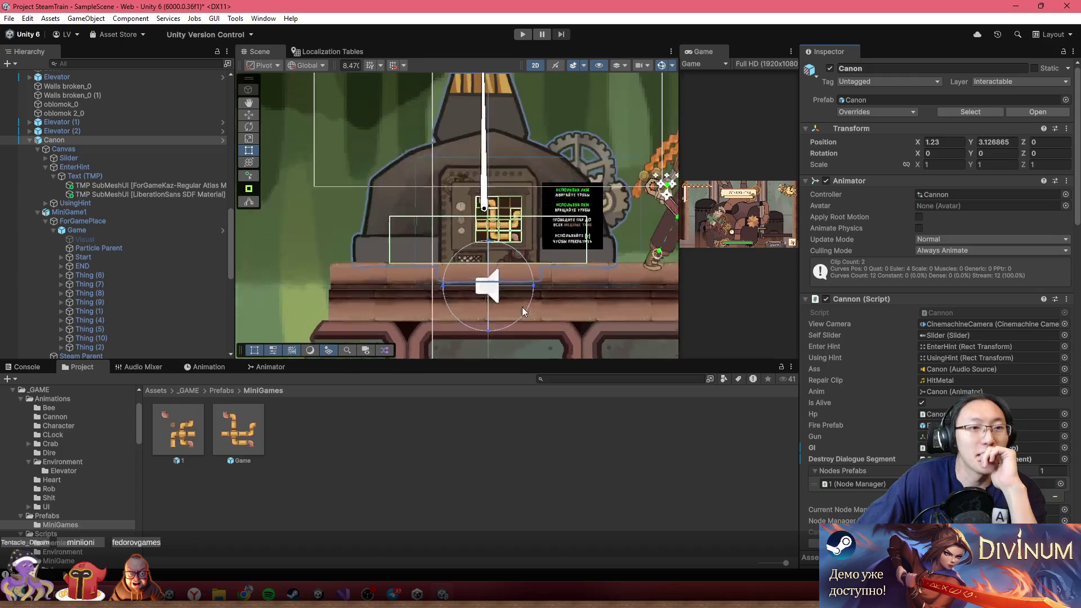
{"action": "scroll", "coordinate": [530, 238], "scroll_direction": "up", "scroll_amount": 5}
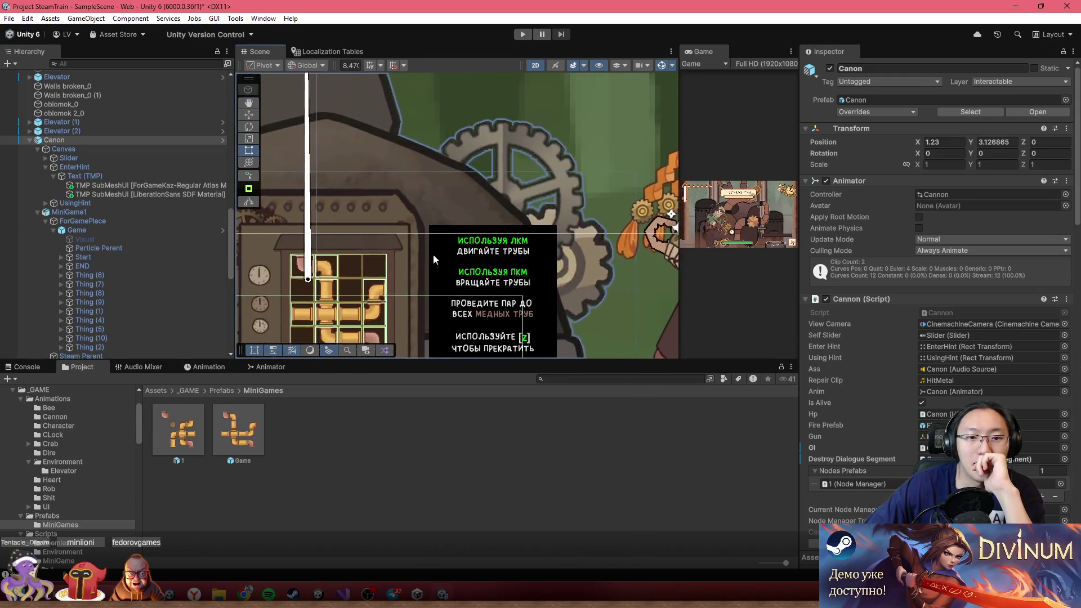
{"action": "scroll", "coordinate": [499, 146], "scroll_direction": "down", "scroll_amount": 4}
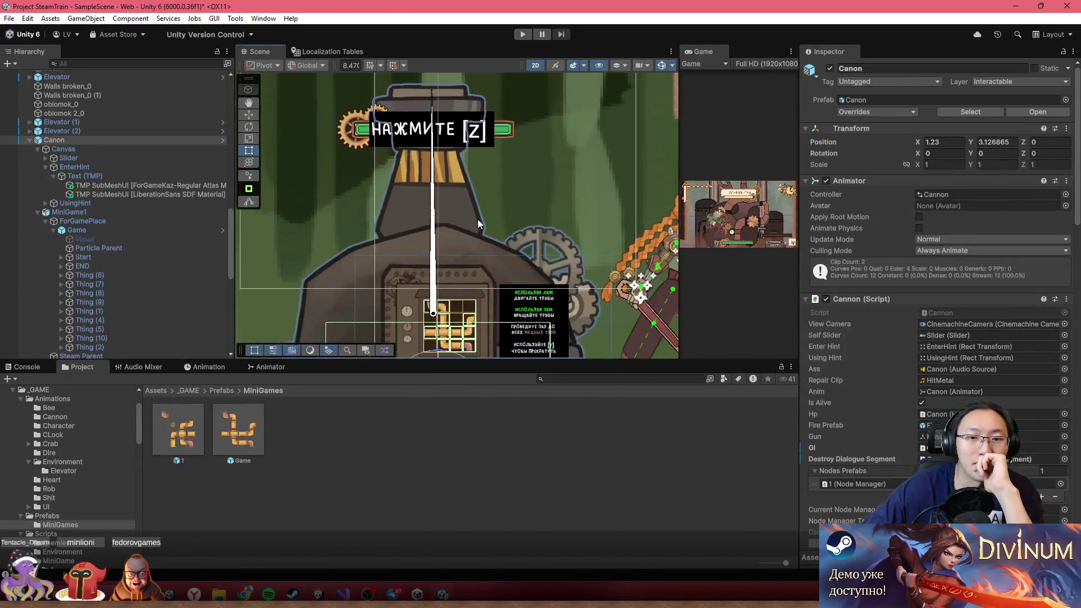
{"action": "left_click_drag", "start_coordinate": [461, 286], "coordinate": [460, 173]}
{"action": "left_click", "coordinate": [183, 419]}
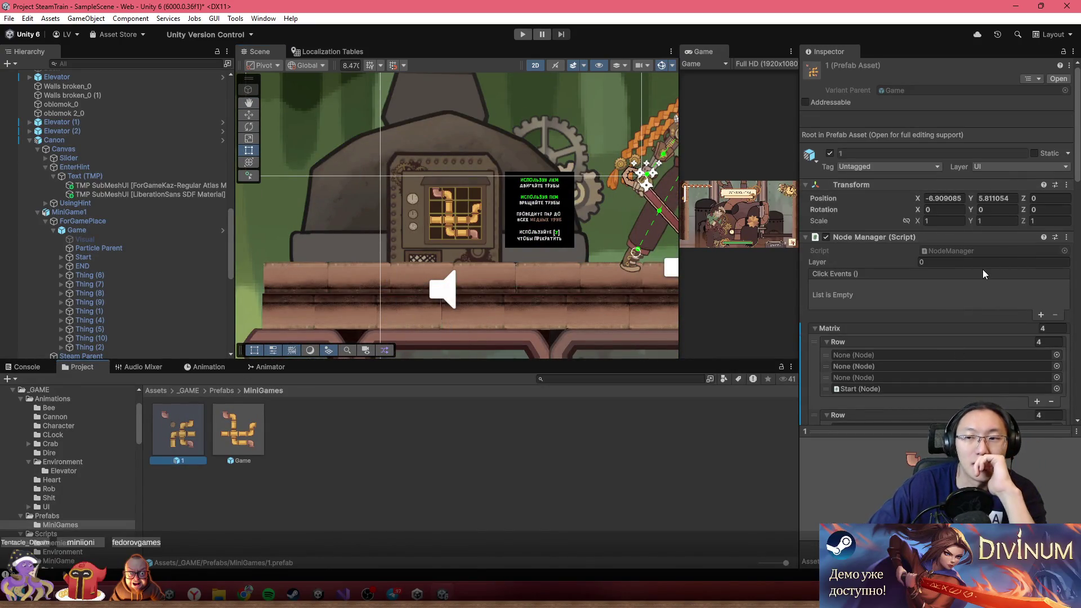
- Select the Canon object under the Game prefab and open its Cannon script in Visual Studio
{"action": "scroll", "coordinate": [427, 253], "scroll_direction": "down", "scroll_amount": 1}
{"action": "scroll", "coordinate": [429, 237], "scroll_direction": "down", "scroll_amount": 2}
{"action": "left_click_drag", "start_coordinate": [428, 210], "coordinate": [566, 203]}
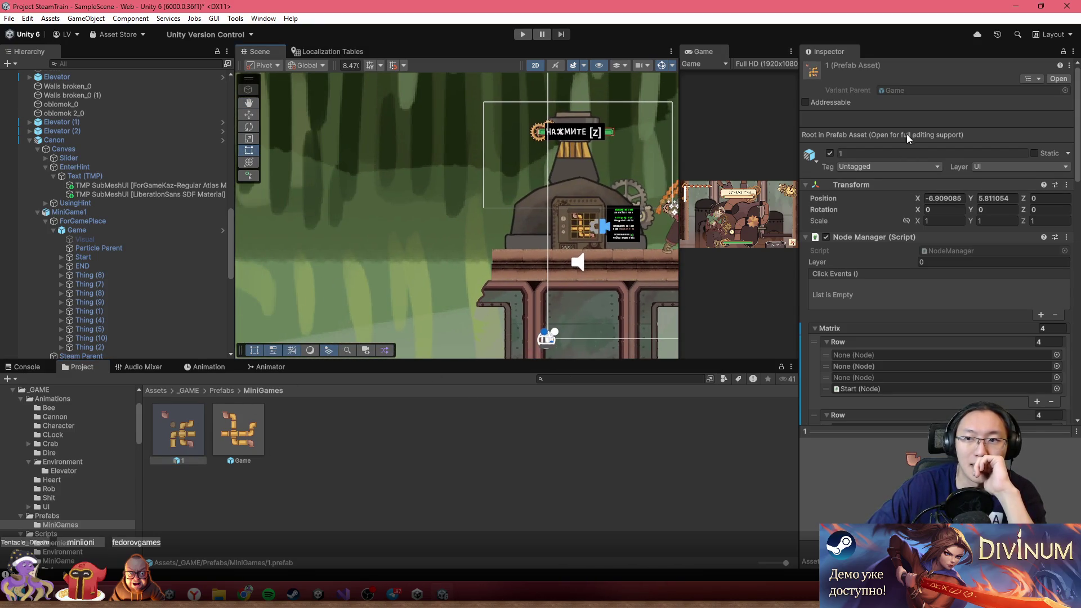
{"action": "left_click", "coordinate": [234, 448]}
{"action": "scroll", "coordinate": [618, 210], "scroll_direction": "up", "scroll_amount": 3}
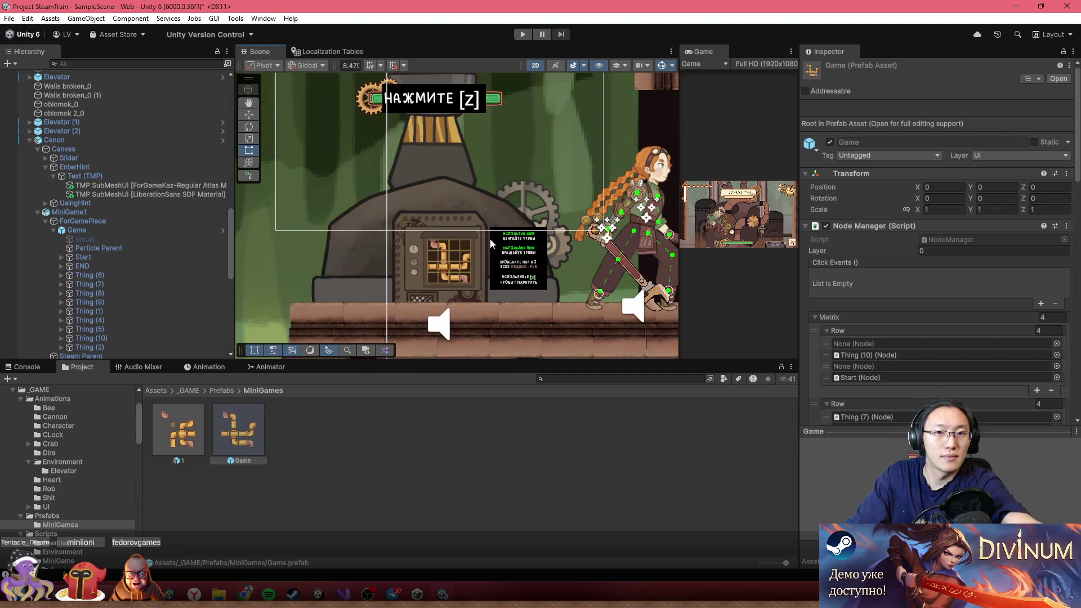
{"action": "scroll", "coordinate": [410, 157], "scroll_direction": "down", "scroll_amount": 3}
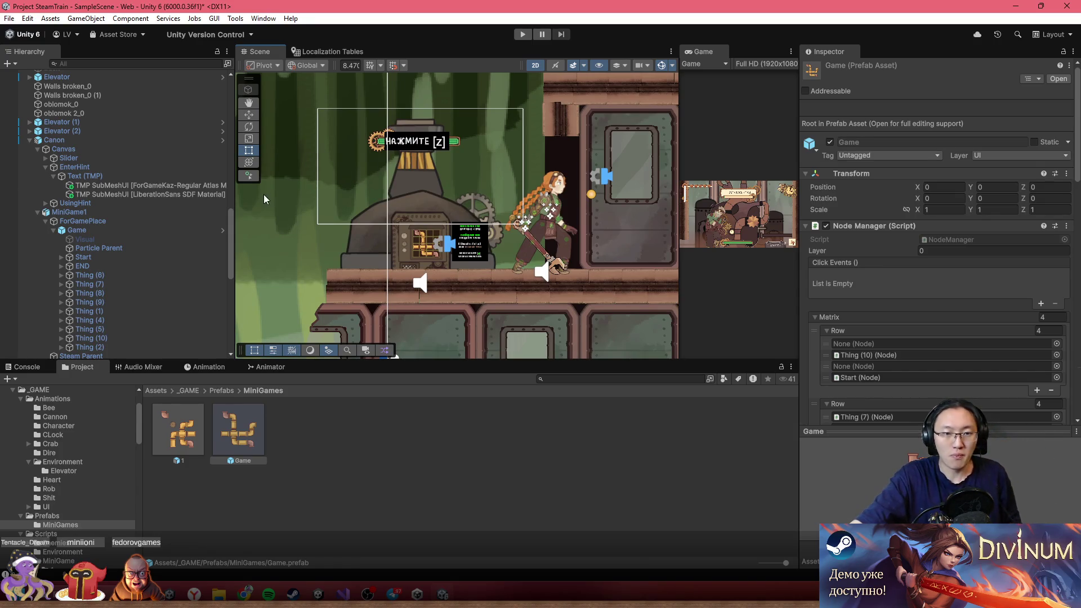
{"action": "left_click", "coordinate": [408, 176]}
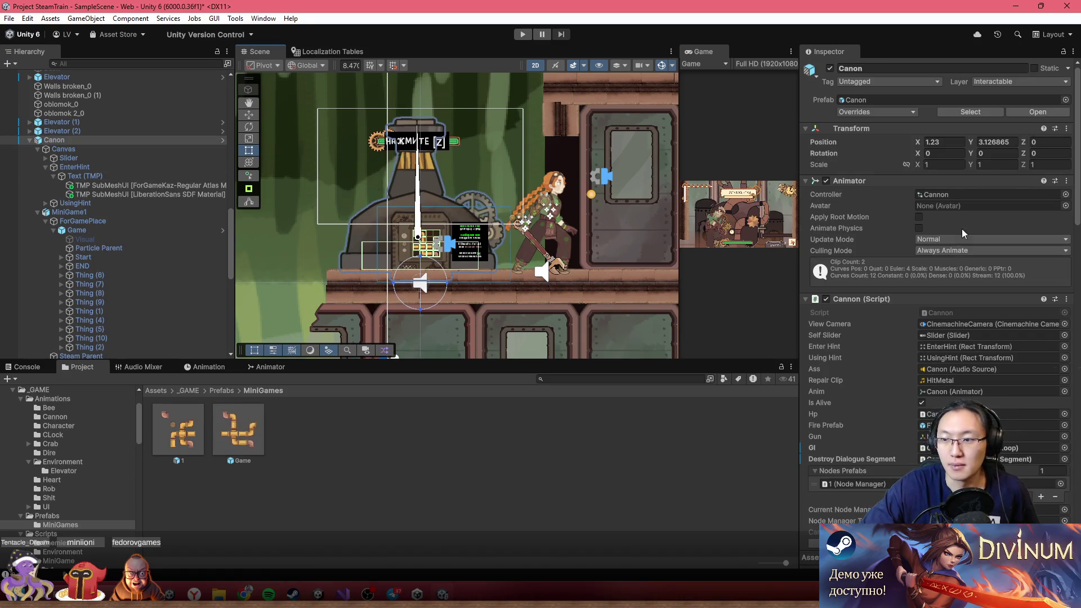
{"action": "double_click", "coordinate": [960, 313]}
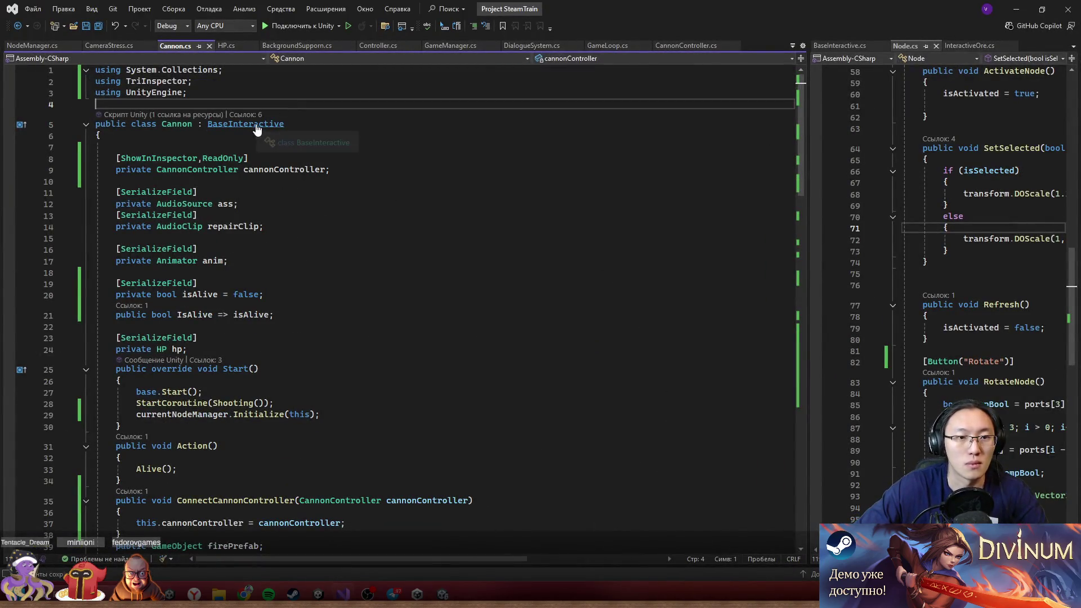
- Open BaseInteractive.cs beside Cannon.cs via Go to Definition and go to ShowExitHint
{"action": "left_click", "coordinate": [256, 124], "text": "ctrl"}
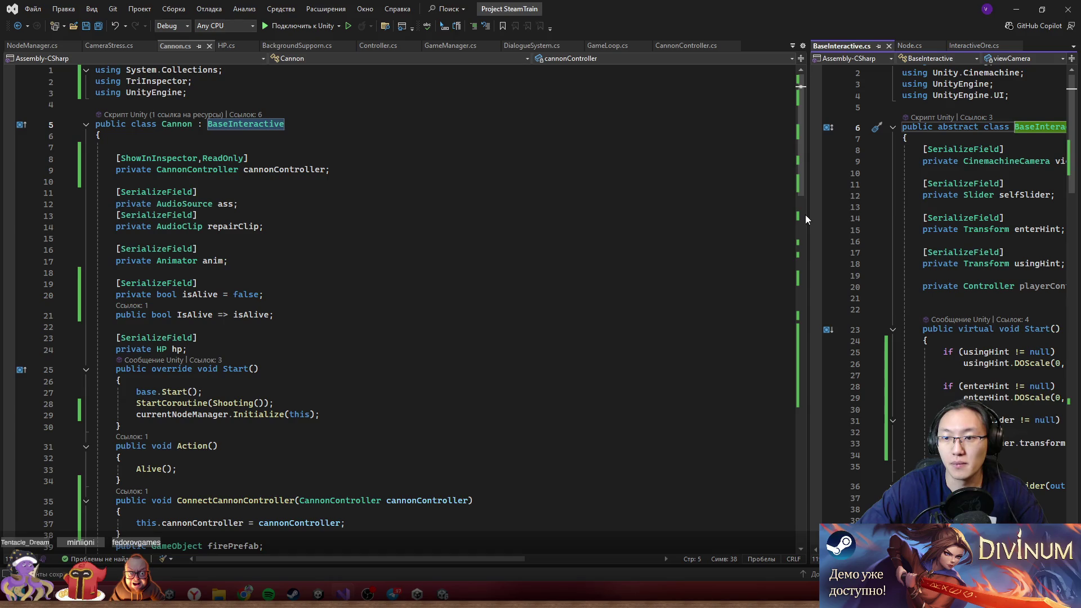
{"action": "left_click_drag", "start_coordinate": [808, 215], "coordinate": [569, 214]}
{"action": "scroll", "coordinate": [791, 348], "scroll_direction": "down", "scroll_amount": 20}
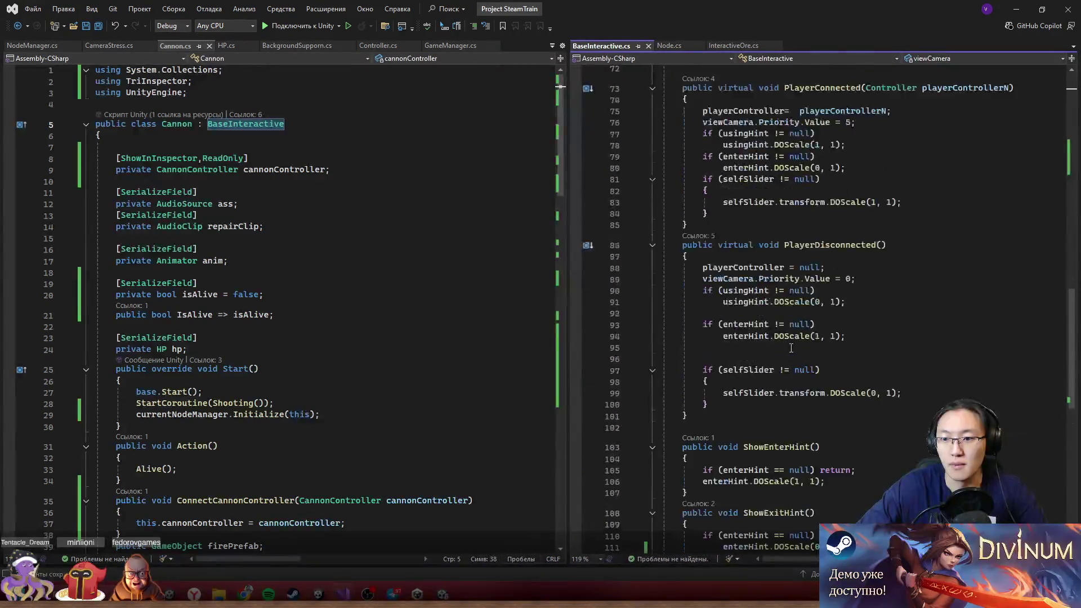
{"action": "left_click", "coordinate": [752, 275]}
{"action": "key", "text": "Down"}
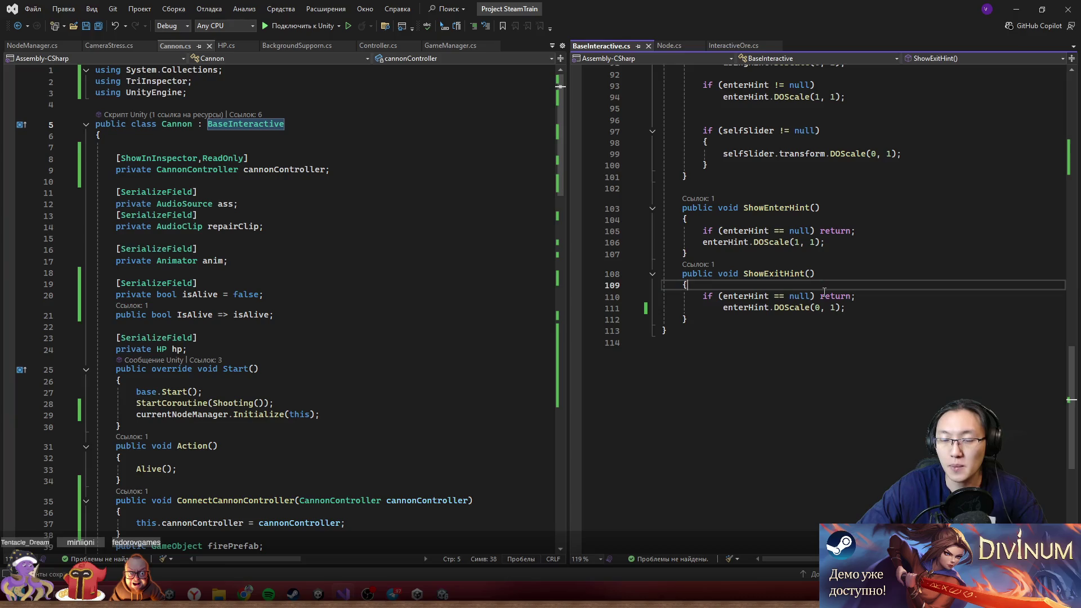
{"action": "right_click", "coordinate": [825, 291]}
{"action": "key", "text": "Escape"}
- Review the ShowEnterHint method in BaseInteractive and where it is referenced
{"action": "mouse_move", "coordinate": [683, 207]}
{"action": "left_mouse_down"}
{"action": "mouse_move", "coordinate": [822, 231]}
{"action": "mouse_move", "coordinate": [788, 258]}
{"action": "left_mouse_up"}
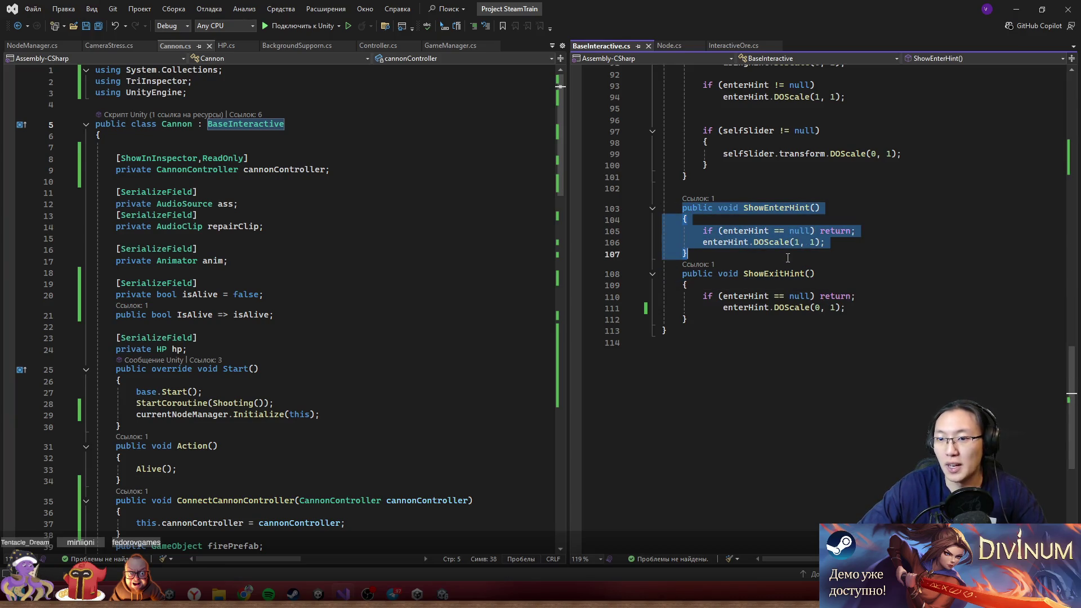
{"action": "left_click", "coordinate": [711, 198]}
{"action": "mouse_move", "coordinate": [826, 225]}
{"action": "left_mouse_down"}
{"action": "mouse_move", "coordinate": [800, 236]}
{"action": "mouse_move", "coordinate": [811, 265]}
{"action": "left_mouse_up"}
{"action": "scroll", "coordinate": [865, 347], "scroll_direction": "up", "scroll_amount": 16}
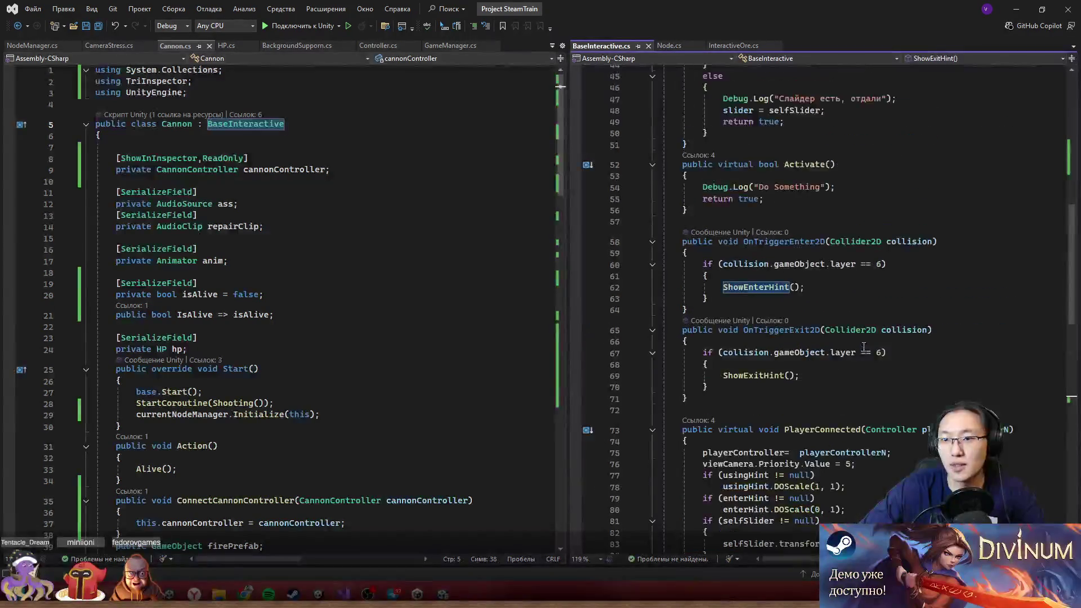
{"action": "scroll", "coordinate": [864, 339], "scroll_direction": "down", "scroll_amount": 15}
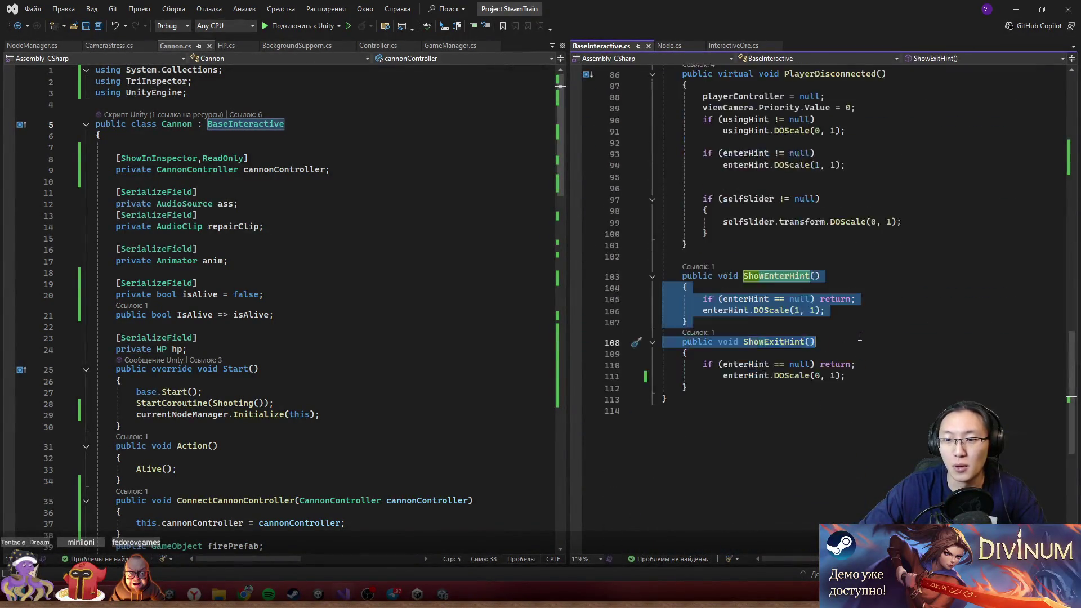
{"action": "left_click", "coordinate": [842, 285]}
{"action": "scroll", "coordinate": [773, 353], "scroll_direction": "up", "scroll_amount": 20}
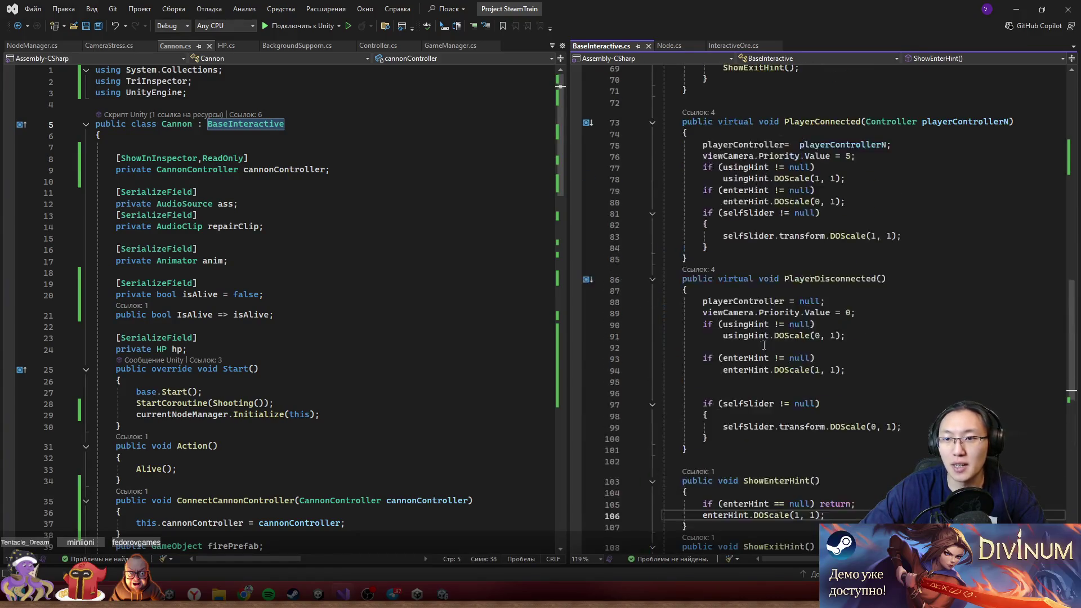
{"action": "scroll", "coordinate": [774, 353], "scroll_direction": "up", "scroll_amount": 3}
{"action": "scroll", "coordinate": [773, 353], "scroll_direction": "down", "scroll_amount": 5}
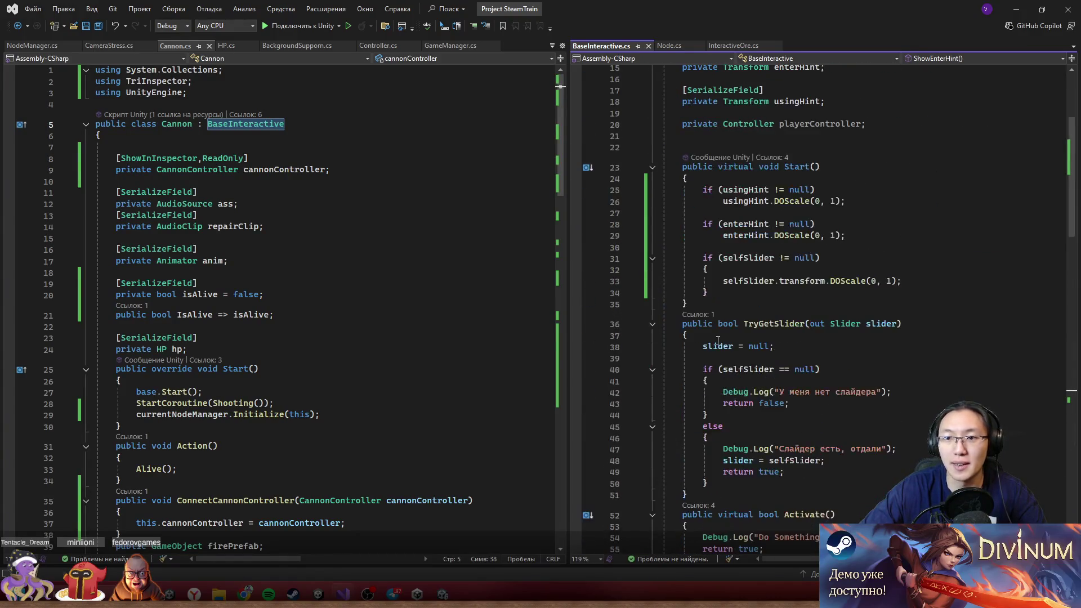
{"action": "scroll", "coordinate": [242, 290], "scroll_direction": "down", "scroll_amount": 20}
{"action": "scroll", "coordinate": [243, 290], "scroll_direction": "down", "scroll_amount": 3}
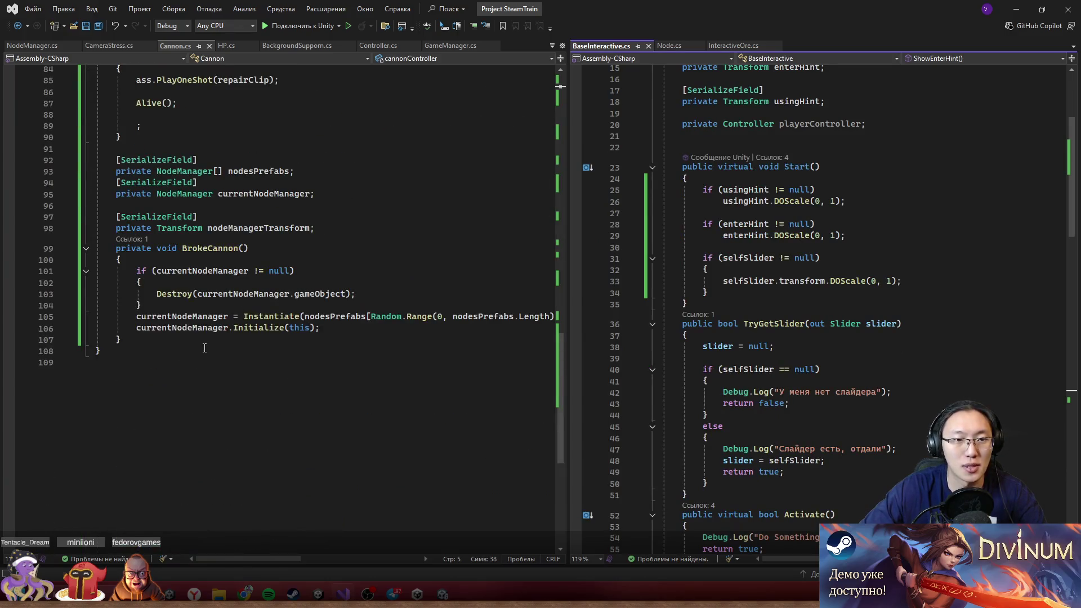
{"action": "scroll", "coordinate": [204, 348], "scroll_direction": "up", "scroll_amount": 10}
{"action": "scroll", "coordinate": [171, 397], "scroll_direction": "down", "scroll_amount": 13}
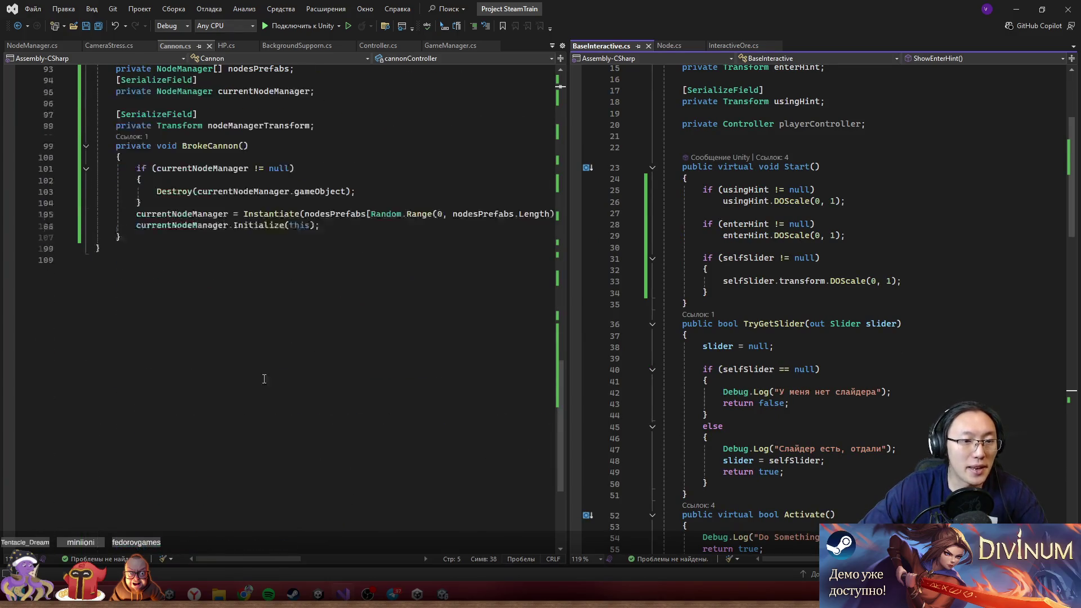
- Insert blank lines after the BrokeCannon method in Cannon.cs for a new method
{"action": "left_click", "coordinate": [233, 237]}
{"action": "key", "text": "Return"}
{"action": "key", "text": "Return"}
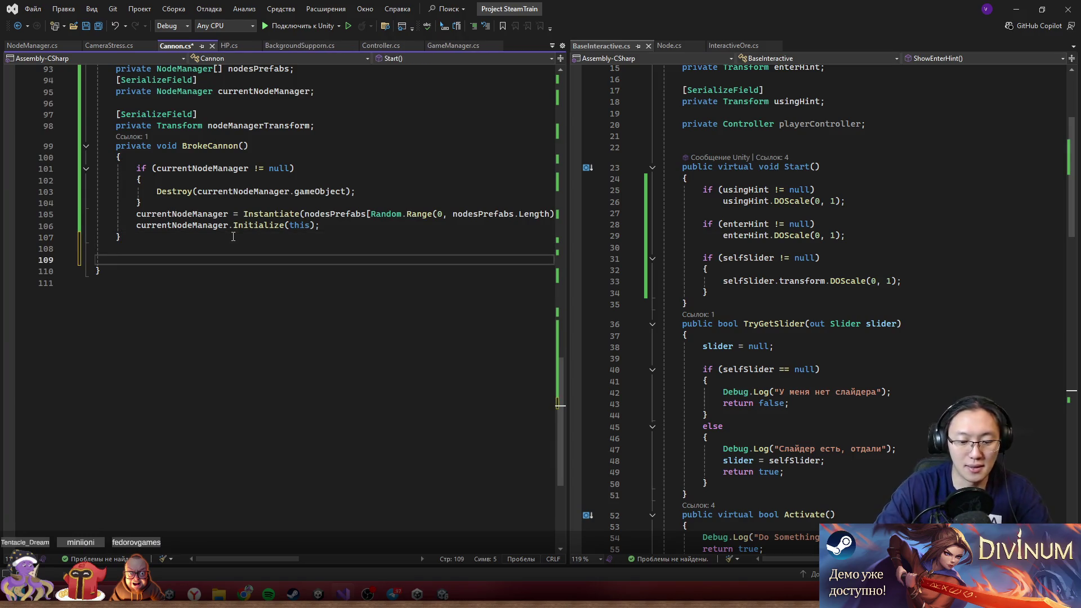
{"action": "scroll", "coordinate": [234, 236], "scroll_direction": "down", "scroll_amount": 1}
{"action": "type", "text": "private"}
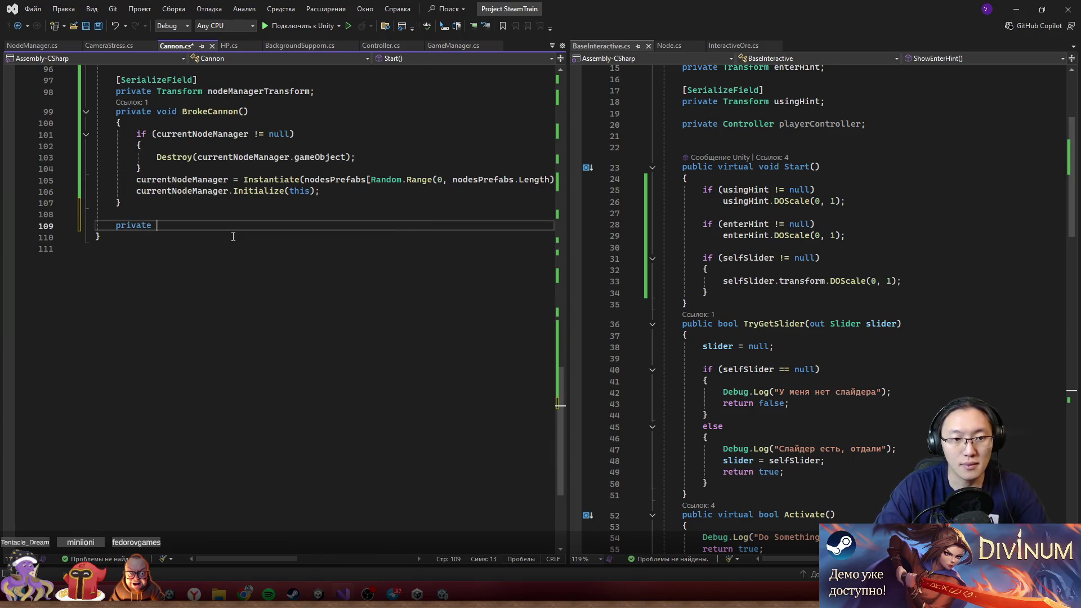
{"action": "key", "text": "ctrl+BackSpace"}
{"action": "scroll", "coordinate": [845, 437], "scroll_direction": "down", "scroll_amount": 20}
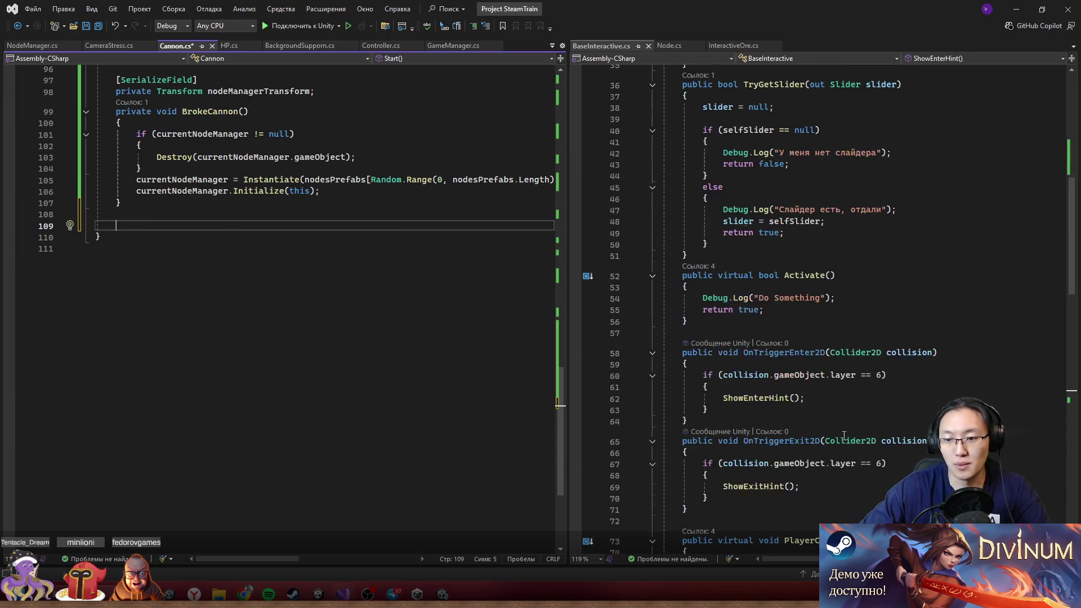
{"action": "scroll", "coordinate": [845, 437], "scroll_direction": "up", "scroll_amount": 4}
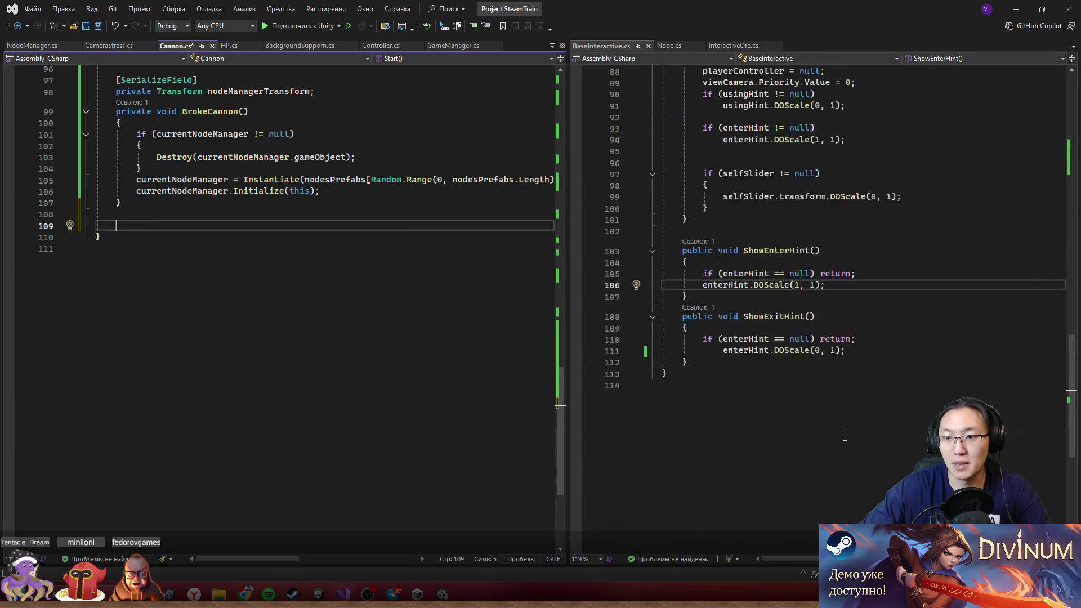
{"action": "left_click", "coordinate": [290, 214]}
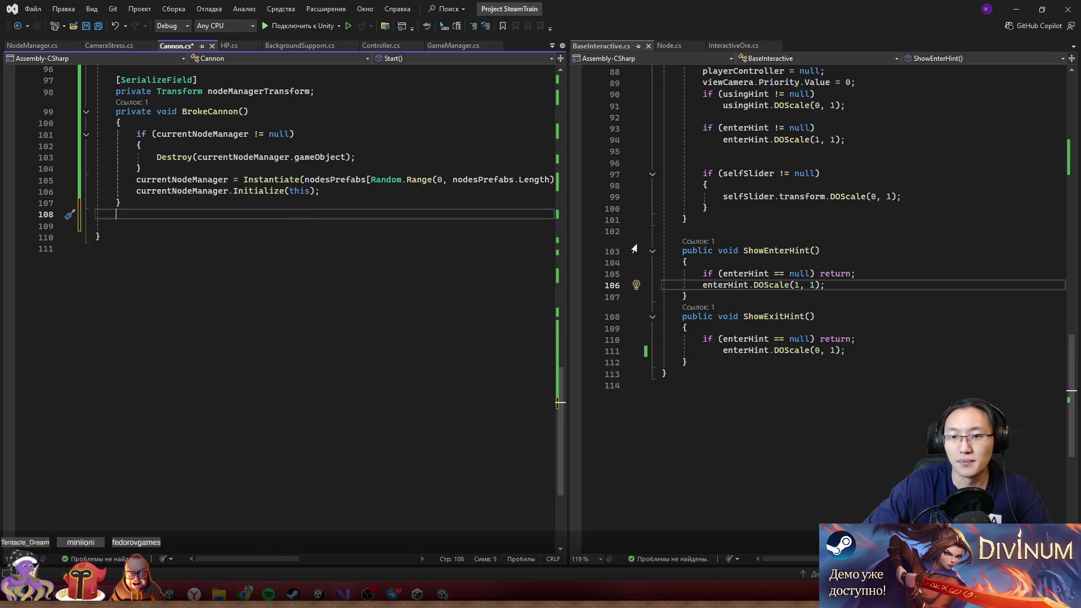
- Make ShowEnterHint and ShowExitHint virtual in BaseInteractive.cs
{"action": "type", "text": "public "}
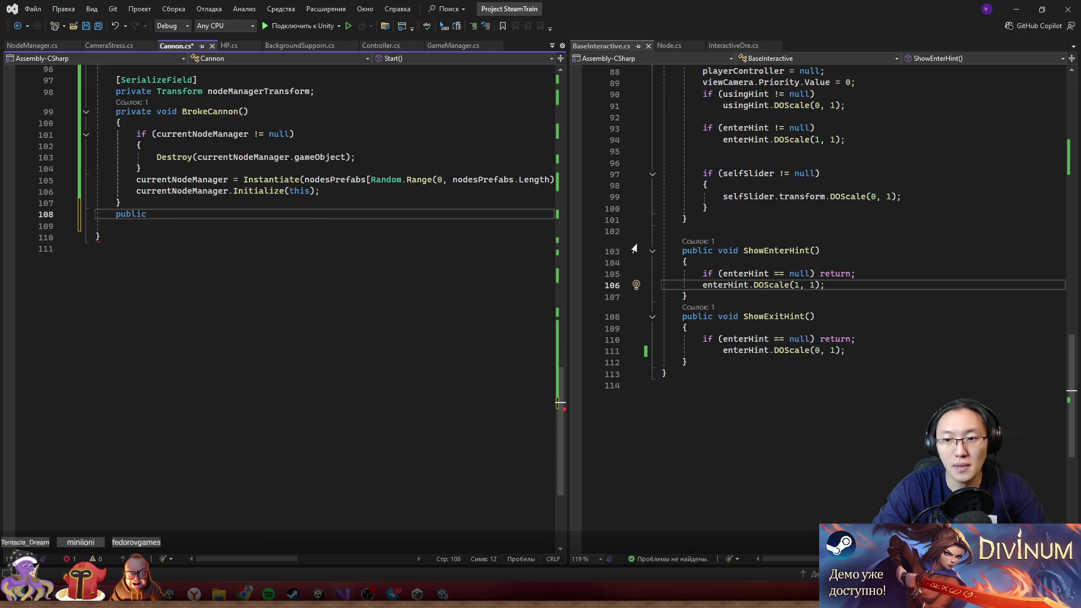
{"action": "type", "text": "o"}
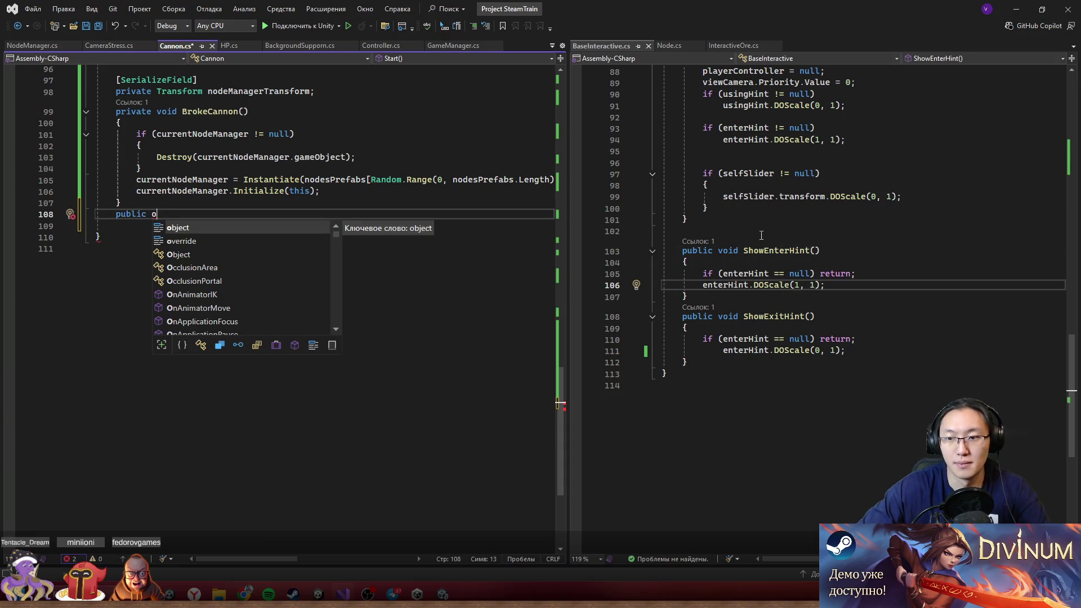
{"action": "left_click", "coordinate": [694, 252]}
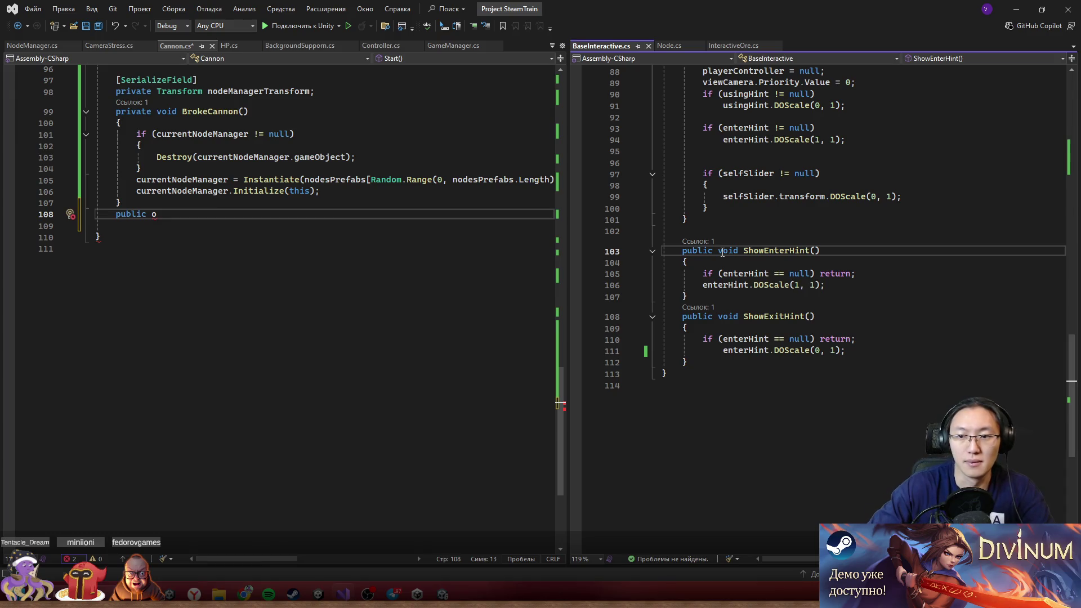
{"action": "type", "text": "virtual"}
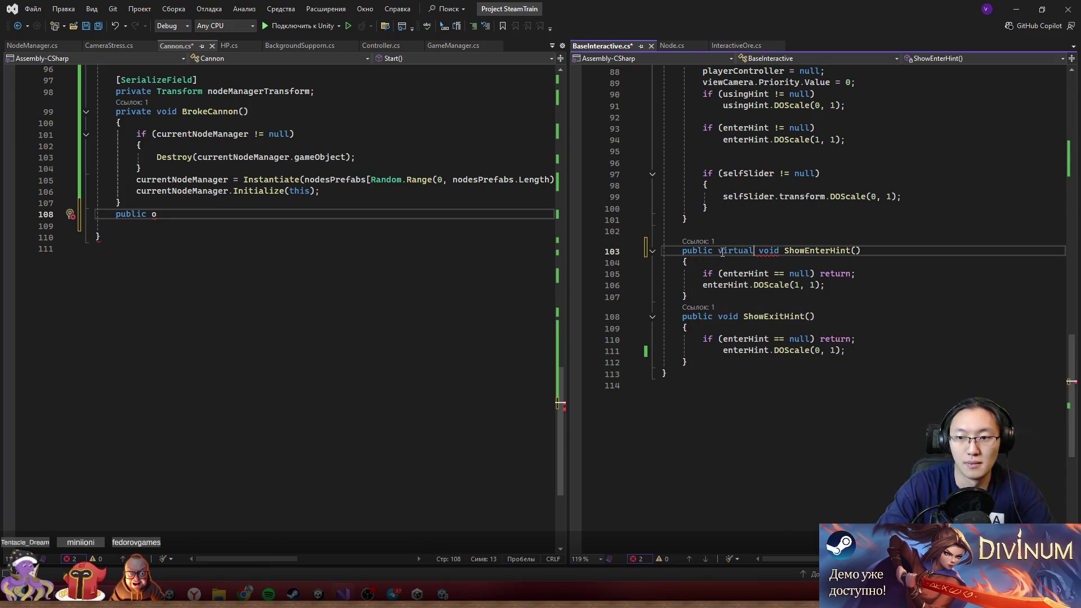
{"action": "double_click", "coordinate": [723, 254]}
{"action": "left_click", "coordinate": [716, 317]}
{"action": "type", "text": "virtual"}
- Add public override ShowEnterHint and ShowExitHint methods in Cannon that call the base versions
{"action": "left_click", "coordinate": [239, 212]}
{"action": "type", "text": "override void "}
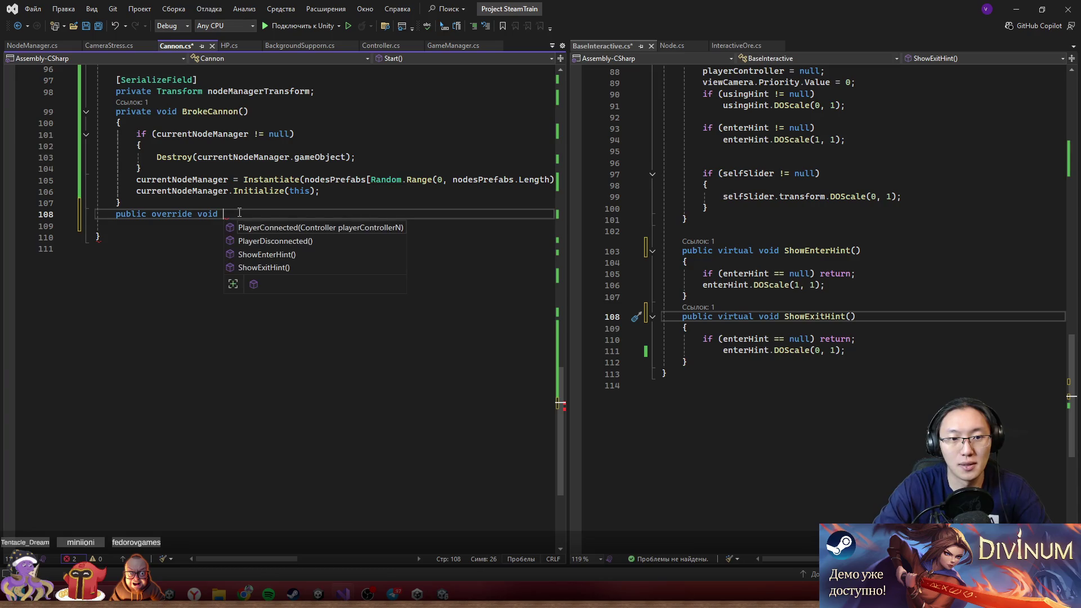
{"action": "type", "text": "S"}
{"action": "key", "text": "Return"}
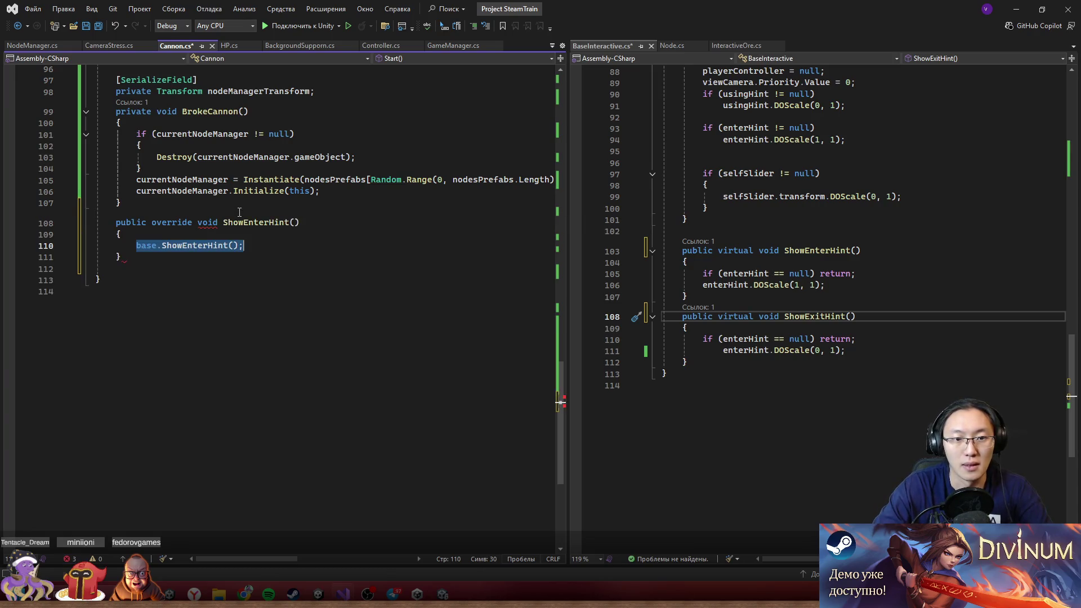
{"action": "key", "text": "Return"}
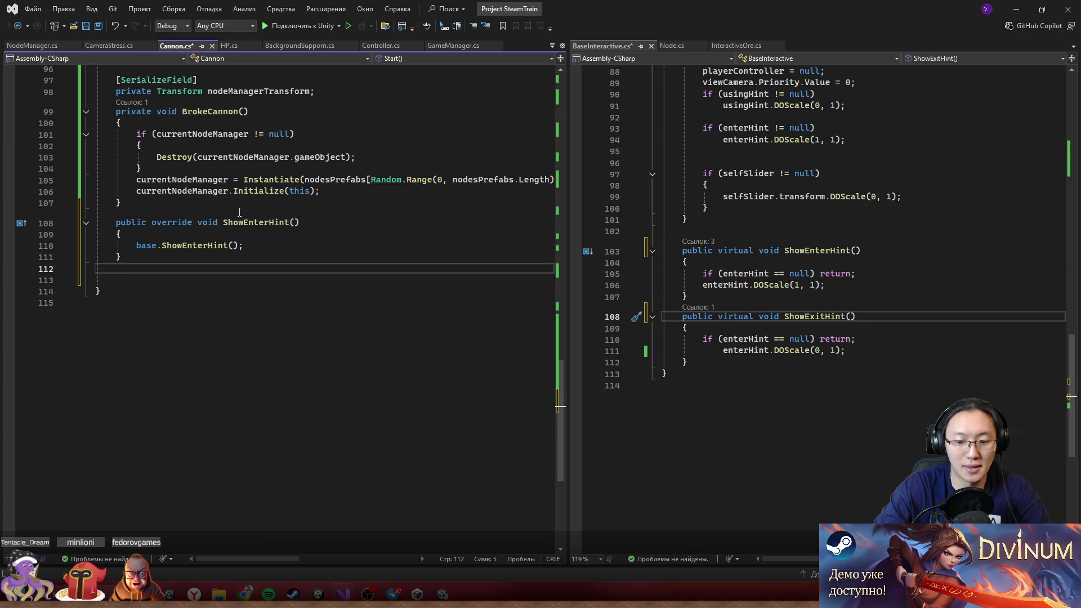
{"action": "type", "text": "p"}
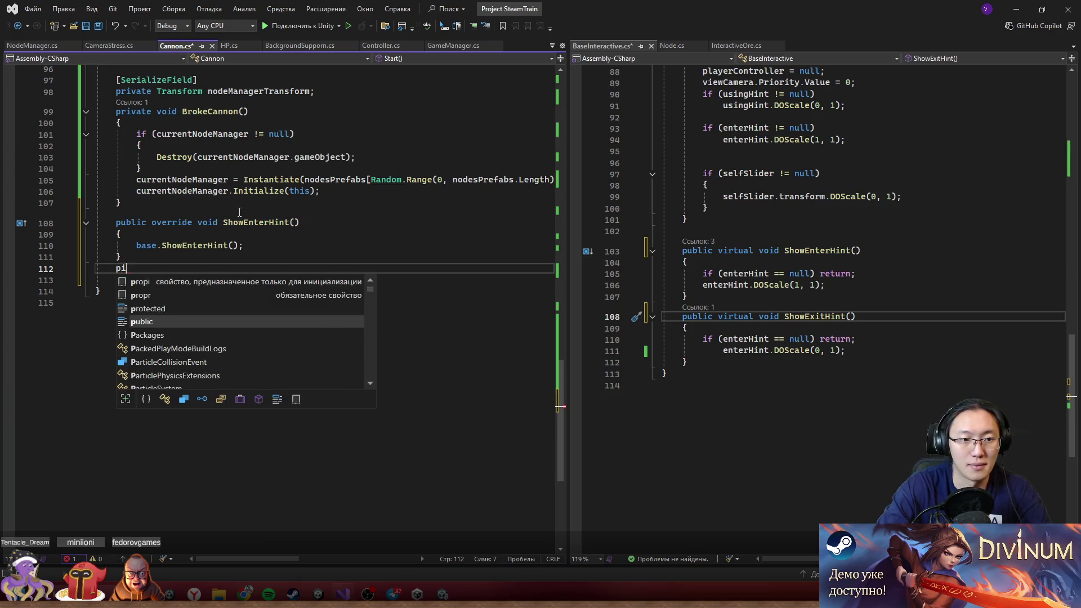
{"action": "type", "text": "ublic ove"}
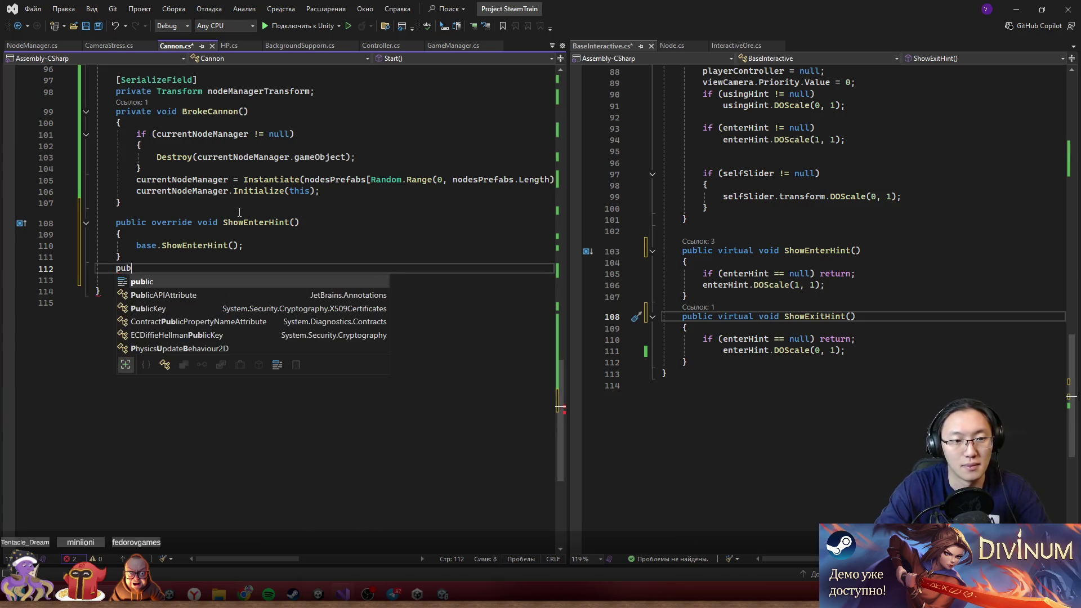
{"action": "key", "text": "space"}
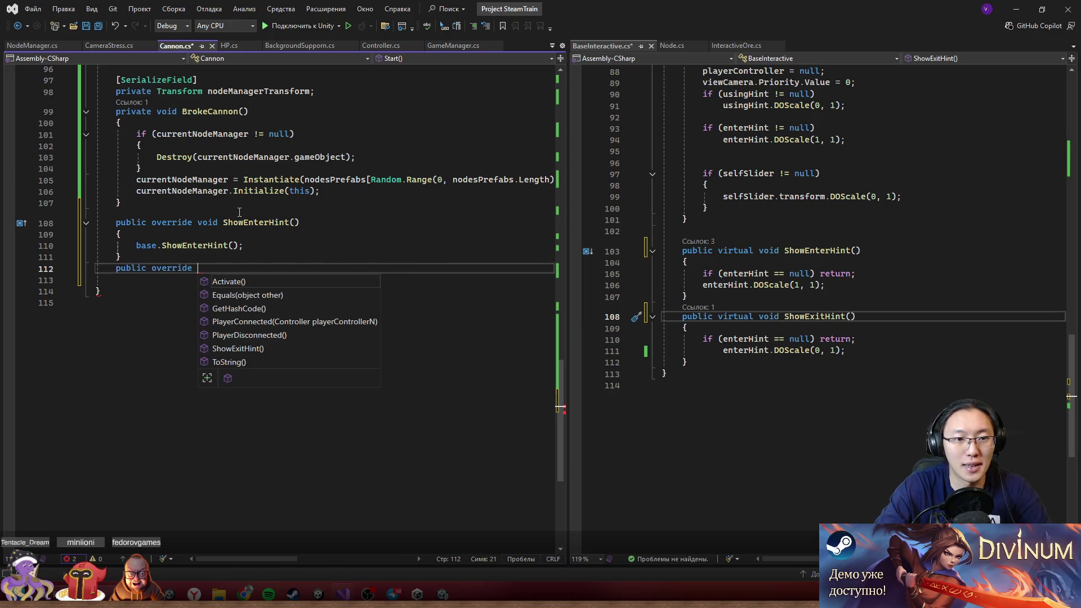
{"action": "type", "text": "void Sh"}
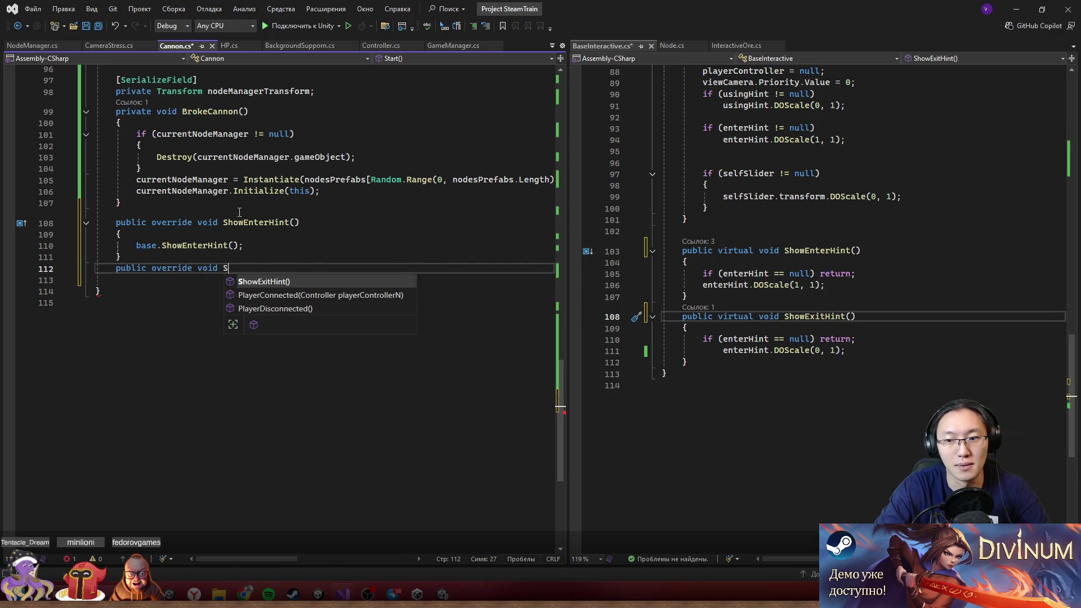
{"action": "key", "text": "Tab"}
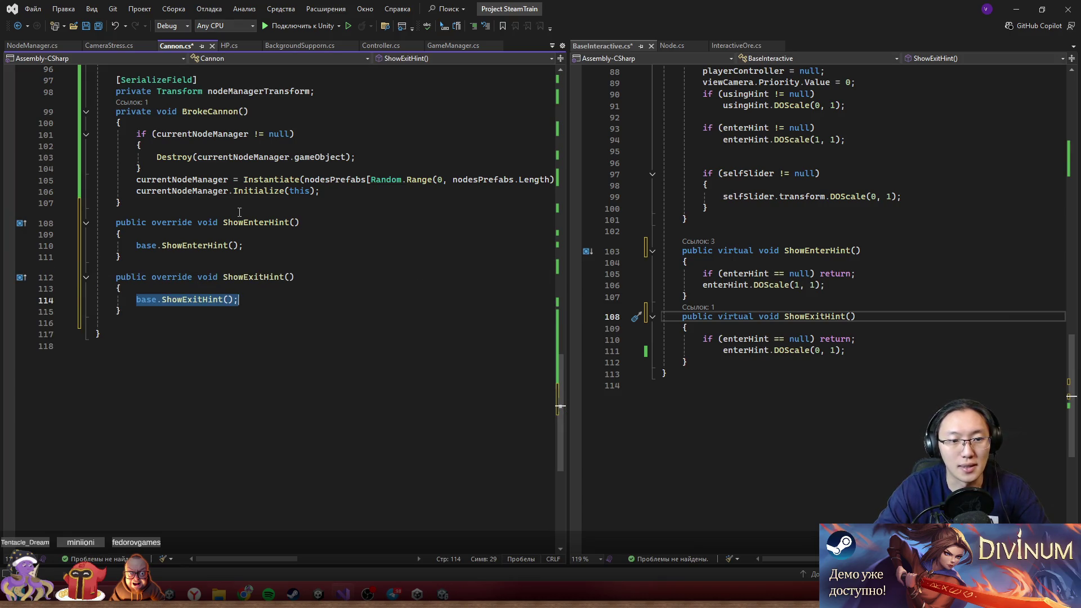
{"action": "key", "text": "Up"}
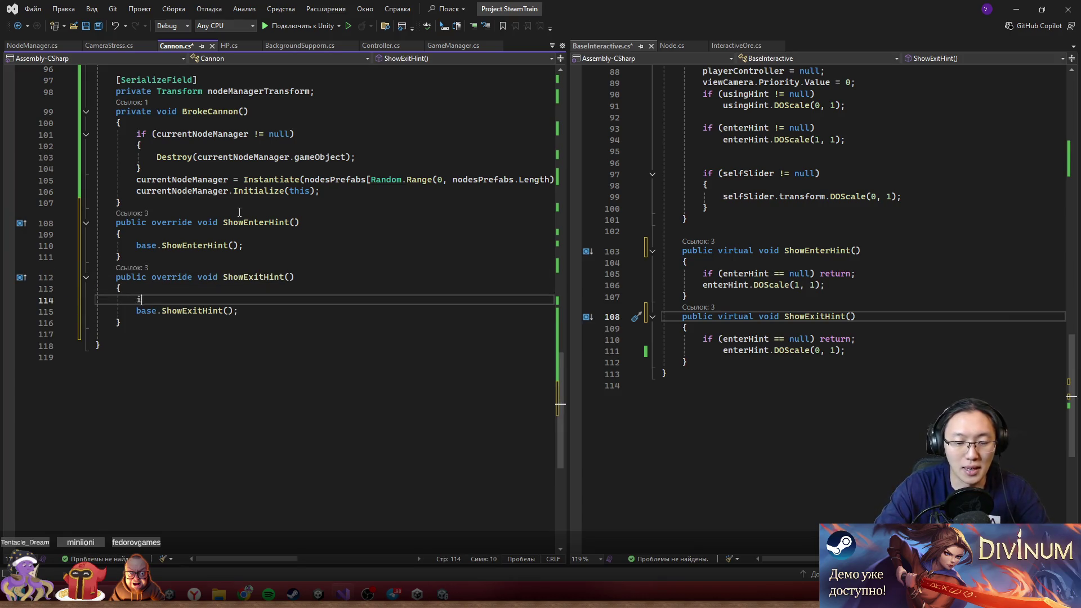
- Start an empty if check in the override and inspect the hint methods and enterHint field
{"action": "type", "text": "if (cu"}
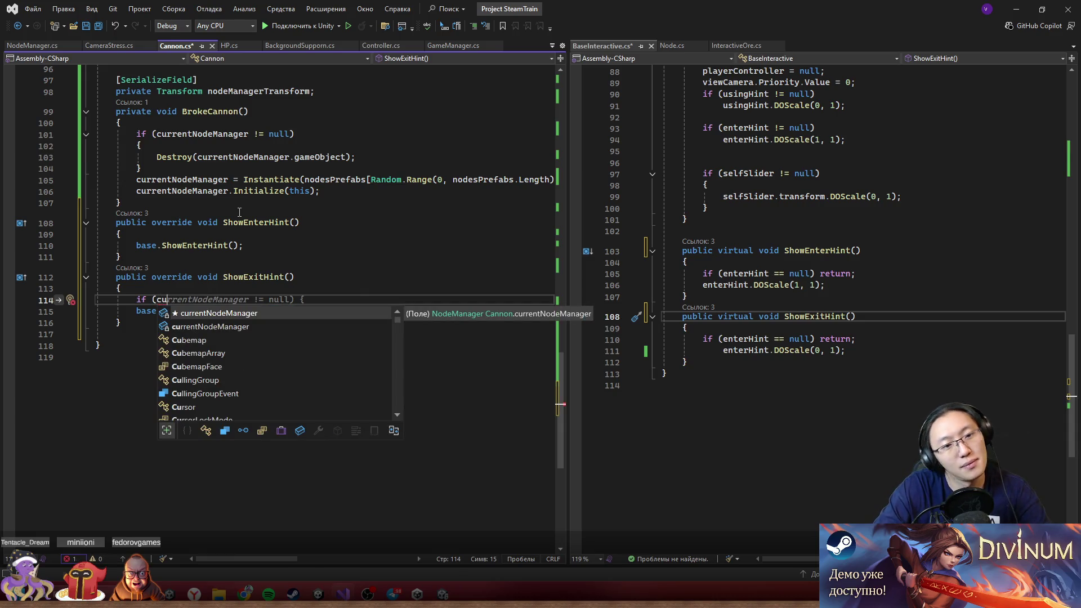
{"action": "key", "text": "BackSpace"}
{"action": "key", "text": "BackSpace"}
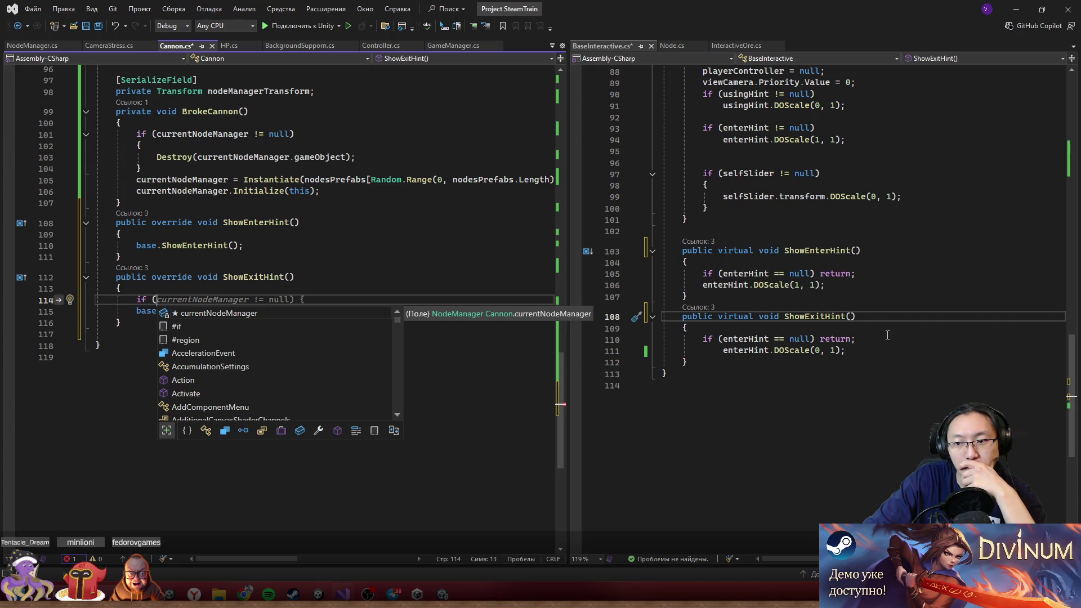
{"action": "left_click", "coordinate": [809, 318]}
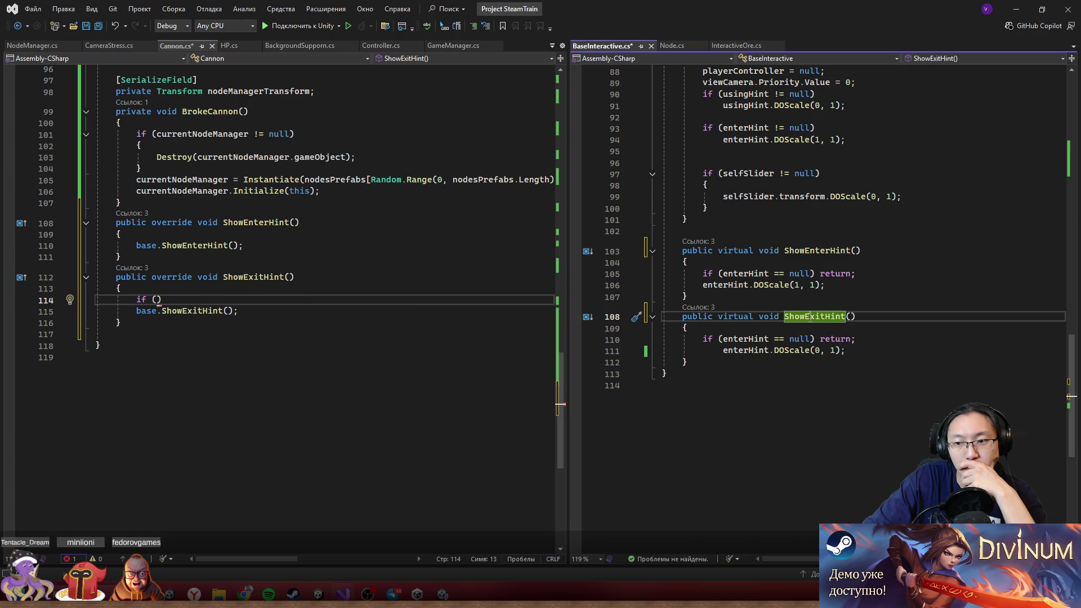
{"action": "double_click", "coordinate": [824, 319]}
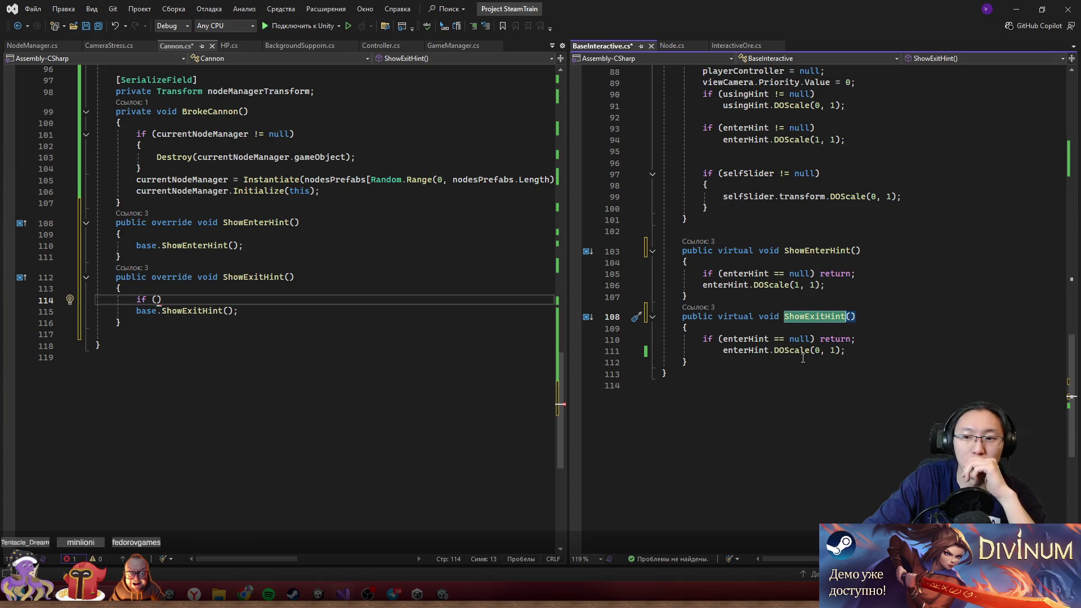
{"action": "double_click", "coordinate": [749, 351]}
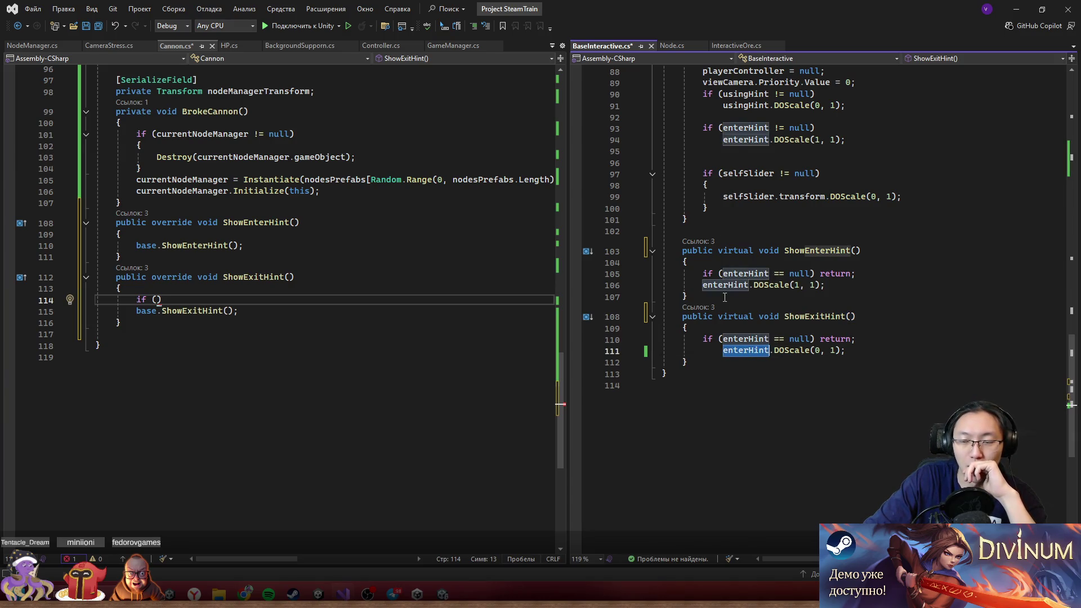
{"action": "double_click", "coordinate": [828, 251]}
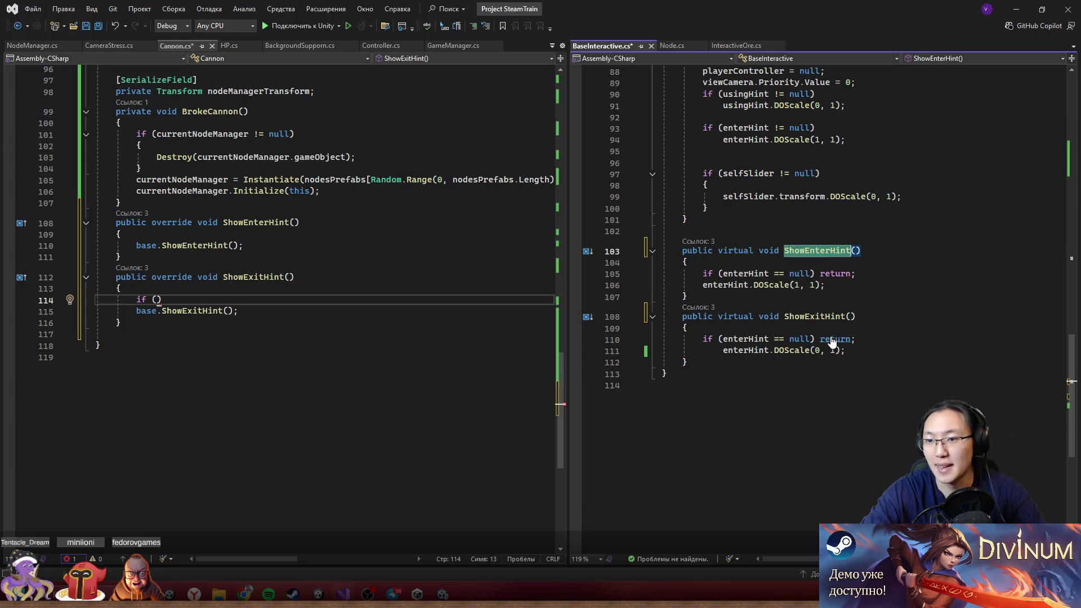
- Rename ShowExitHint to HideEnterHint across both files, then begin typing isAlive in the condition
{"action": "key", "text": "ctrl+r"}
{"action": "key", "text": "ctrl+r"}
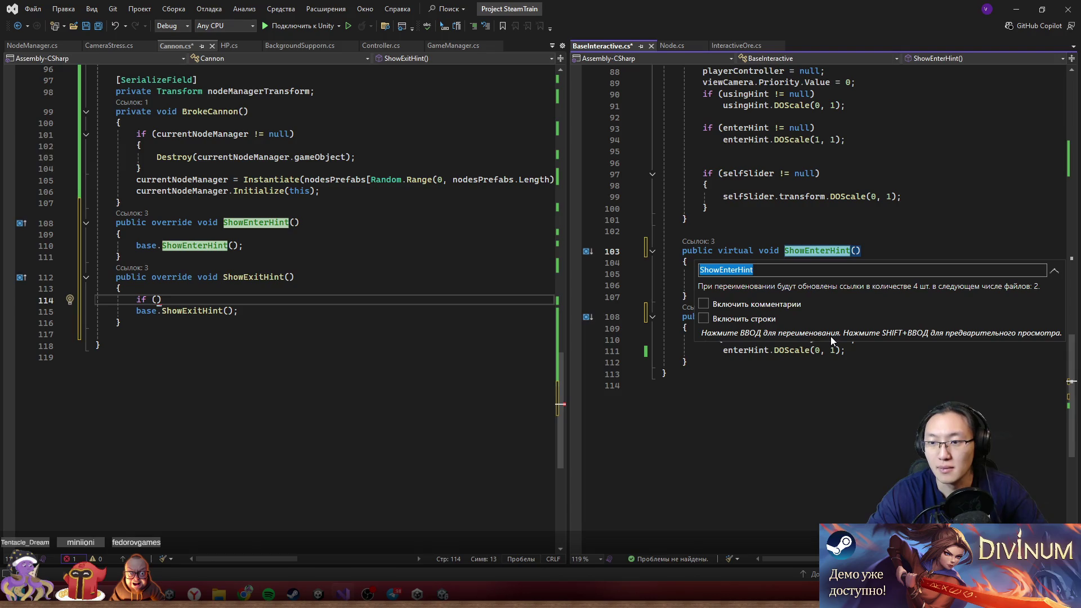
{"action": "key", "text": "Escape"}
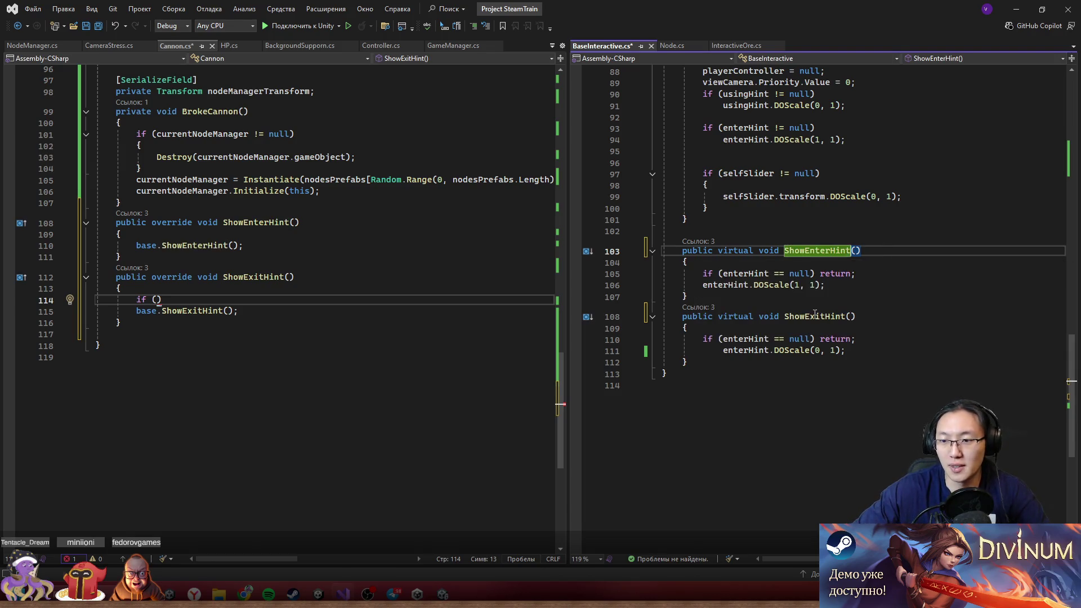
{"action": "key", "text": "ctrl+r"}
{"action": "key", "text": "ctrl+r"}
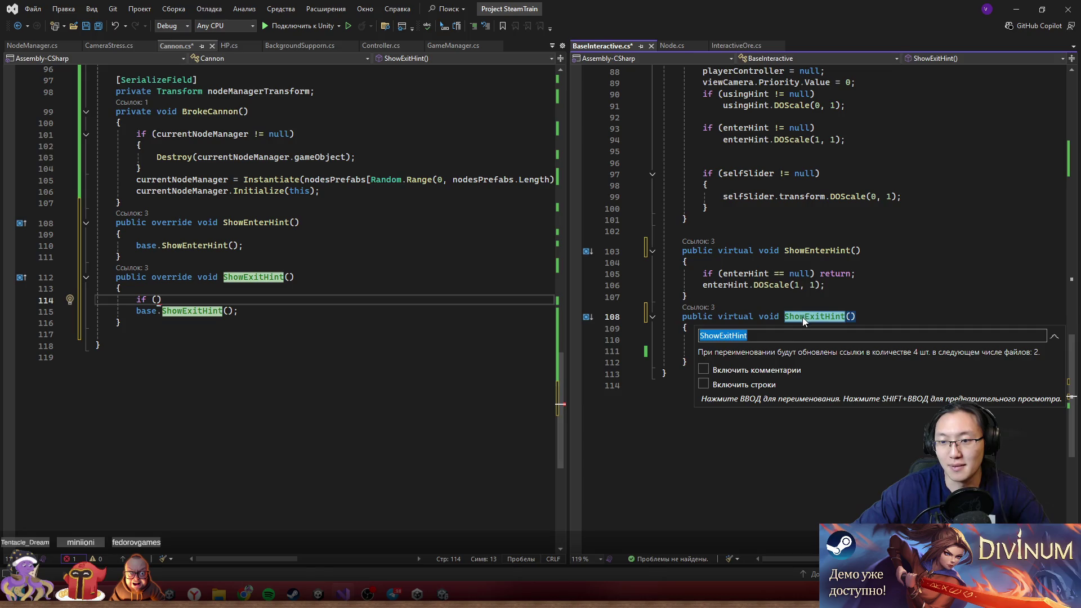
{"action": "left_click_drag", "start_coordinate": [717, 336], "coordinate": [666, 336]}
{"action": "type", "text": "Hide"}
{"action": "key", "text": "Delete"}
{"action": "key", "text": "Delete"}
{"action": "key", "text": "Delete"}
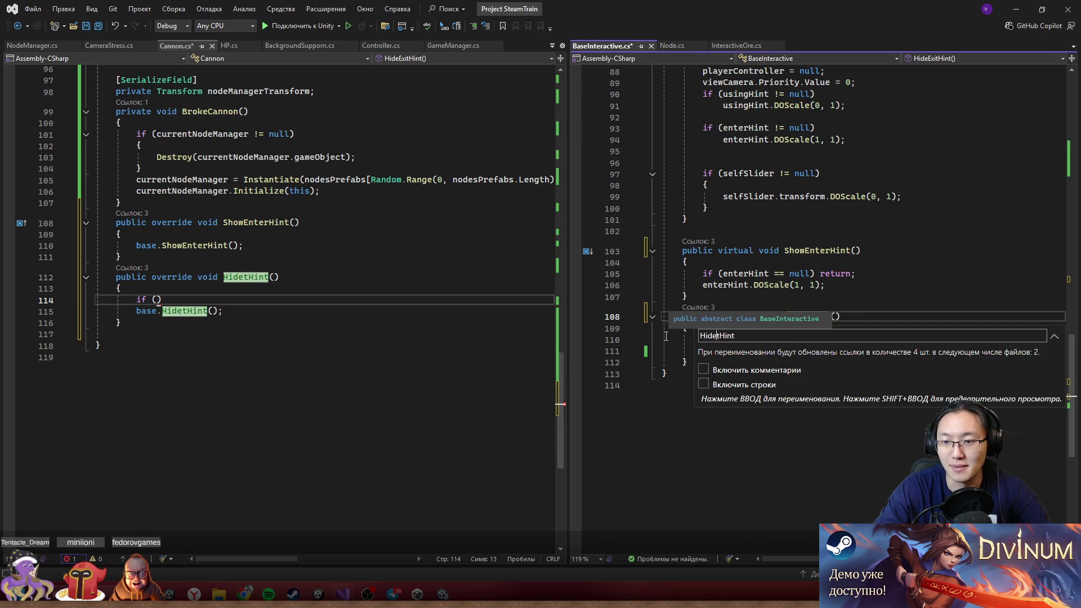
{"action": "type", "text": "Enter"}
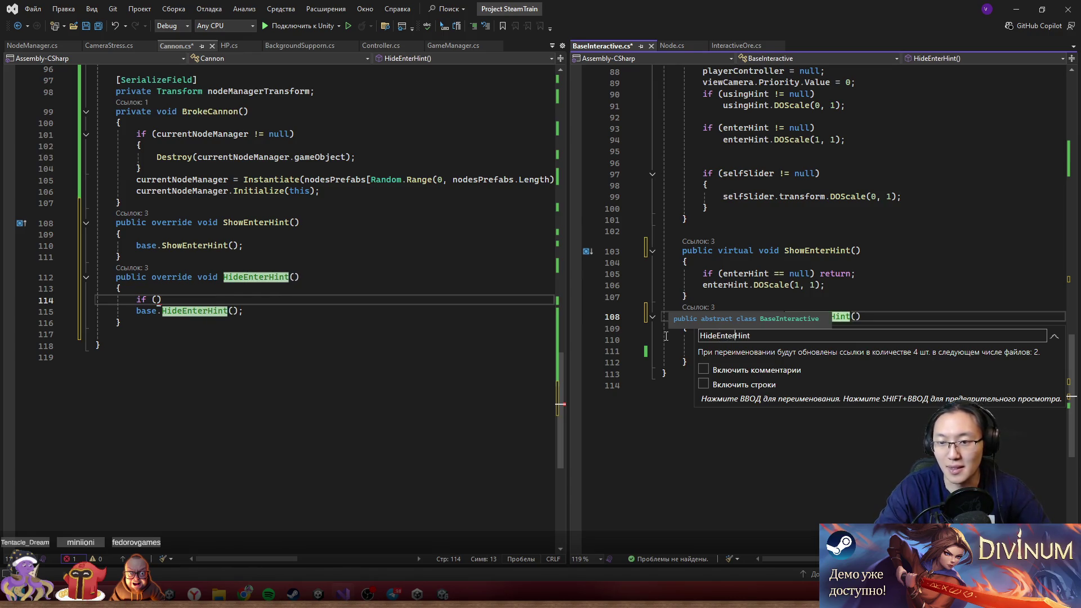
{"action": "key", "text": "Return"}
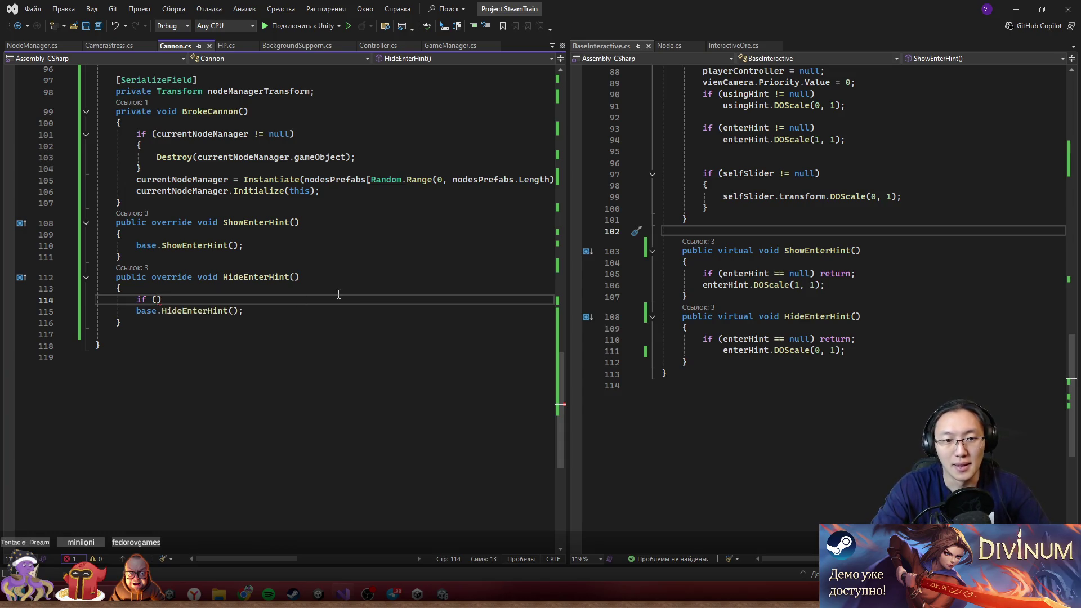
{"action": "type", "text": "isA"}
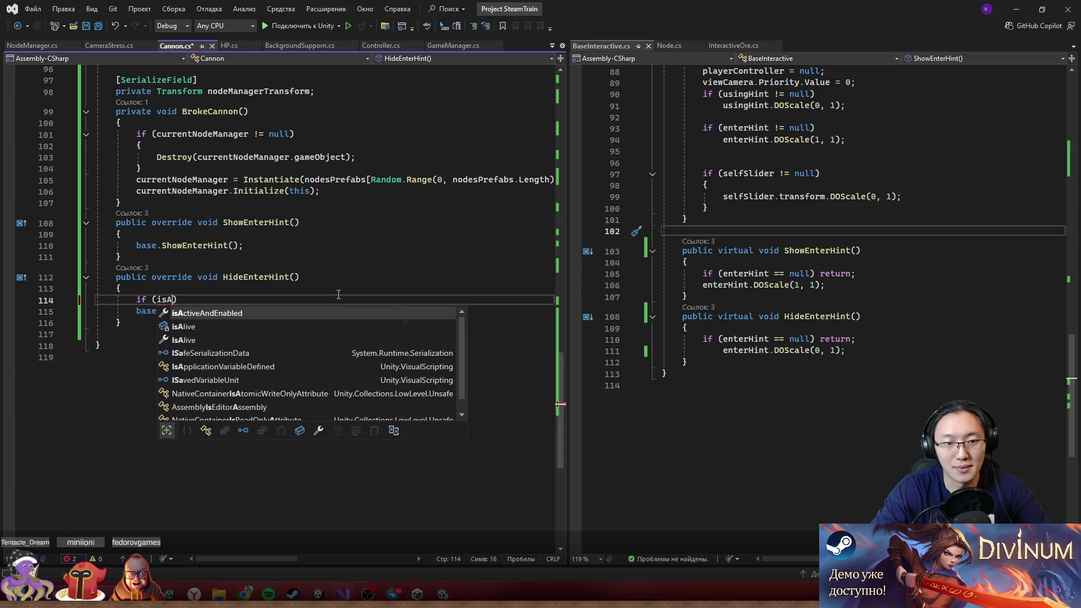
{"action": "type", "text": "l"}
- Add 'if (isAlive) return;' to HideEnterHint and copy it into the ShowEnterHint override
{"action": "key", "text": "Tab"}
{"action": "type", "text": "r"}
{"action": "key", "text": "Tab"}
{"action": "type", "text": ";"}
{"action": "left_click_drag", "start_coordinate": [240, 299], "coordinate": [137, 299]}
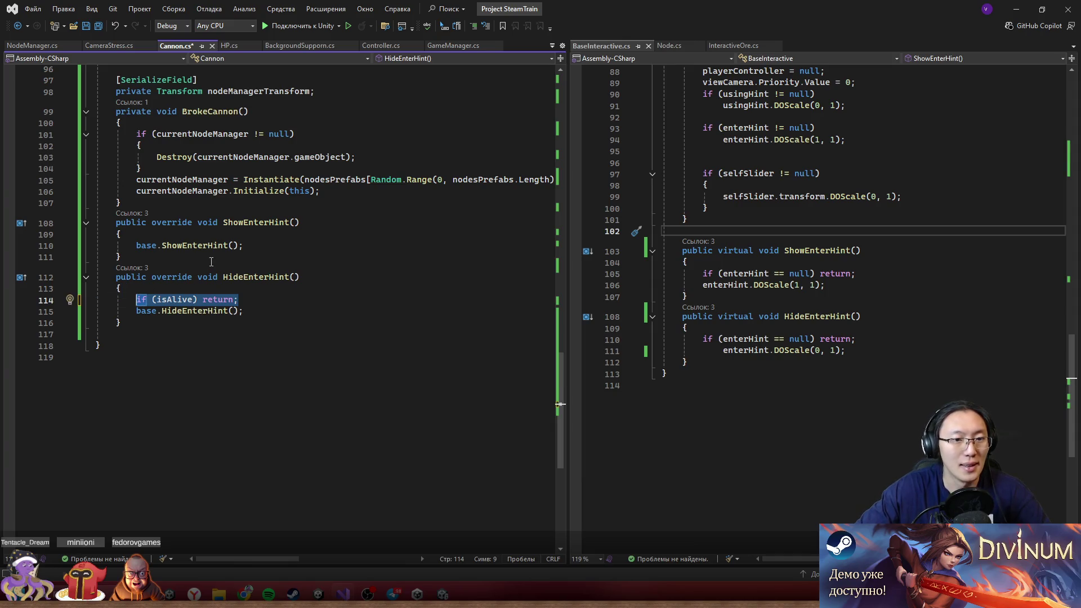
{"action": "key", "text": "ctrl+c"}
{"action": "left_click", "coordinate": [194, 233]}
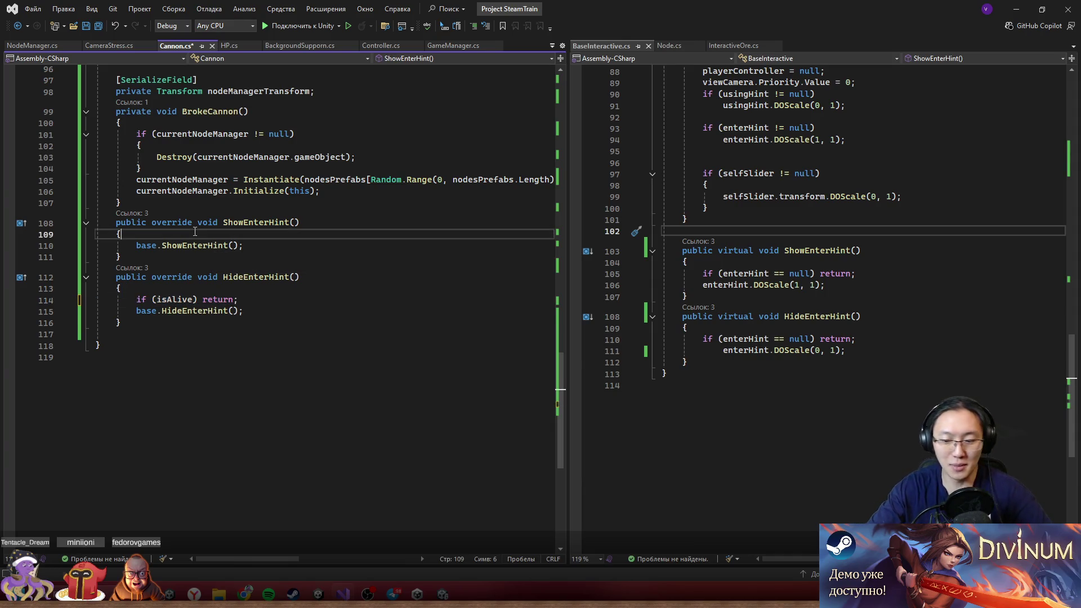
{"action": "key", "text": "Return"}
{"action": "key", "text": "ctrl+v"}
- Save Cannon.cs and switch to Unity so the scripts recompile
{"action": "key", "text": "ctrl+s"}
{"action": "key", "text": "Down"}
{"action": "key", "text": "Down"}
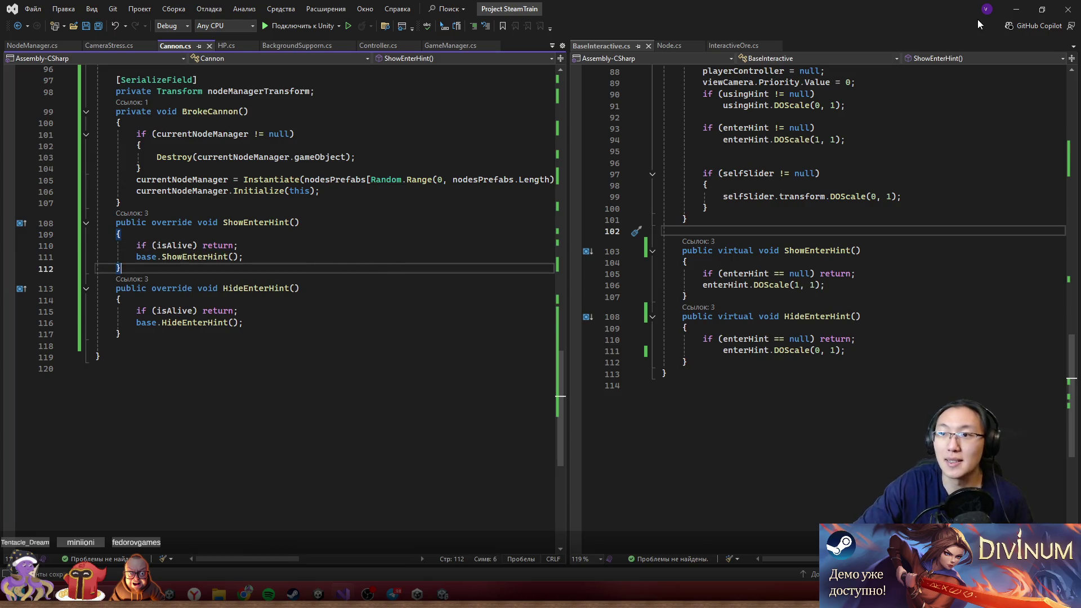
{"action": "left_click", "coordinate": [1011, 6]}
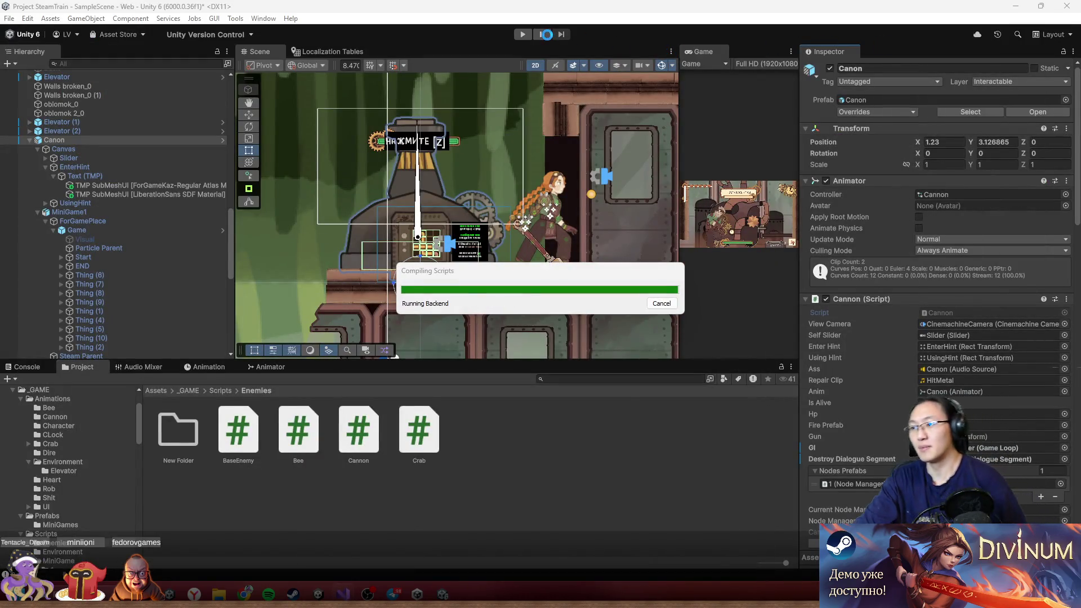
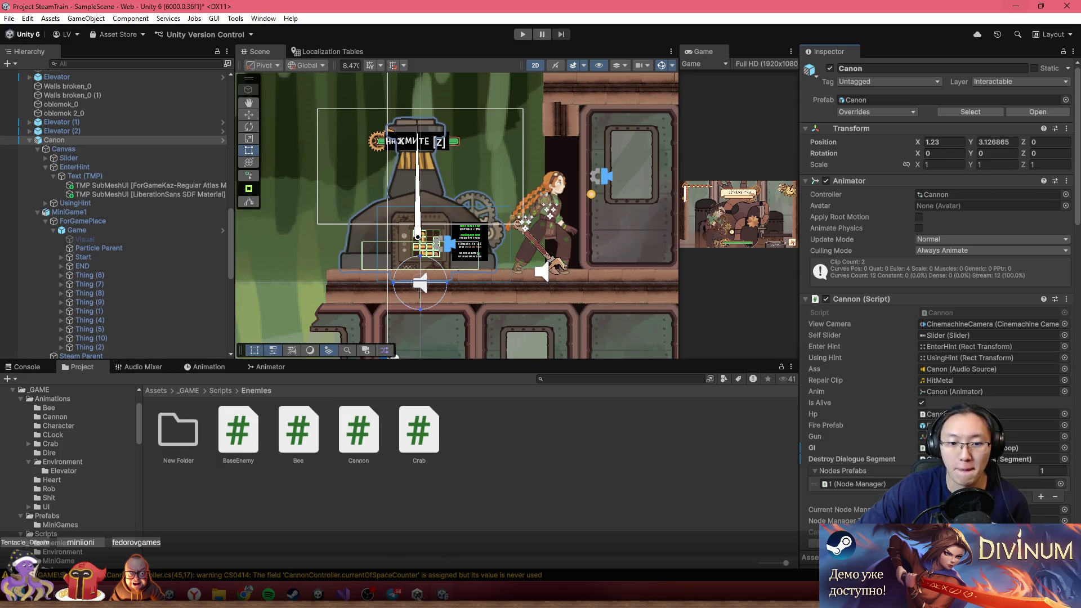
- Bring the Visual Studio window showing Cannon.cs to the front
{"action": "left_click", "coordinate": [351, 595]}
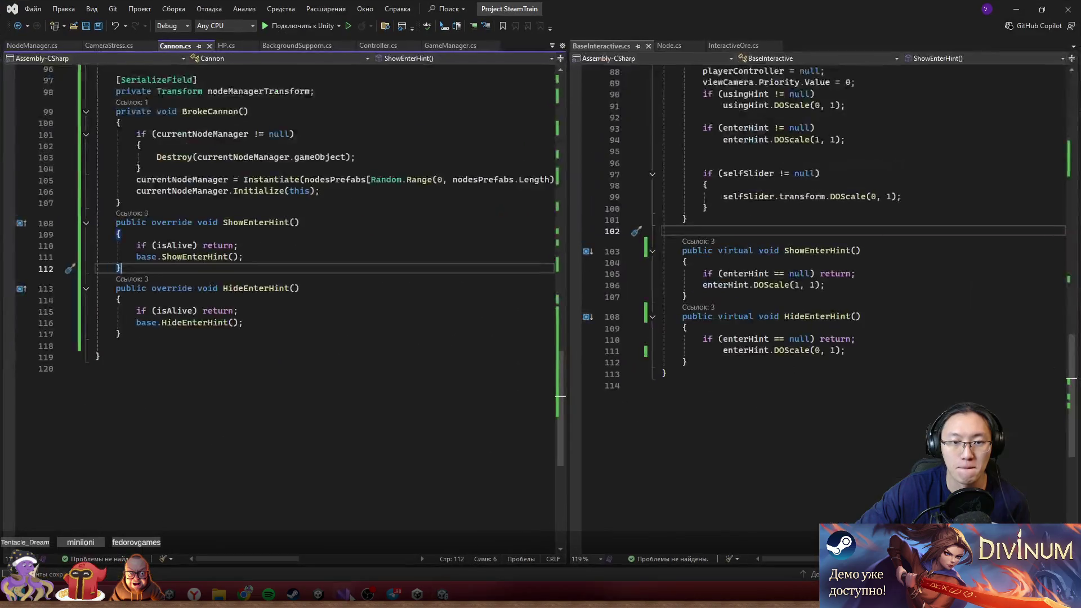
- Open NodeManager.cs and insert a blank line after the finishNodes field
{"action": "scroll", "coordinate": [407, 282], "scroll_direction": "up", "scroll_amount": 7}
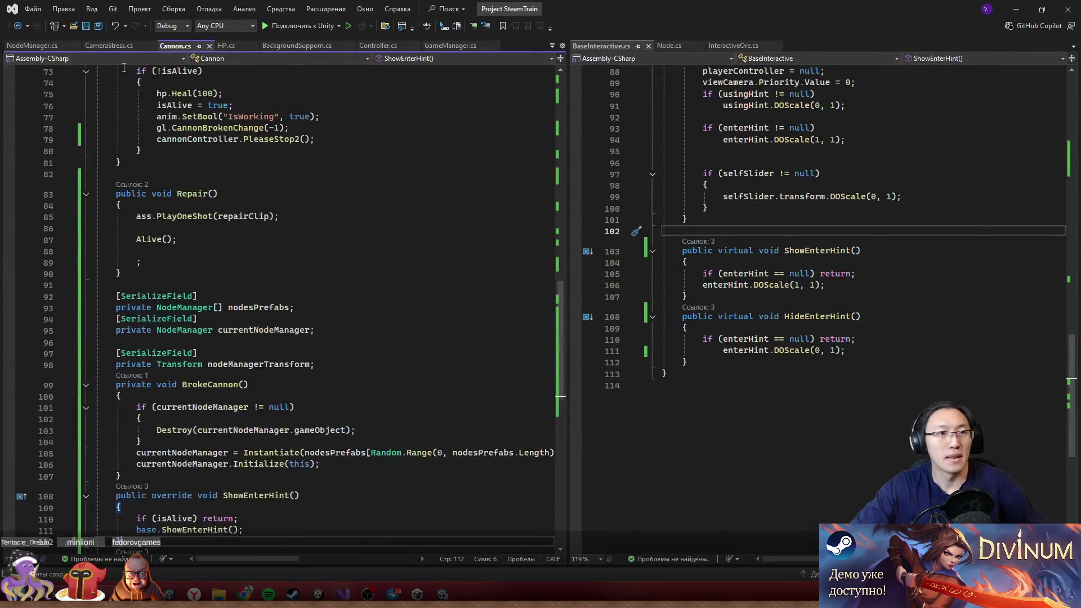
{"action": "left_click", "coordinate": [30, 46]}
{"action": "scroll", "coordinate": [351, 283], "scroll_direction": "down", "scroll_amount": 7}
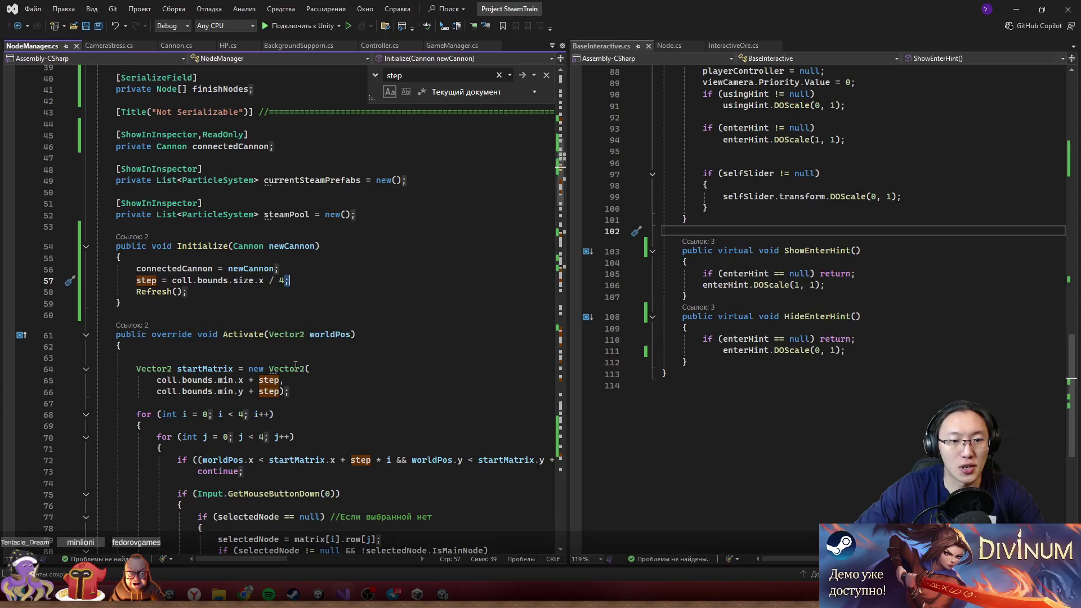
{"action": "left_click", "coordinate": [262, 357]}
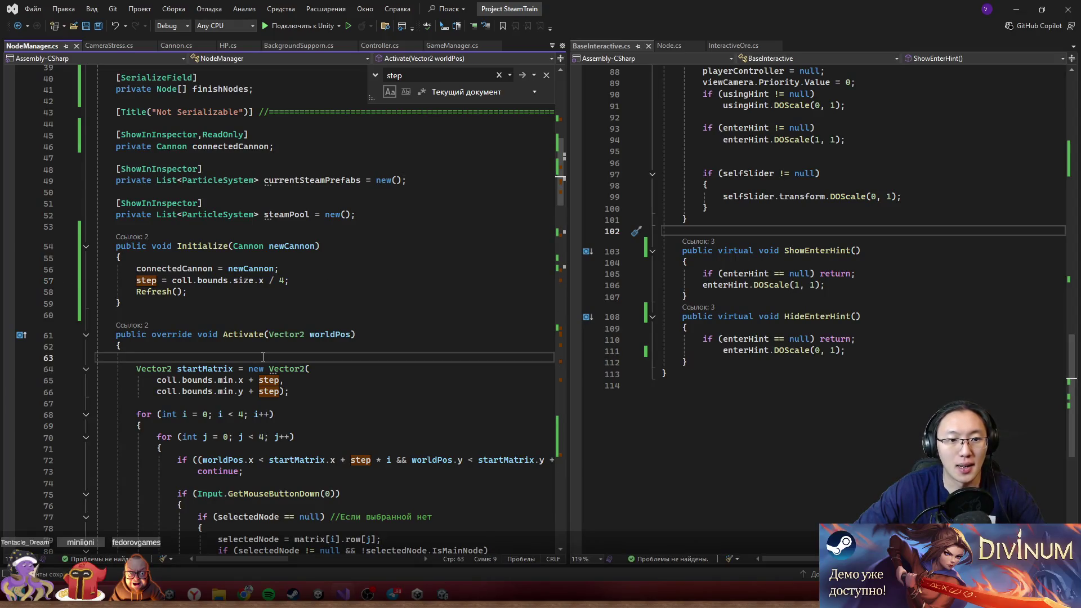
{"action": "scroll", "coordinate": [263, 358], "scroll_direction": "up", "scroll_amount": 9}
{"action": "scroll", "coordinate": [240, 290], "scroll_direction": "up", "scroll_amount": 4}
{"action": "scroll", "coordinate": [240, 291], "scroll_direction": "down", "scroll_amount": 2}
{"action": "scroll", "coordinate": [240, 291], "scroll_direction": "down", "scroll_amount": 8}
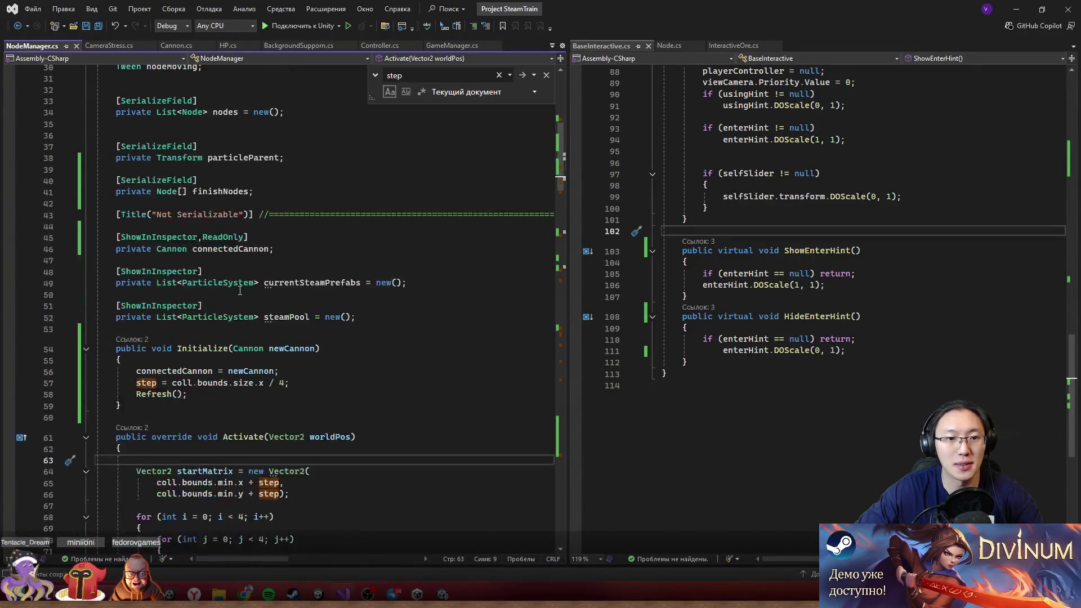
{"action": "key", "text": "Up"}
{"action": "key", "text": "Up"}
{"action": "key", "text": "Up"}
{"action": "scroll", "coordinate": [252, 287], "scroll_direction": "down", "scroll_amount": 1}
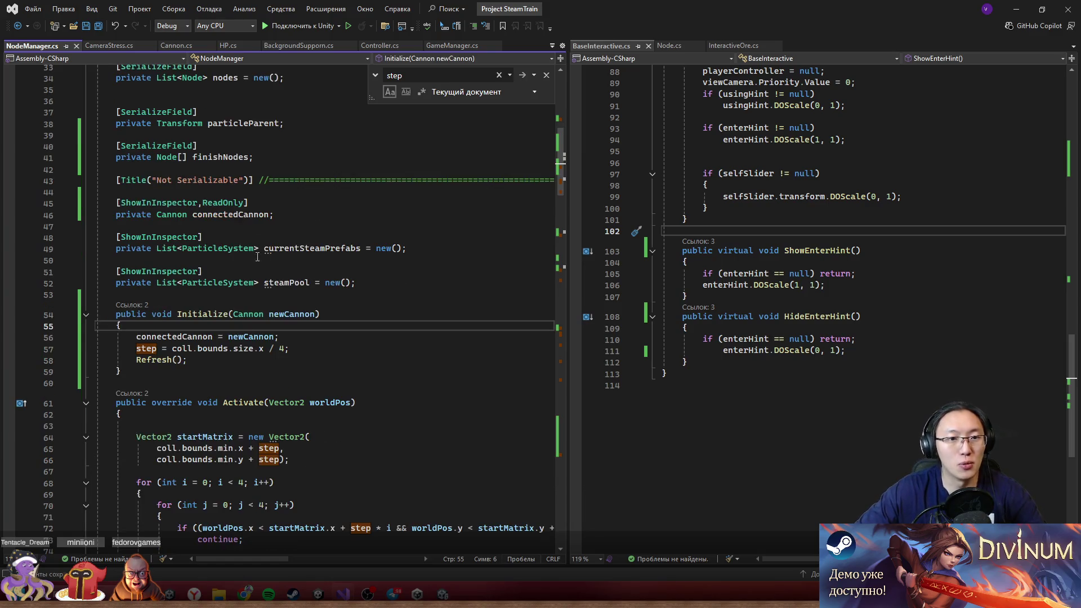
{"action": "left_click", "coordinate": [307, 172]}
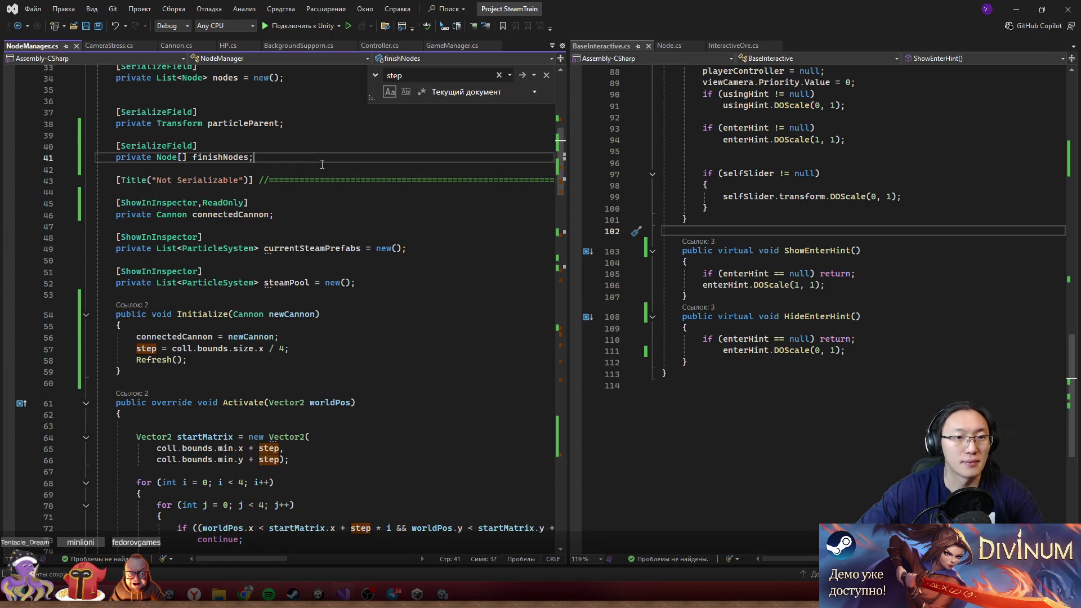
{"action": "key", "text": "Return"}
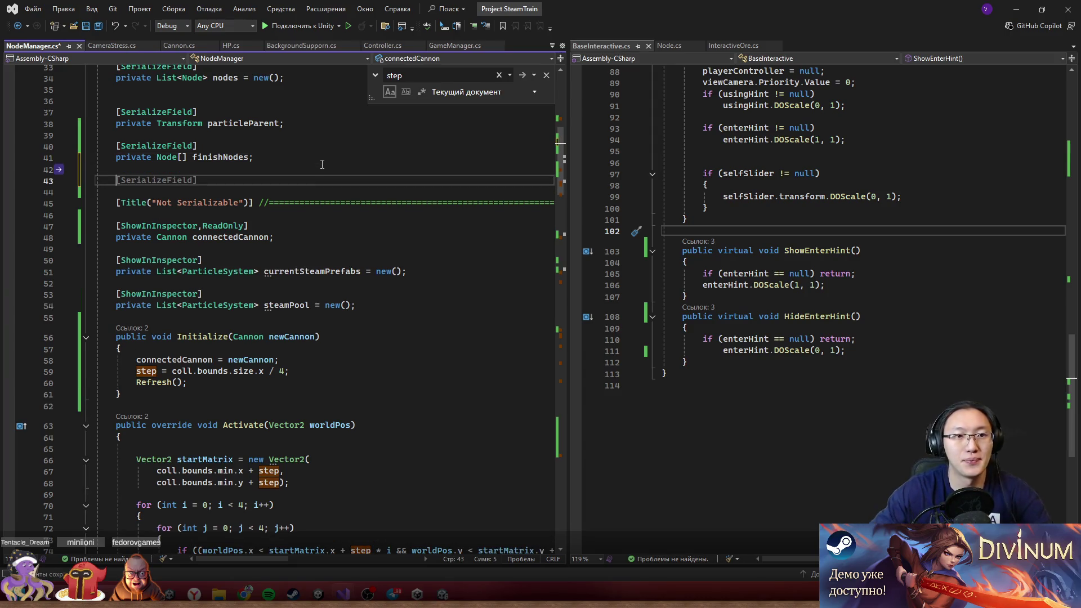
- Look up the ClickObject base class, then start a 'public bool' declaration at the class top
{"action": "scroll", "coordinate": [304, 169], "scroll_direction": "up", "scroll_amount": 11}
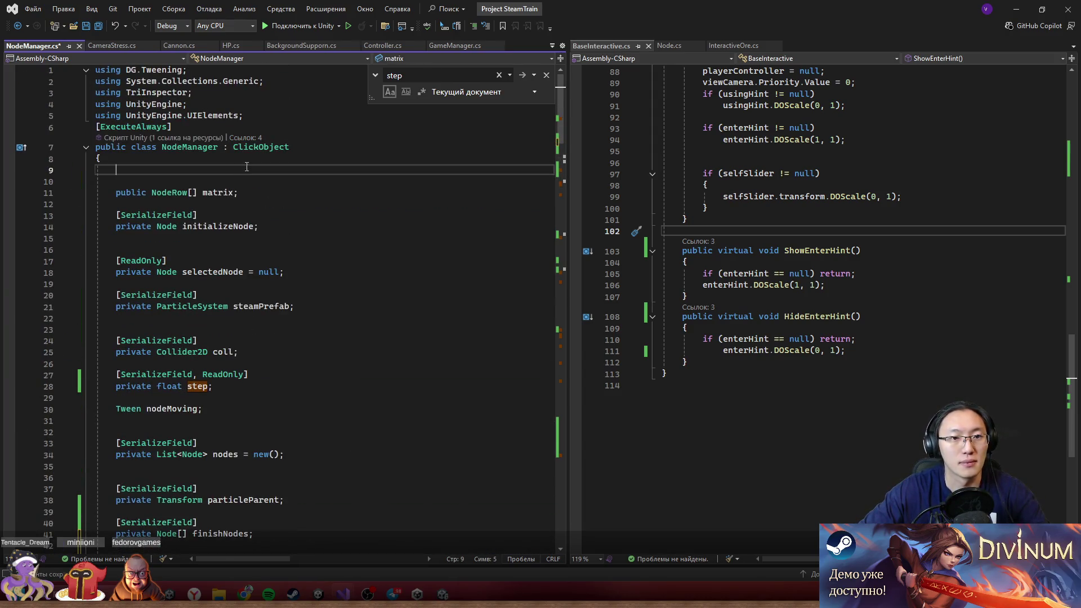
{"action": "left_click", "coordinate": [262, 147], "text": "ctrl"}
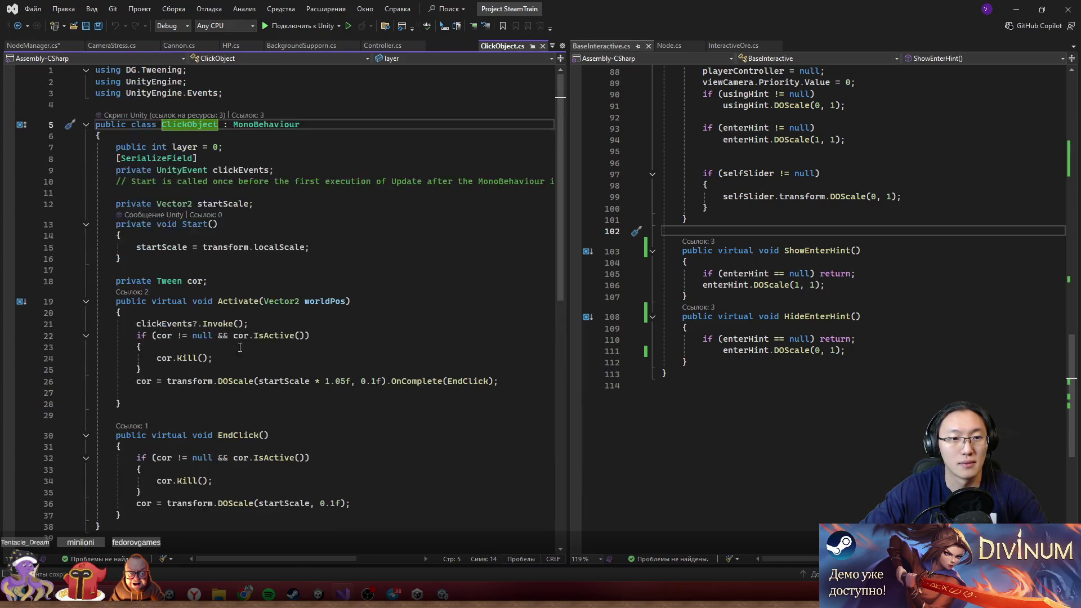
{"action": "left_click", "coordinate": [542, 45]}
{"action": "left_click", "coordinate": [229, 170]}
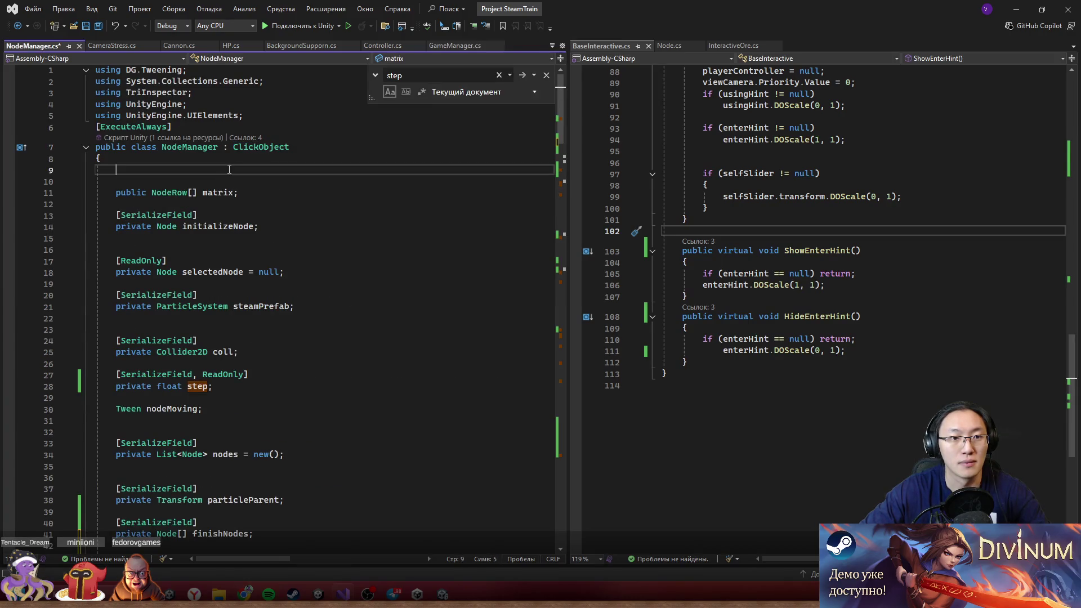
{"action": "type", "text": "public voo"}
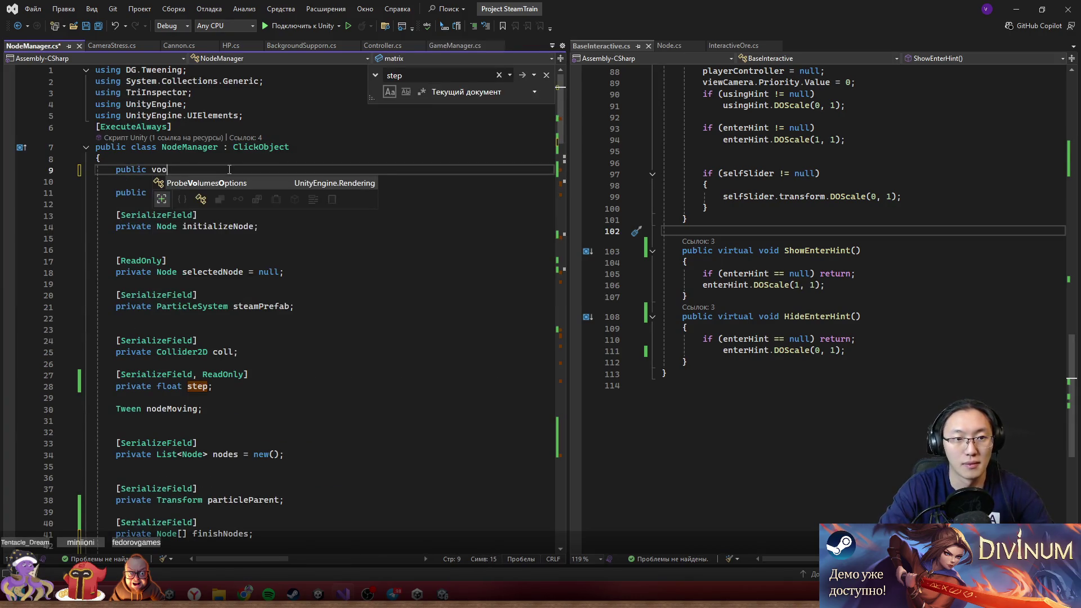
{"action": "key", "text": "BackSpace"}
{"action": "key", "text": "BackSpace"}
{"action": "key", "text": "BackSpace"}
{"action": "type", "text": "bool"}
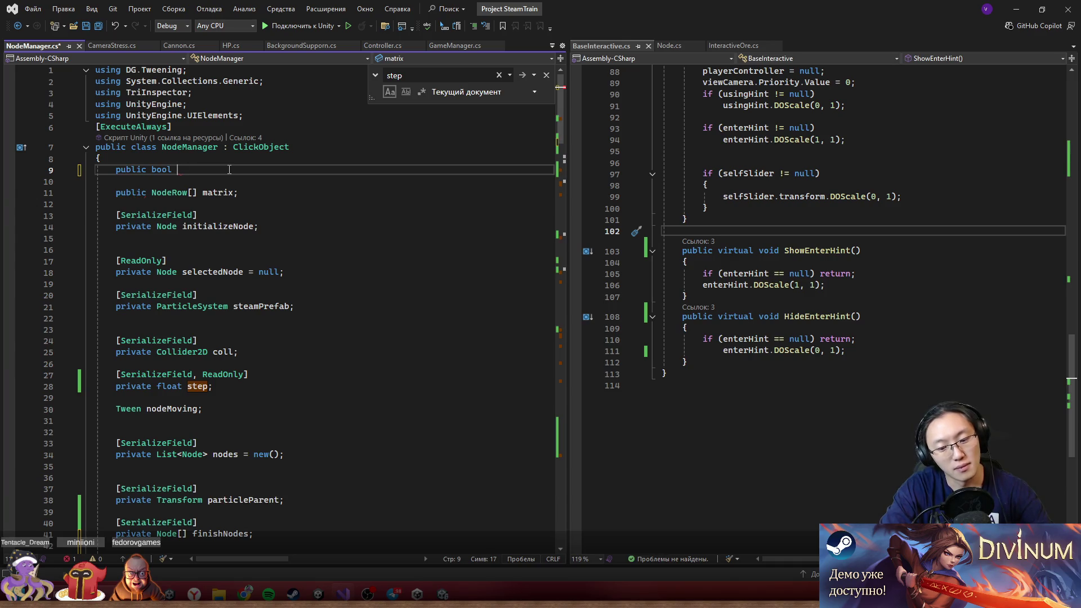
- Complete the field as 'public bool interacting = false;' and save
{"action": "type", "text": "inta"}
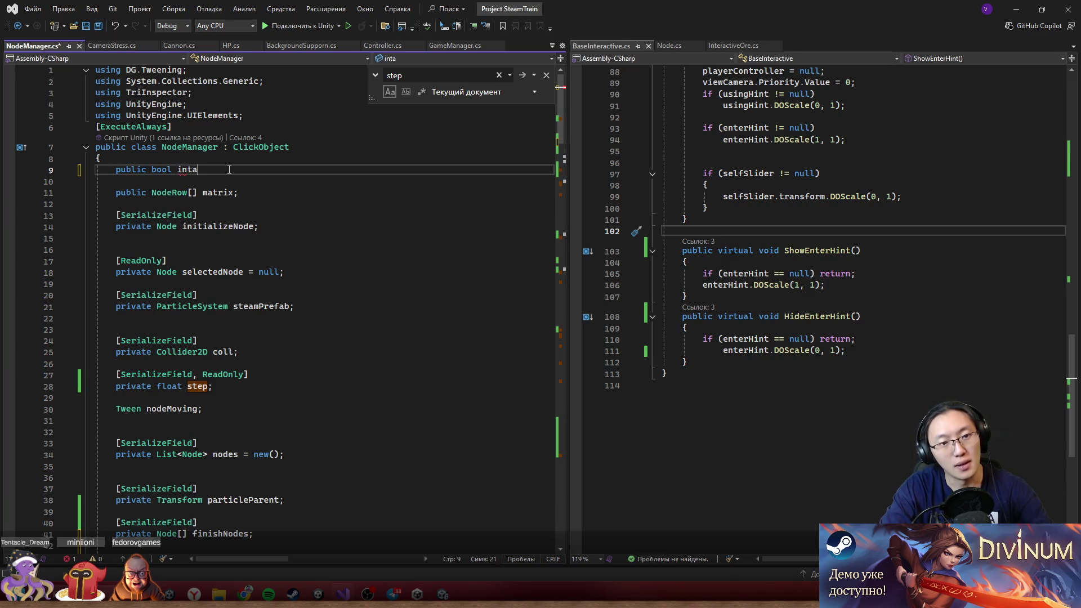
{"action": "type", "text": "racting= false;"}
{"action": "key", "text": "ctrl+s"}
{"action": "left_click", "coordinate": [230, 168]}
{"action": "scroll", "coordinate": [212, 338], "scroll_direction": "down", "scroll_amount": 12}
- Make Activate begin with 'if (!interacting) return;' and save NodeManager.cs
{"action": "left_click", "coordinate": [268, 408]}
{"action": "key", "text": "Return"}
{"action": "type", "text": "if (inte"}
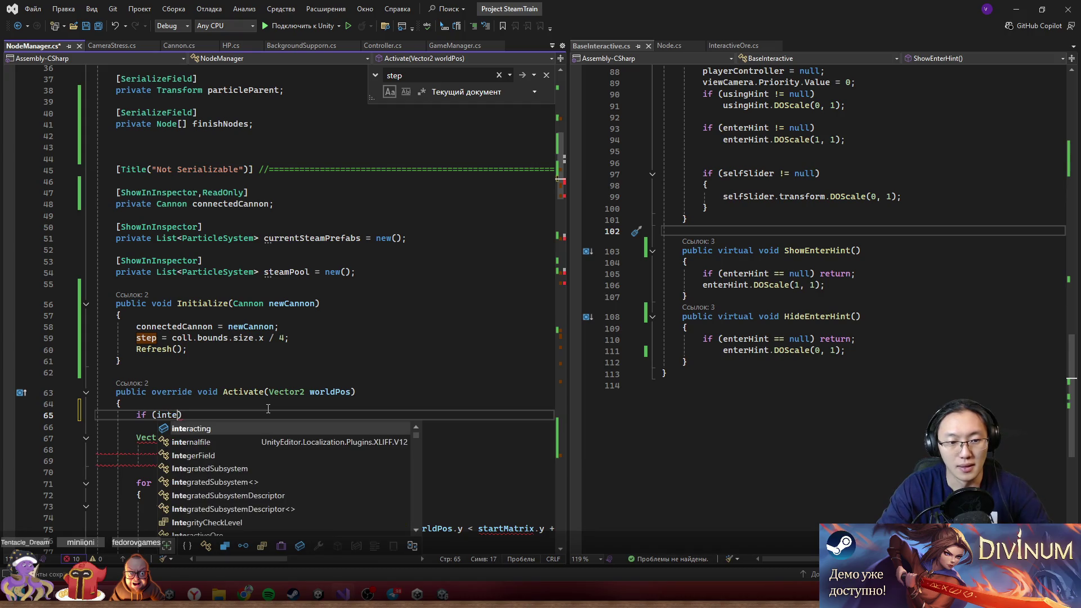
{"action": "key", "text": "Tab"}
{"action": "key", "text": "ctrl+Left"}
{"action": "type", "text": "!"}
{"action": "key", "text": "ctrl+Right"}
{"action": "type", "text": ") return;"}
{"action": "key", "text": "ctrl+s"}
{"action": "key", "text": "ctrl+minus"}
{"action": "key", "text": "ctrl+shift+minus"}
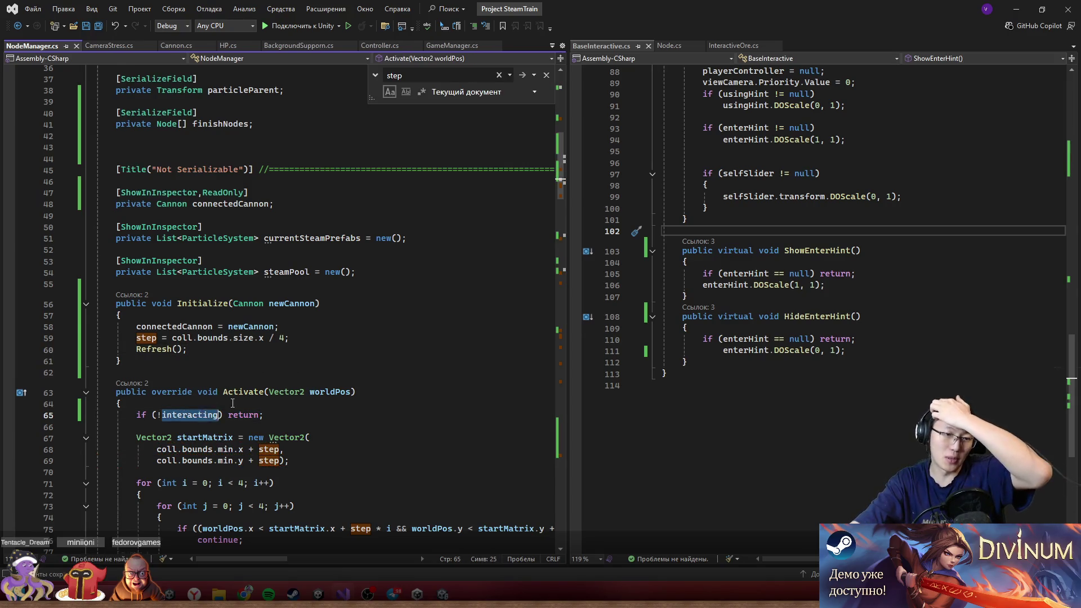
{"action": "scroll", "coordinate": [230, 404], "scroll_direction": "up", "scroll_amount": 12}
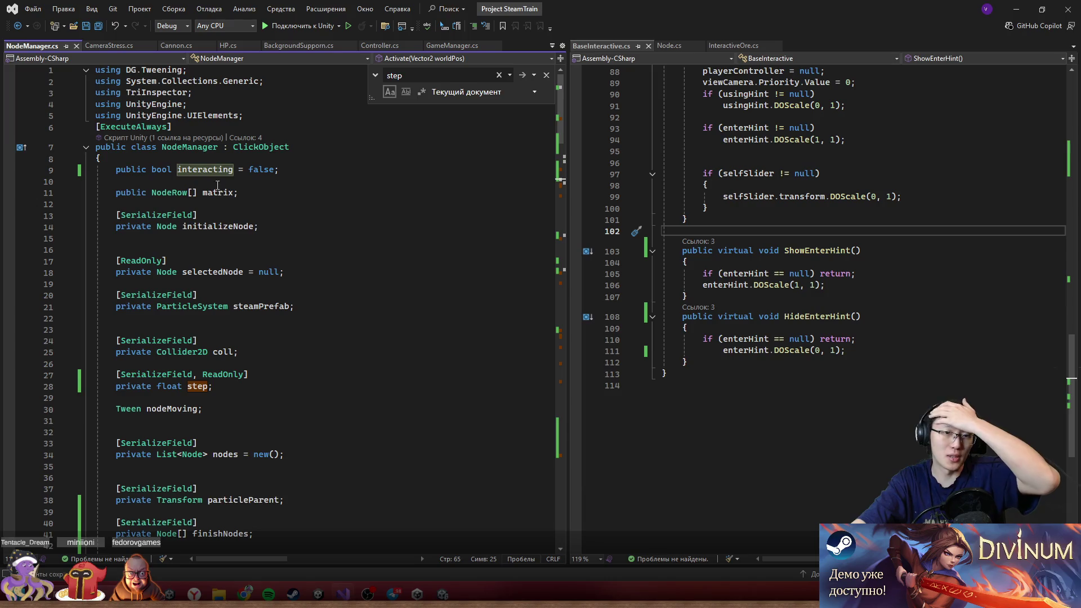
- In Cannon.cs, go to ConnectCannonController's 'this.cannonController = cannonController' assignment
{"action": "double_click", "coordinate": [198, 169]}
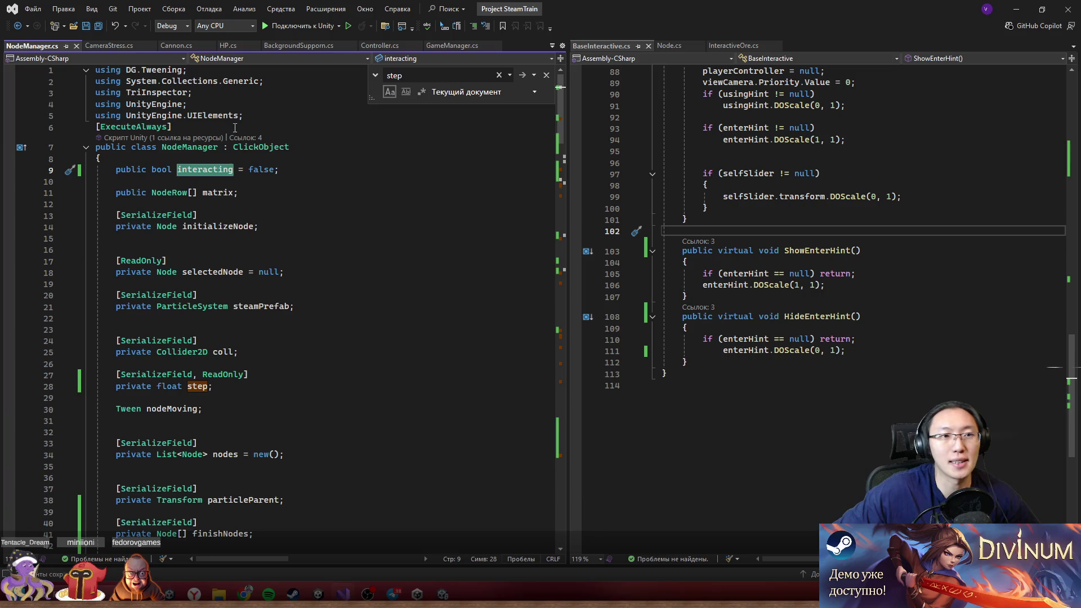
{"action": "left_click", "coordinate": [176, 46]}
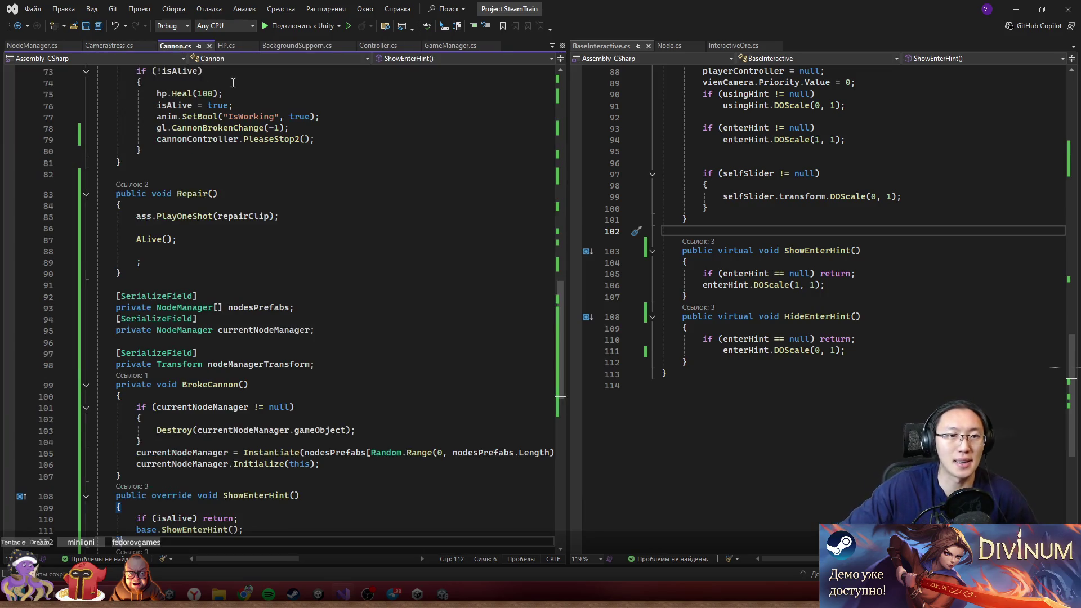
{"action": "scroll", "coordinate": [376, 252], "scroll_direction": "up", "scroll_amount": 2}
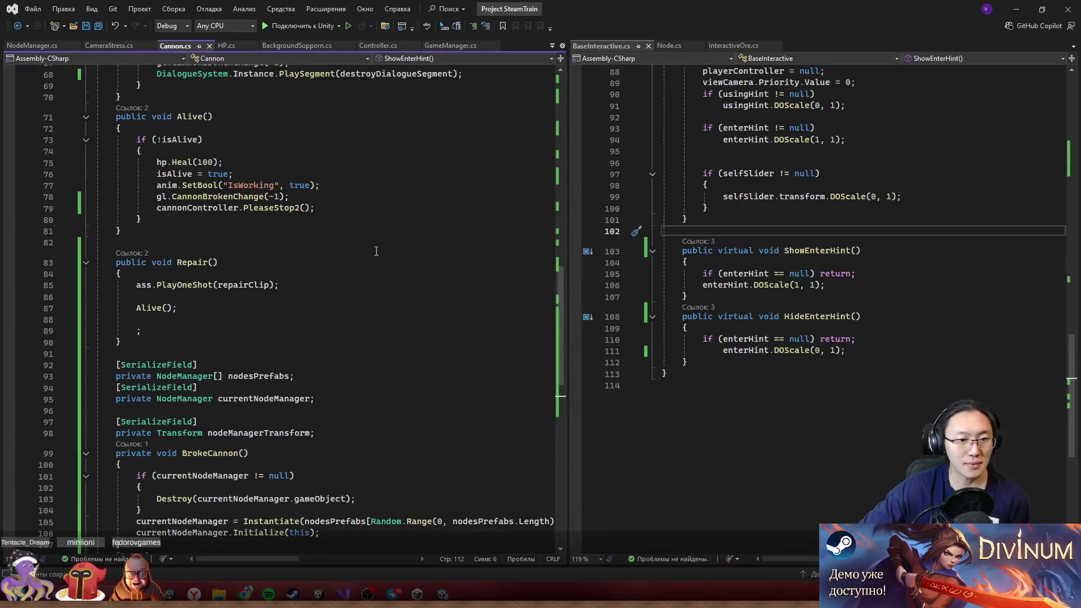
{"action": "scroll", "coordinate": [207, 319], "scroll_direction": "up", "scroll_amount": 4}
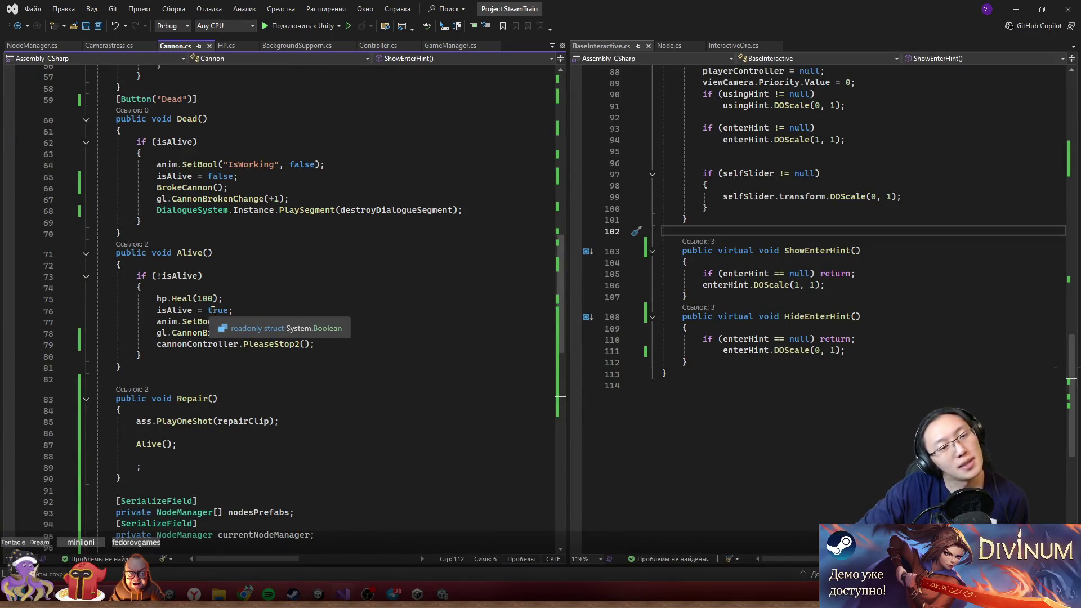
{"action": "scroll", "coordinate": [208, 318], "scroll_direction": "up", "scroll_amount": 10}
{"action": "scroll", "coordinate": [213, 310], "scroll_direction": "up", "scroll_amount": 5}
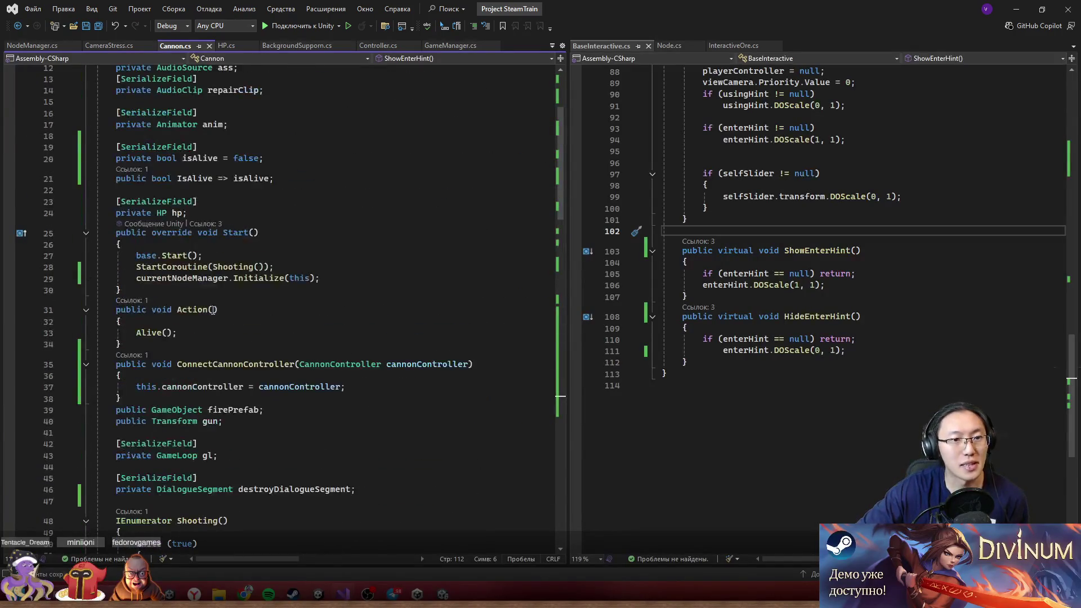
{"action": "scroll", "coordinate": [338, 331], "scroll_direction": "down", "scroll_amount": 20}
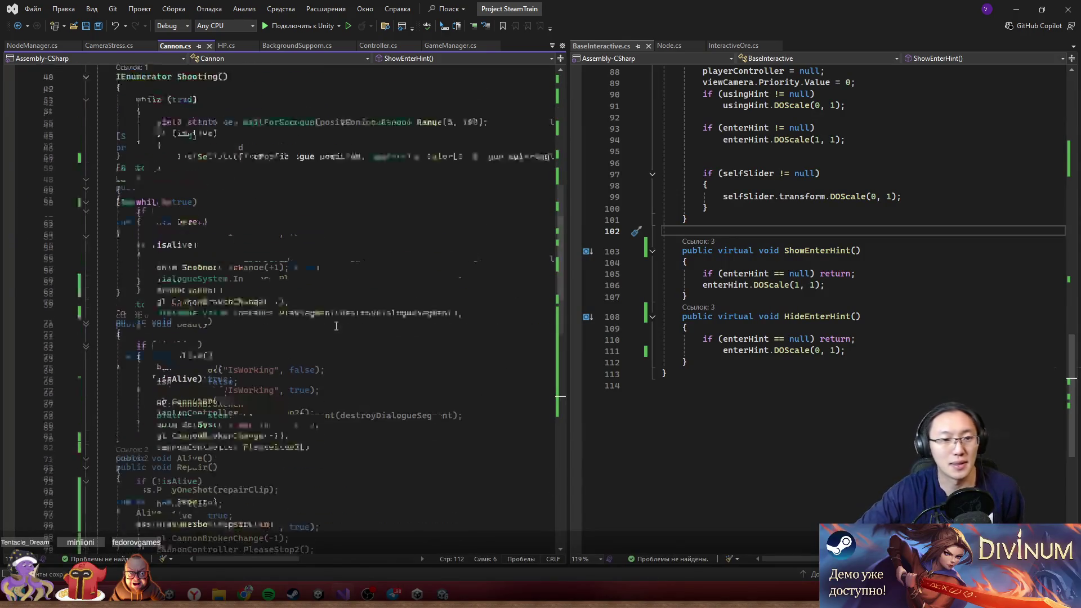
{"action": "scroll", "coordinate": [340, 330], "scroll_direction": "down", "scroll_amount": 2}
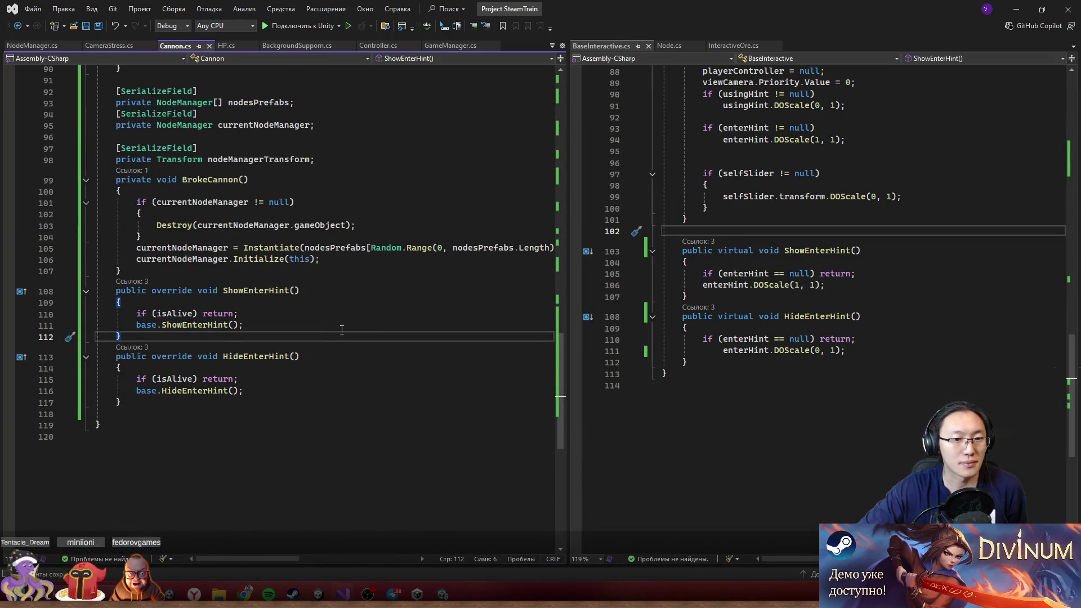
{"action": "scroll", "coordinate": [342, 330], "scroll_direction": "up", "scroll_amount": 7}
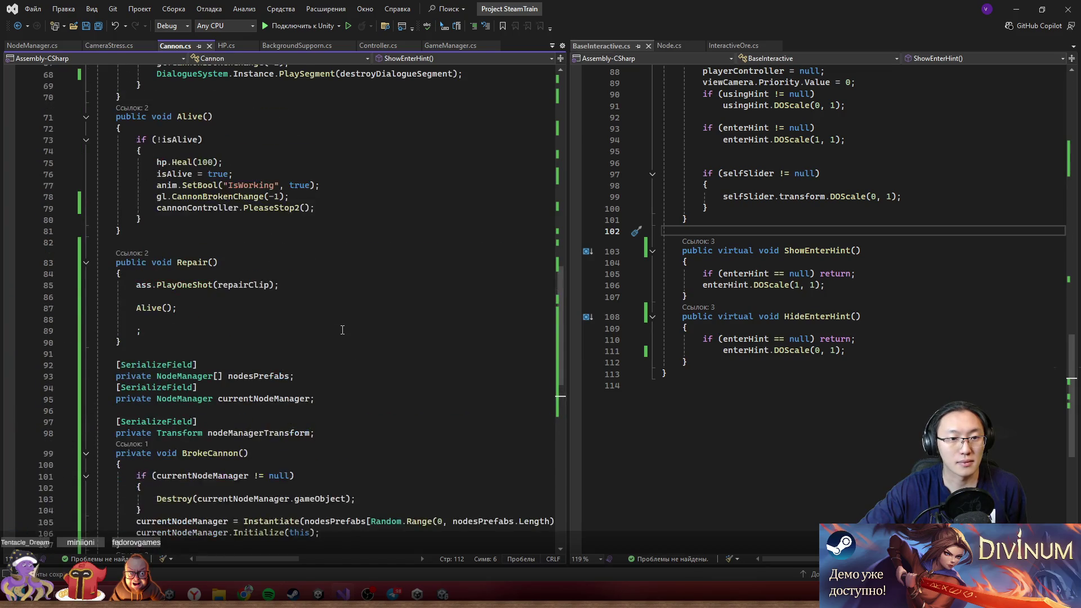
{"action": "scroll", "coordinate": [343, 330], "scroll_direction": "up", "scroll_amount": 10}
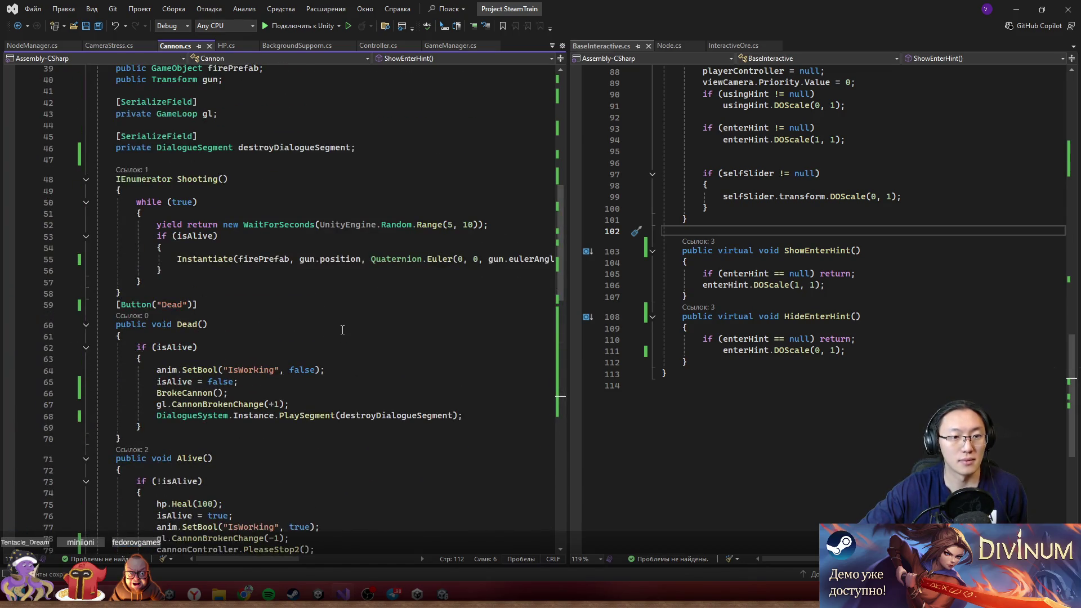
{"action": "scroll", "coordinate": [343, 330], "scroll_direction": "up", "scroll_amount": 7}
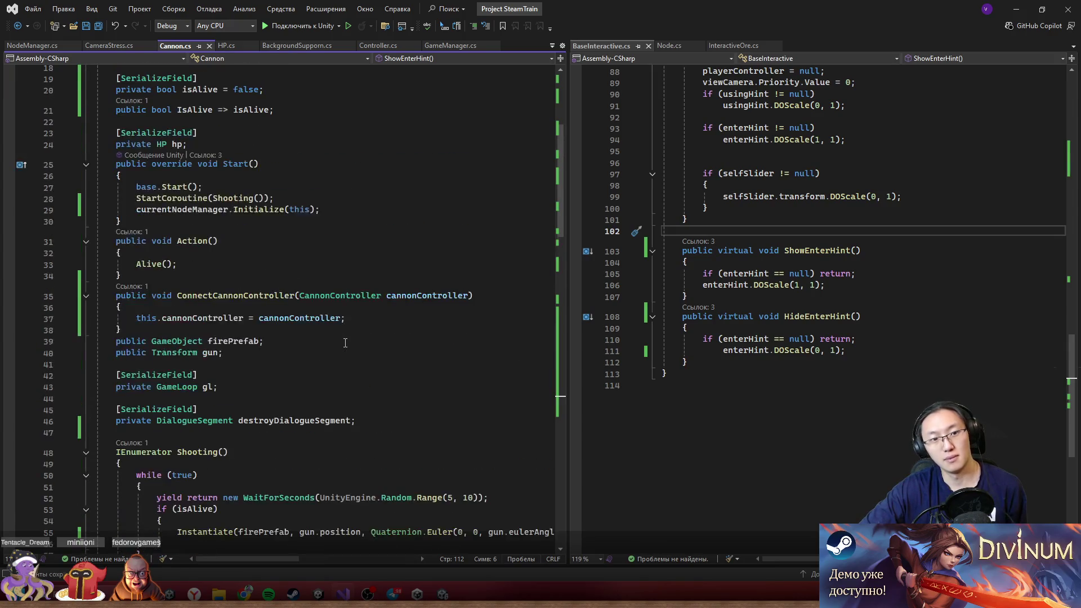
{"action": "scroll", "coordinate": [345, 343], "scroll_direction": "up", "scroll_amount": 2}
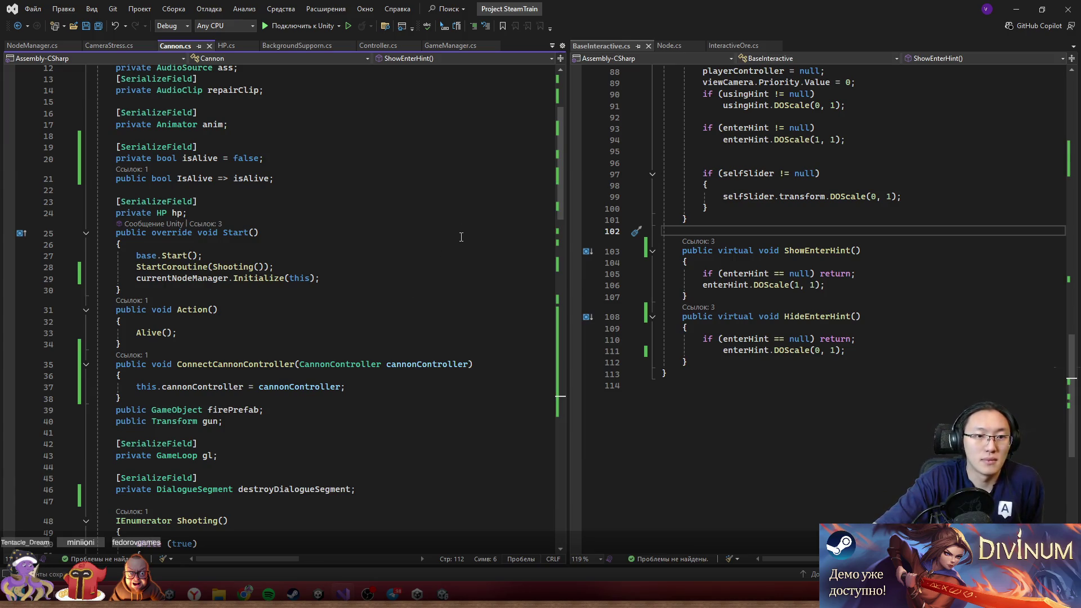
{"action": "scroll", "coordinate": [462, 237], "scroll_direction": "down", "scroll_amount": 4}
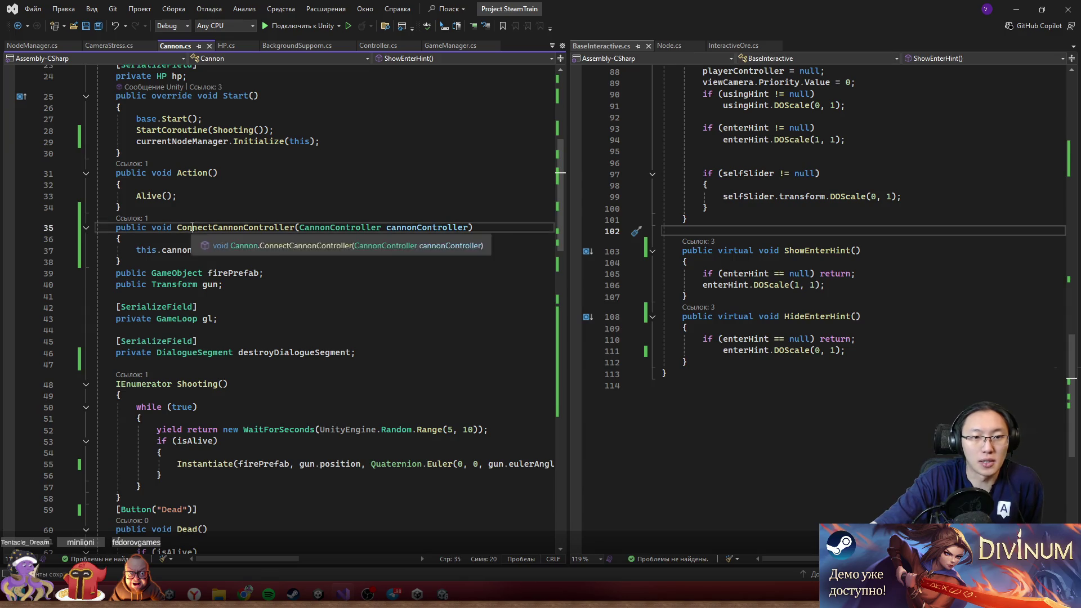
{"action": "left_click", "coordinate": [400, 251]}
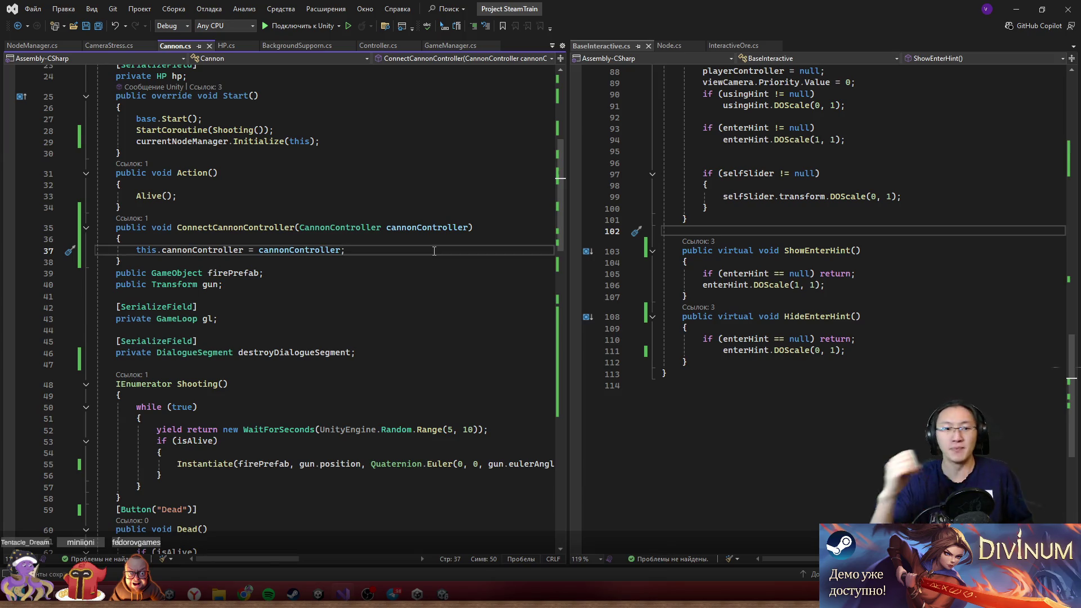
- Add 'currentNodeManager.interacting = true;' to ConnectCannonController
{"action": "key", "text": "Return"}
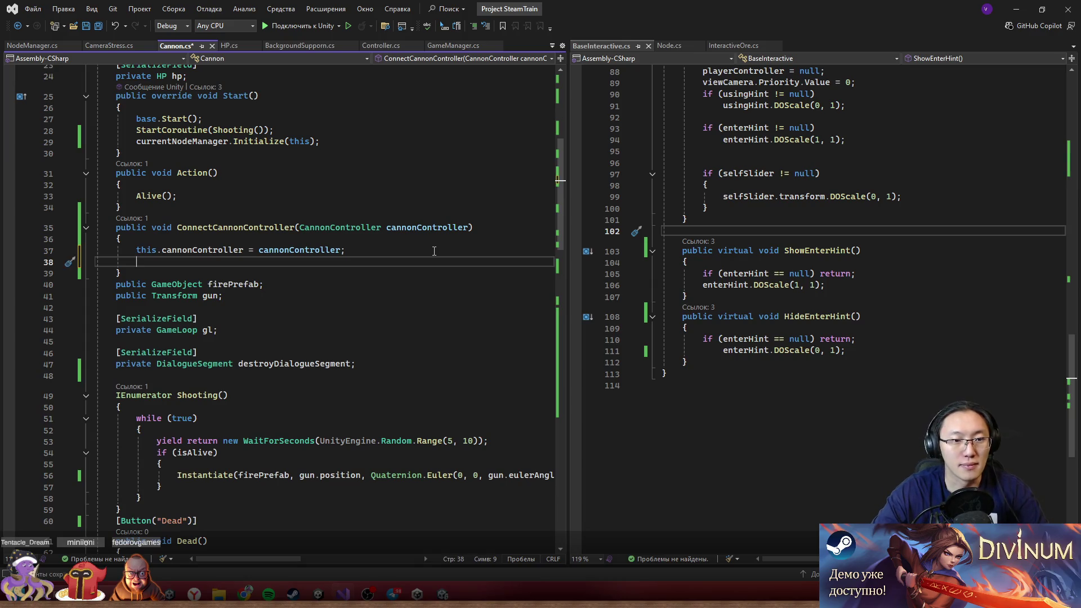
{"action": "key", "text": "ctrl+space"}
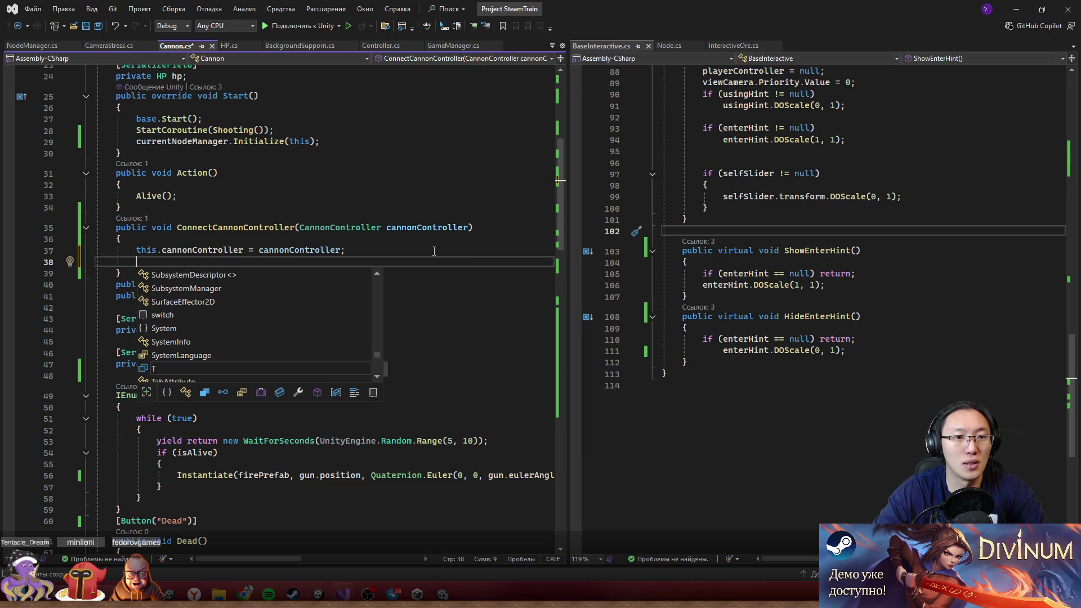
{"action": "type", "text": "currentNodeManager."}
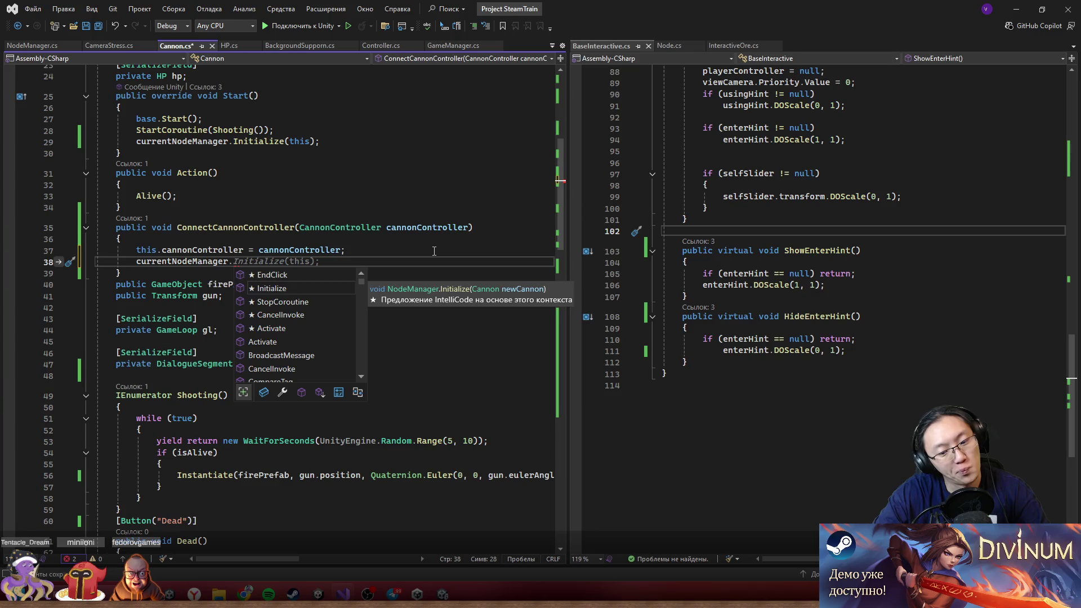
{"action": "type", "text": "interacting = "}
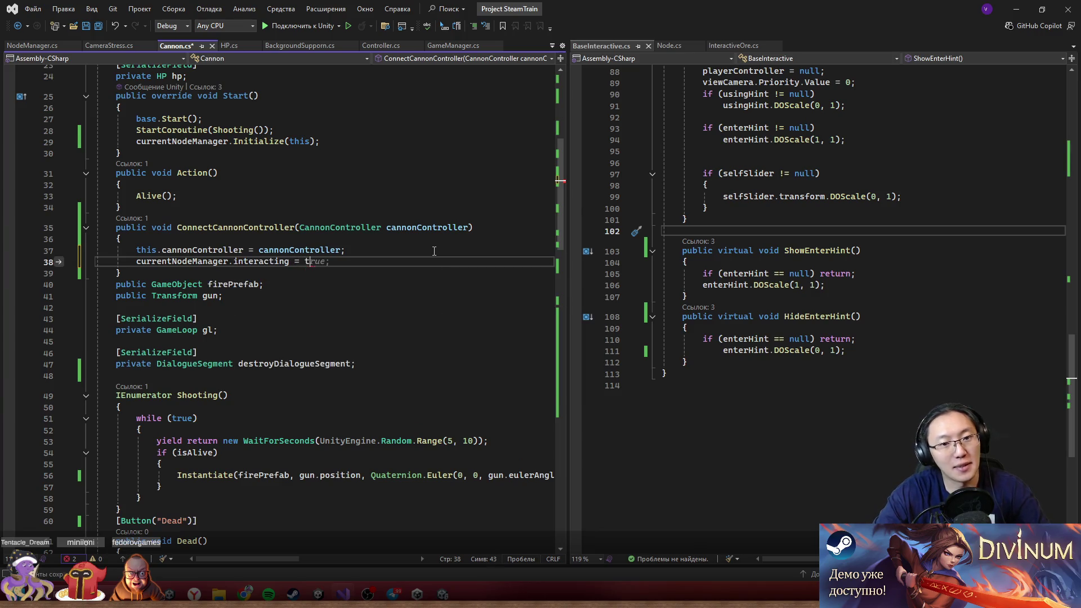
{"action": "type", "text": "true;"}
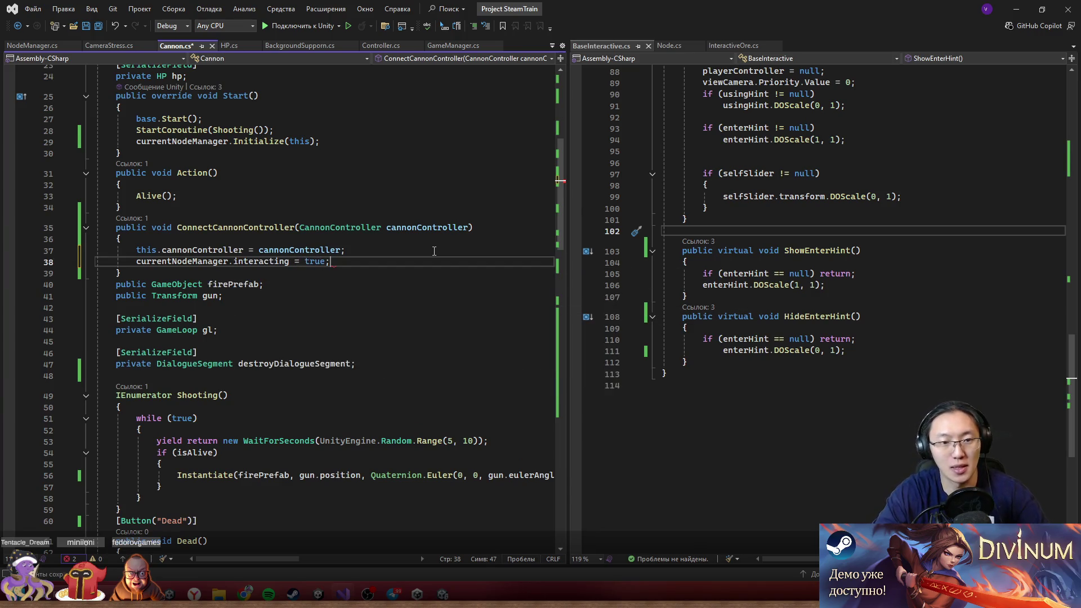
{"action": "left_click_drag", "start_coordinate": [136, 262], "coordinate": [365, 262]}
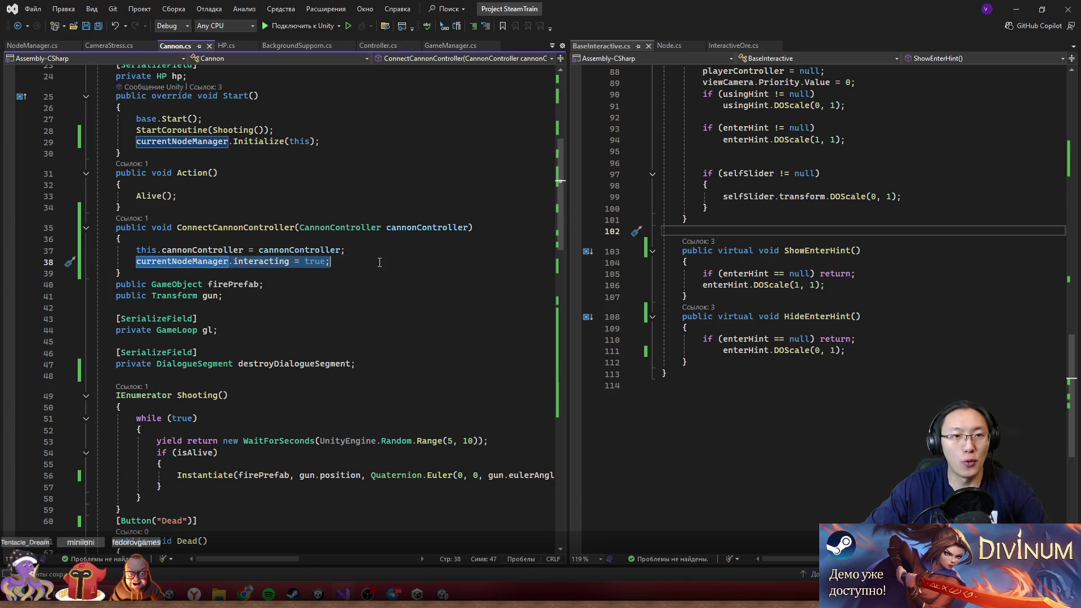
- Scroll down and inspect the Repair method in Cannon.cs
{"action": "scroll", "coordinate": [379, 262], "scroll_direction": "down", "scroll_amount": 6}
{"action": "scroll", "coordinate": [366, 271], "scroll_direction": "down", "scroll_amount": 6}
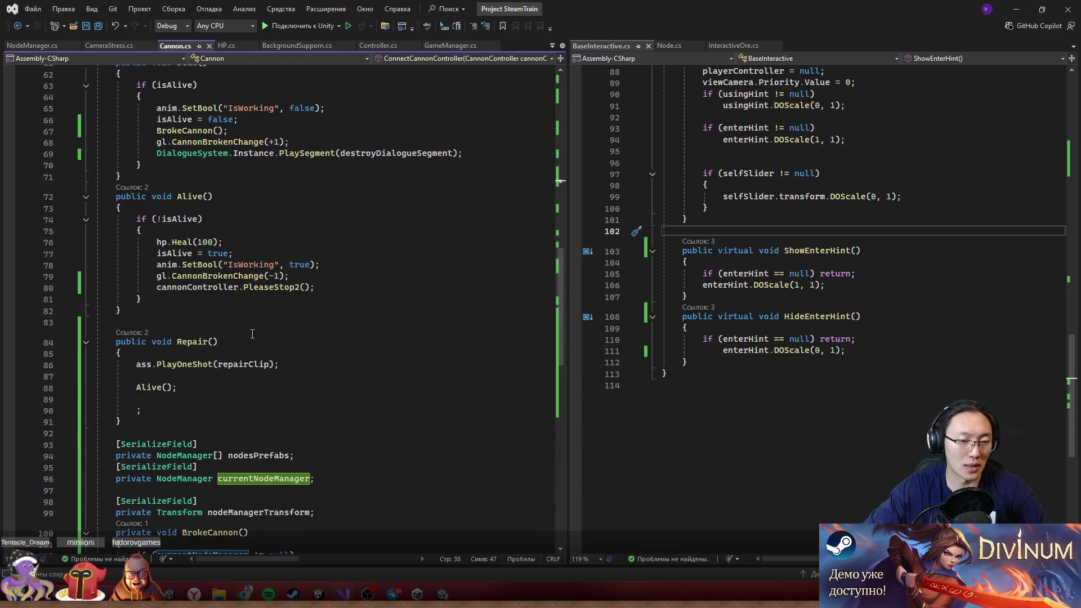
{"action": "left_click_drag", "start_coordinate": [151, 349], "coordinate": [236, 352]}
{"action": "left_click", "coordinate": [250, 397]}
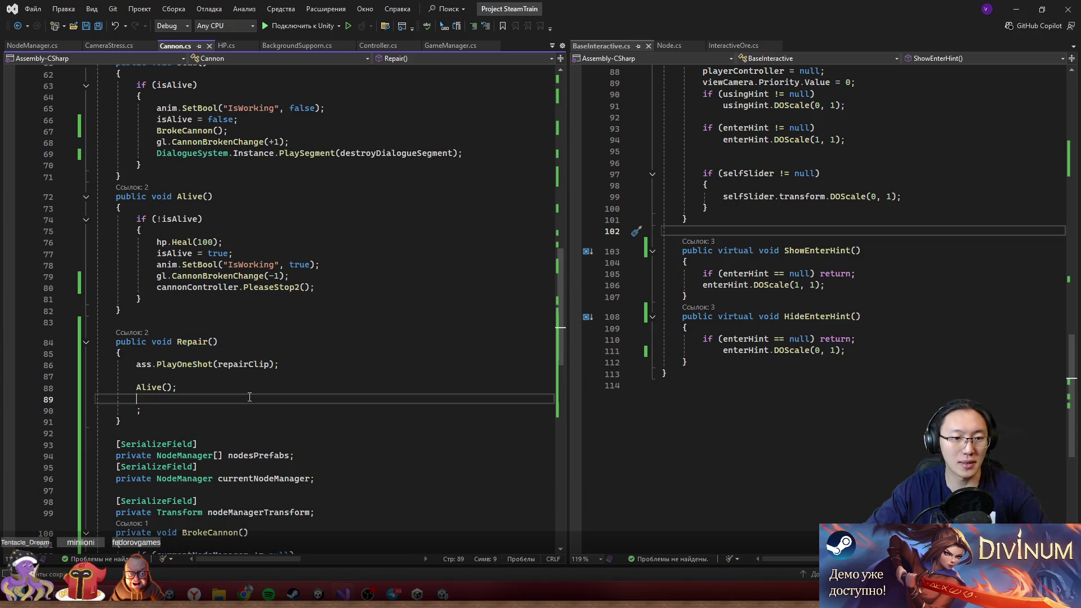
{"action": "scroll", "coordinate": [188, 336], "scroll_direction": "up", "scroll_amount": 19}
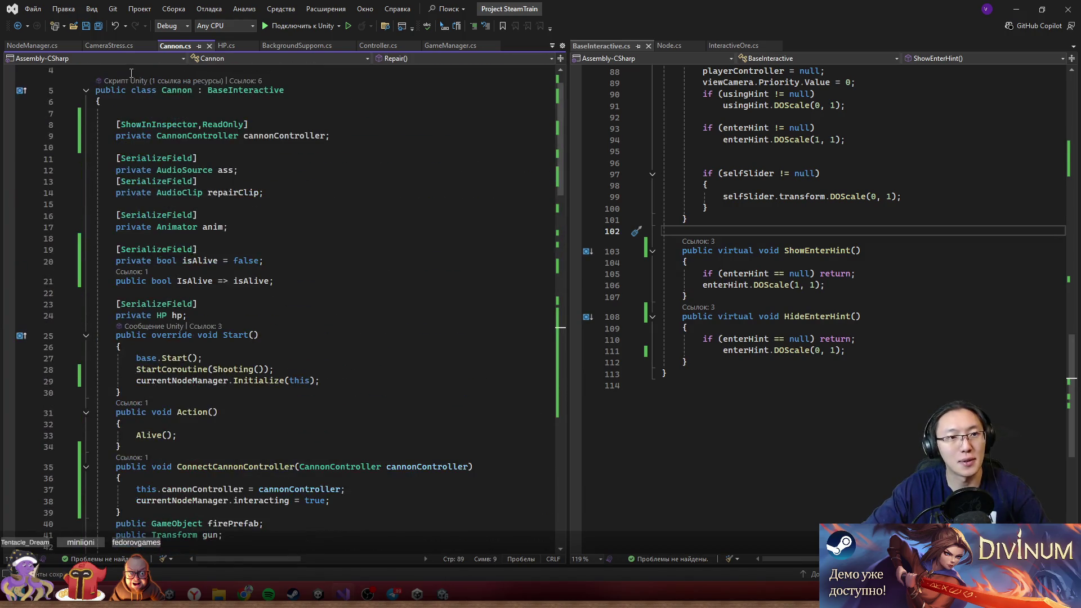
- Widen the editor pane and scroll through the CannonController script
{"action": "mouse_move", "coordinate": [567, 95]}
{"action": "left_mouse_down"}
{"action": "mouse_move", "coordinate": [974, 113]}
{"action": "mouse_move", "coordinate": [947, 126]}
{"action": "left_mouse_up"}
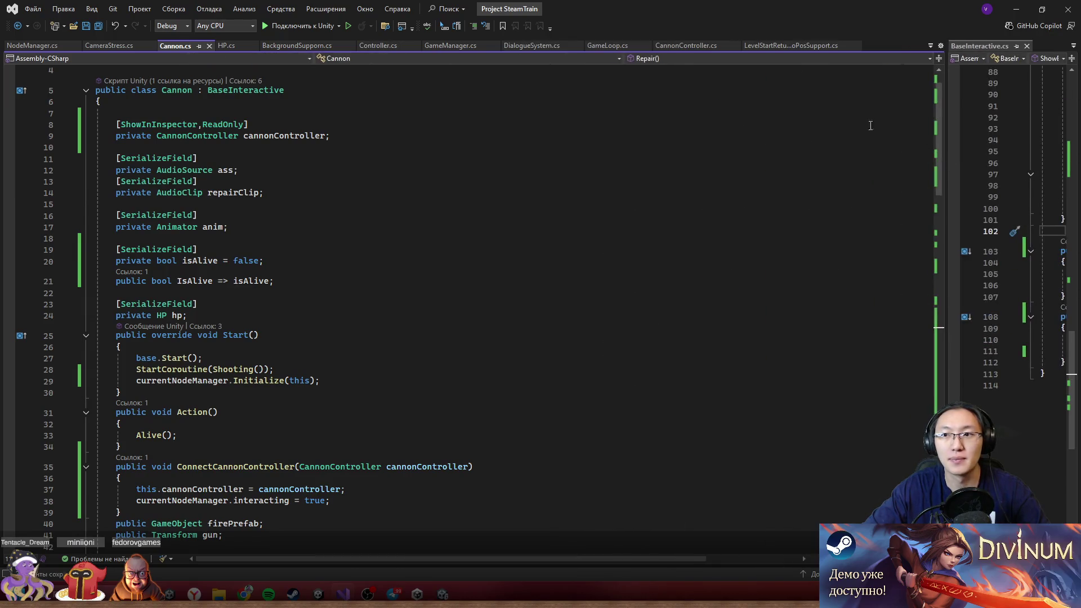
{"action": "left_click", "coordinate": [667, 46]}
{"action": "scroll", "coordinate": [371, 284], "scroll_direction": "down", "scroll_amount": 6}
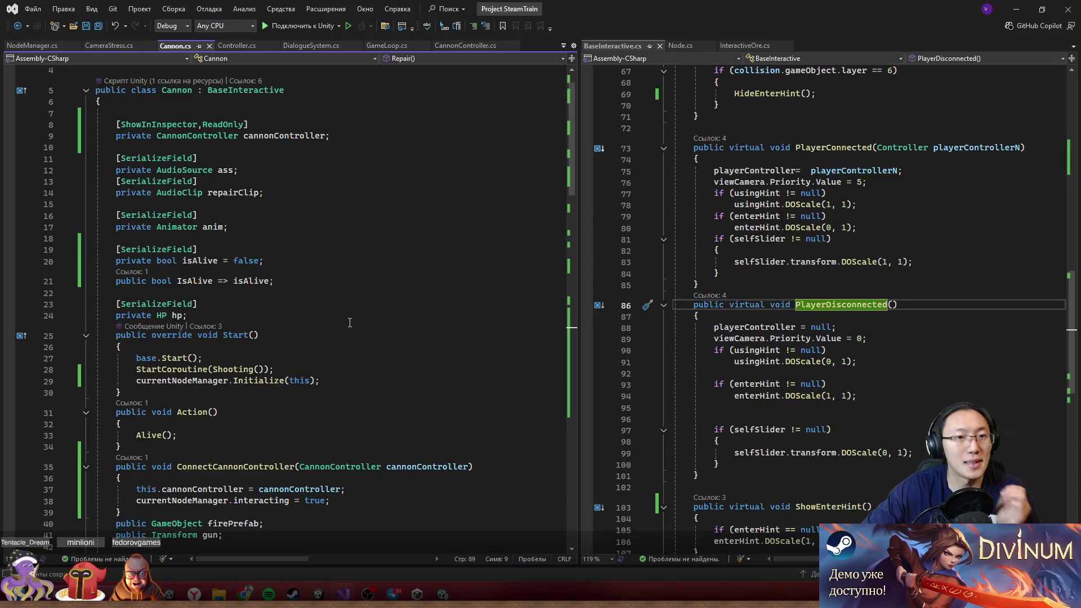
{"action": "scroll", "coordinate": [350, 323], "scroll_direction": "down", "scroll_amount": 8}
{"action": "scroll", "coordinate": [351, 319], "scroll_direction": "down", "scroll_amount": 20}
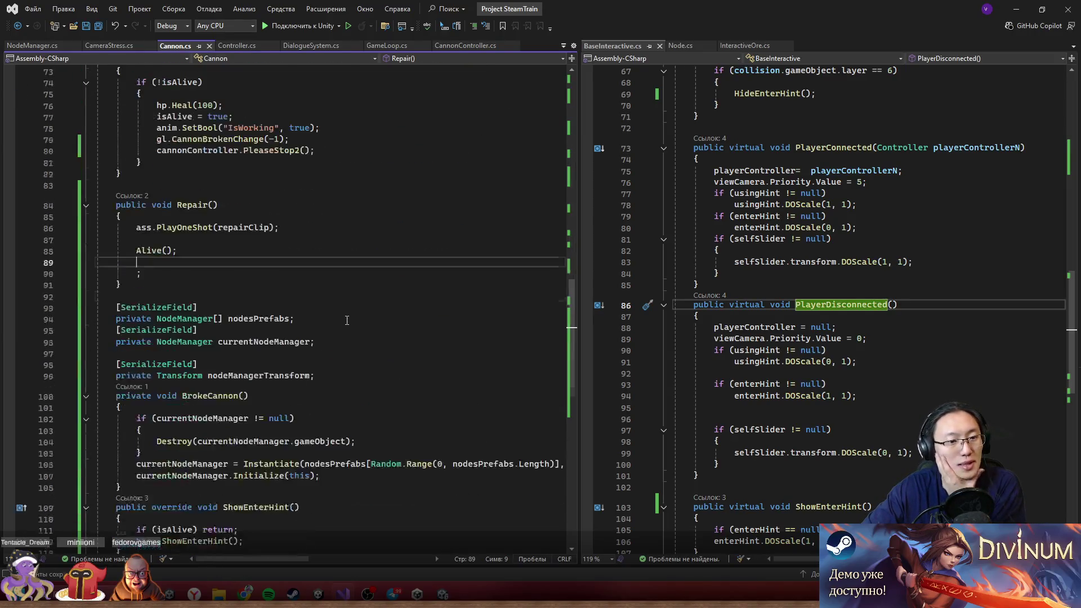
- Add a PlayerDisconnected override setting currentNodeManager.interacting = false, and save Cannon.cs
{"action": "left_click", "coordinate": [289, 345]}
{"action": "key", "text": "Return"}
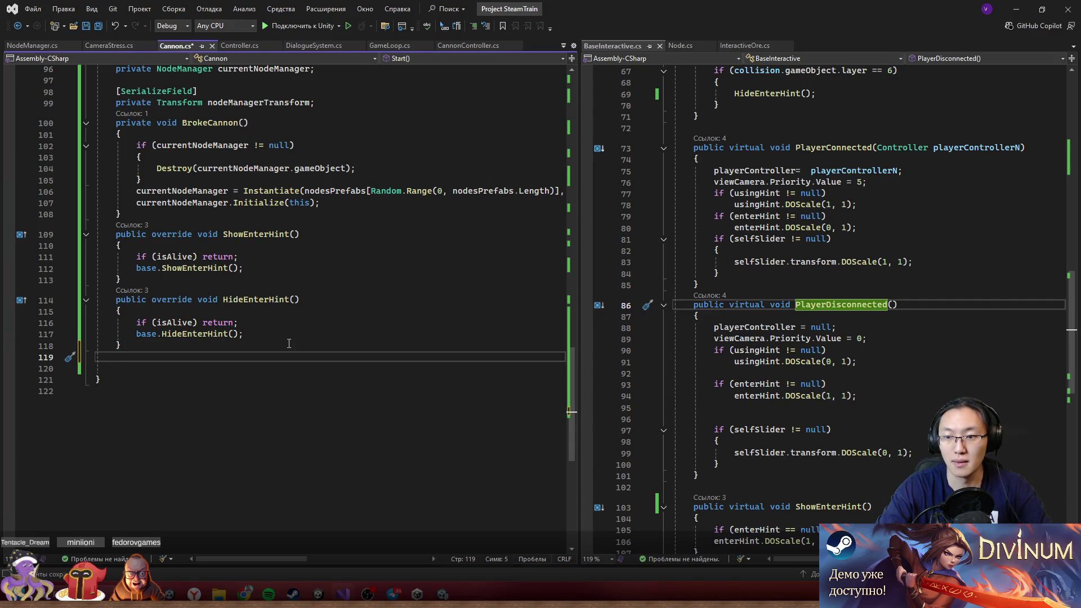
{"action": "type", "text": "public override"}
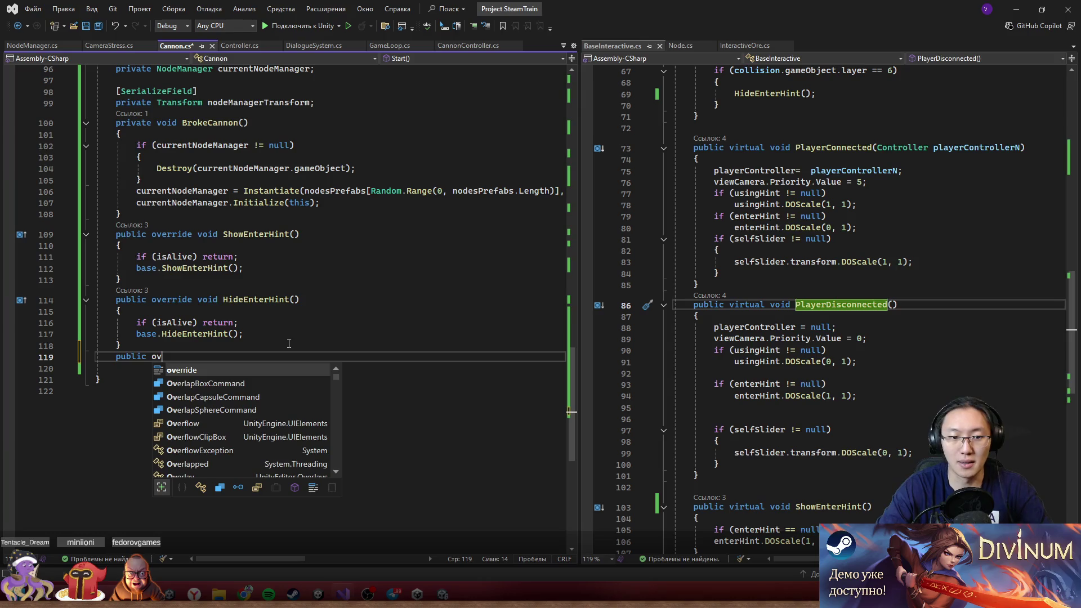
{"action": "type", "text": " void Pla"}
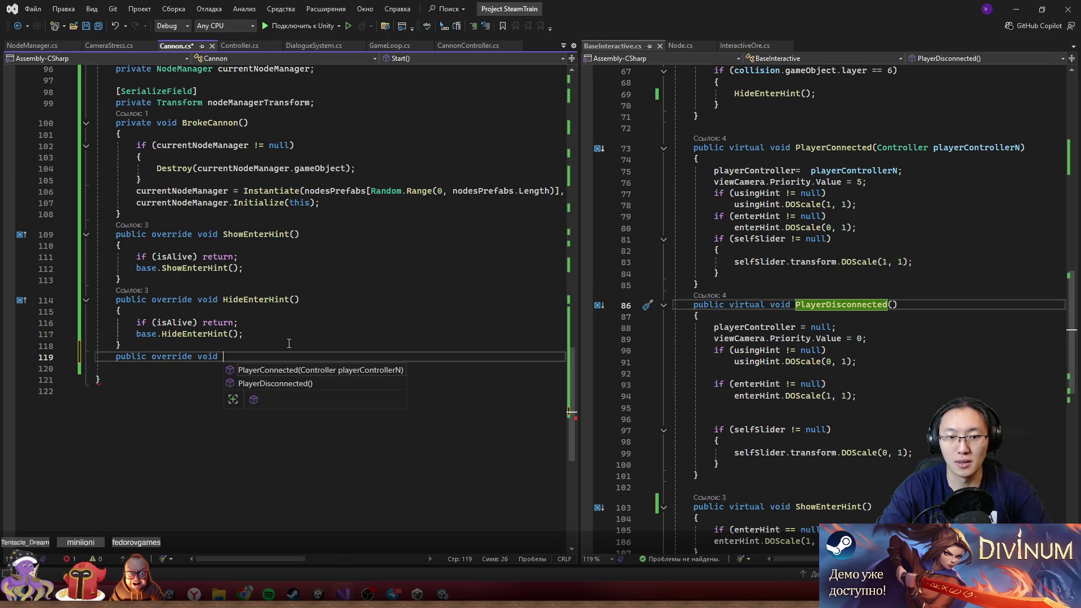
{"action": "key", "text": "Down"}
{"action": "key", "text": "Tab"}
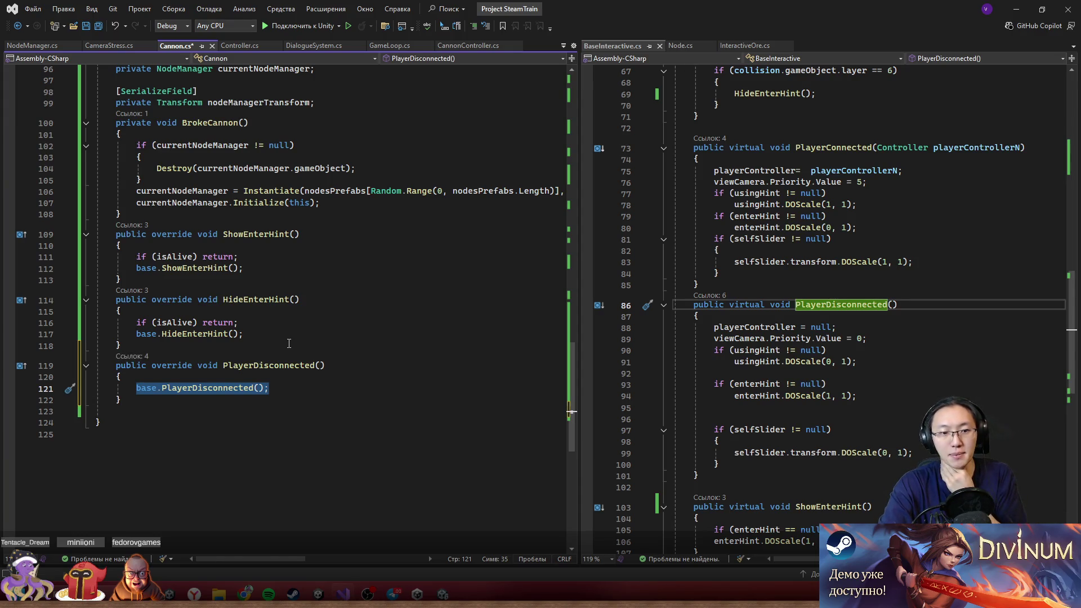
{"action": "key", "text": "Delete"}
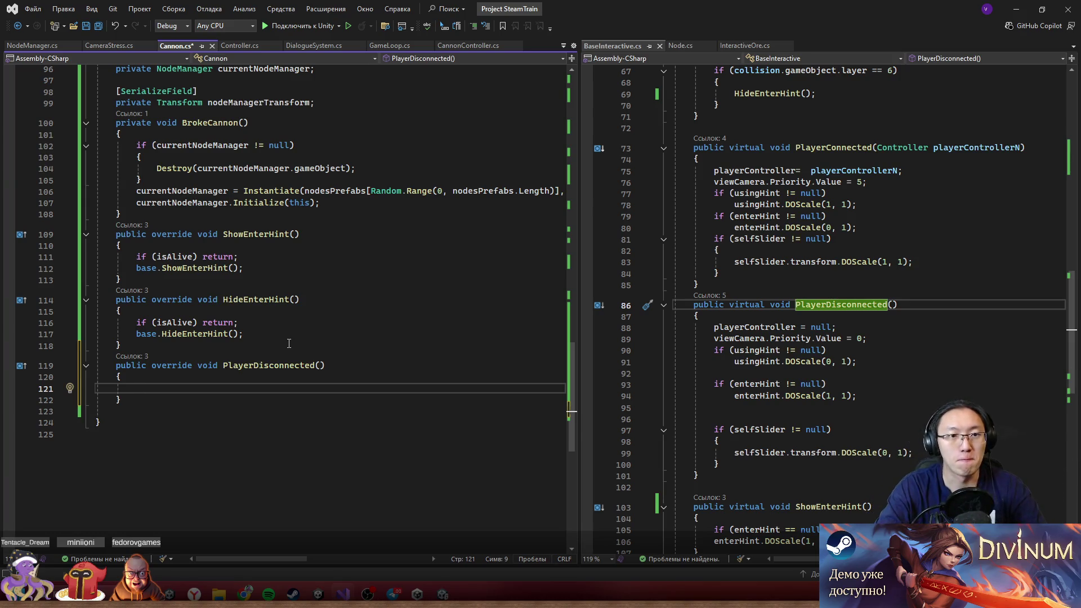
{"action": "type", "text": "currentNodeManager."}
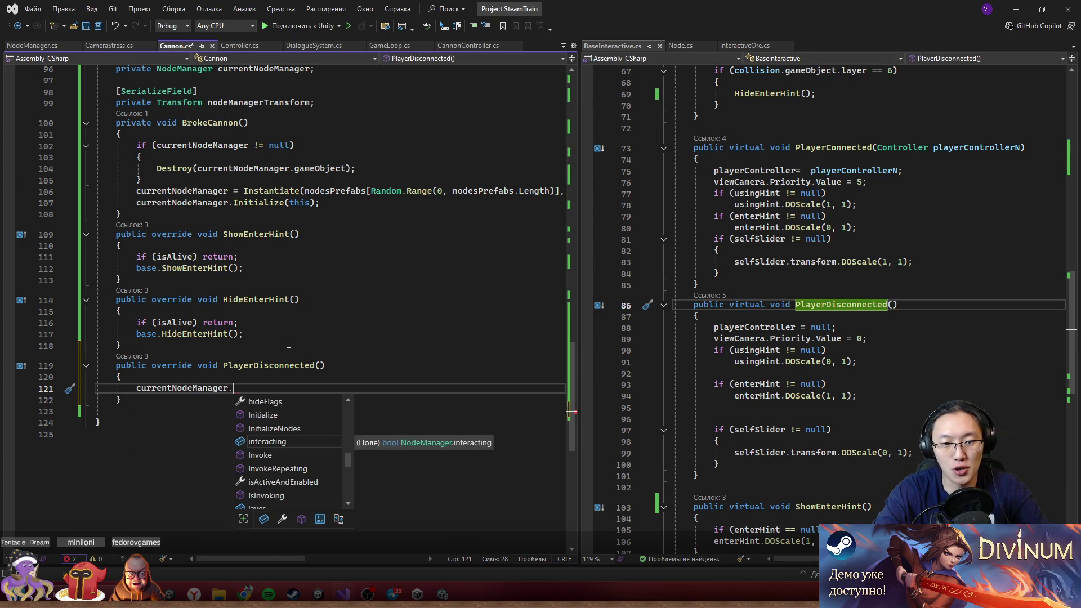
{"action": "type", "text": "interacting = false;"}
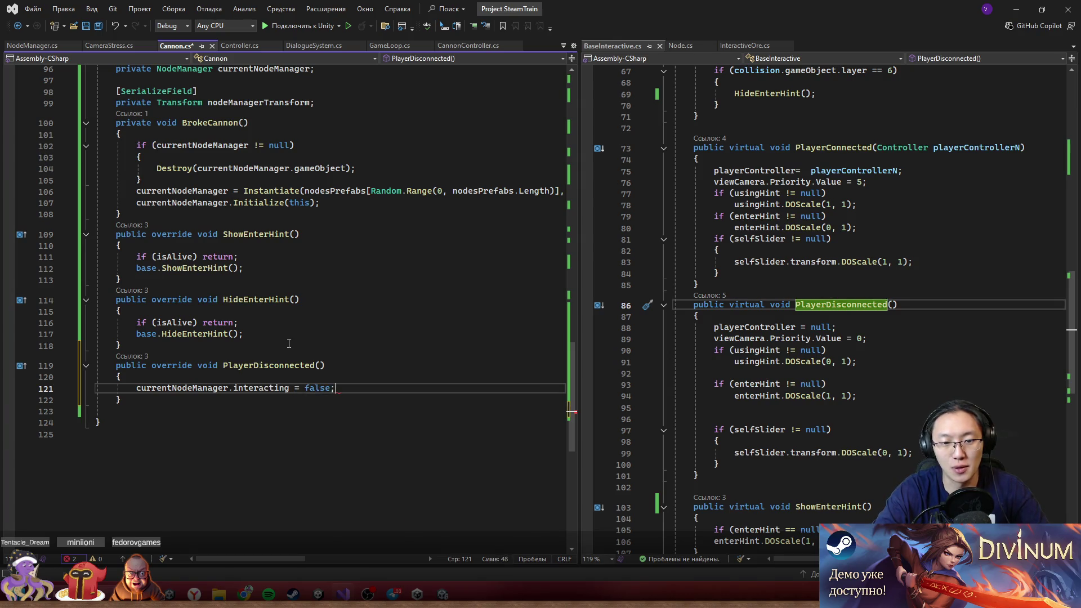
{"action": "key", "text": "ctrl+s"}
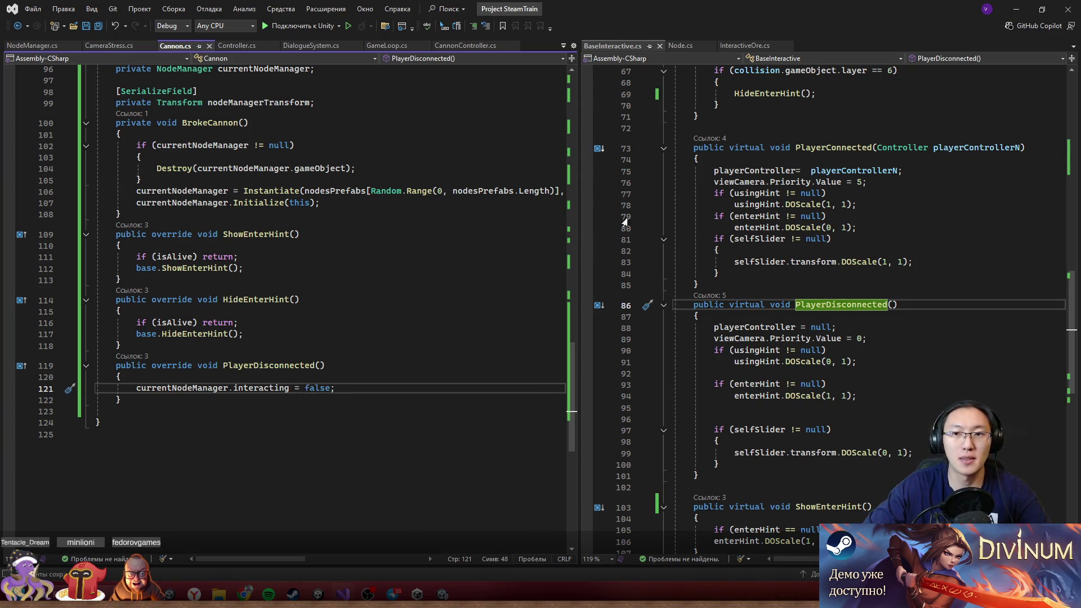
- Review the Initialize call in BrokeCannon, then return to the Unity editor
{"action": "left_click", "coordinate": [754, 204]}
{"action": "left_click", "coordinate": [284, 202]}
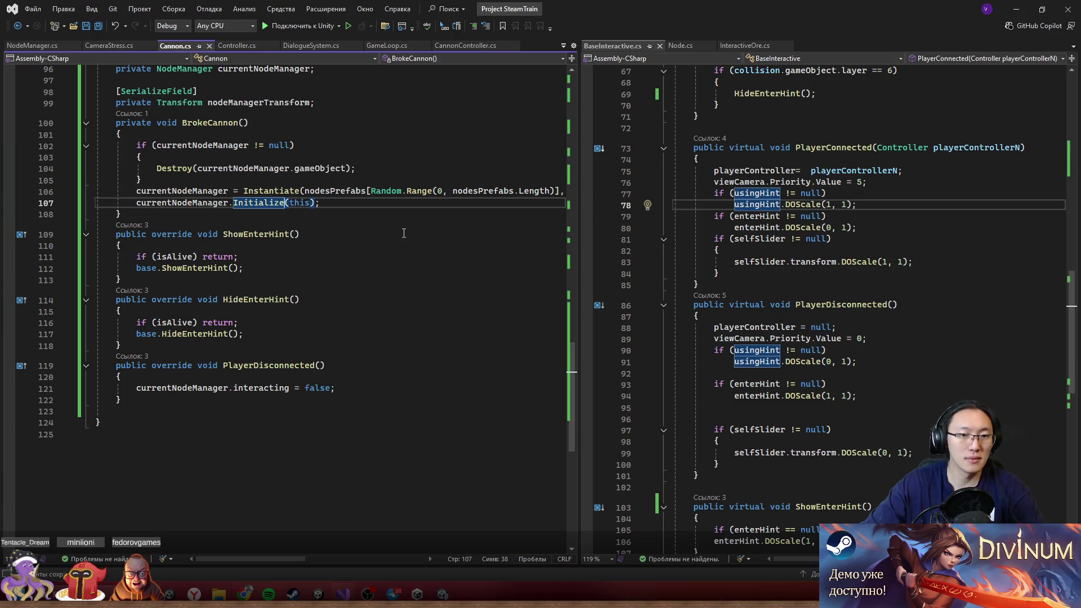
{"action": "key", "text": "Down"}
{"action": "left_click", "coordinate": [1020, 16]}
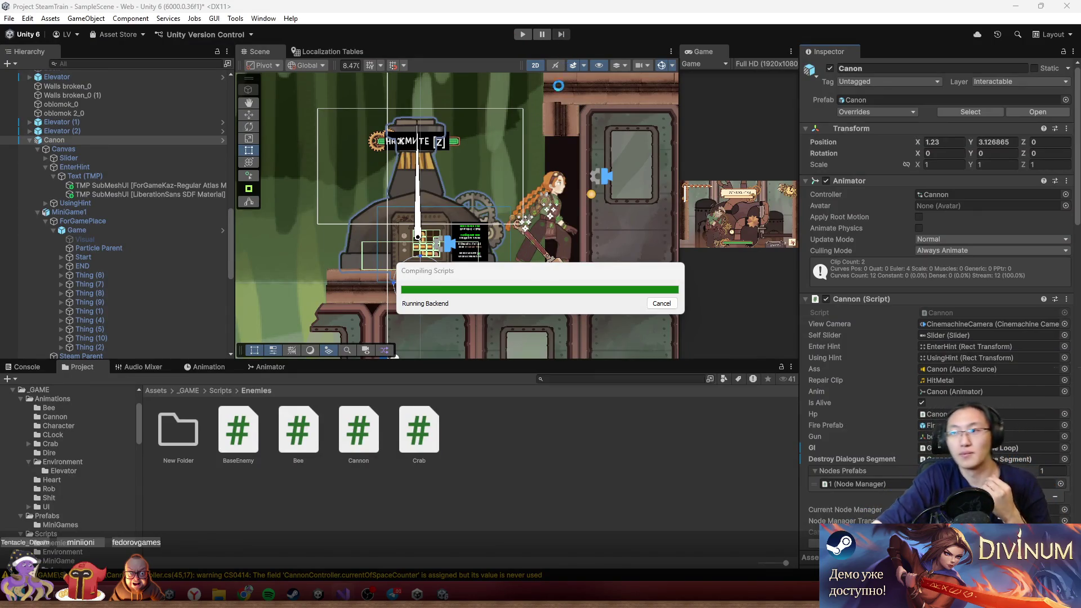
- Play-test briefly, then duplicate prefab 1 in Prefabs/MiniGames as '1 1'
{"action": "left_click", "coordinate": [526, 36]}
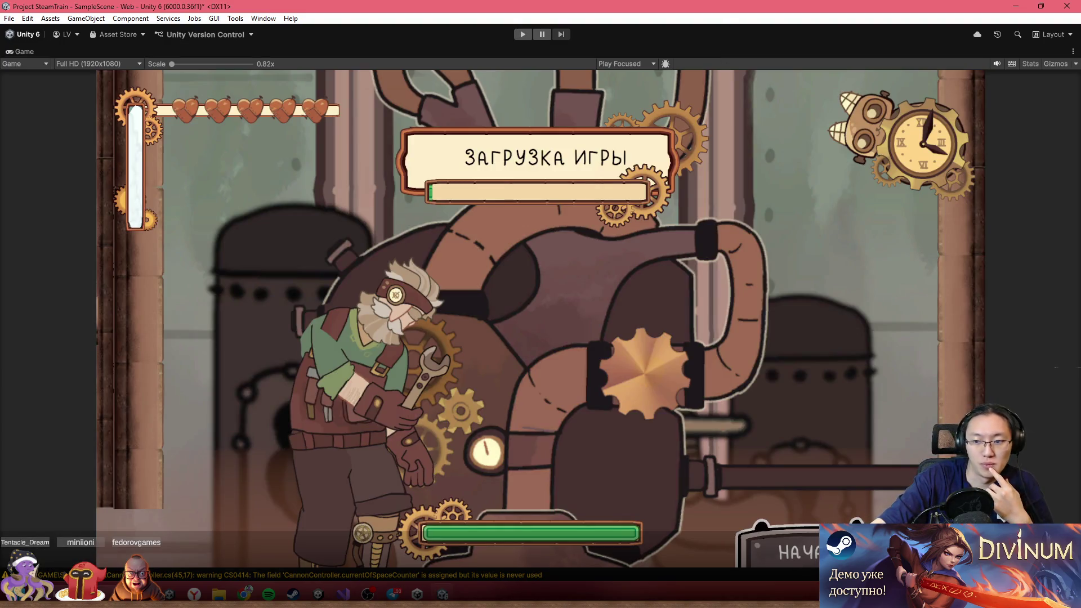
{"action": "double_click", "coordinate": [584, 51]}
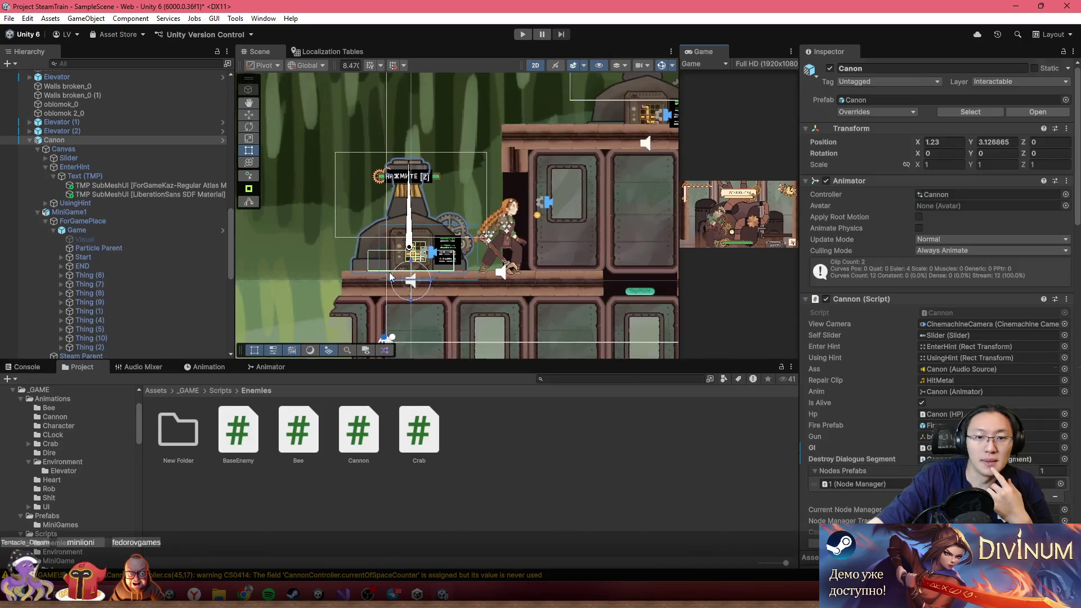
{"action": "left_click", "coordinate": [189, 390]}
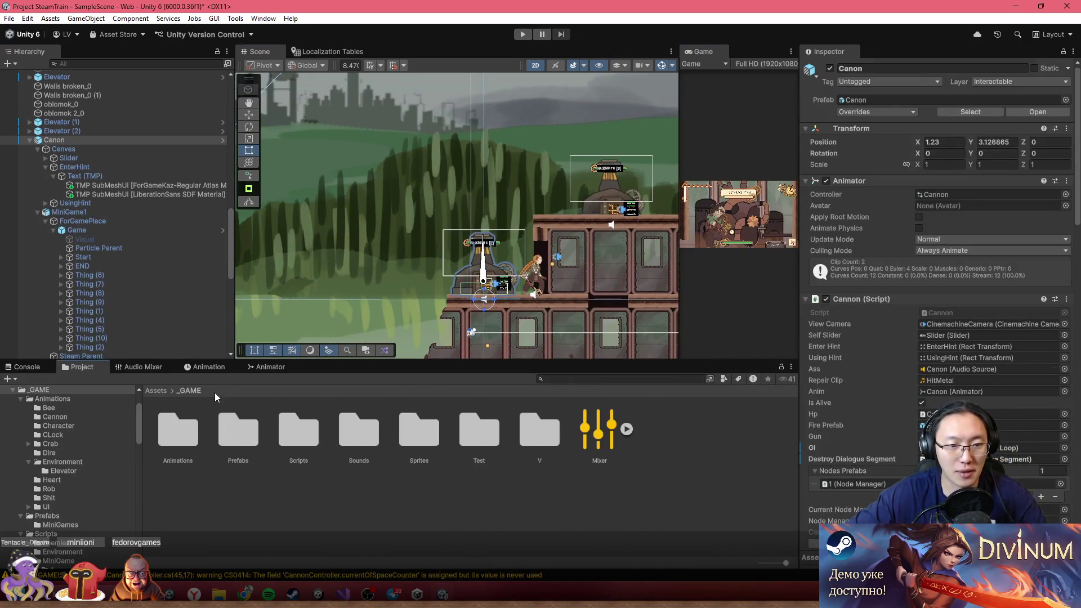
{"action": "double_click", "coordinate": [242, 442]}
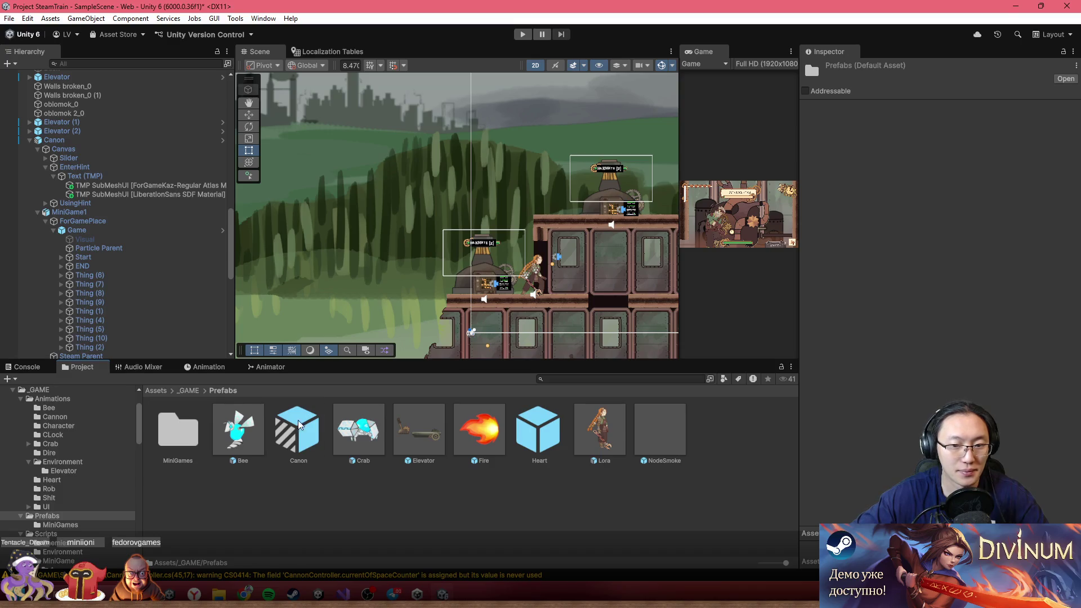
{"action": "scroll", "coordinate": [406, 254], "scroll_direction": "up", "scroll_amount": 3}
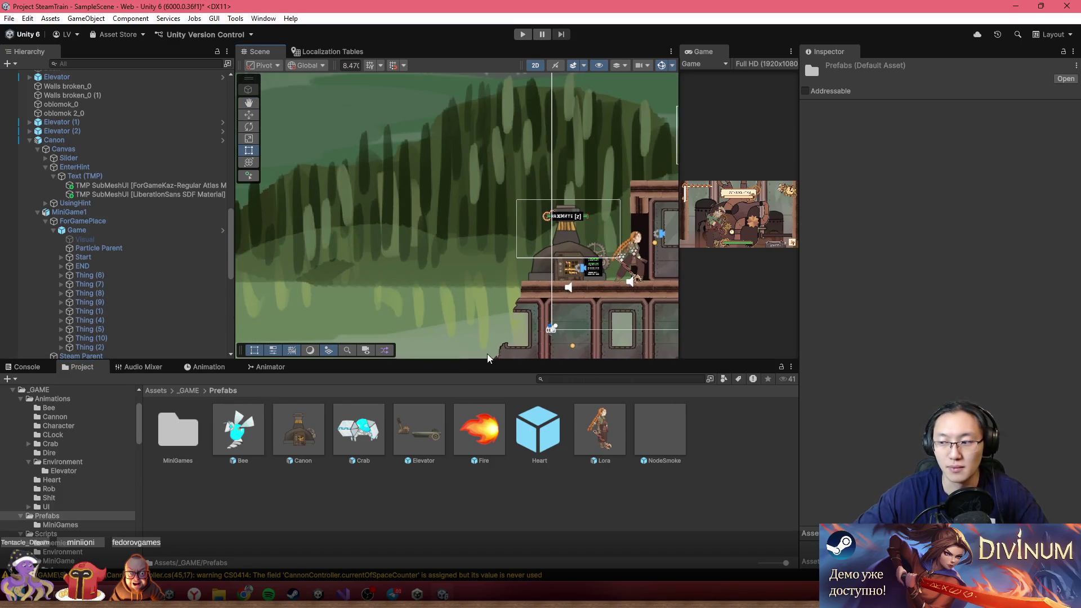
{"action": "double_click", "coordinate": [188, 429]}
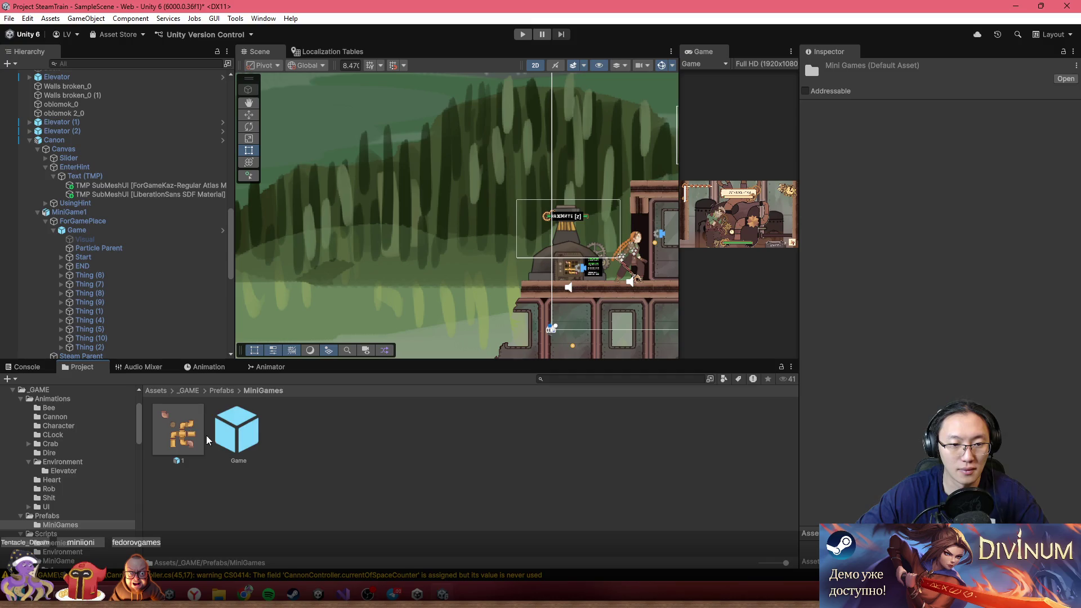
{"action": "left_click", "coordinate": [181, 425]}
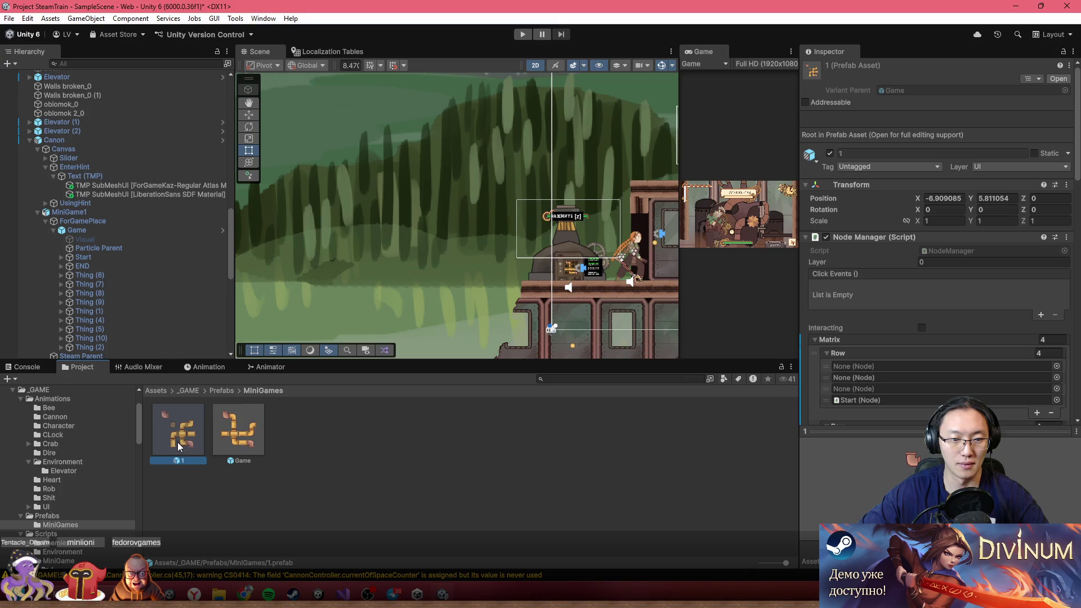
{"action": "key", "text": "ctrl+d"}
- Place an instance of prefab '1 1' in the scene and frame its pipe grid
{"action": "mouse_move", "coordinate": [239, 440]}
{"action": "left_mouse_down"}
{"action": "mouse_move", "coordinate": [435, 243]}
{"action": "mouse_move", "coordinate": [429, 237]}
{"action": "left_mouse_up"}
{"action": "scroll", "coordinate": [424, 285], "scroll_direction": "up", "scroll_amount": 5}
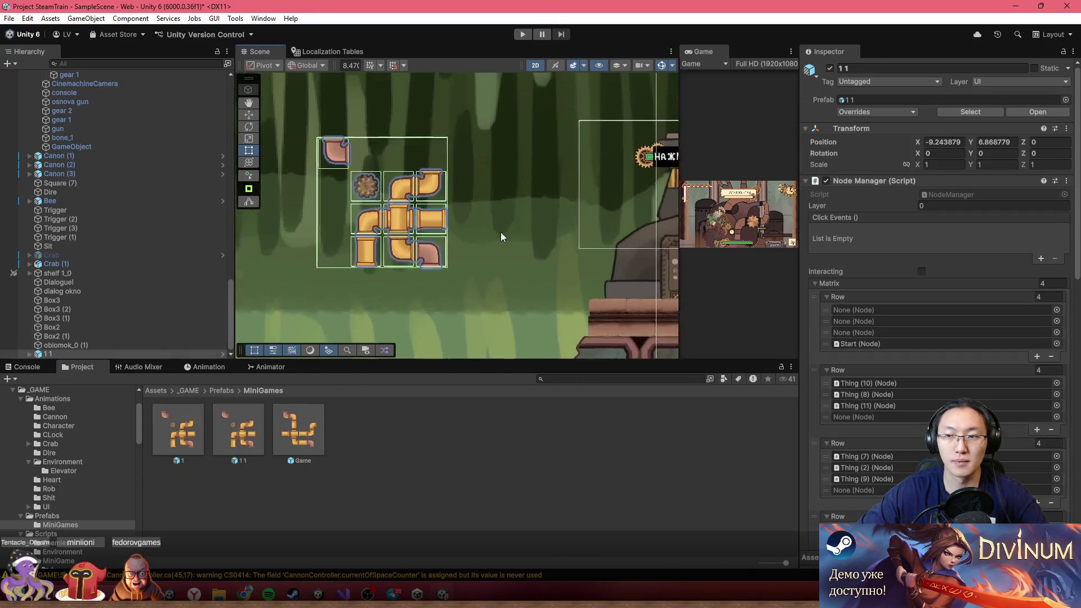
{"action": "scroll", "coordinate": [502, 232], "scroll_direction": "up", "scroll_amount": 2}
{"action": "left_click_drag", "start_coordinate": [343, 244], "coordinate": [451, 248]}
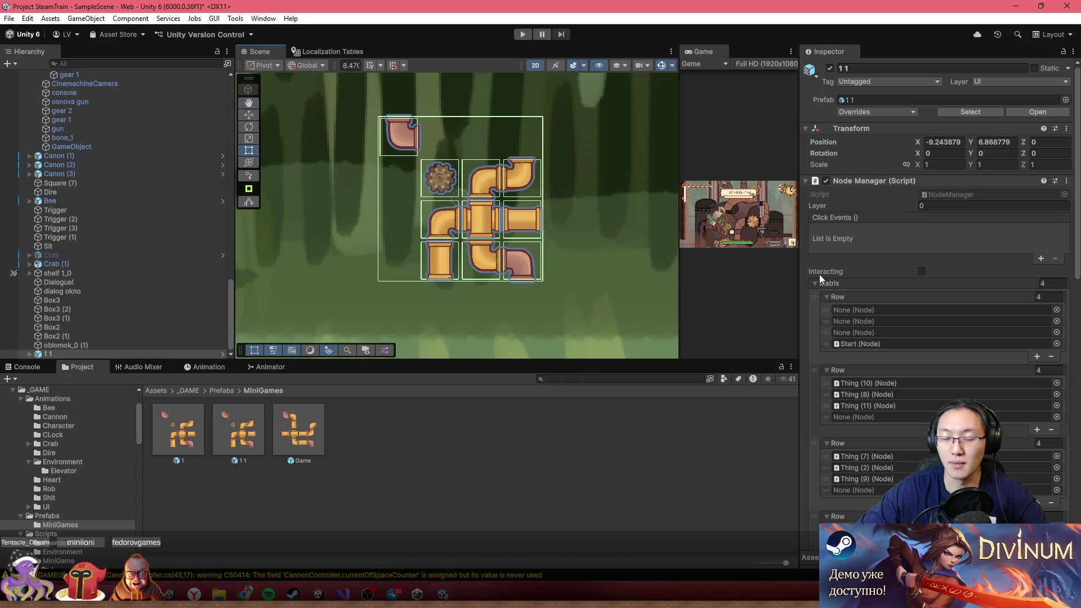
{"action": "scroll", "coordinate": [435, 206], "scroll_direction": "up", "scroll_amount": 3}
- Move the Thing (9) elbow pipe one cell to the left
{"action": "left_click", "coordinate": [444, 157]}
{"action": "left_click", "coordinate": [516, 164]}
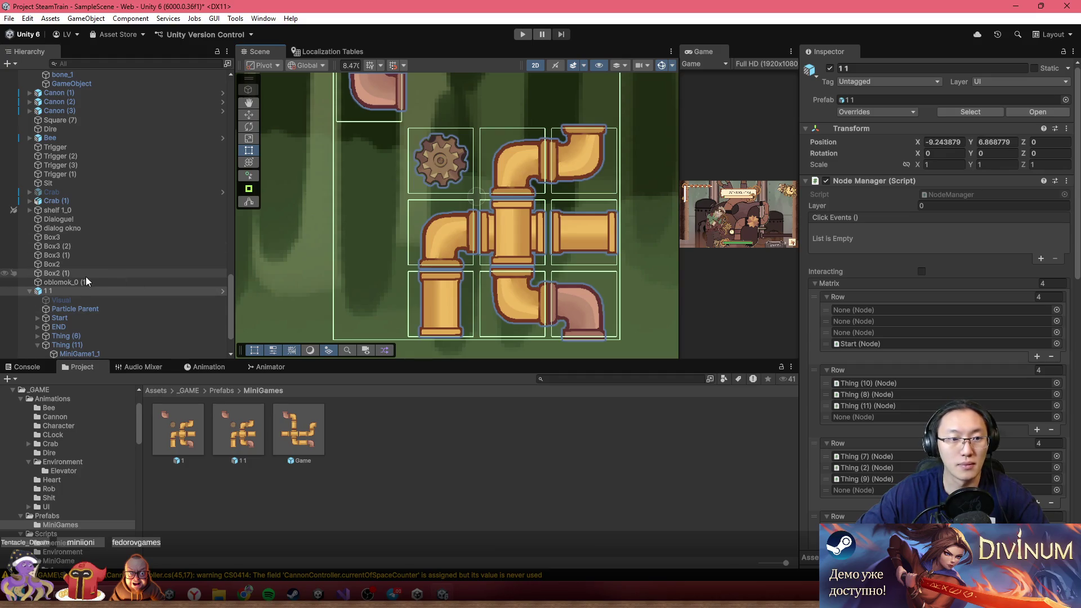
{"action": "left_click", "coordinate": [78, 301]}
{"action": "left_click", "coordinate": [497, 181]}
{"action": "left_click", "coordinate": [510, 177]}
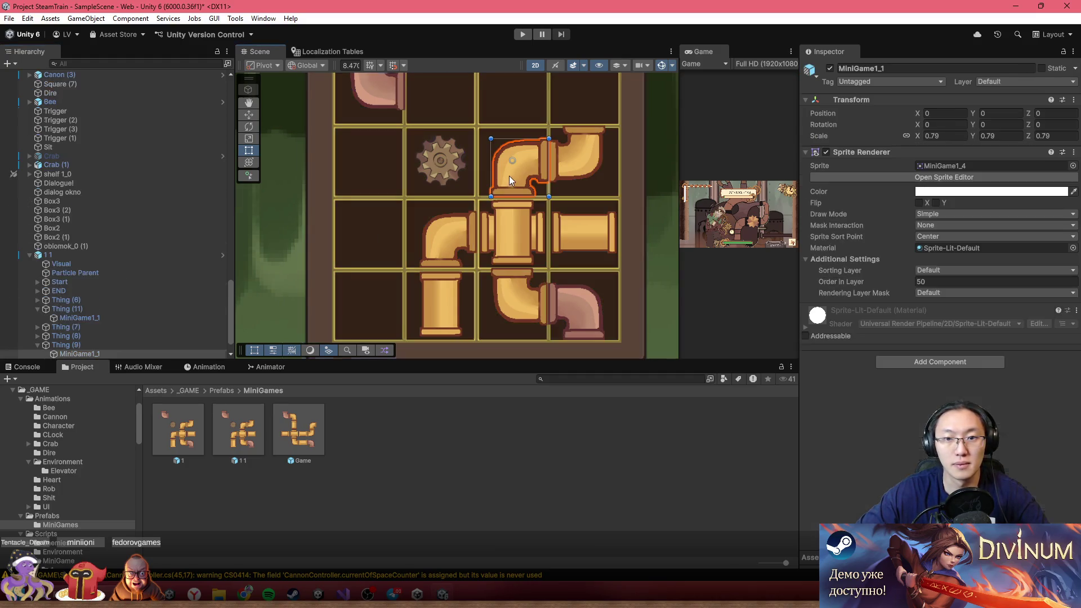
{"action": "left_click", "coordinate": [81, 346]}
{"action": "left_click", "coordinate": [248, 115]}
{"action": "mouse_move", "coordinate": [522, 153]}
{"action": "left_mouse_down"}
{"action": "mouse_move", "coordinate": [367, 145]}
{"action": "mouse_move", "coordinate": [357, 171]}
{"action": "left_mouse_up"}
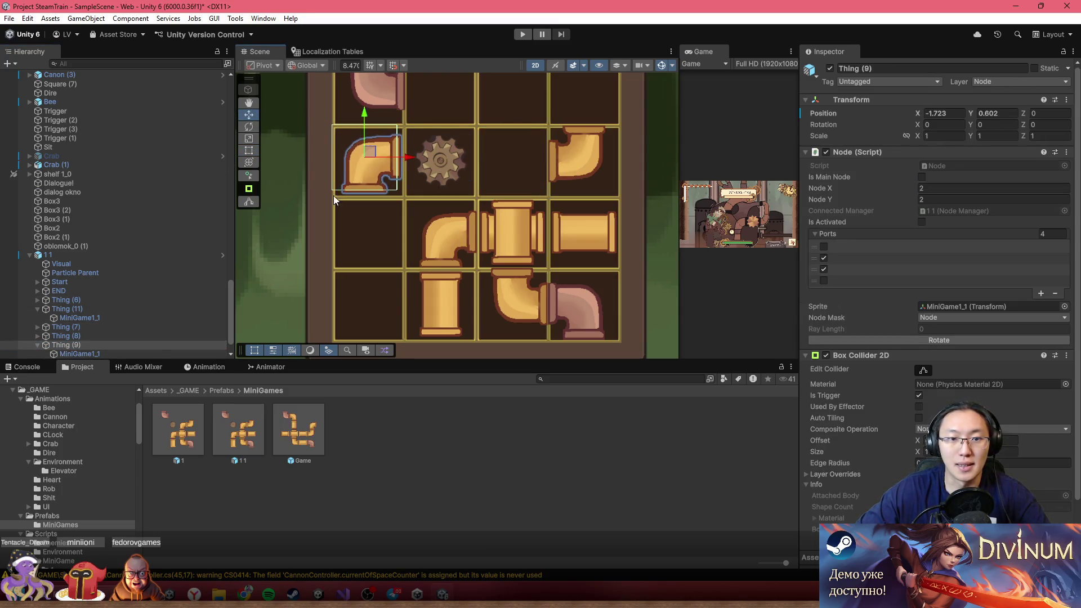
- Rotate the Start pipe using its Node script's Rotate button
{"action": "left_click_drag", "start_coordinate": [454, 195], "coordinate": [438, 244]}
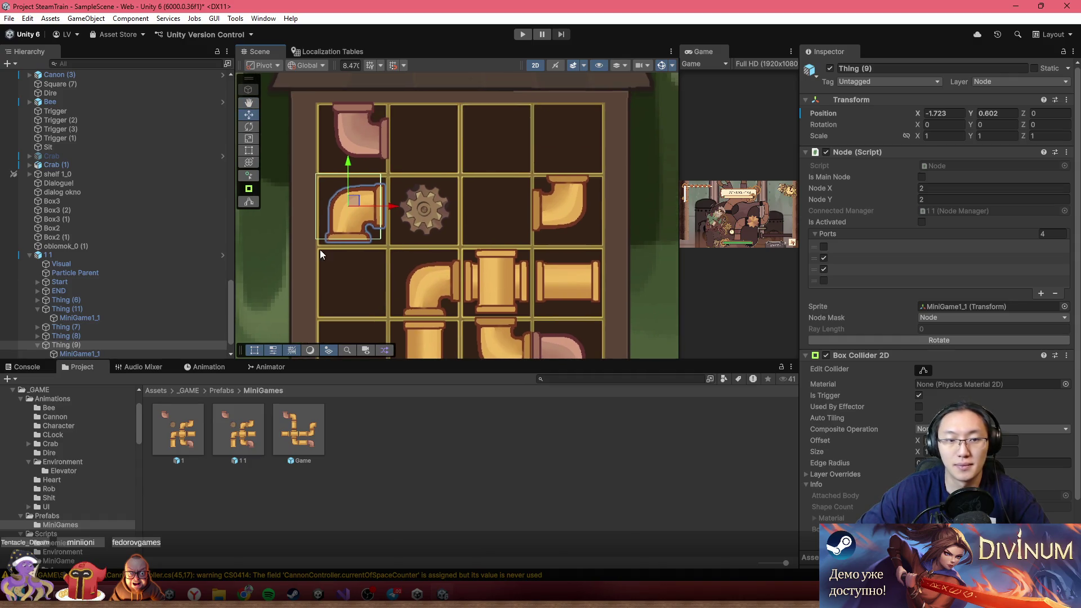
{"action": "left_click", "coordinate": [353, 128]}
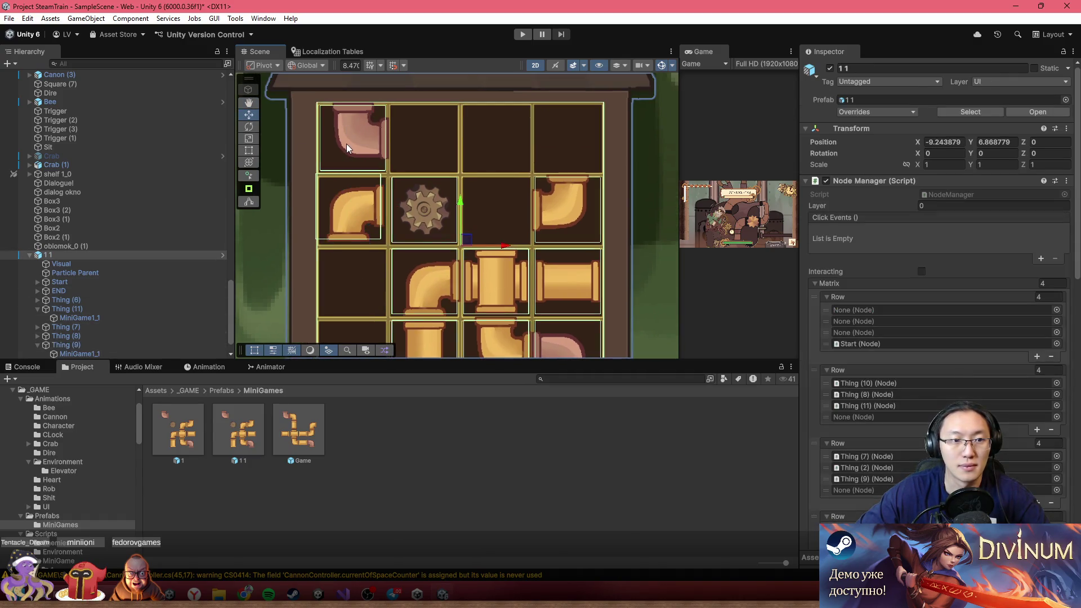
{"action": "left_click", "coordinate": [347, 144]}
{"action": "left_click", "coordinate": [105, 282]}
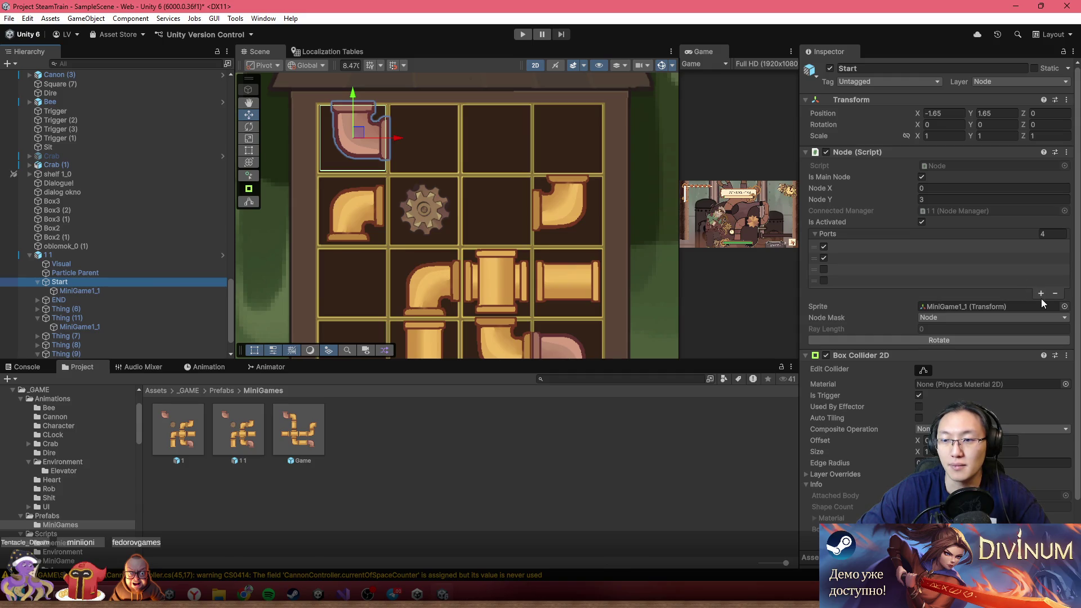
{"action": "left_click", "coordinate": [1016, 338]}
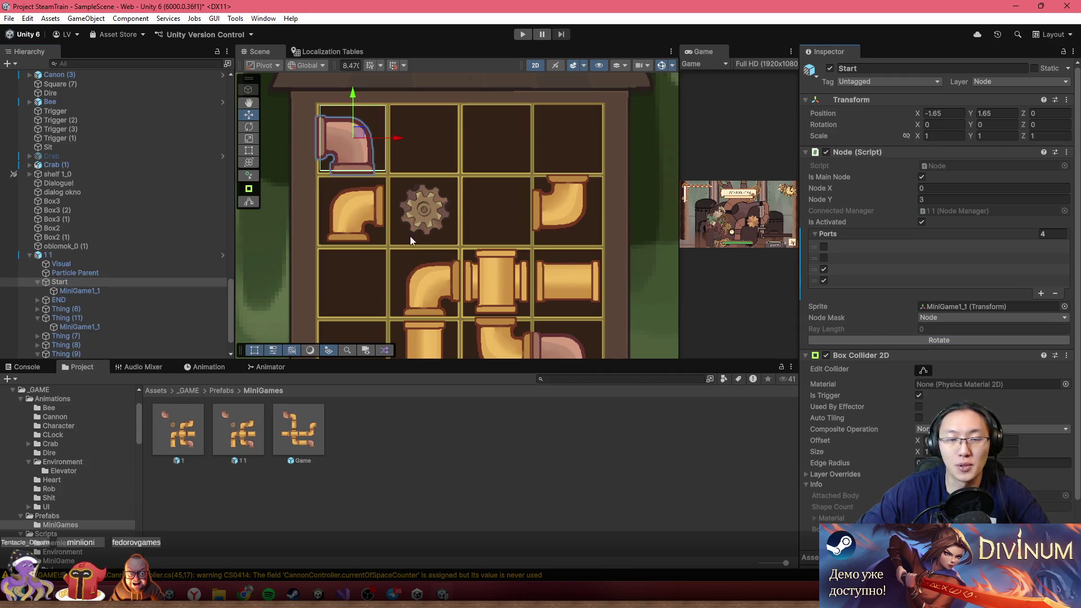
- Nudge the Thing (11) gear into its grid cell and pick the bottom-right END pipe
{"action": "left_click", "coordinate": [376, 134]}
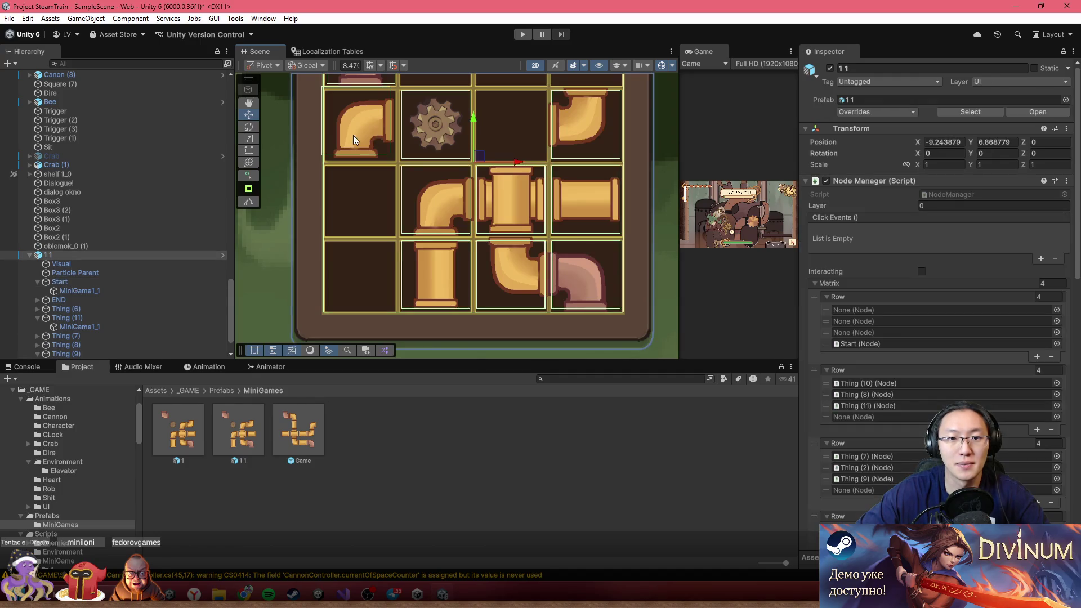
{"action": "left_click_drag", "start_coordinate": [459, 190], "coordinate": [447, 222]}
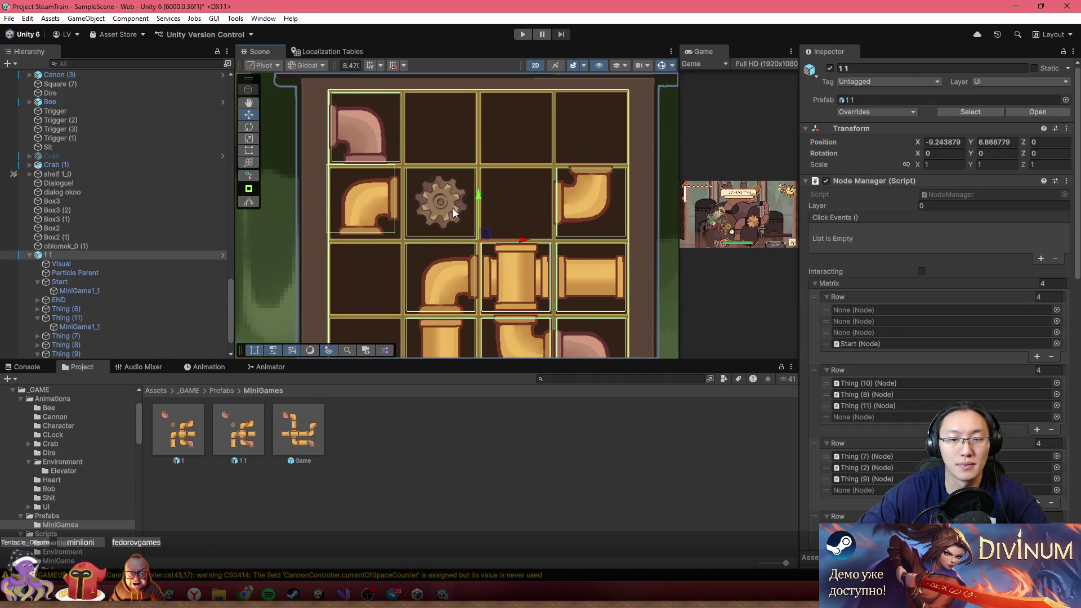
{"action": "left_click", "coordinate": [453, 209]}
{"action": "left_click", "coordinate": [163, 316]}
{"action": "left_click_drag", "start_coordinate": [445, 202], "coordinate": [446, 204]}
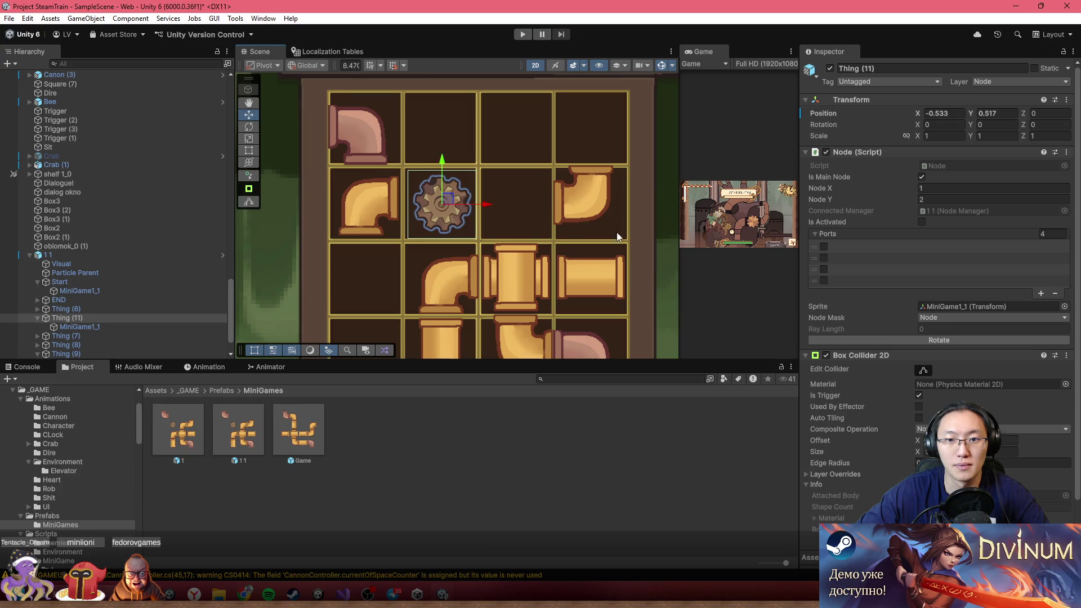
{"action": "scroll", "coordinate": [565, 228], "scroll_direction": "down", "scroll_amount": 3}
{"action": "left_click", "coordinate": [581, 306]}
- Move the END pipe to the top row's second cell and rotate it
{"action": "left_click", "coordinate": [581, 307]}
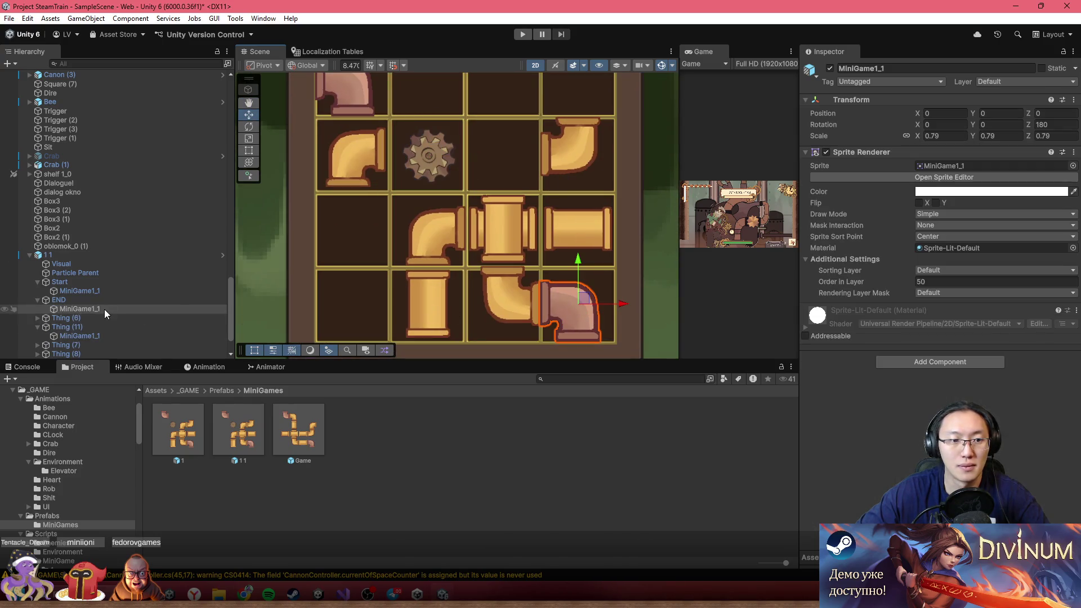
{"action": "left_click", "coordinate": [124, 300]}
{"action": "left_click_drag", "start_coordinate": [584, 284], "coordinate": [573, 134]}
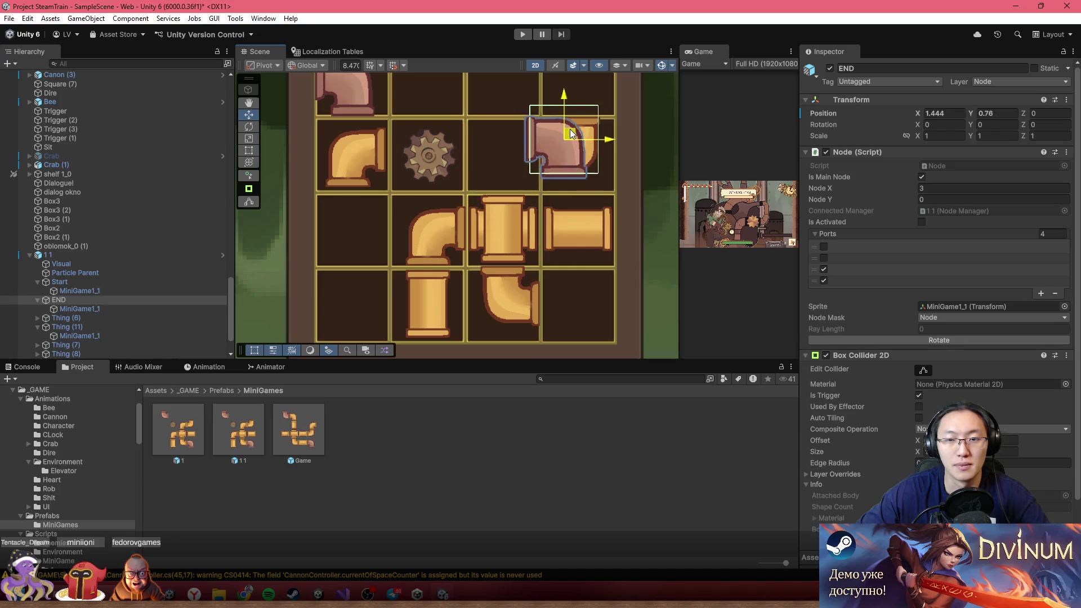
{"action": "left_click_drag", "start_coordinate": [599, 204], "coordinate": [454, 149]}
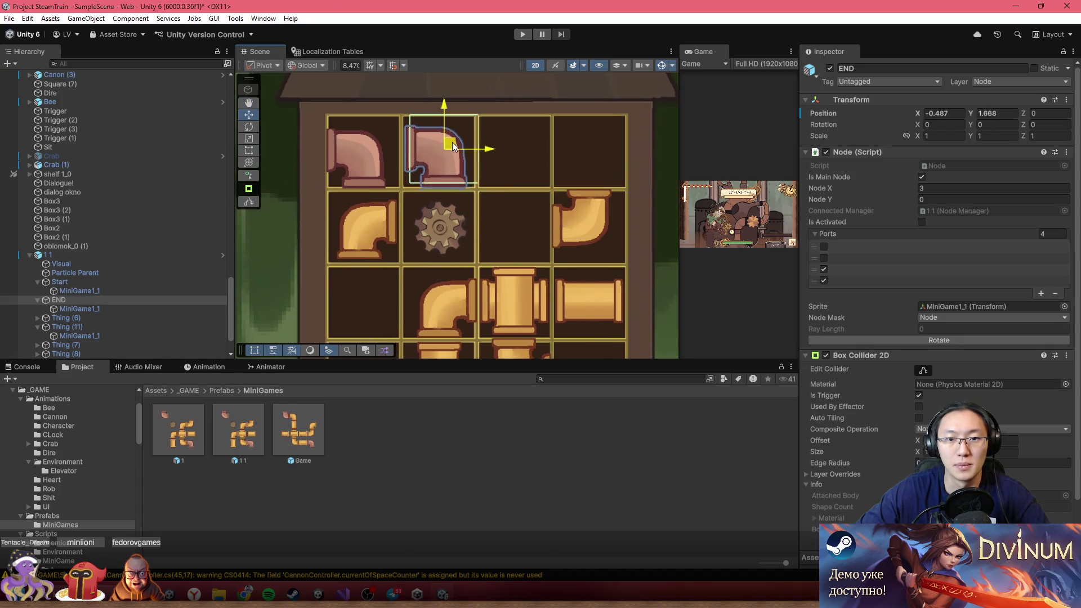
{"action": "left_click", "coordinate": [929, 339]}
{"action": "left_click", "coordinate": [930, 340]}
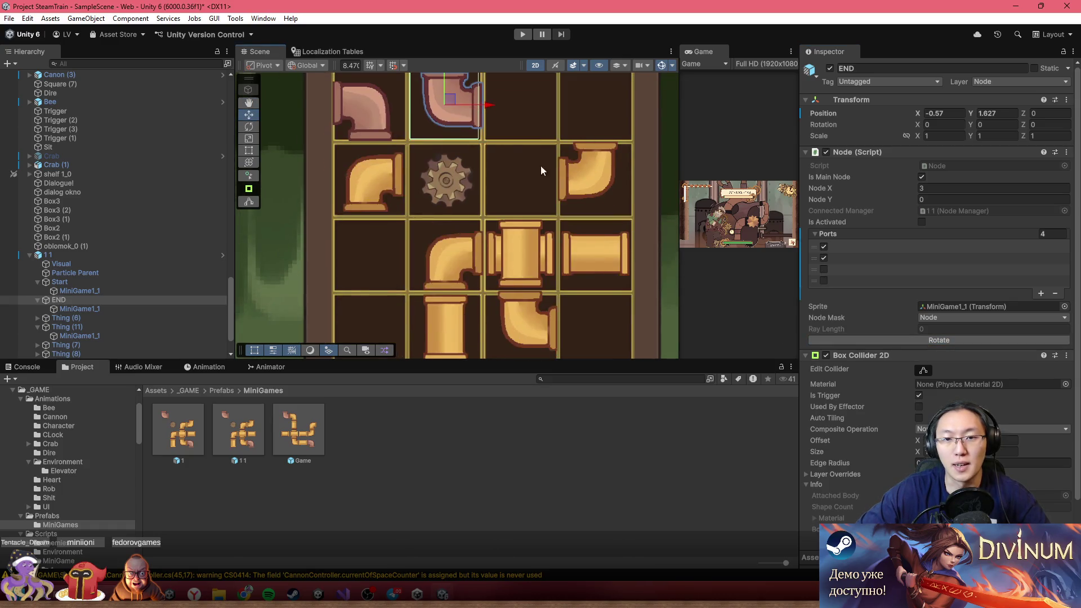
- Duplicate END as END (1), place it in the bottom row's third cell, and rotate it
{"action": "key", "text": "ctrl+d"}
{"action": "mouse_move", "coordinate": [462, 104]}
{"action": "left_mouse_down"}
{"action": "mouse_move", "coordinate": [523, 221]}
{"action": "mouse_move", "coordinate": [531, 330]}
{"action": "left_mouse_up"}
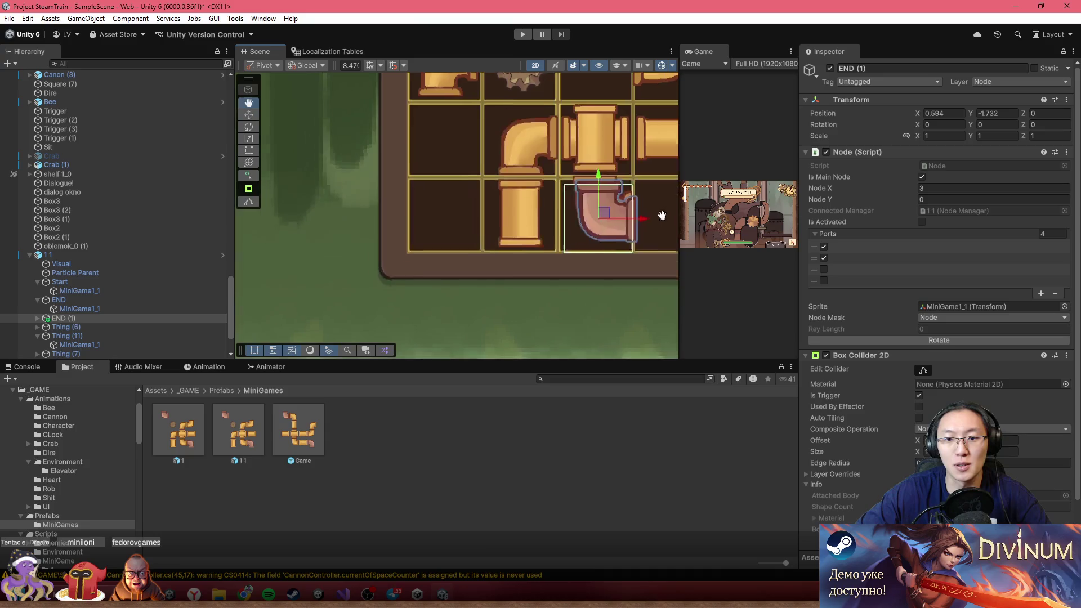
{"action": "left_click", "coordinate": [943, 339]}
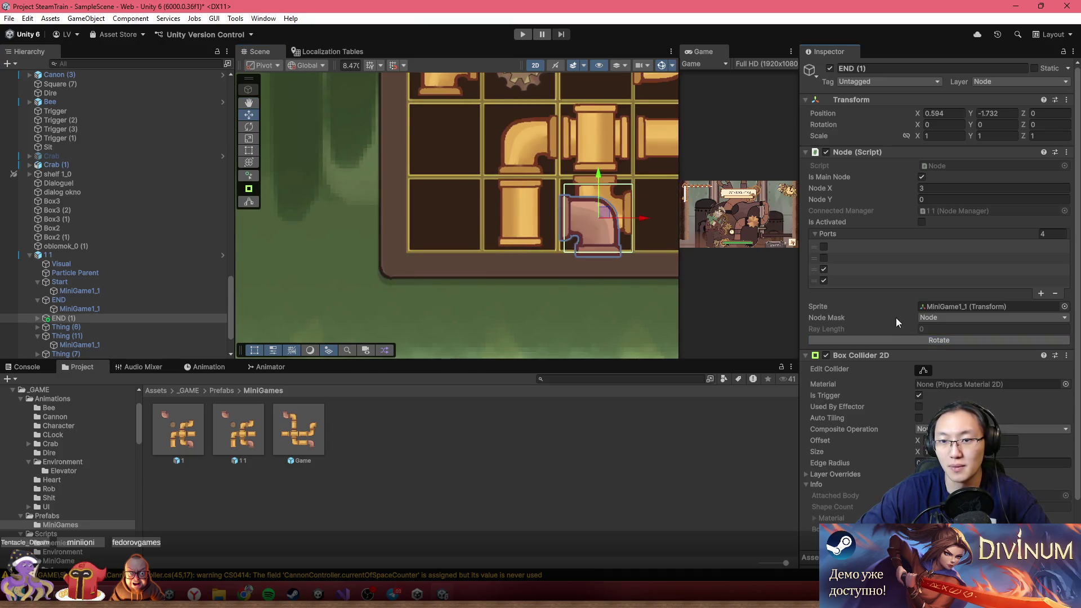
{"action": "left_click_drag", "start_coordinate": [603, 213], "coordinate": [605, 210]}
- Move the Thing (7) pipe to the left-middle cell
{"action": "left_click", "coordinate": [619, 202]}
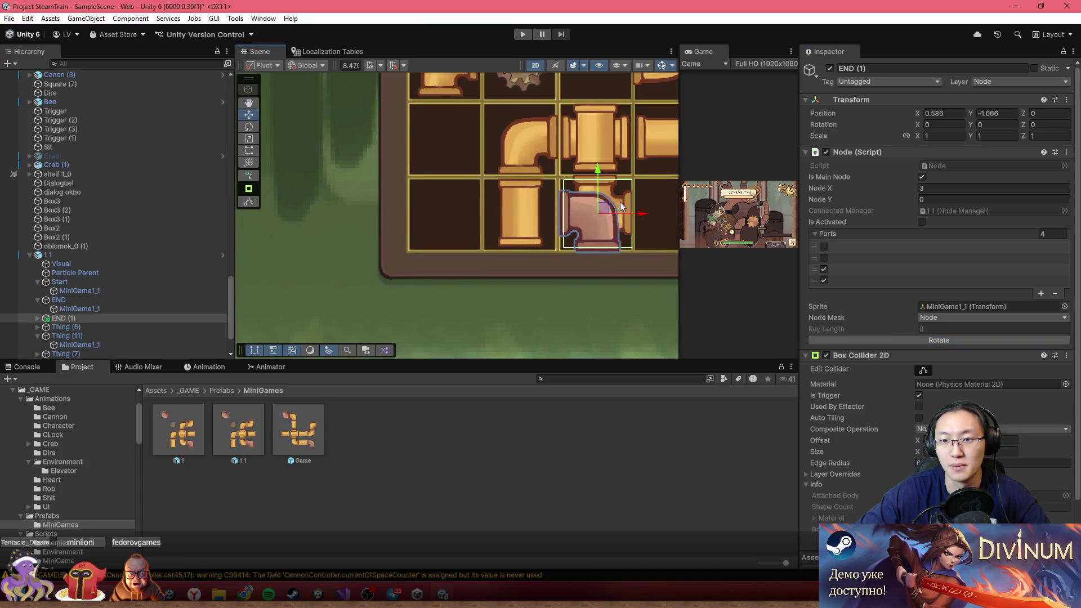
{"action": "left_click", "coordinate": [622, 201]}
{"action": "left_click", "coordinate": [622, 202]}
{"action": "left_click", "coordinate": [103, 344]}
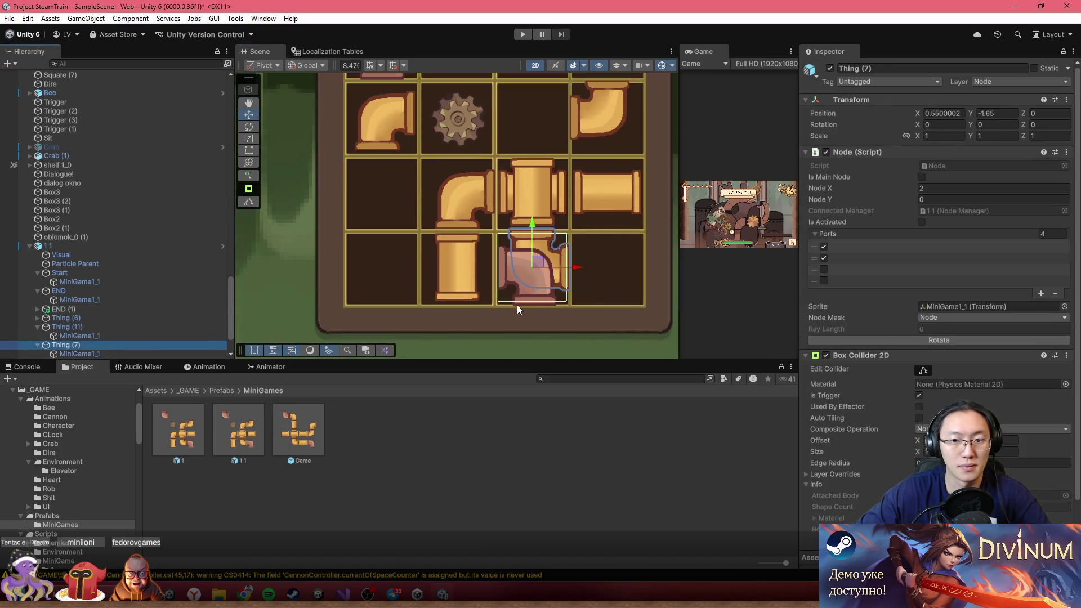
{"action": "left_click_drag", "start_coordinate": [532, 264], "coordinate": [380, 197]}
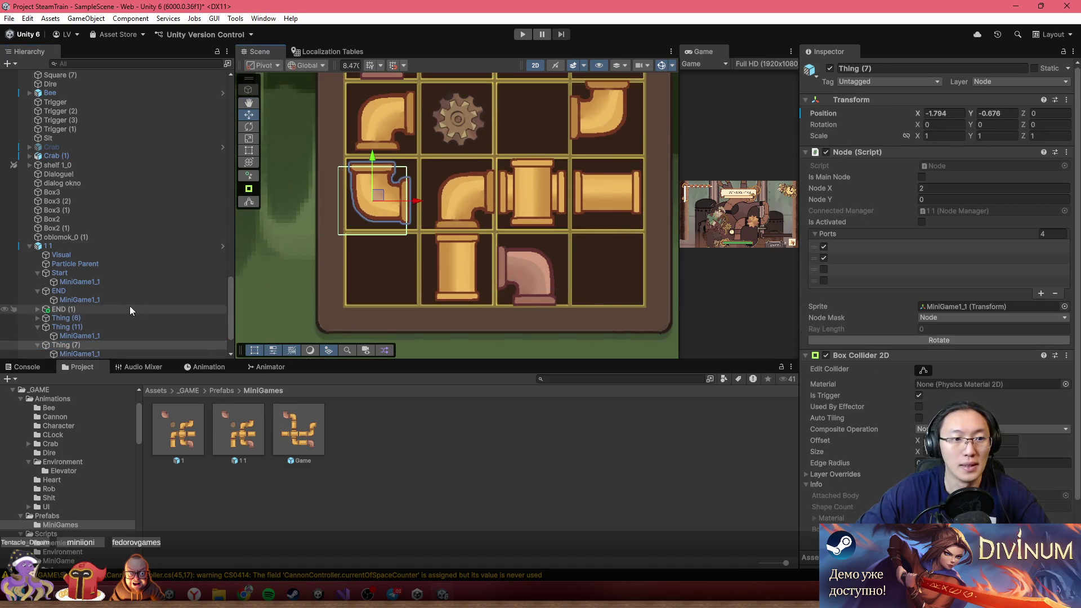
{"action": "left_click", "coordinate": [89, 245]}
- Drag END (1) into the '1 1' manager's Finish Nodes list as the second finish node
{"action": "scroll", "coordinate": [910, 401], "scroll_direction": "down", "scroll_amount": 8}
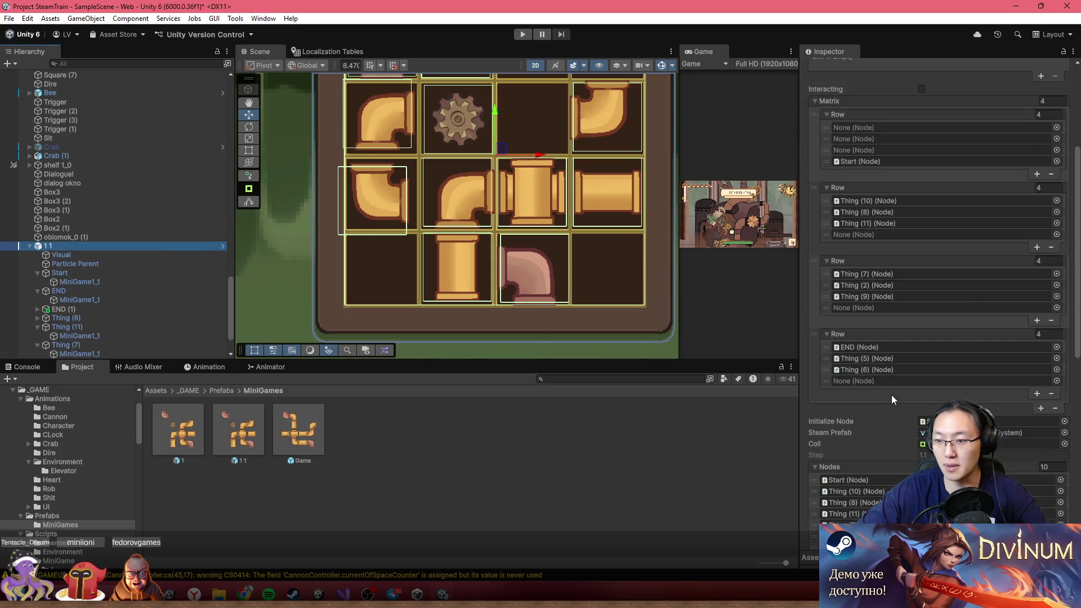
{"action": "scroll", "coordinate": [899, 420], "scroll_direction": "down", "scroll_amount": 5}
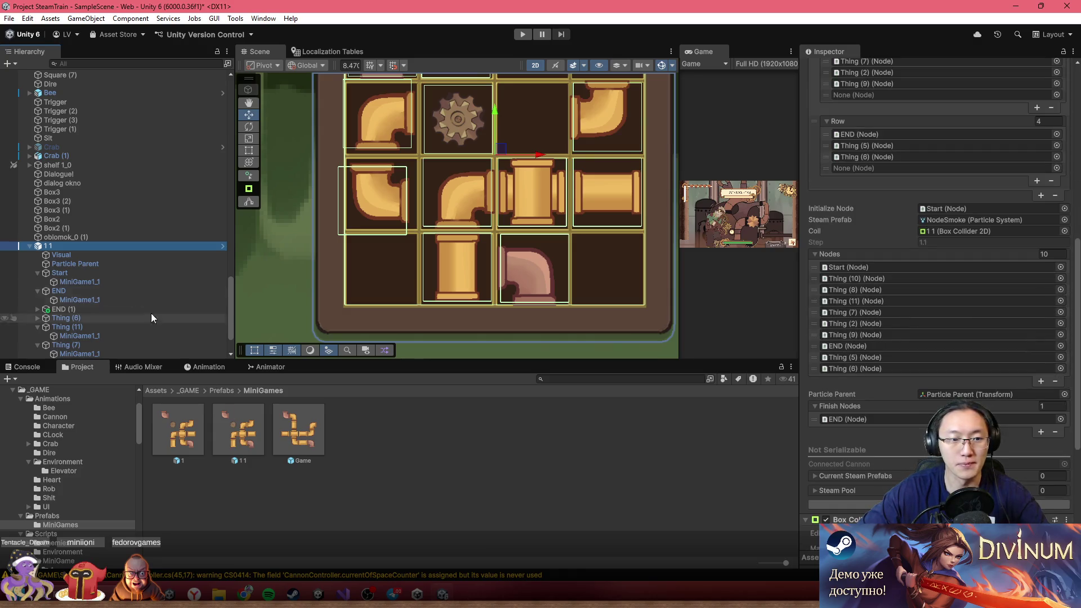
{"action": "scroll", "coordinate": [102, 320], "scroll_direction": "down", "scroll_amount": 1}
{"action": "scroll", "coordinate": [99, 337], "scroll_direction": "down", "scroll_amount": 1}
{"action": "mouse_move", "coordinate": [84, 253]}
{"action": "left_mouse_down"}
{"action": "mouse_move", "coordinate": [946, 394]}
{"action": "mouse_move", "coordinate": [883, 411]}
{"action": "mouse_move", "coordinate": [839, 405]}
{"action": "left_mouse_up"}
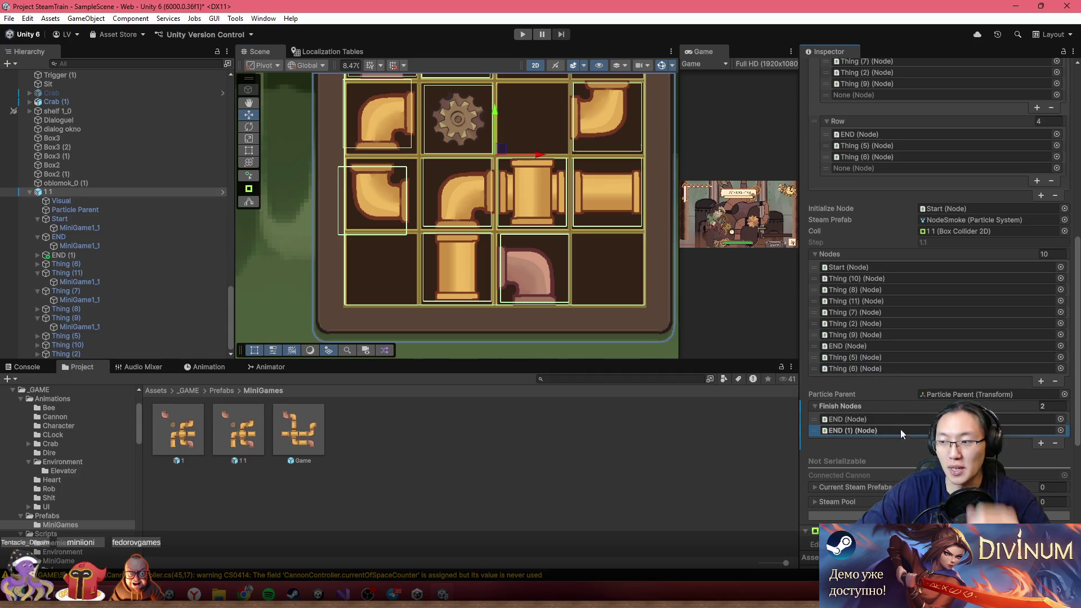
{"action": "left_click_drag", "start_coordinate": [524, 255], "coordinate": [512, 329]}
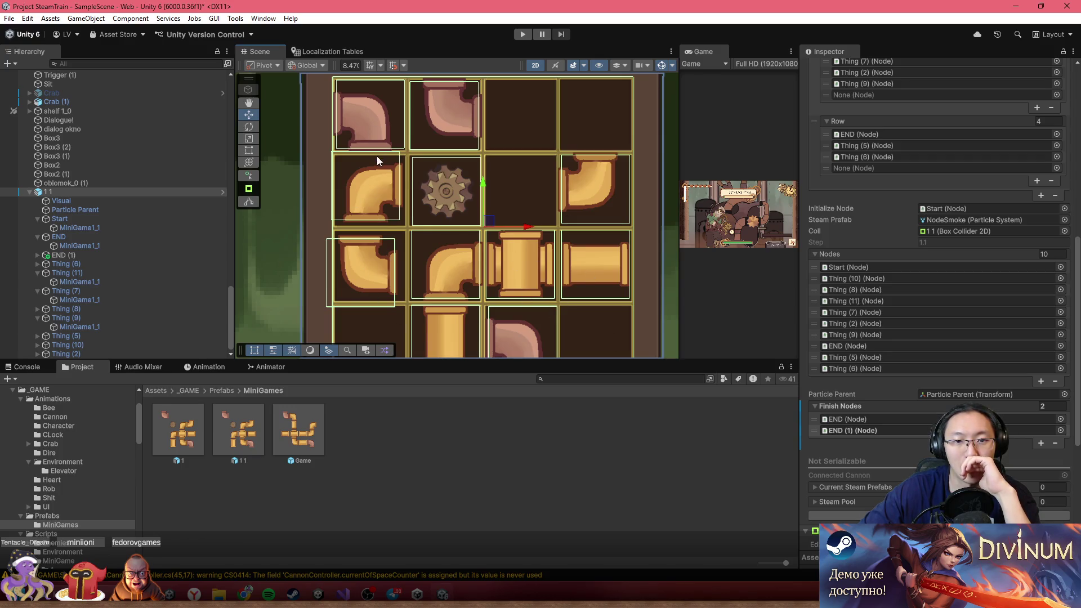
{"action": "left_click_drag", "start_coordinate": [397, 214], "coordinate": [360, 210]}
- Move the Thing (9) pipe to the top-row third cell and the T-pipe Thing (2) one cell left
{"action": "mouse_move", "coordinate": [471, 235]}
{"action": "left_mouse_down"}
{"action": "mouse_move", "coordinate": [486, 257]}
{"action": "mouse_move", "coordinate": [498, 241]}
{"action": "left_mouse_up"}
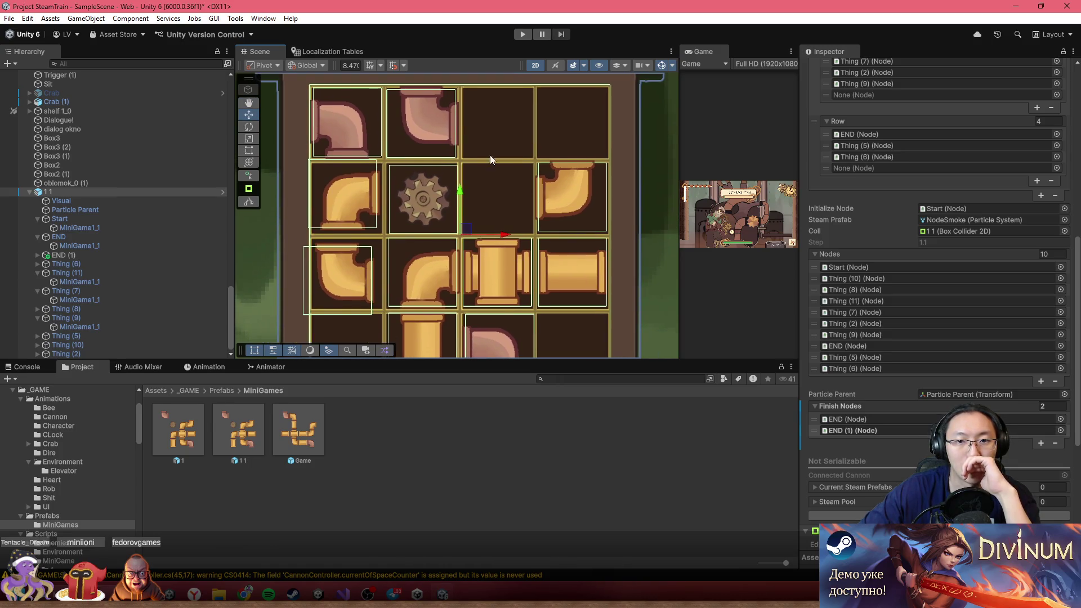
{"action": "left_click", "coordinate": [351, 217]}
{"action": "left_click", "coordinate": [350, 197]}
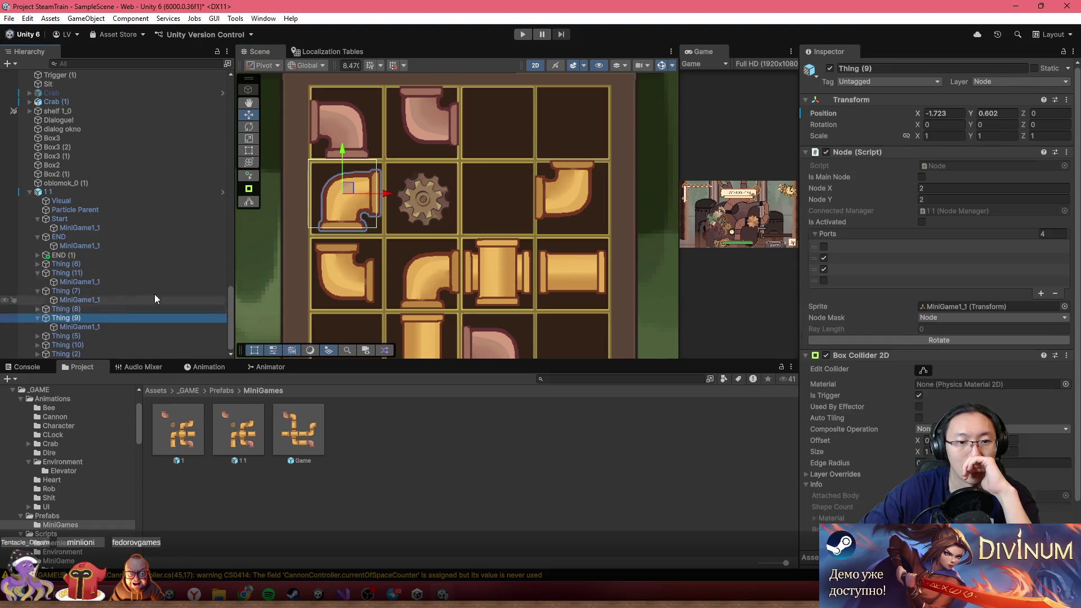
{"action": "left_click_drag", "start_coordinate": [350, 195], "coordinate": [497, 127]}
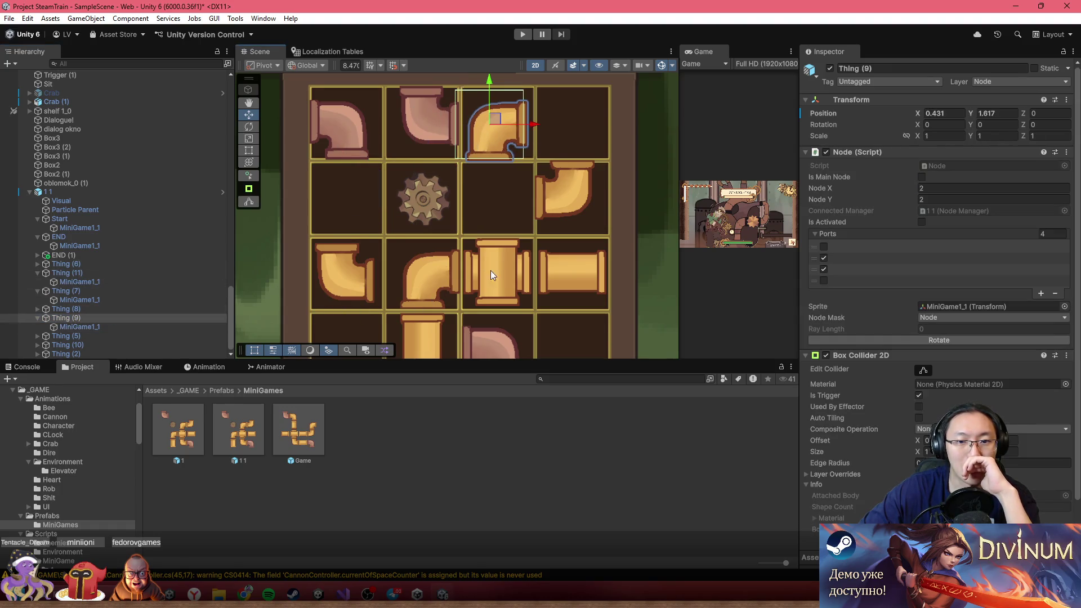
{"action": "left_click", "coordinate": [485, 275]}
{"action": "left_click", "coordinate": [471, 275]}
{"action": "left_click", "coordinate": [141, 335]}
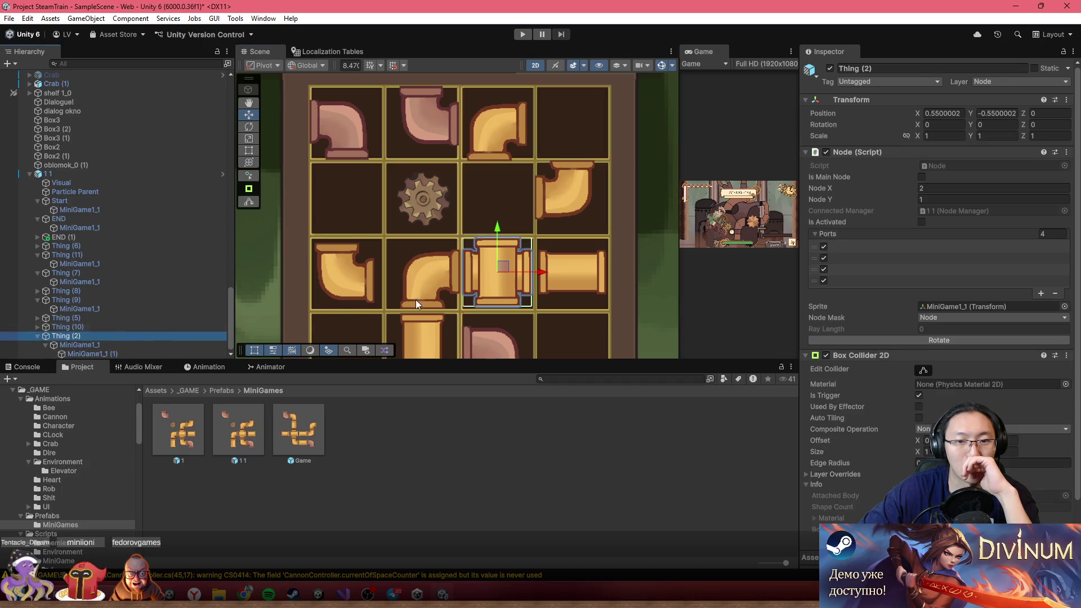
{"action": "left_click_drag", "start_coordinate": [504, 268], "coordinate": [425, 265]}
- Move elbow Thing (8) into an empty cell, then down one row
{"action": "left_click", "coordinate": [439, 289]}
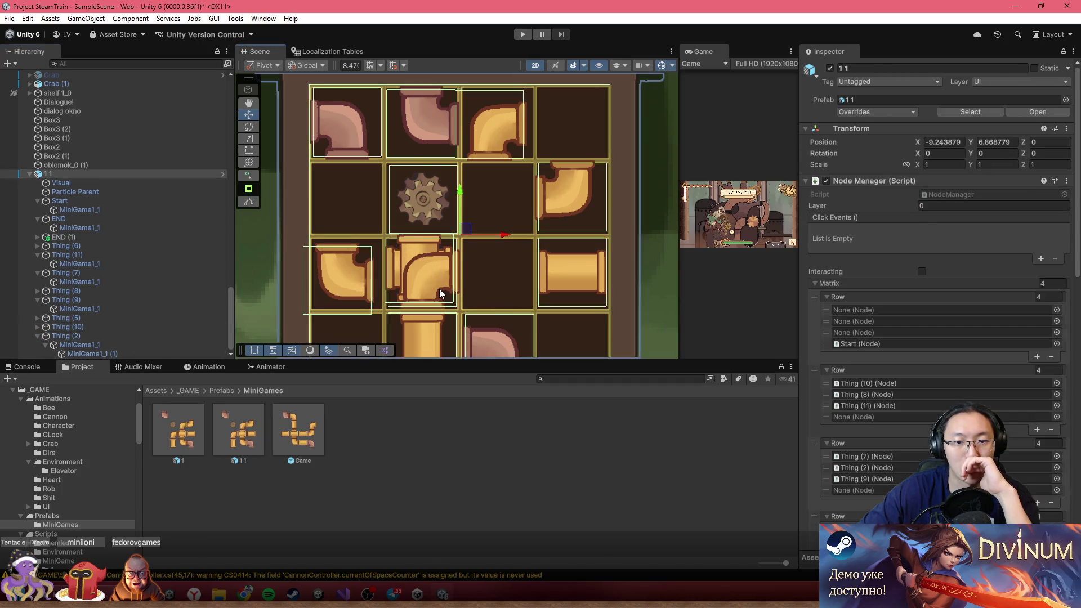
{"action": "left_click", "coordinate": [439, 289]}
{"action": "left_click", "coordinate": [140, 291]}
{"action": "mouse_move", "coordinate": [430, 270]}
{"action": "left_mouse_down"}
{"action": "mouse_move", "coordinate": [351, 218]}
{"action": "mouse_move", "coordinate": [520, 241]}
{"action": "mouse_move", "coordinate": [401, 252]}
{"action": "left_mouse_up"}
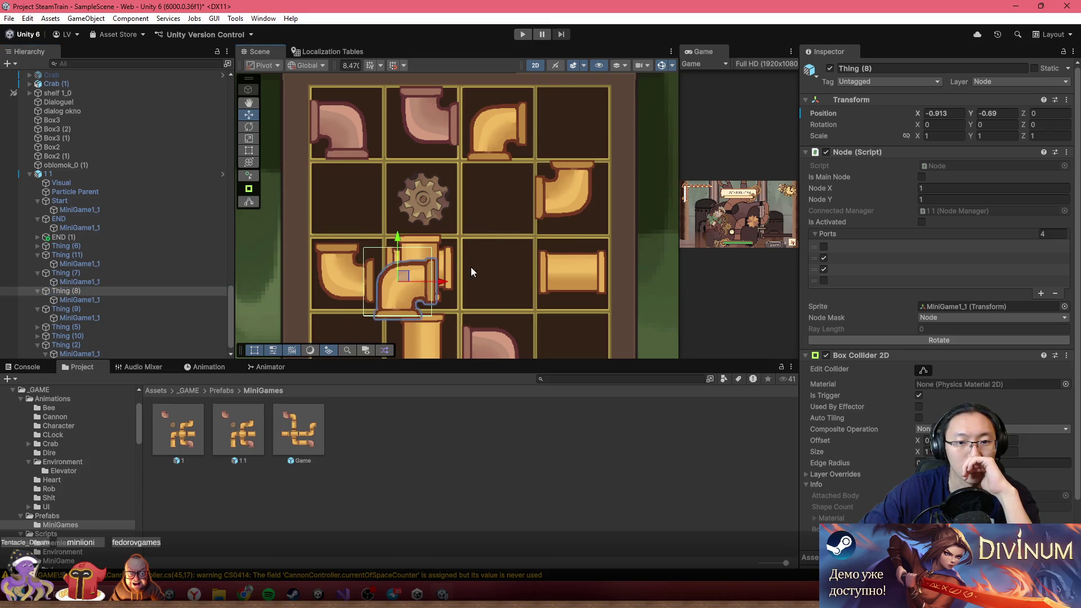
{"action": "key", "text": "f"}
{"action": "mouse_move", "coordinate": [455, 208]}
{"action": "left_mouse_down"}
{"action": "mouse_move", "coordinate": [476, 231]}
{"action": "mouse_move", "coordinate": [488, 208]}
{"action": "mouse_move", "coordinate": [523, 243]}
{"action": "mouse_move", "coordinate": [474, 263]}
{"action": "left_mouse_up"}
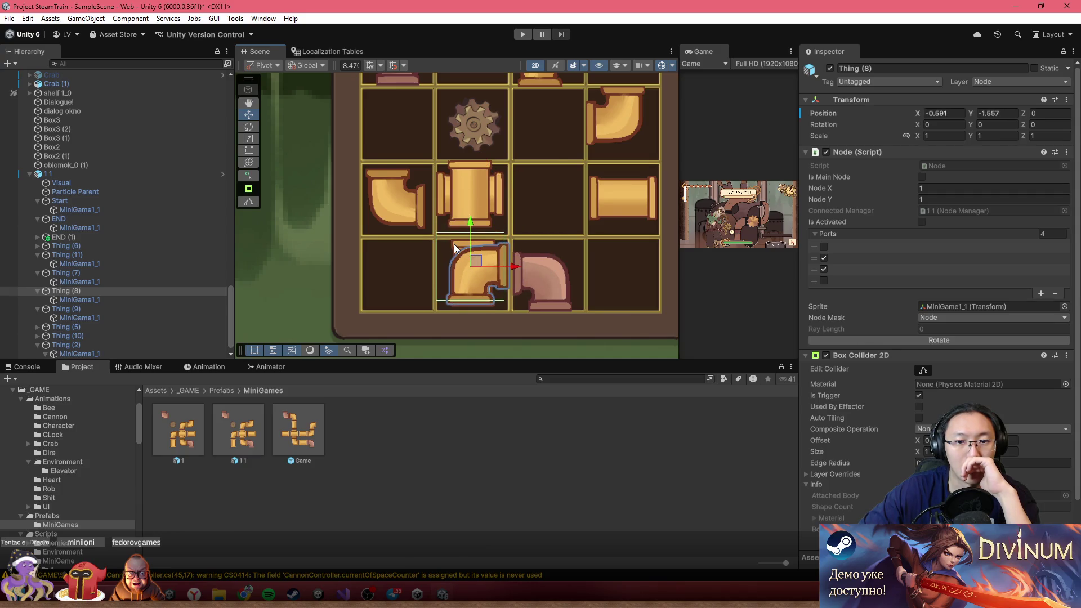
- Cancel the prefab restructure warning and move Thing (10) into the cell left of the gear
{"action": "left_click", "coordinate": [454, 245]}
{"action": "left_click_drag", "start_coordinate": [85, 345], "coordinate": [84, 337]}
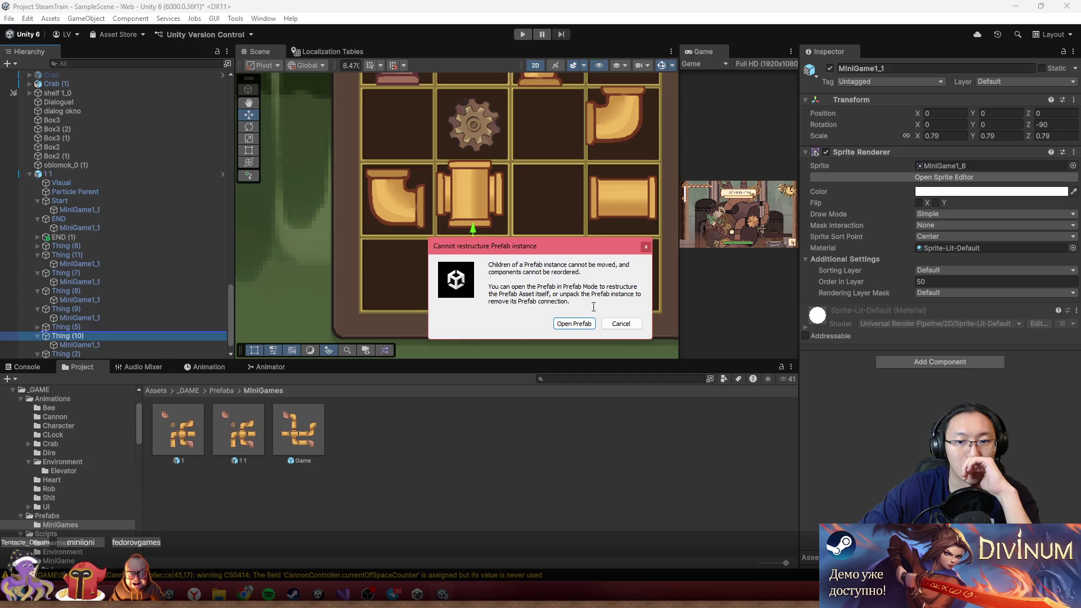
{"action": "left_click", "coordinate": [622, 324]}
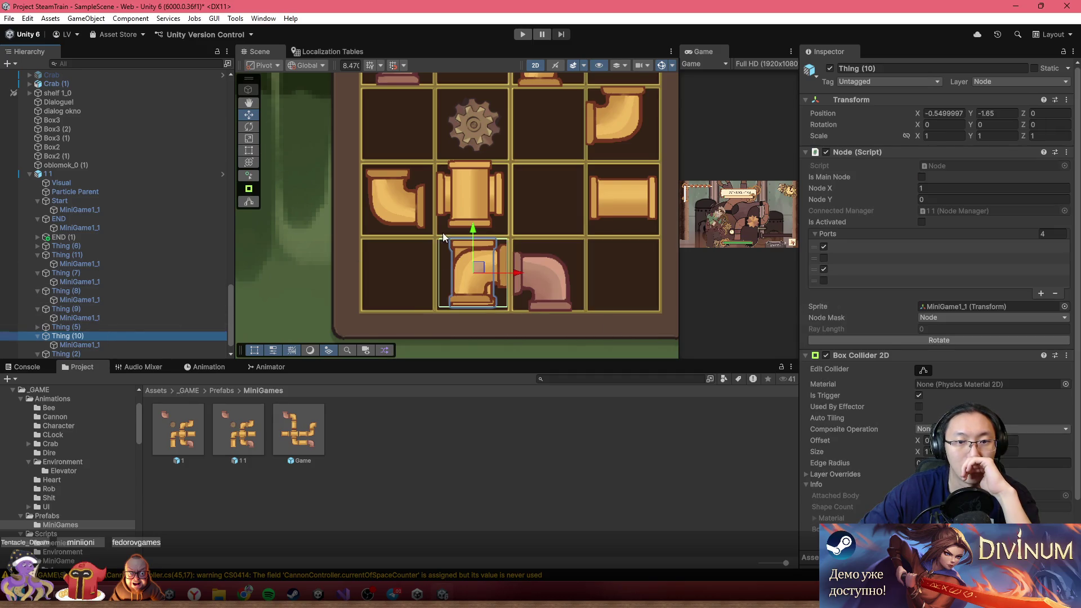
{"action": "left_click_drag", "start_coordinate": [482, 265], "coordinate": [401, 121]}
{"action": "scroll", "coordinate": [473, 226], "scroll_direction": "down", "scroll_amount": 2}
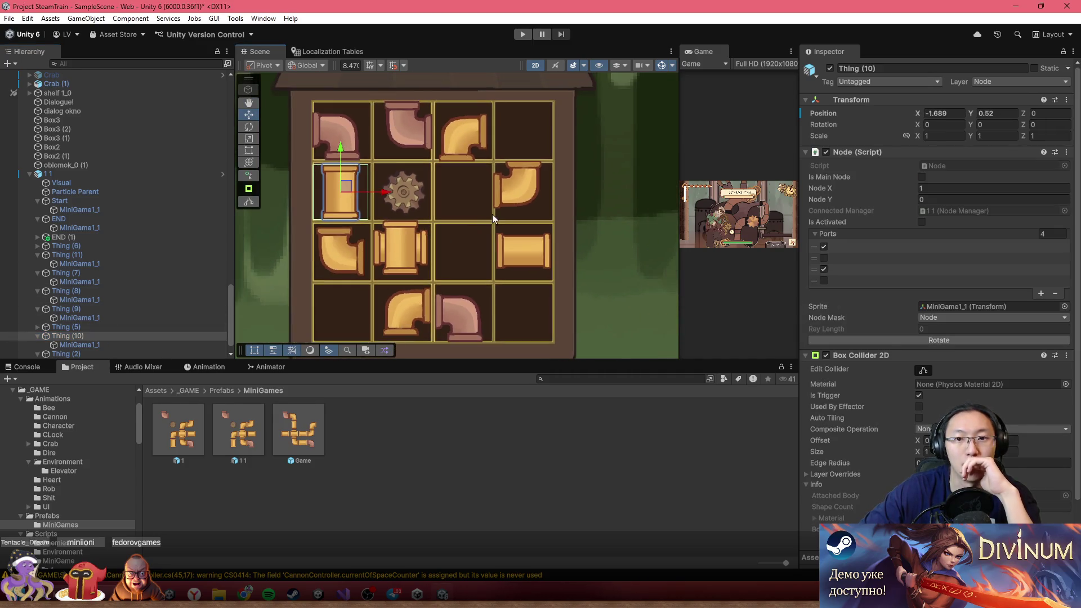
- Move the straight horizontal pipe Thing (5) into the cell right of the gear
{"action": "left_click", "coordinate": [391, 273]}
{"action": "left_click", "coordinate": [517, 249]}
{"action": "left_click", "coordinate": [305, 246]}
{"action": "left_click", "coordinate": [508, 248]}
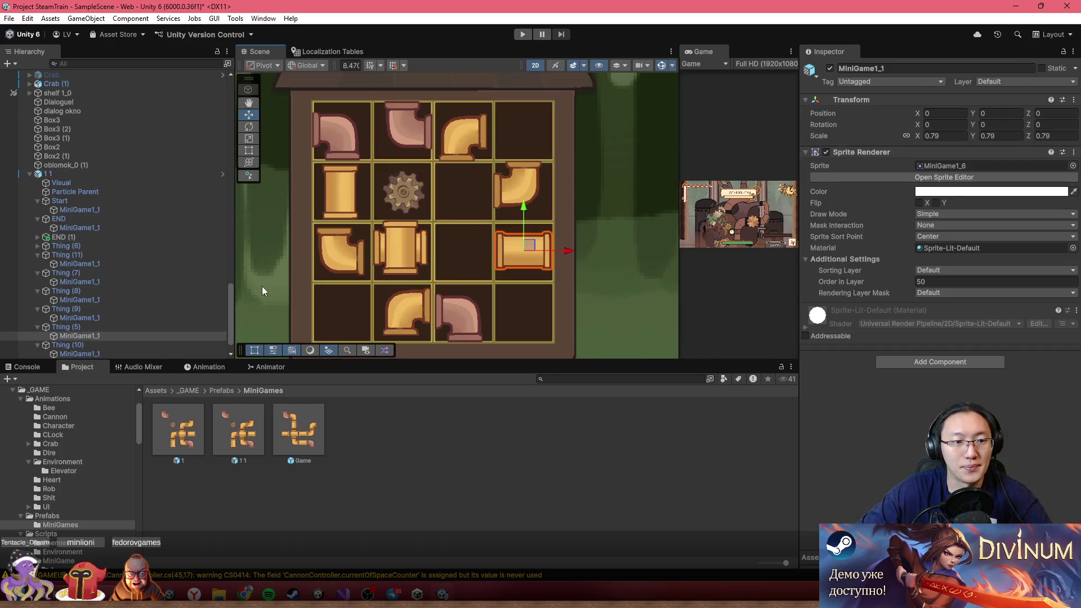
{"action": "left_click", "coordinate": [137, 327]}
{"action": "left_click_drag", "start_coordinate": [530, 251], "coordinate": [464, 204]}
- Move elbow Thing (6) to the right end of the second row
{"action": "left_click", "coordinate": [530, 195]}
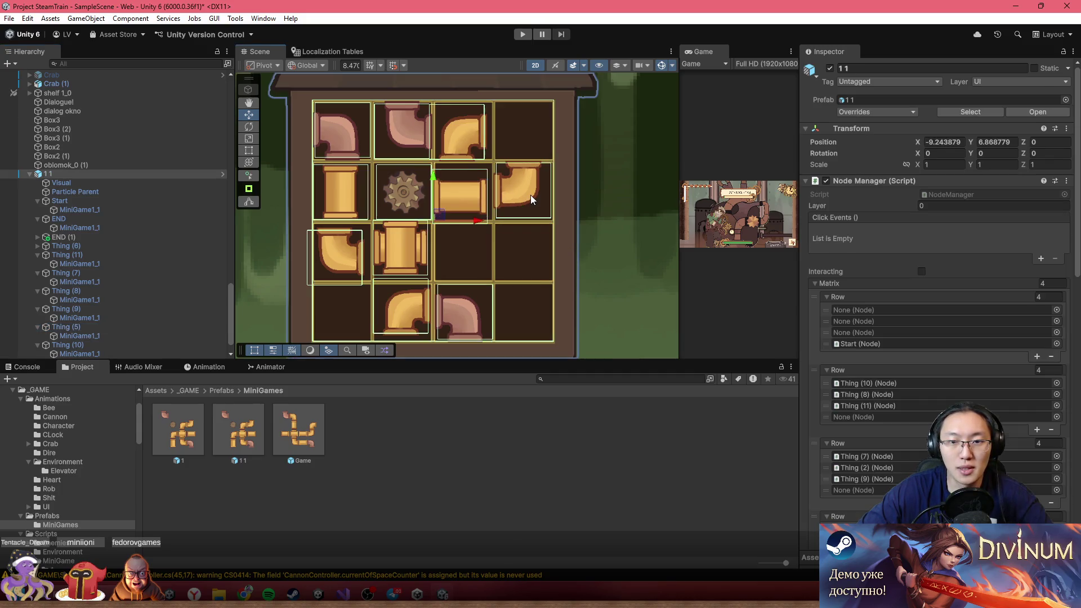
{"action": "left_click", "coordinate": [528, 194]}
{"action": "left_click", "coordinate": [138, 246]}
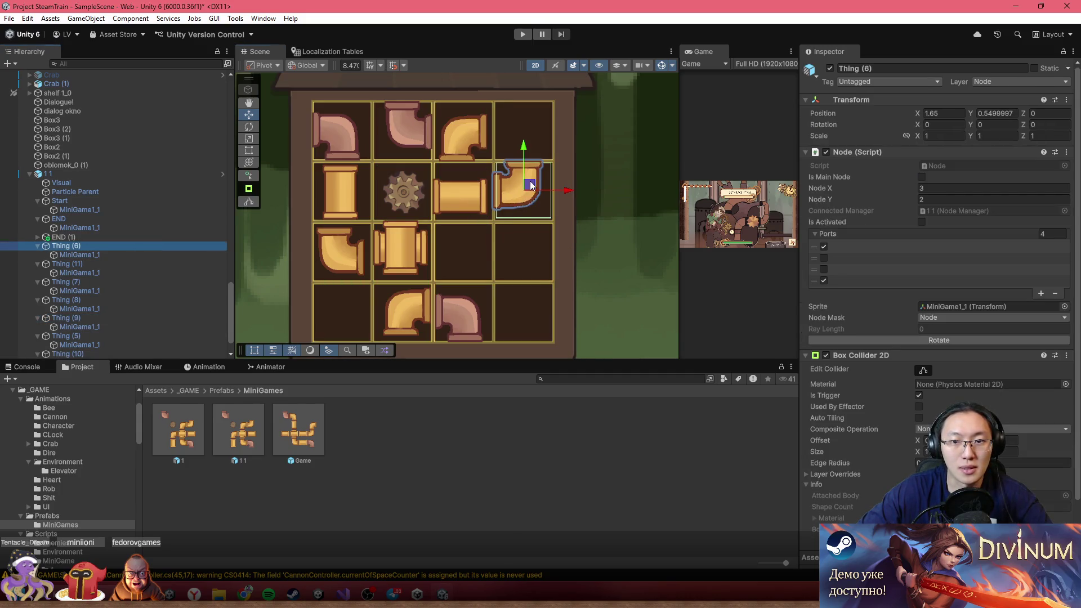
{"action": "left_click_drag", "start_coordinate": [531, 186], "coordinate": [478, 244]}
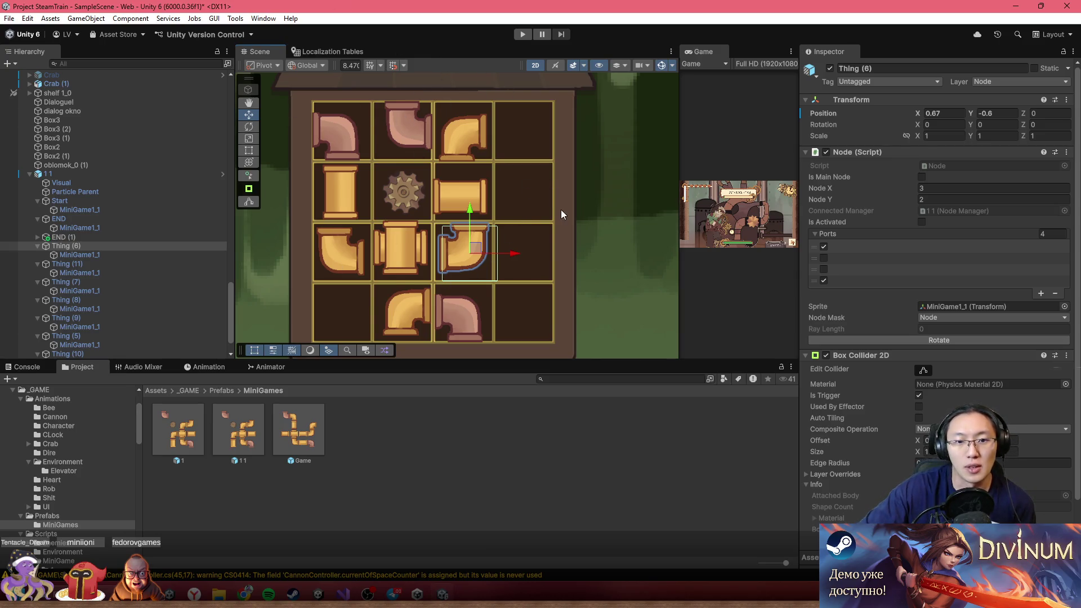
{"action": "scroll", "coordinate": [496, 248], "scroll_direction": "up", "scroll_amount": 2}
{"action": "mouse_move", "coordinate": [484, 247]}
{"action": "left_mouse_down"}
{"action": "mouse_move", "coordinate": [554, 175]}
{"action": "mouse_move", "coordinate": [556, 191]}
{"action": "mouse_move", "coordinate": [555, 178]}
{"action": "left_mouse_up"}
- Move elbow Thing (7) to the bottom-right cell
{"action": "left_click", "coordinate": [104, 267]}
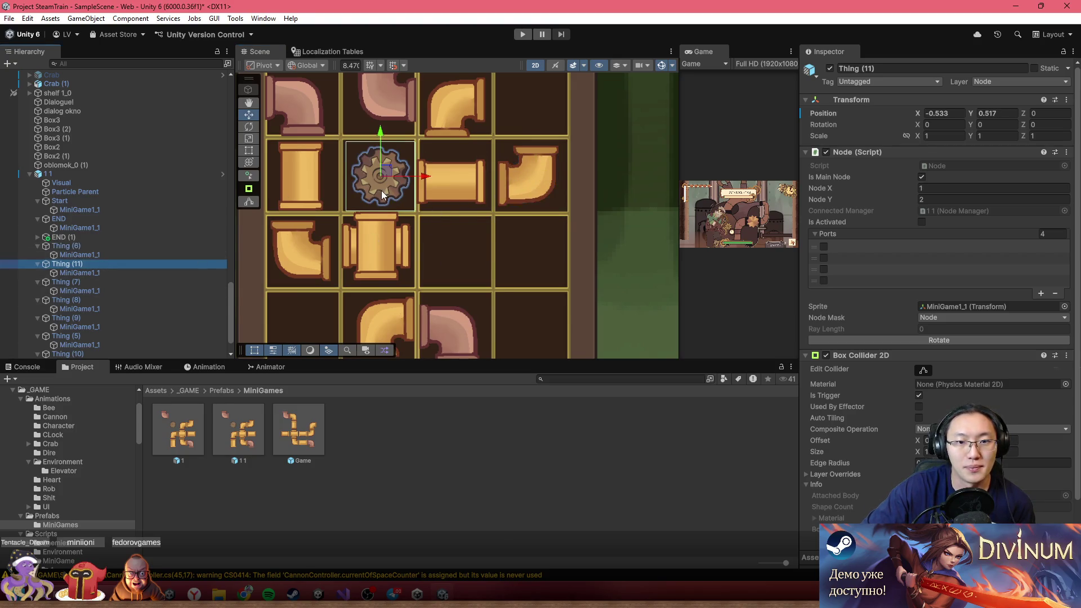
{"action": "left_click", "coordinate": [146, 272]}
{"action": "left_click", "coordinate": [135, 282]}
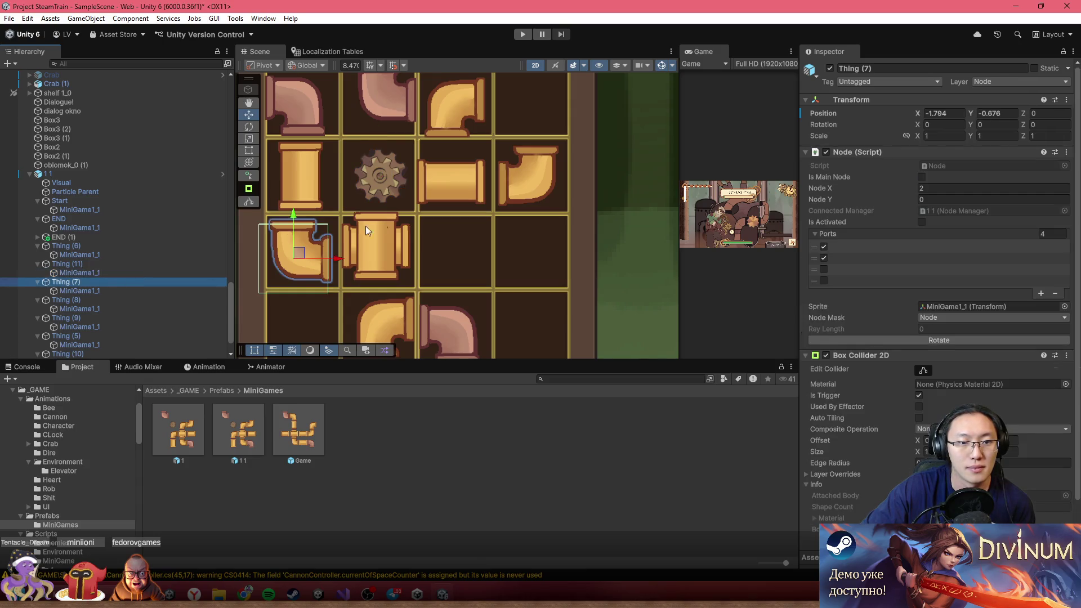
{"action": "left_click_drag", "start_coordinate": [308, 260], "coordinate": [535, 332]}
- Move elbow Thing (8) to the right end of the third row
{"action": "left_click", "coordinate": [137, 290]}
{"action": "left_click", "coordinate": [136, 299]}
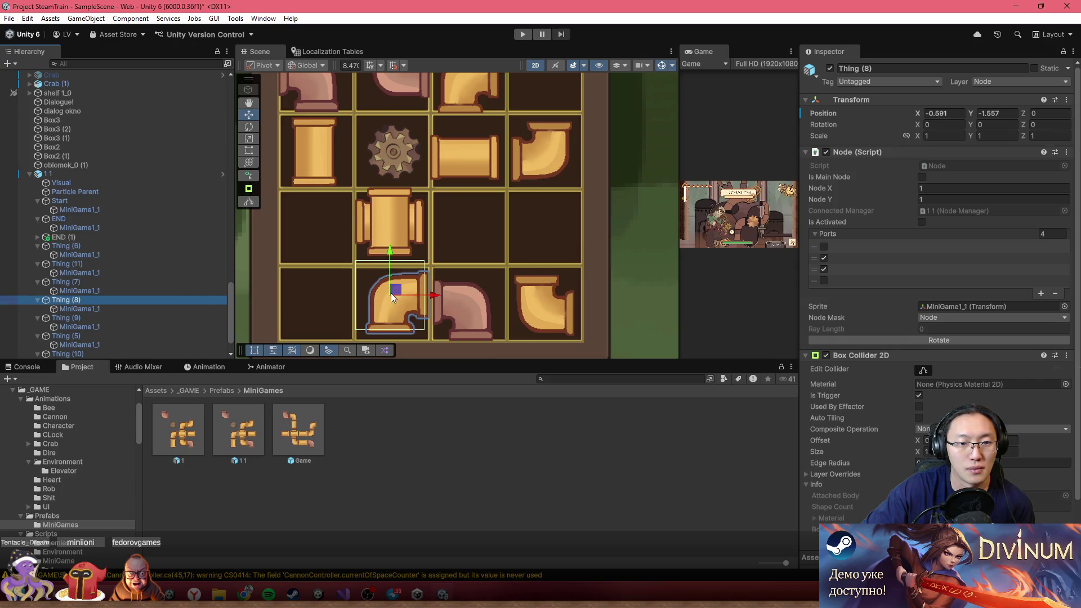
{"action": "left_click_drag", "start_coordinate": [387, 296], "coordinate": [361, 259]}
{"action": "left_click_drag", "start_coordinate": [319, 225], "coordinate": [316, 221]}
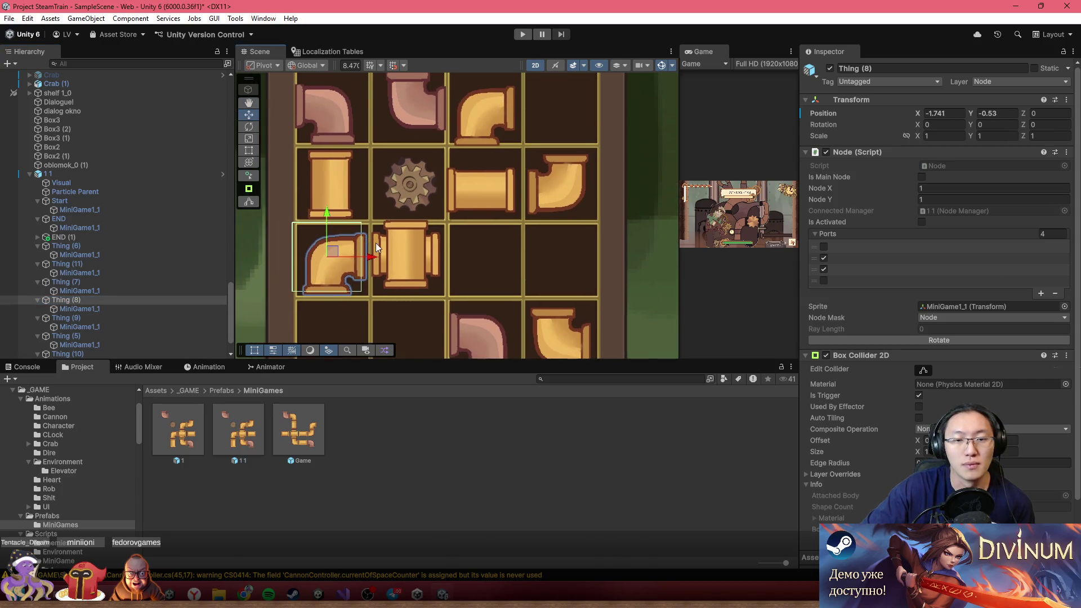
{"action": "left_click_drag", "start_coordinate": [393, 242], "coordinate": [431, 198]}
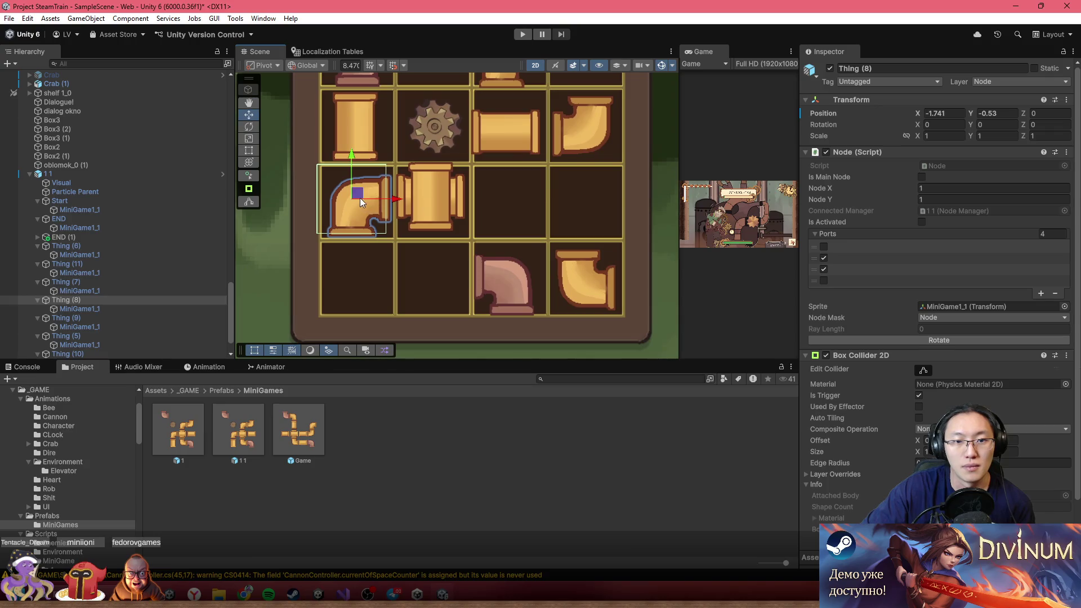
{"action": "left_click_drag", "start_coordinate": [360, 198], "coordinate": [587, 195]}
{"action": "left_click", "coordinate": [424, 201]}
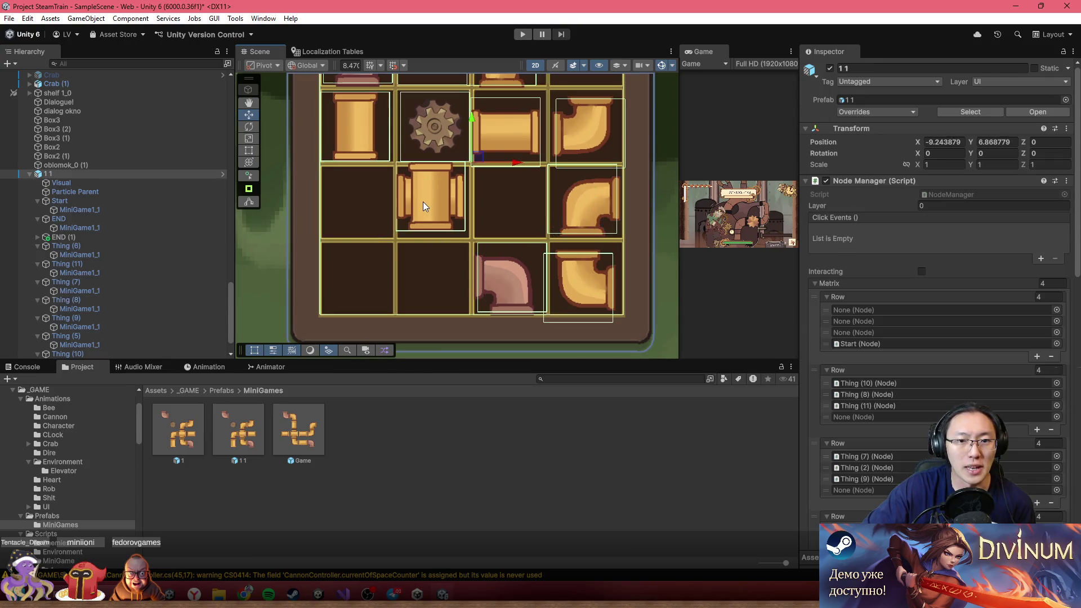
- Move the T-pipe Thing (2) into the top-right cell of the grid
{"action": "left_click", "coordinate": [424, 202]}
{"action": "left_click", "coordinate": [111, 335]}
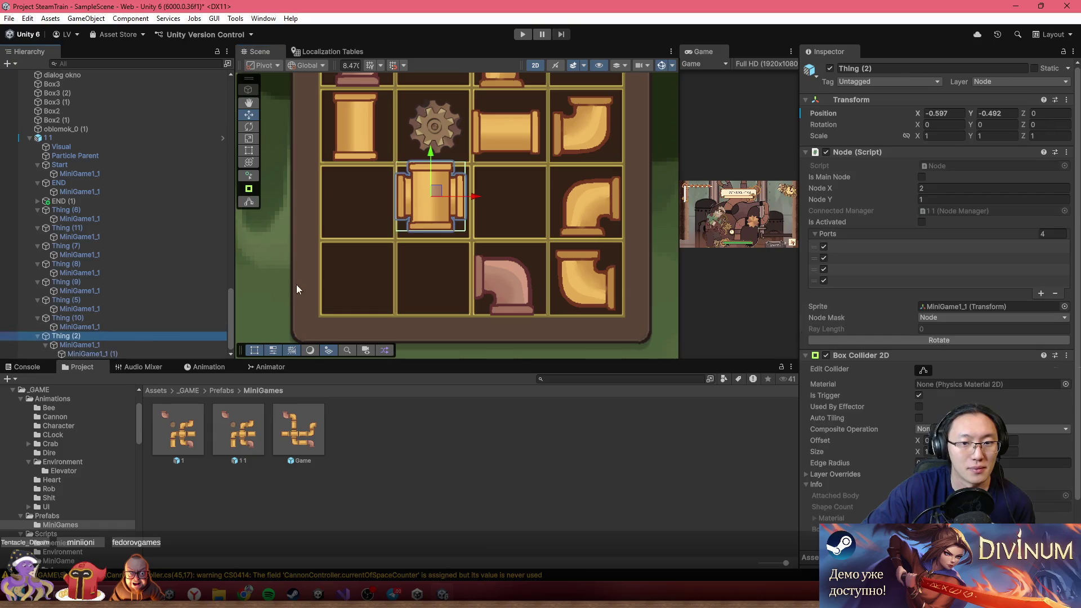
{"action": "left_click_drag", "start_coordinate": [437, 191], "coordinate": [562, 165]}
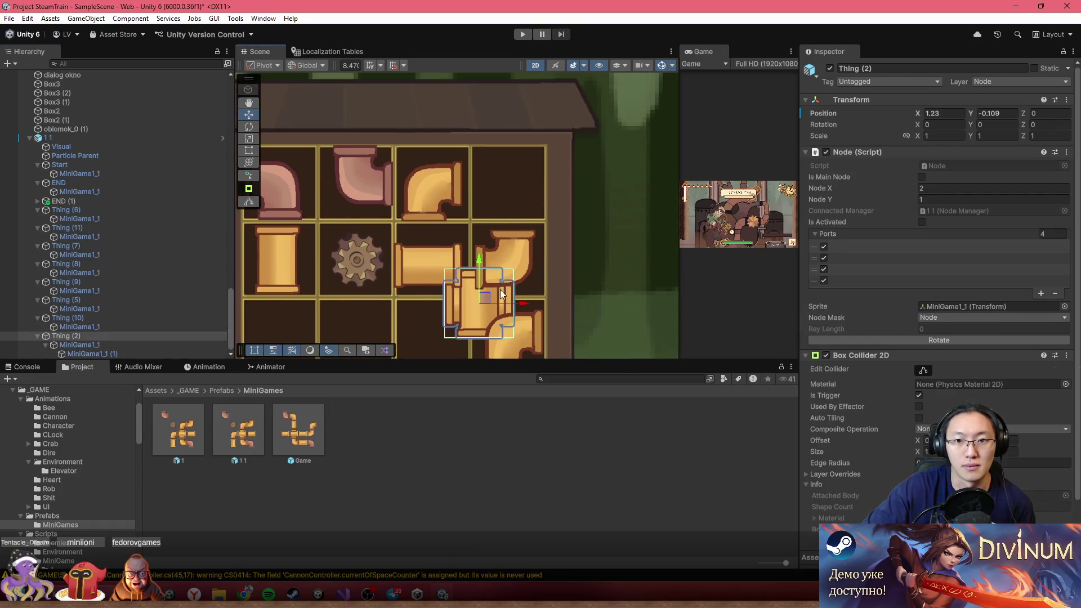
{"action": "left_click_drag", "start_coordinate": [488, 298], "coordinate": [514, 190]}
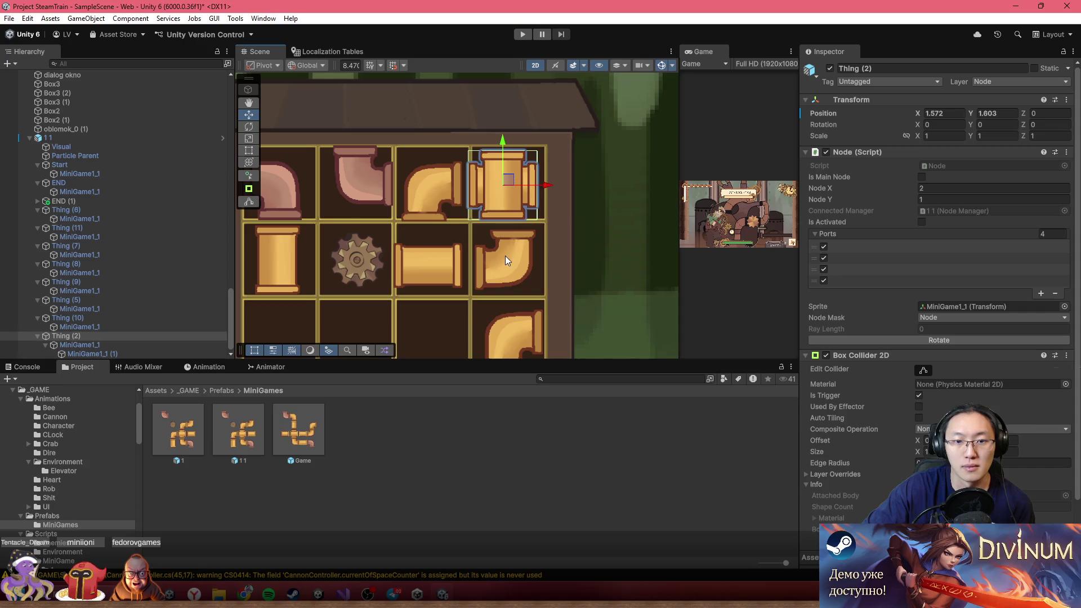
{"action": "left_click_drag", "start_coordinate": [505, 250], "coordinate": [550, 175]}
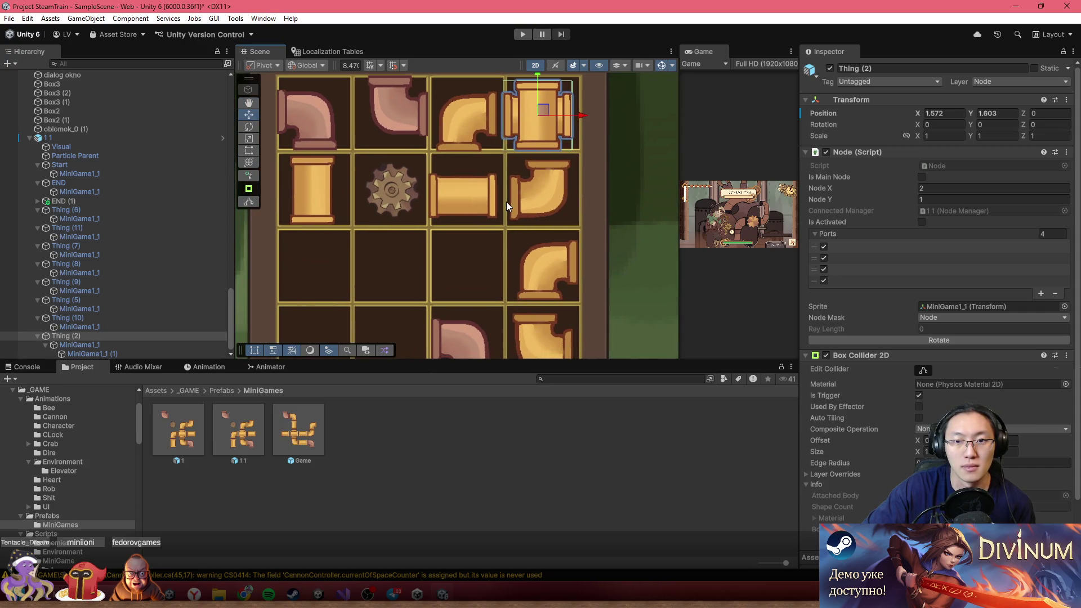
- Rotate the elbow Thing (6) below the T-pipe three quarter turns with Rotate
{"action": "left_click", "coordinate": [542, 196]}
{"action": "left_click", "coordinate": [533, 189]}
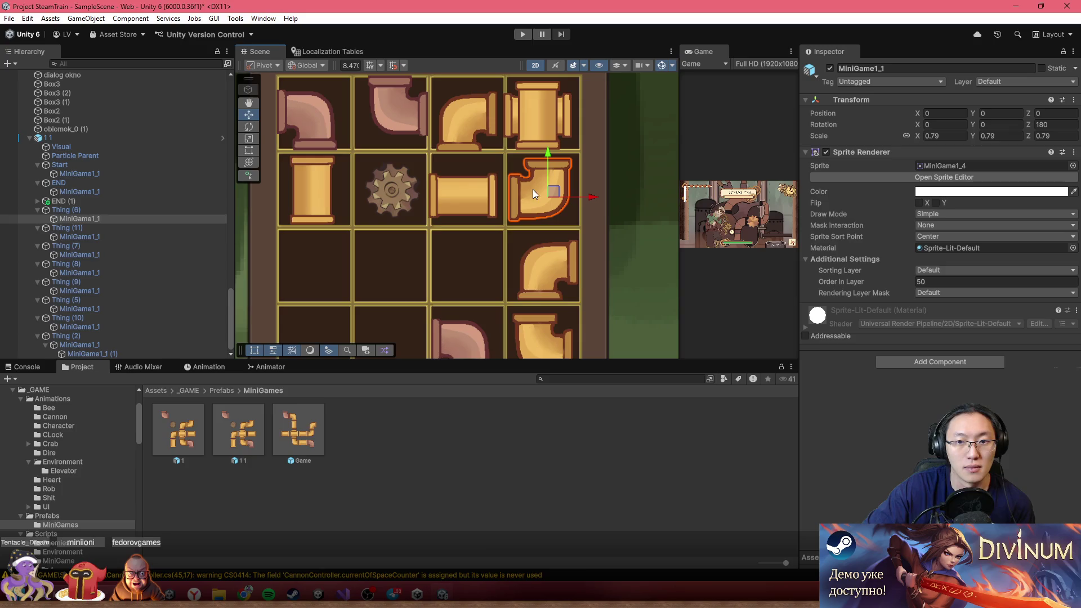
{"action": "left_click", "coordinate": [531, 196]}
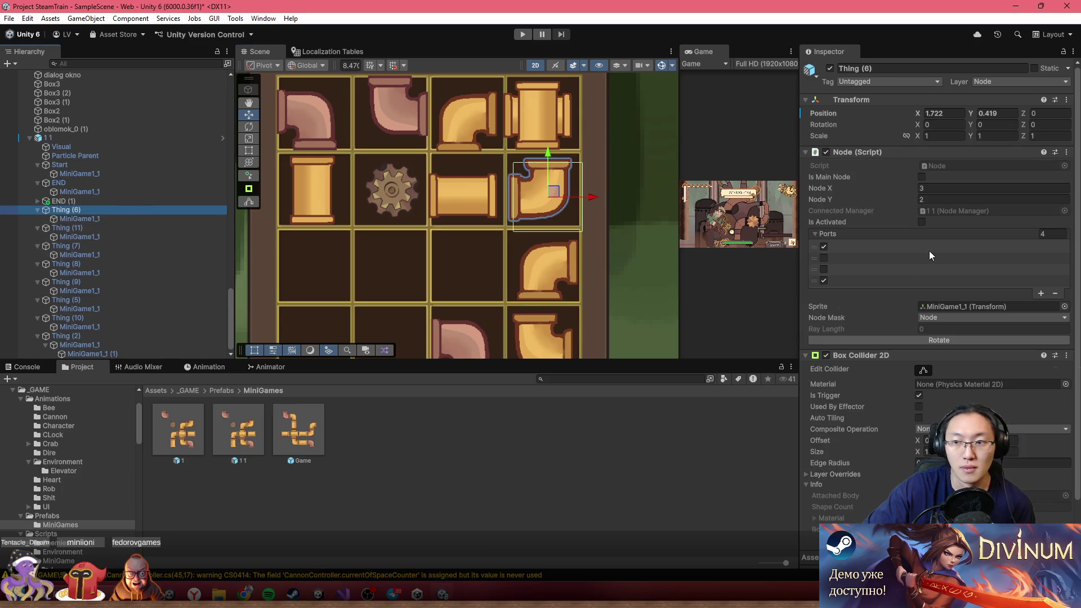
{"action": "left_click", "coordinate": [912, 339]}
{"action": "left_click", "coordinate": [904, 339]}
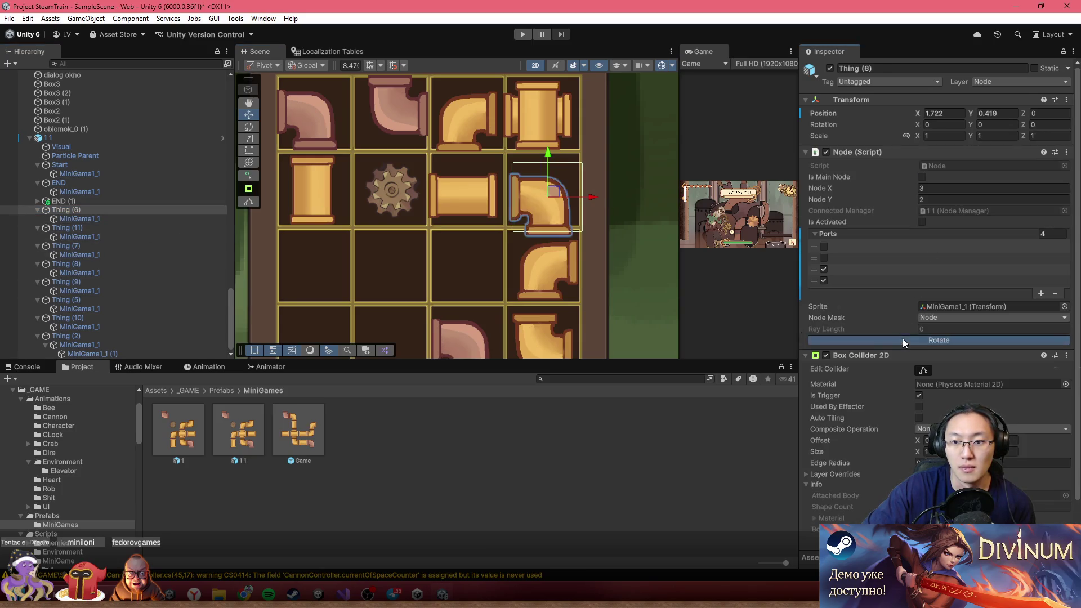
{"action": "left_click", "coordinate": [903, 339]}
- Select the T-pipe Thing (2) in the top-right cell, then the straight pipe Thing (5)
{"action": "left_click", "coordinate": [521, 123]}
{"action": "left_click", "coordinate": [520, 123]}
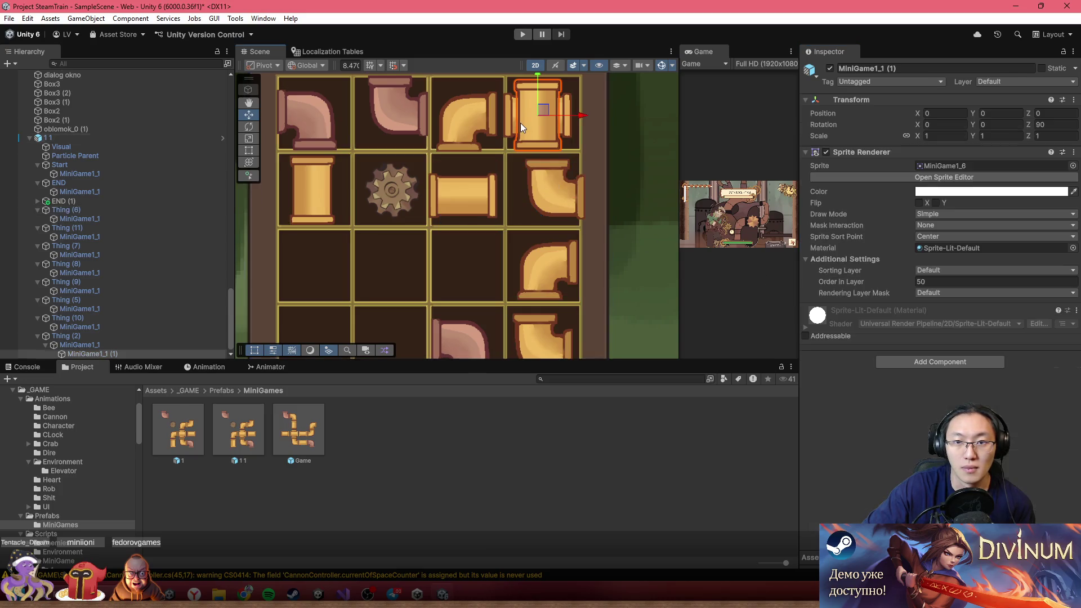
{"action": "left_click", "coordinate": [66, 335]}
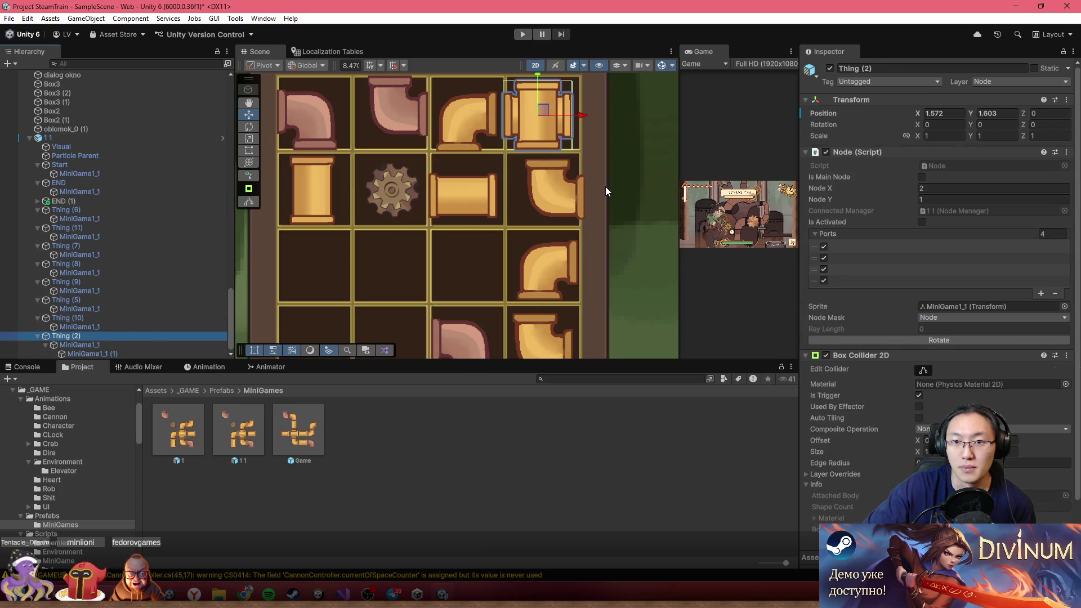
{"action": "left_click", "coordinate": [461, 204]}
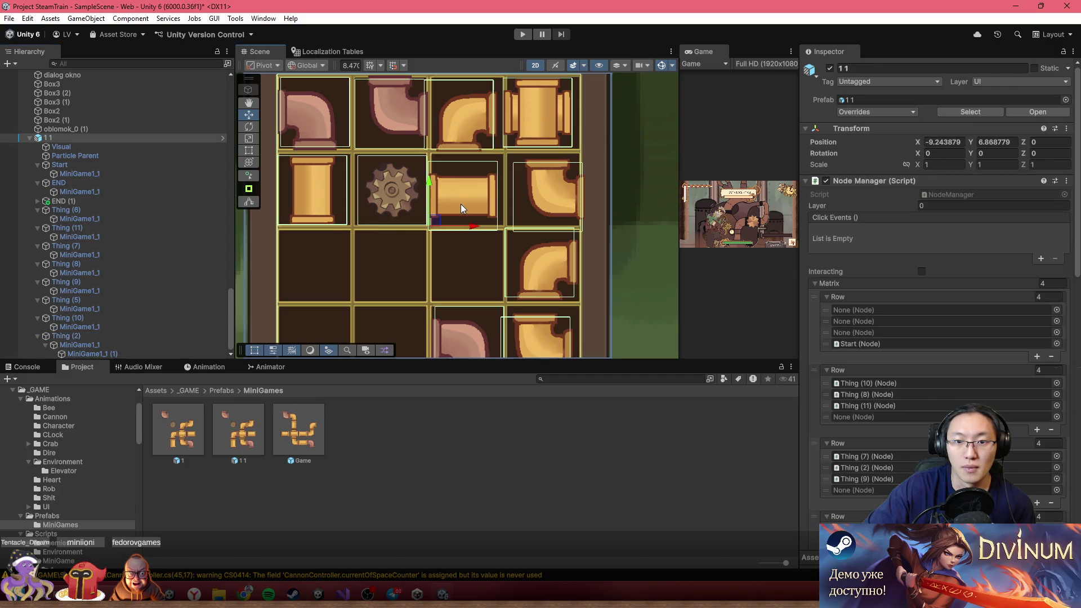
- Rotate the straight pipe Thing (5) to vertical
{"action": "left_click", "coordinate": [461, 204]}
{"action": "left_click", "coordinate": [155, 299]}
{"action": "left_click", "coordinate": [969, 340]}
{"action": "left_click_drag", "start_coordinate": [419, 213], "coordinate": [440, 176]}
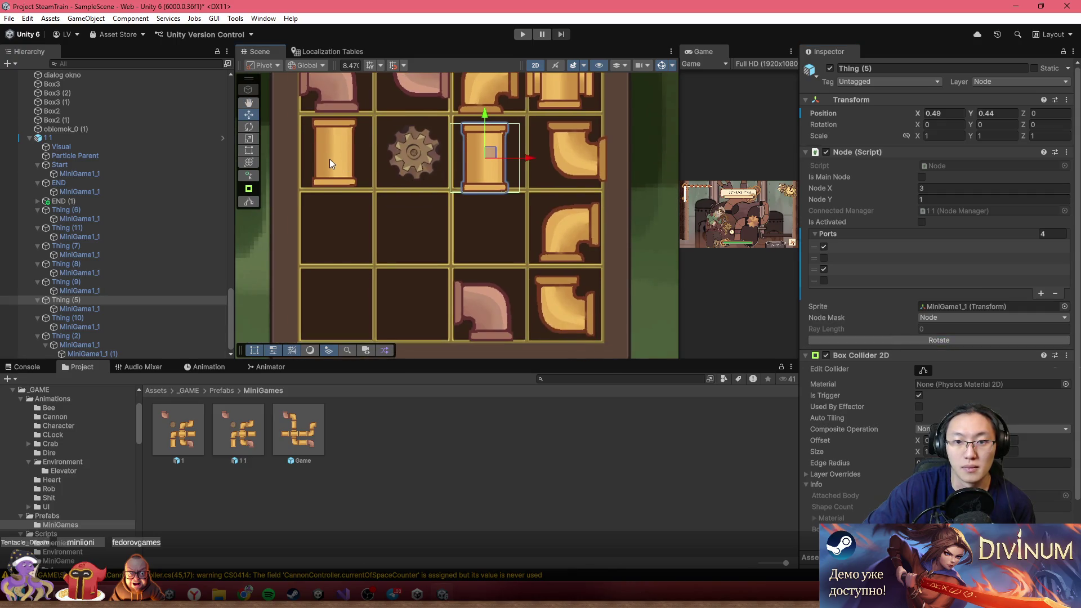
- Move Thing (8) one cell left into the middle column, undoing a stray sprite move
{"action": "left_click", "coordinate": [553, 246]}
{"action": "left_click", "coordinate": [553, 246]}
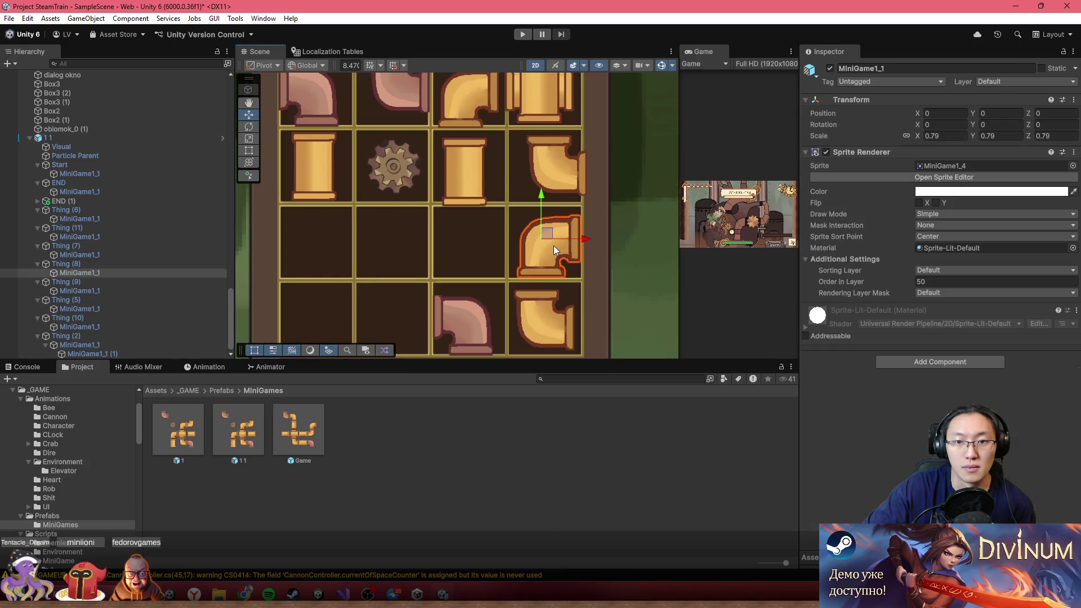
{"action": "left_click", "coordinate": [252, 150]}
{"action": "left_click_drag", "start_coordinate": [552, 236], "coordinate": [450, 222]}
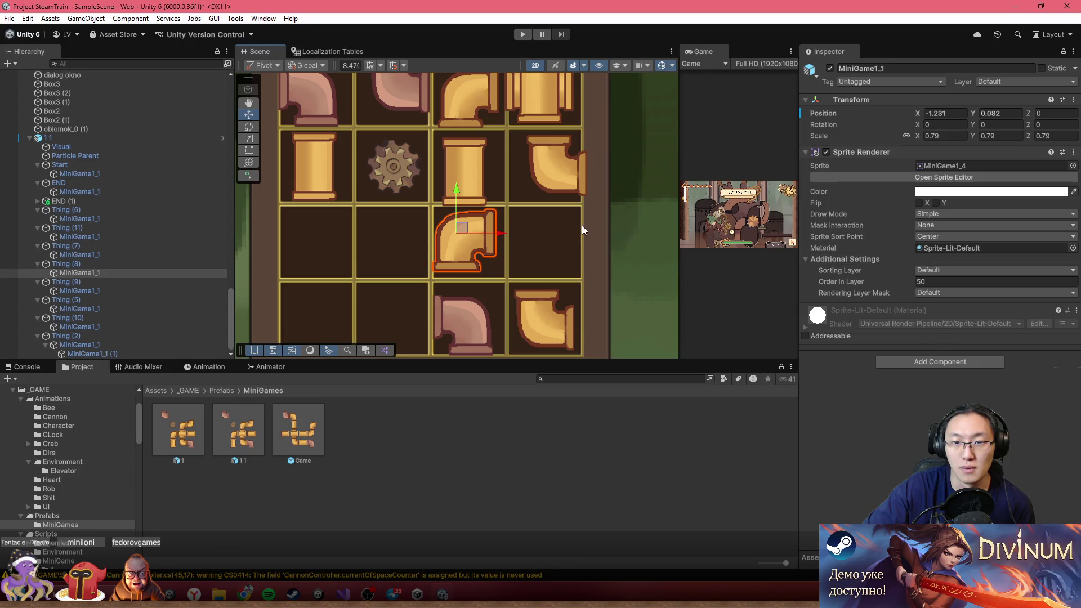
{"action": "left_click", "coordinate": [121, 264]}
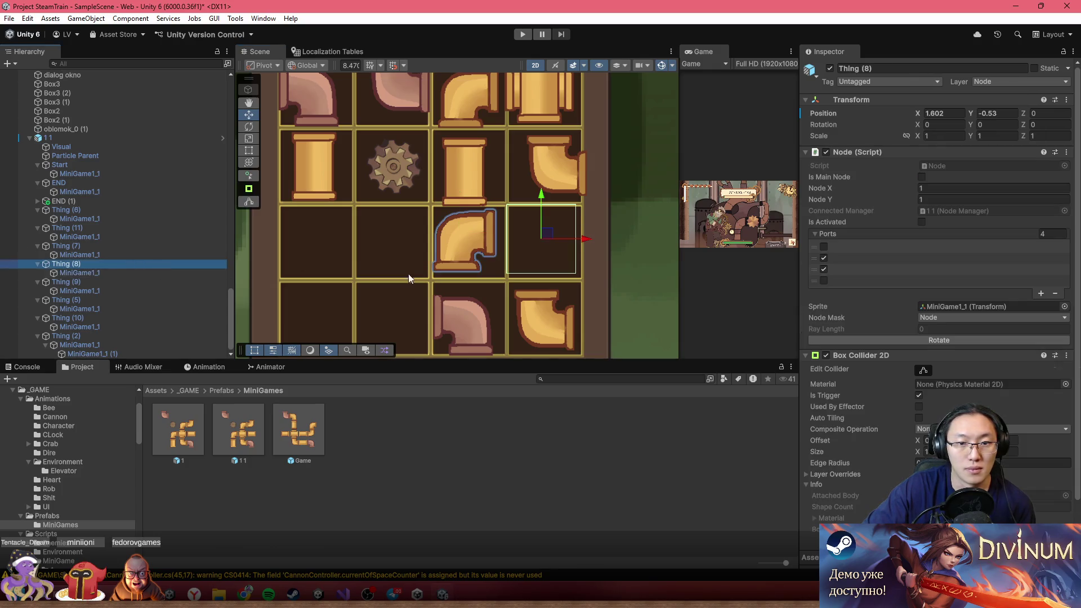
{"action": "left_click", "coordinate": [110, 272]}
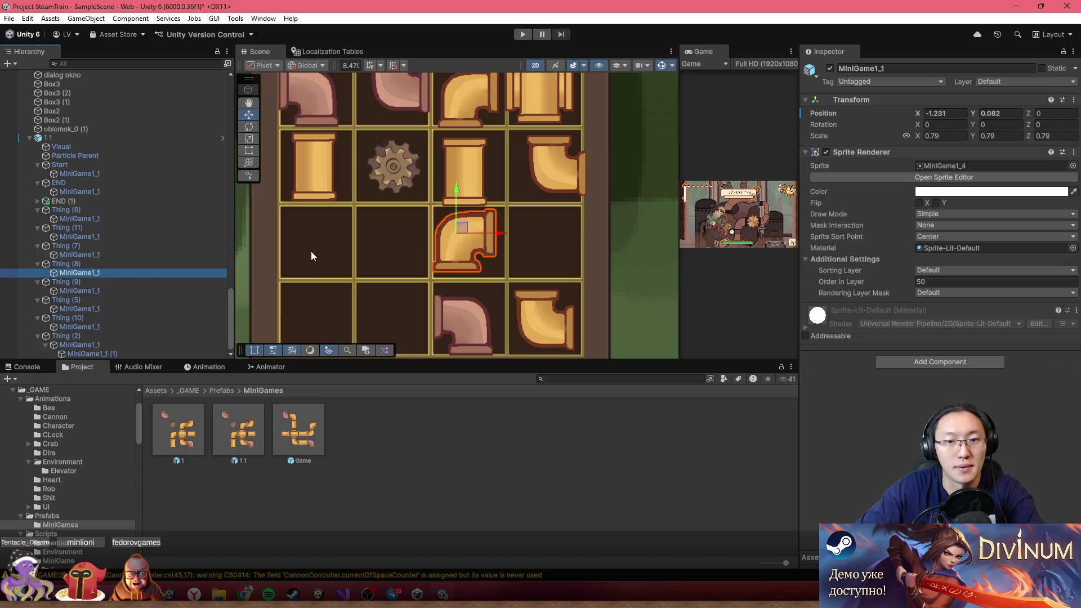
{"action": "key", "text": "ctrl+z"}
{"action": "key", "text": "ctrl+z"}
{"action": "key", "text": "ctrl+z"}
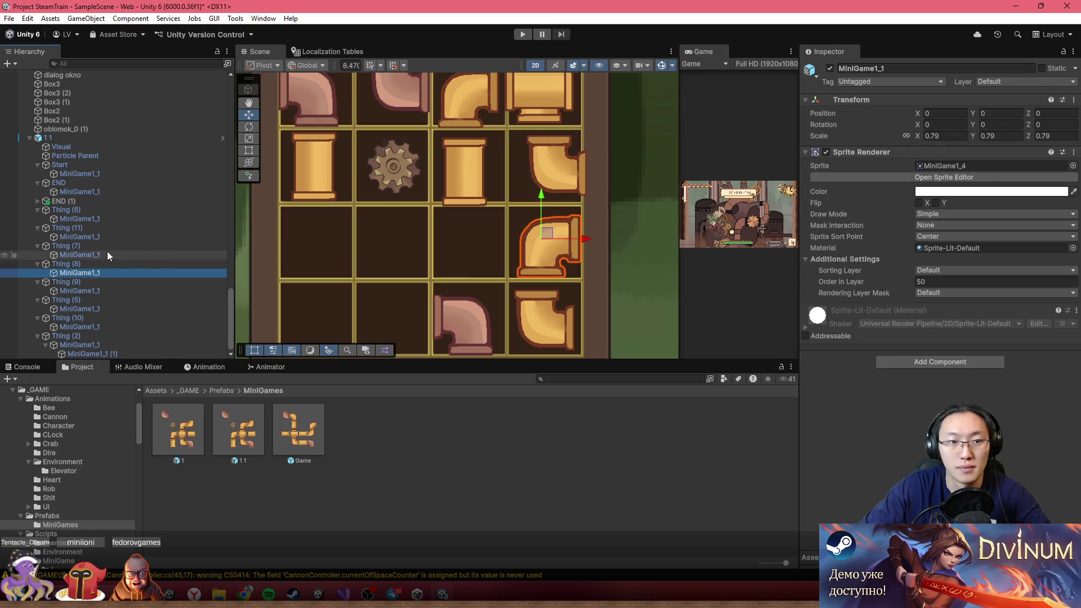
{"action": "left_click", "coordinate": [118, 264]}
{"action": "left_click_drag", "start_coordinate": [547, 232], "coordinate": [469, 231]}
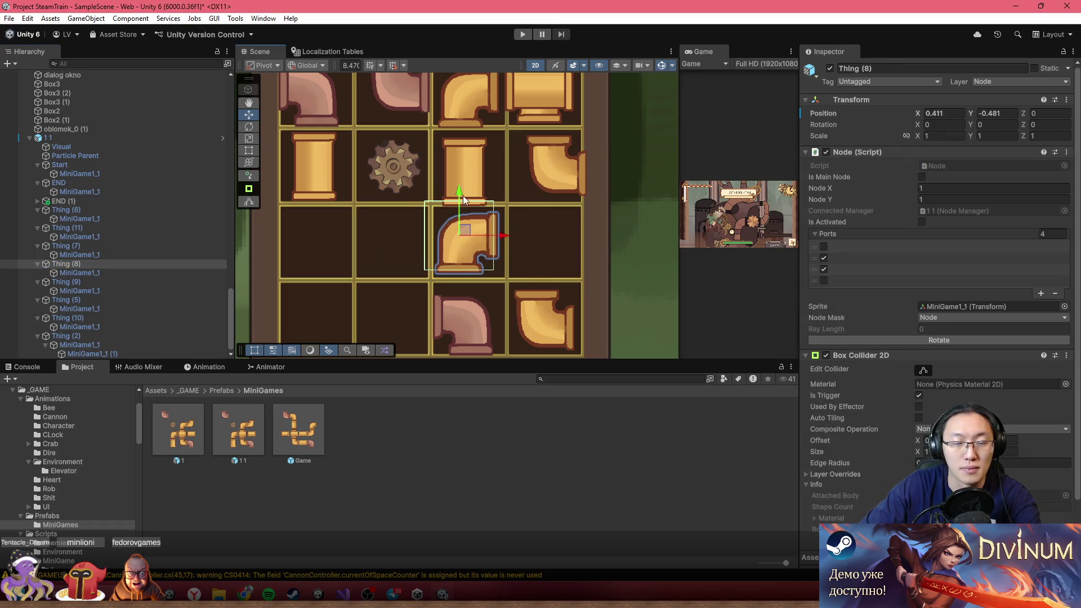
- Rotate Thing (8)'s elbow pipe by 90°
{"action": "left_click", "coordinate": [460, 175]}
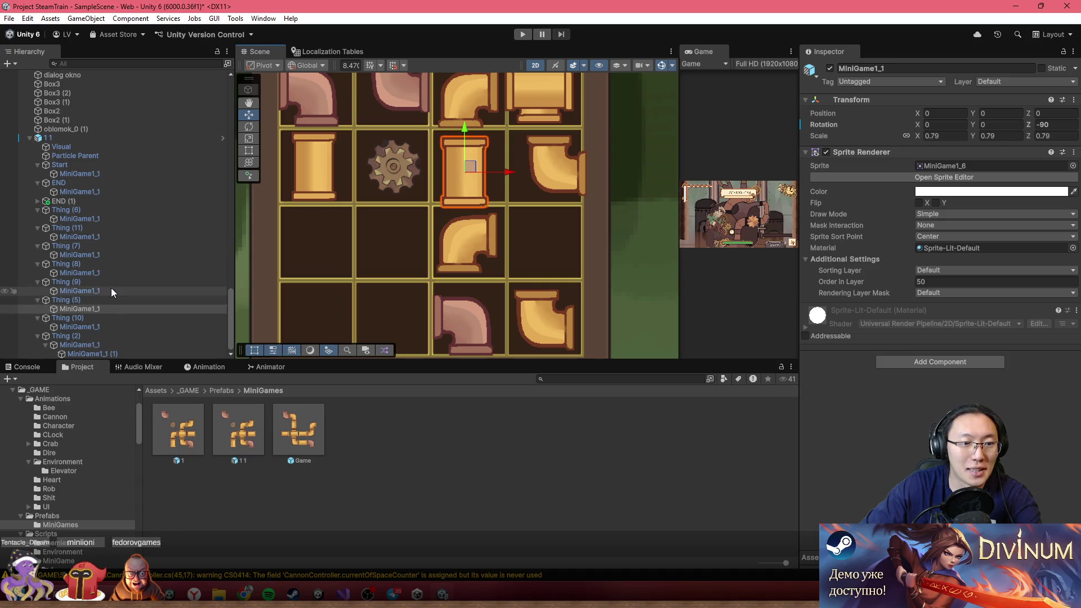
{"action": "left_click", "coordinate": [115, 273]}
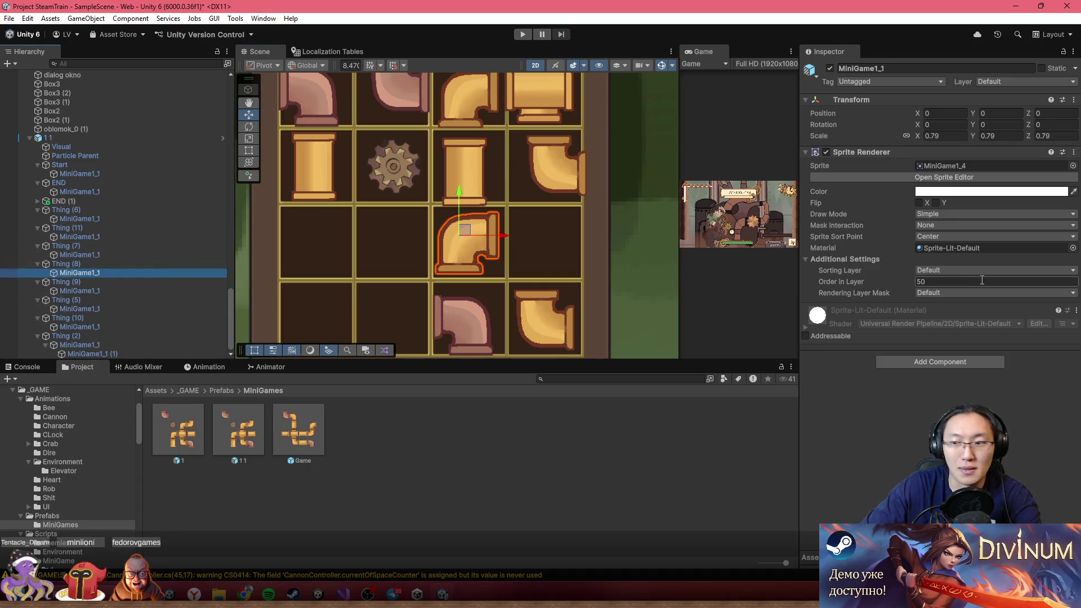
{"action": "left_click", "coordinate": [124, 264]}
{"action": "left_click", "coordinate": [994, 340]}
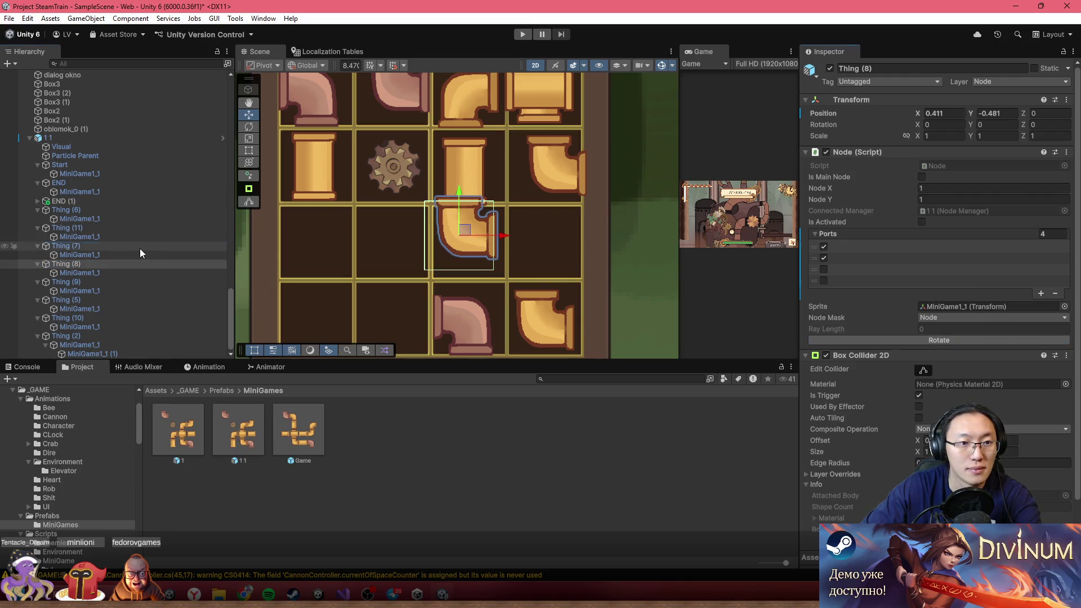
- Turn Thing (10)'s straight pipe horizontal and move it to the middle-right cell
{"action": "left_click", "coordinate": [320, 167]}
{"action": "left_click", "coordinate": [320, 166]}
{"action": "left_click", "coordinate": [72, 319]}
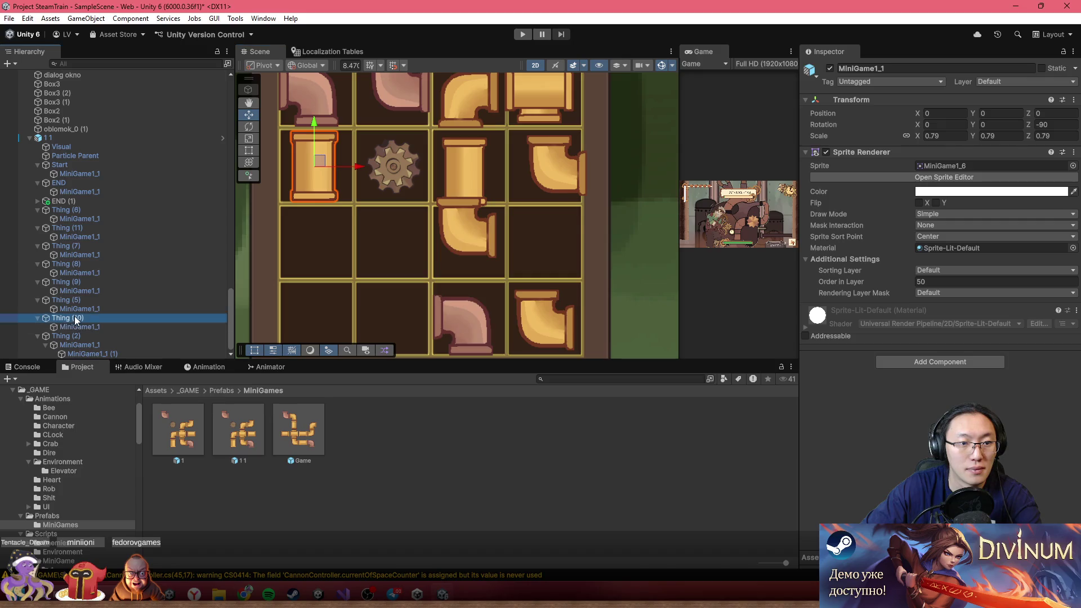
{"action": "left_click_drag", "start_coordinate": [72, 319], "coordinate": [703, 339]}
{"action": "left_click", "coordinate": [637, 325]}
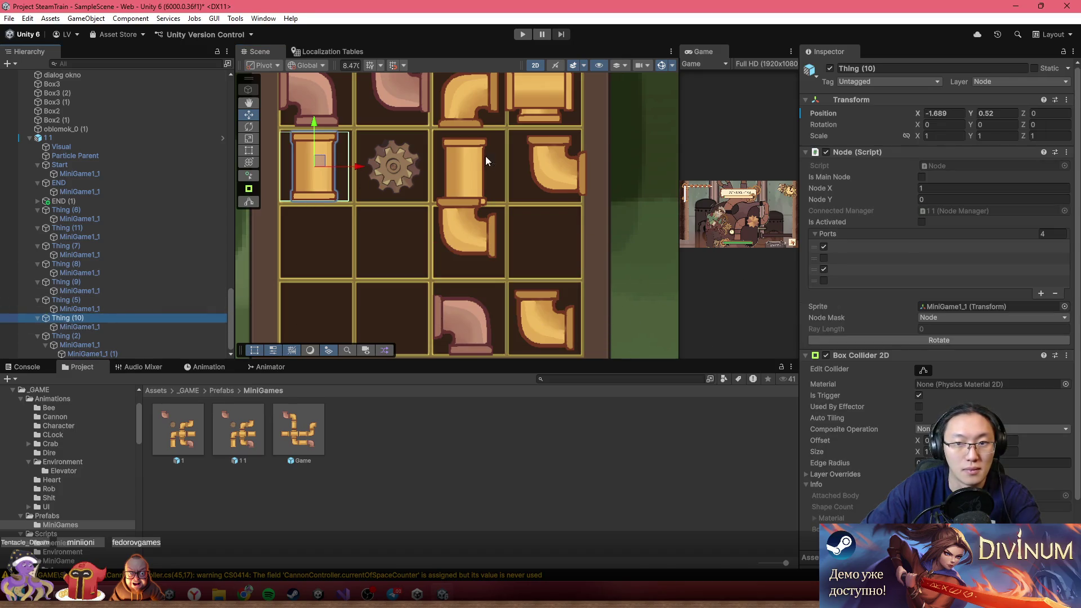
{"action": "left_click", "coordinate": [939, 340]}
{"action": "left_click_drag", "start_coordinate": [327, 165], "coordinate": [536, 232]}
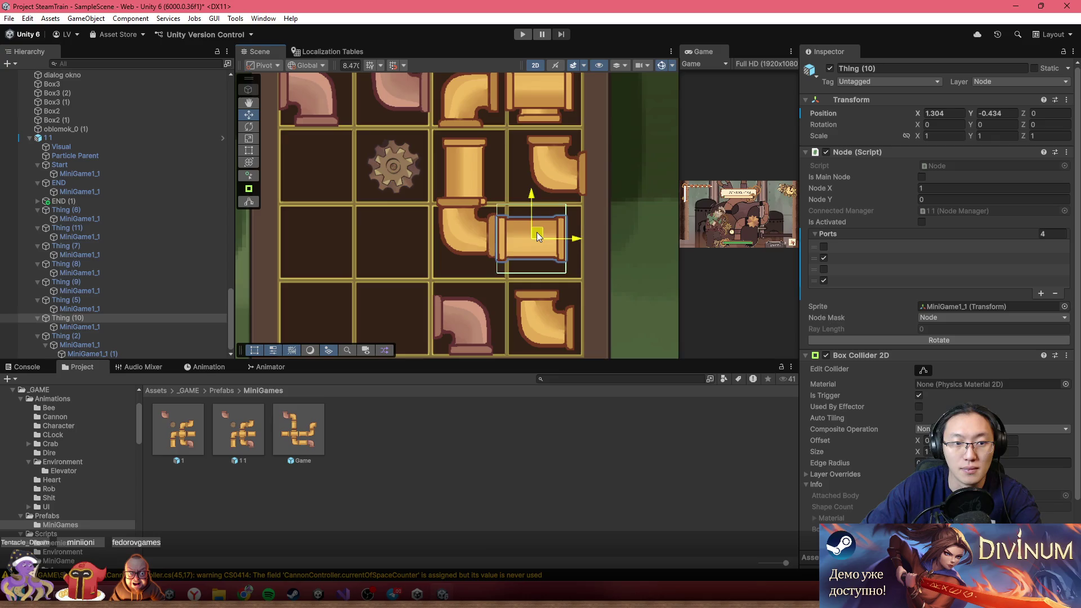
{"action": "left_click", "coordinate": [47, 138]}
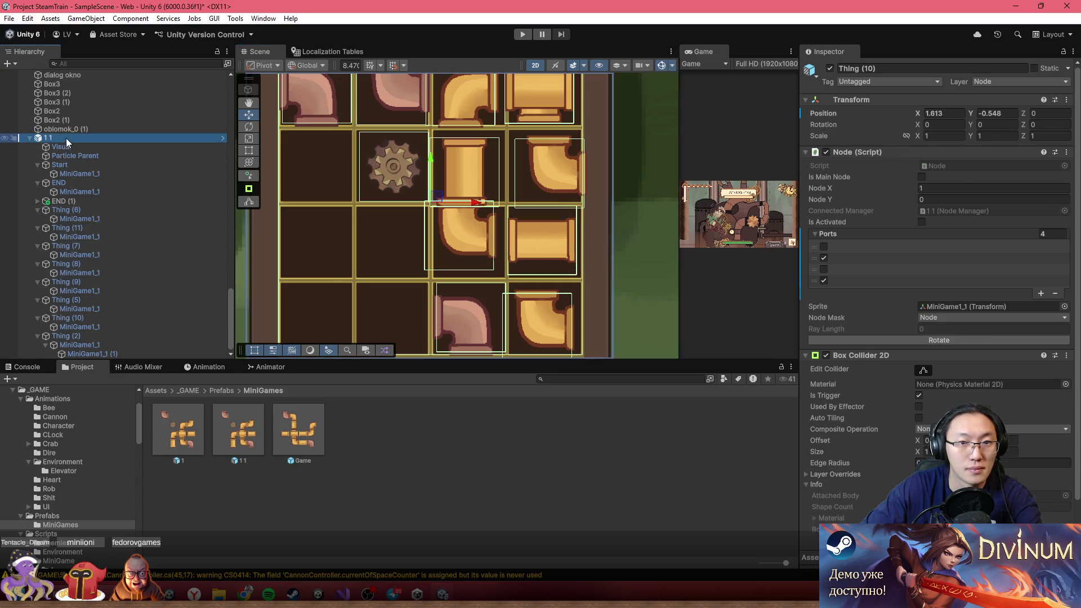
- Rebuild the 1 1 node matrix with Initialize Nods in the Node Manager inspector
{"action": "scroll", "coordinate": [395, 169], "scroll_direction": "down", "scroll_amount": 1}
{"action": "scroll", "coordinate": [415, 158], "scroll_direction": "down", "scroll_amount": 2}
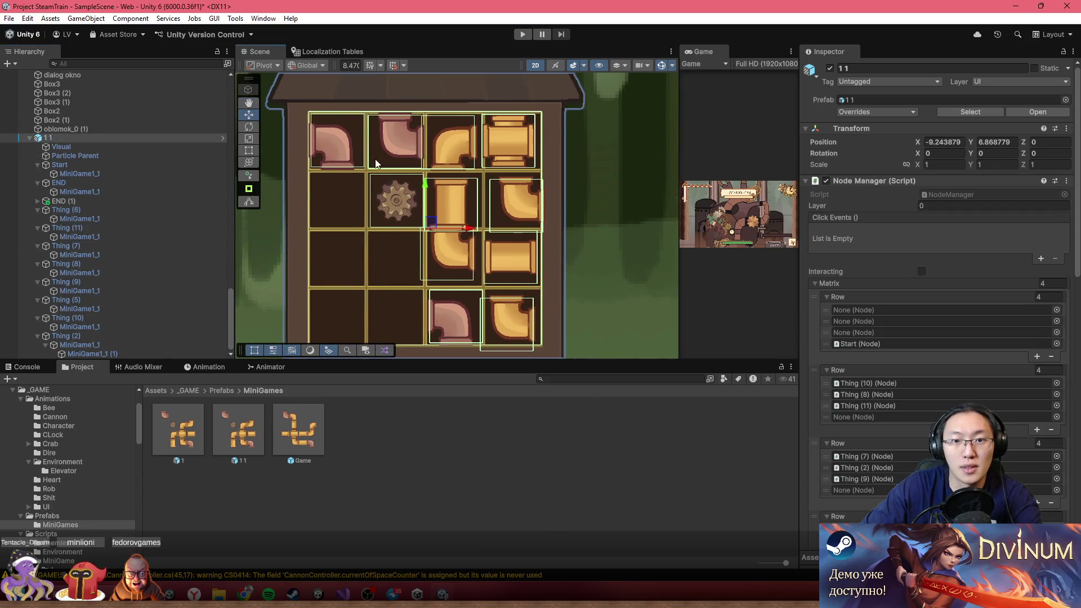
{"action": "scroll", "coordinate": [405, 158], "scroll_direction": "up", "scroll_amount": 2}
{"action": "scroll", "coordinate": [417, 169], "scroll_direction": "down", "scroll_amount": 1}
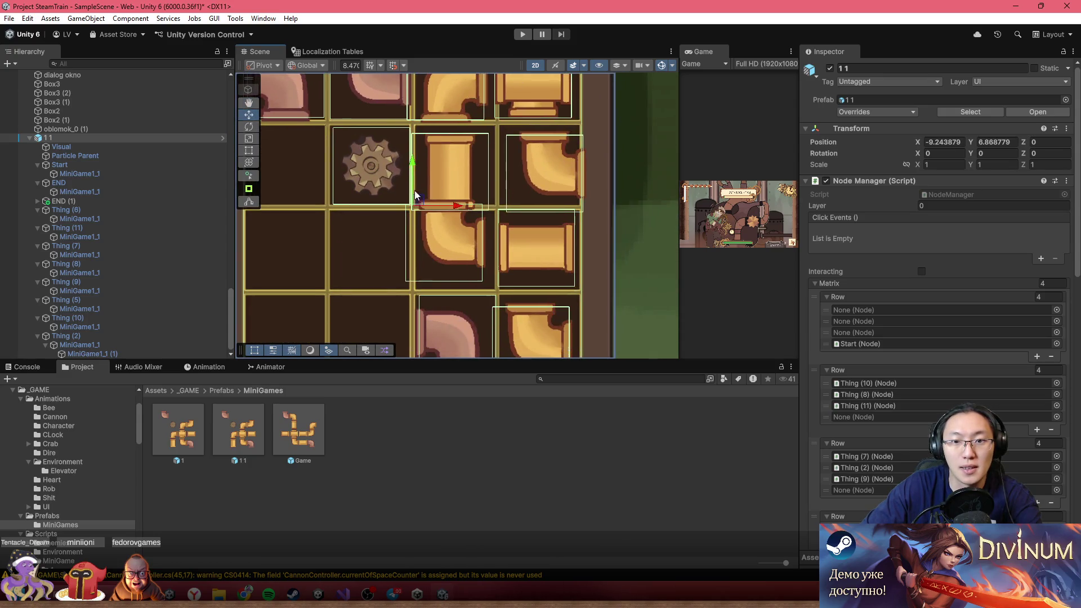
{"action": "scroll", "coordinate": [451, 169], "scroll_direction": "down", "scroll_amount": 2}
{"action": "scroll", "coordinate": [463, 163], "scroll_direction": "up", "scroll_amount": 2}
{"action": "scroll", "coordinate": [935, 281], "scroll_direction": "down", "scroll_amount": 10}
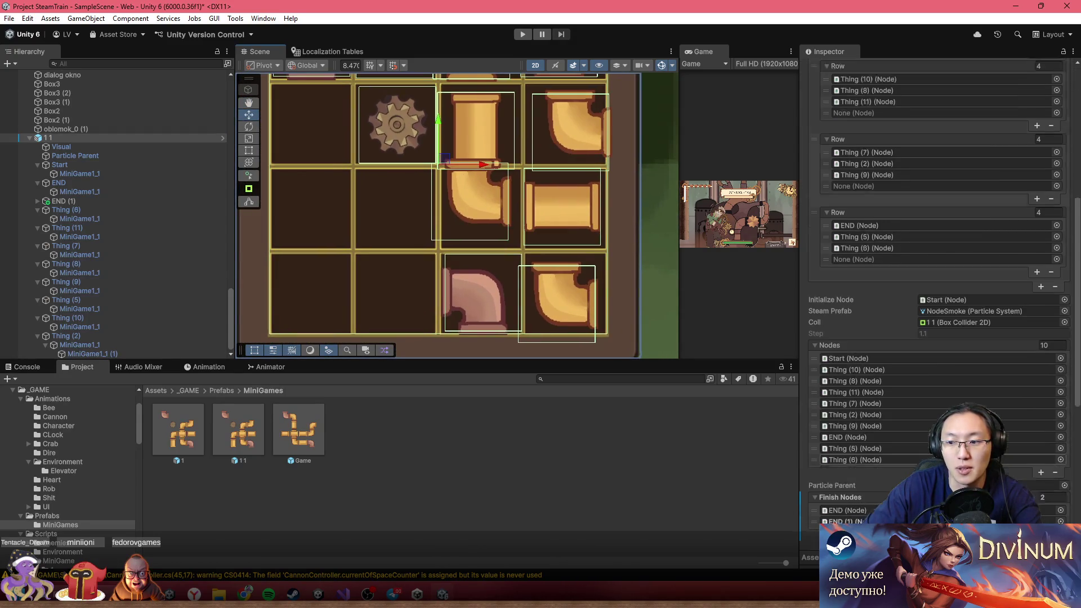
{"action": "scroll", "coordinate": [935, 281], "scroll_direction": "down", "scroll_amount": 3}
{"action": "left_click", "coordinate": [923, 455]}
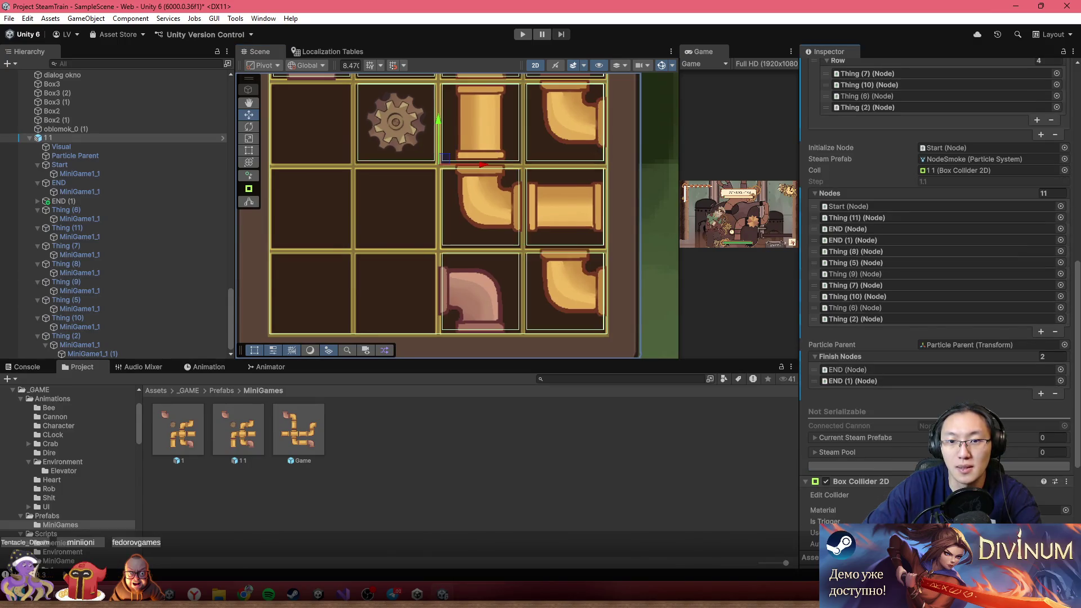
- Review the 1 1 prefab's pending overrides, then close the list
{"action": "scroll", "coordinate": [580, 223], "scroll_direction": "up", "scroll_amount": 2}
{"action": "scroll", "coordinate": [580, 224], "scroll_direction": "down", "scroll_amount": 4}
{"action": "scroll", "coordinate": [559, 209], "scroll_direction": "up", "scroll_amount": 2}
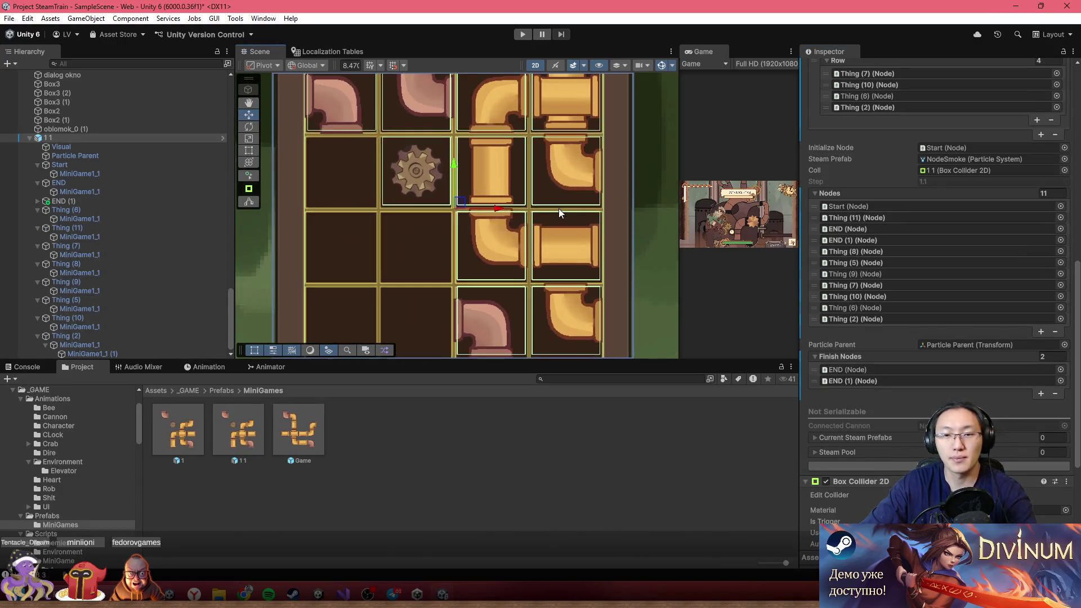
{"action": "scroll", "coordinate": [560, 207], "scroll_direction": "down", "scroll_amount": 2}
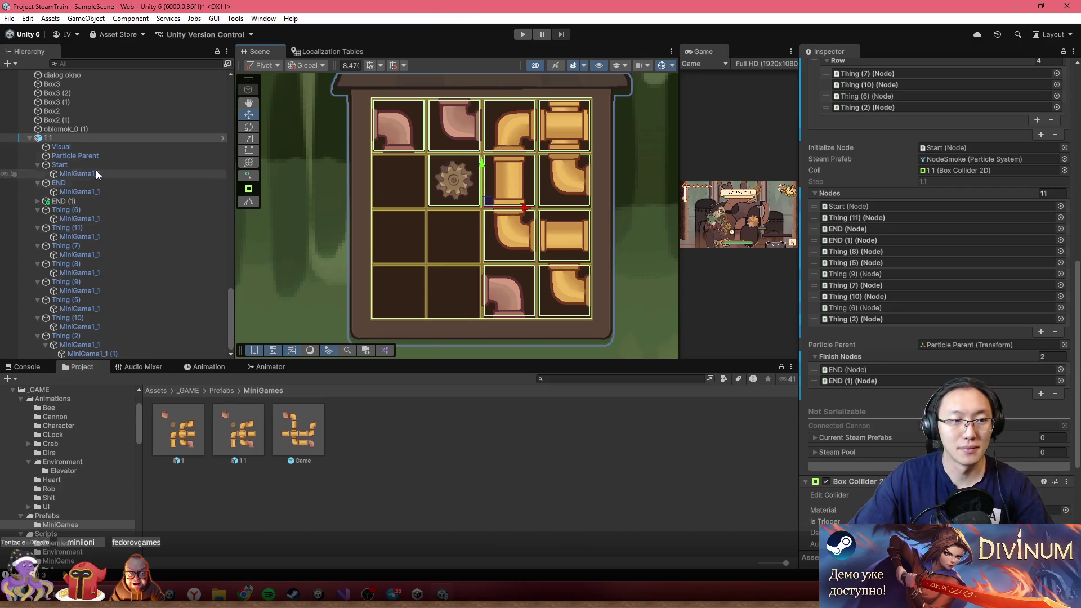
{"action": "scroll", "coordinate": [1012, 197], "scroll_direction": "up", "scroll_amount": 3}
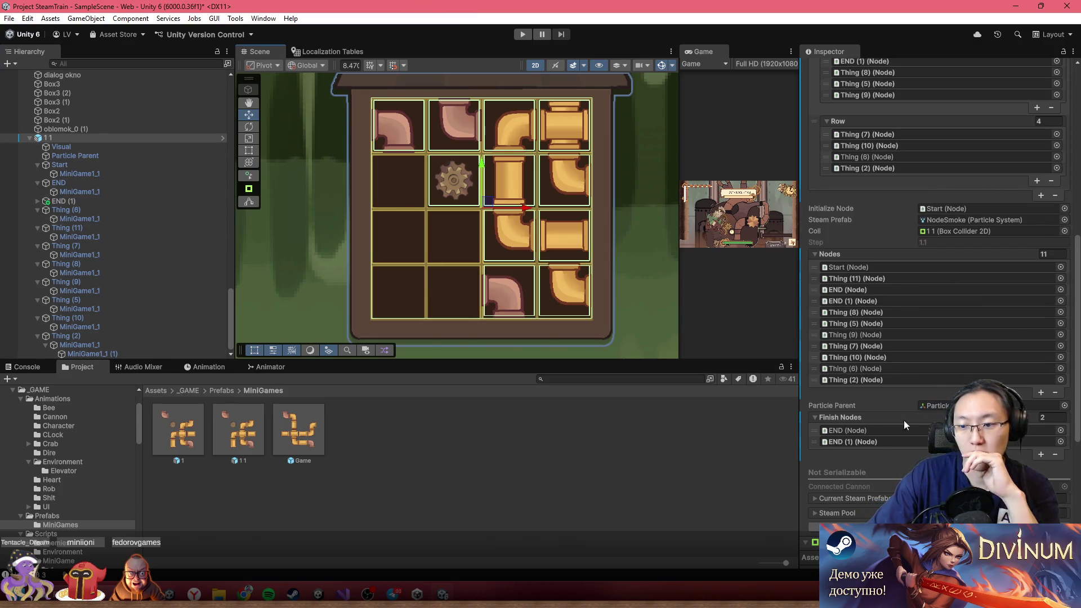
{"action": "scroll", "coordinate": [873, 282], "scroll_direction": "up", "scroll_amount": 15}
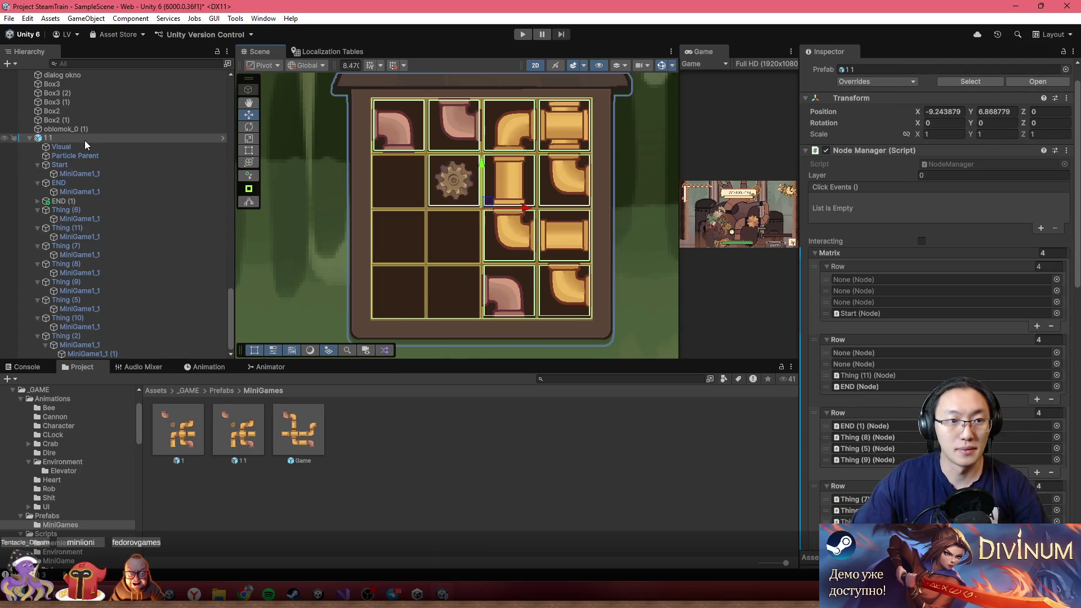
{"action": "left_click", "coordinate": [905, 82]}
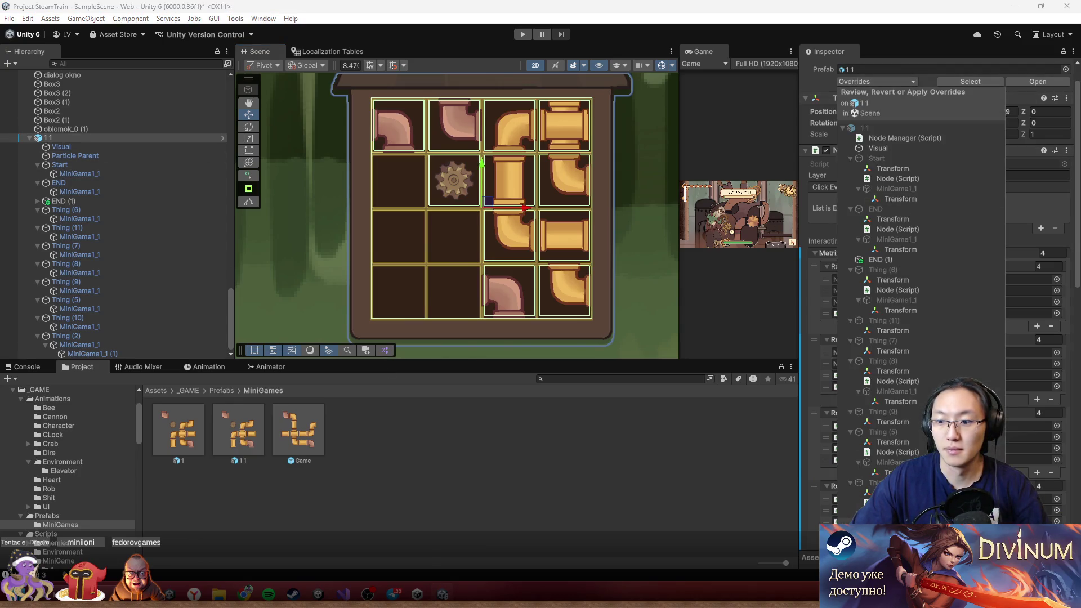
{"action": "key", "text": "Escape"}
- Deactivate the Visual background and apply all overrides to the 1 1 prefab
{"action": "left_click", "coordinate": [71, 137]}
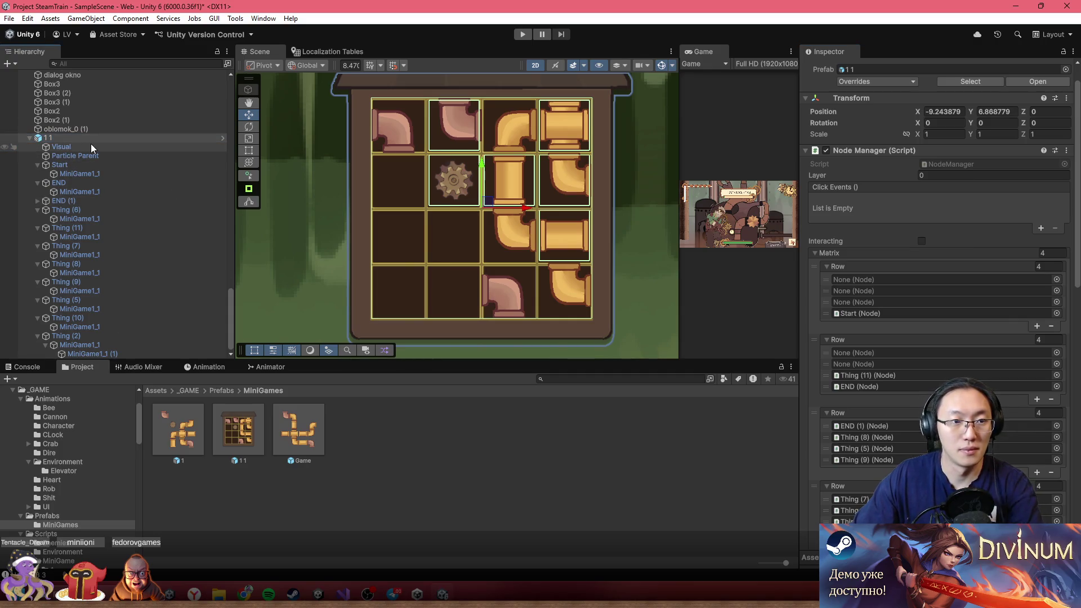
{"action": "left_click", "coordinate": [114, 147]}
{"action": "key", "text": "alt+shift+a"}
{"action": "left_click", "coordinate": [103, 138]}
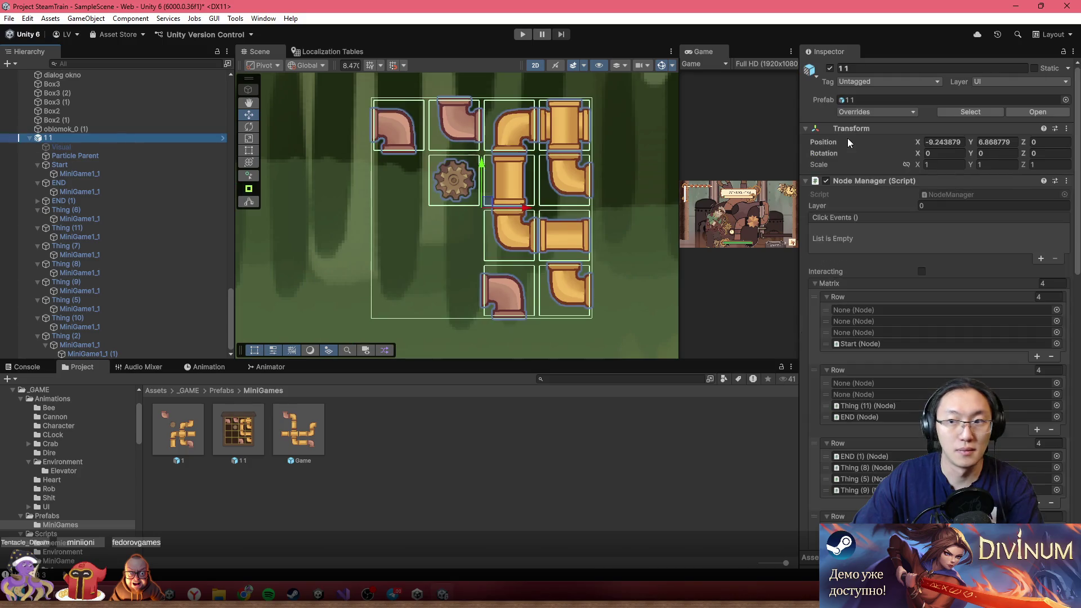
{"action": "left_click", "coordinate": [881, 114]}
{"action": "left_click", "coordinate": [981, 195]}
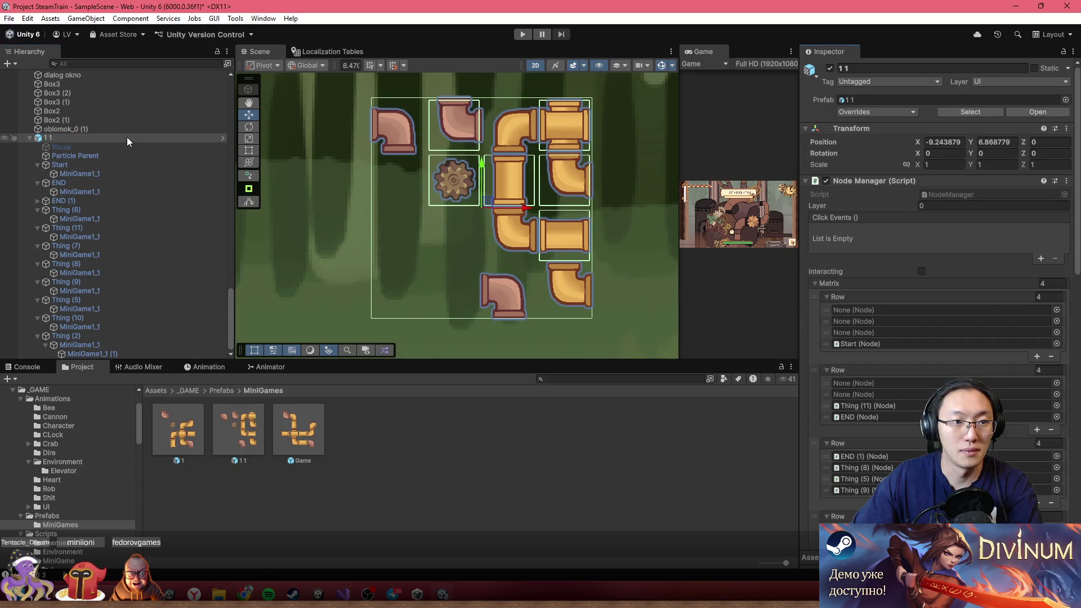
{"action": "left_click", "coordinate": [5, 138]}
- Rename the 1 1 prefab asset to '2' and start Play mode
{"action": "left_click", "coordinate": [243, 448]}
{"action": "scroll", "coordinate": [958, 254], "scroll_direction": "down", "scroll_amount": 3}
{"action": "scroll", "coordinate": [967, 177], "scroll_direction": "up", "scroll_amount": 5}
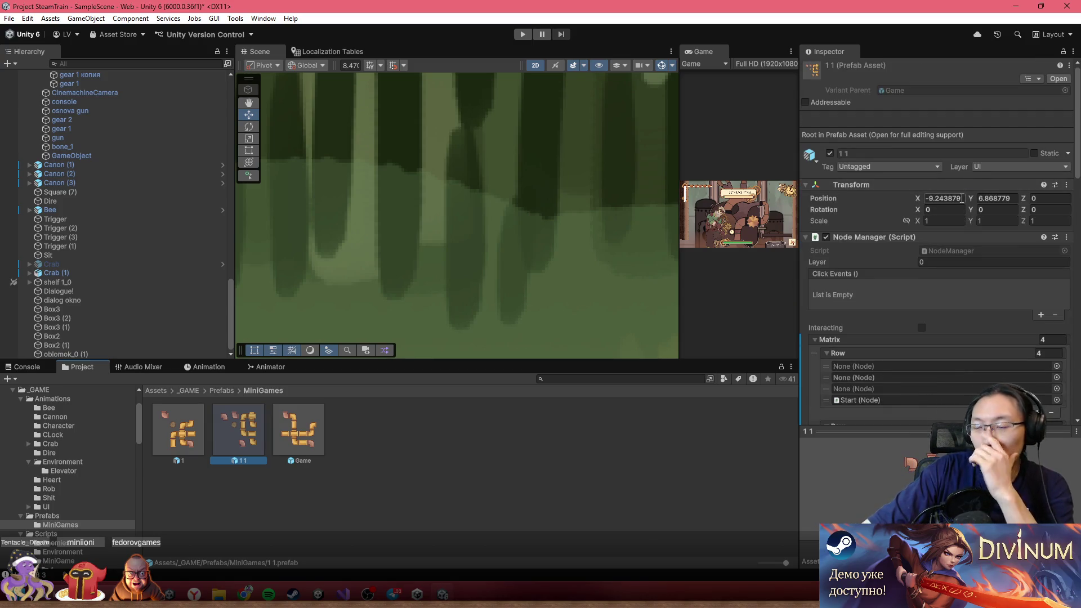
{"action": "scroll", "coordinate": [964, 275], "scroll_direction": "down", "scroll_amount": 1}
{"action": "scroll", "coordinate": [963, 274], "scroll_direction": "down", "scroll_amount": 10}
{"action": "scroll", "coordinate": [951, 380], "scroll_direction": "down", "scroll_amount": 5}
{"action": "scroll", "coordinate": [490, 277], "scroll_direction": "up", "scroll_amount": 3}
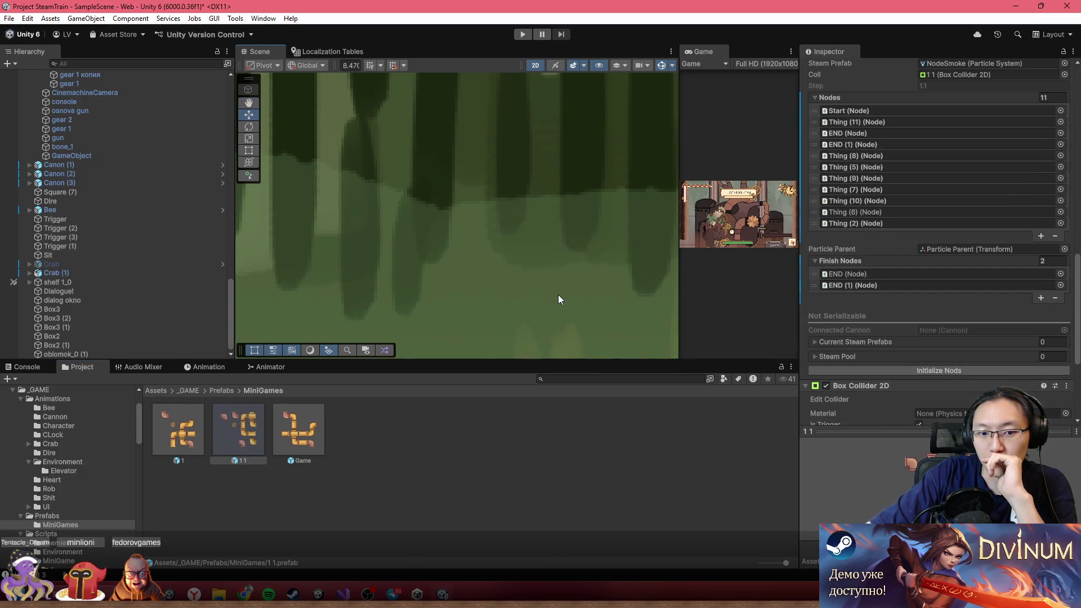
{"action": "left_click", "coordinate": [242, 459]}
{"action": "type", "text": "2"}
{"action": "key", "text": "Return"}
{"action": "left_click", "coordinate": [523, 34]}
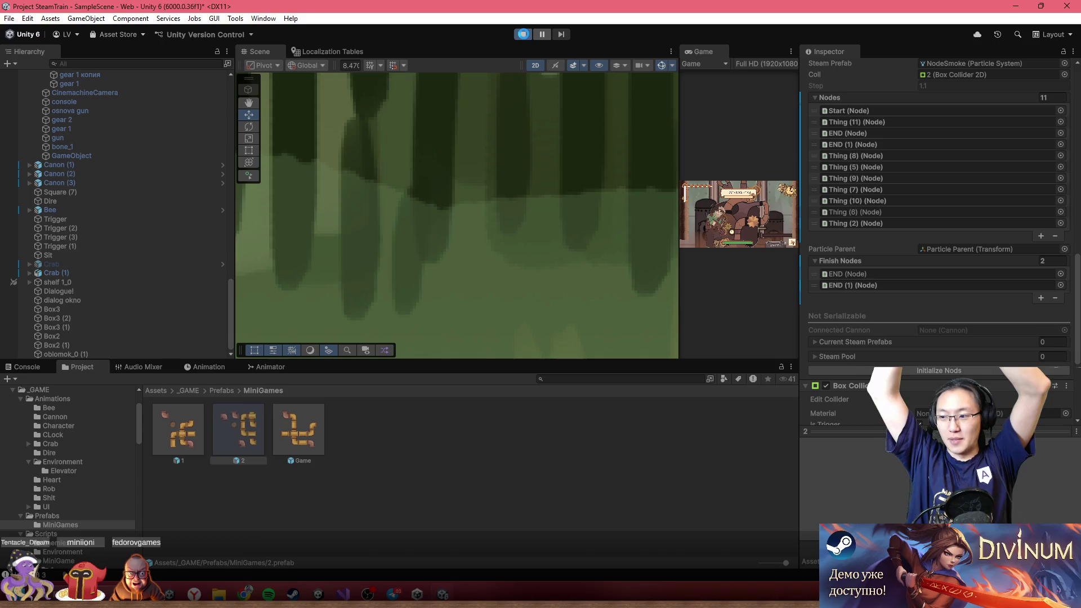
- In the maximized Game view, raise the sound, view Авторы, press Начать игру, then restore the layout
{"action": "left_click", "coordinate": [523, 34]}
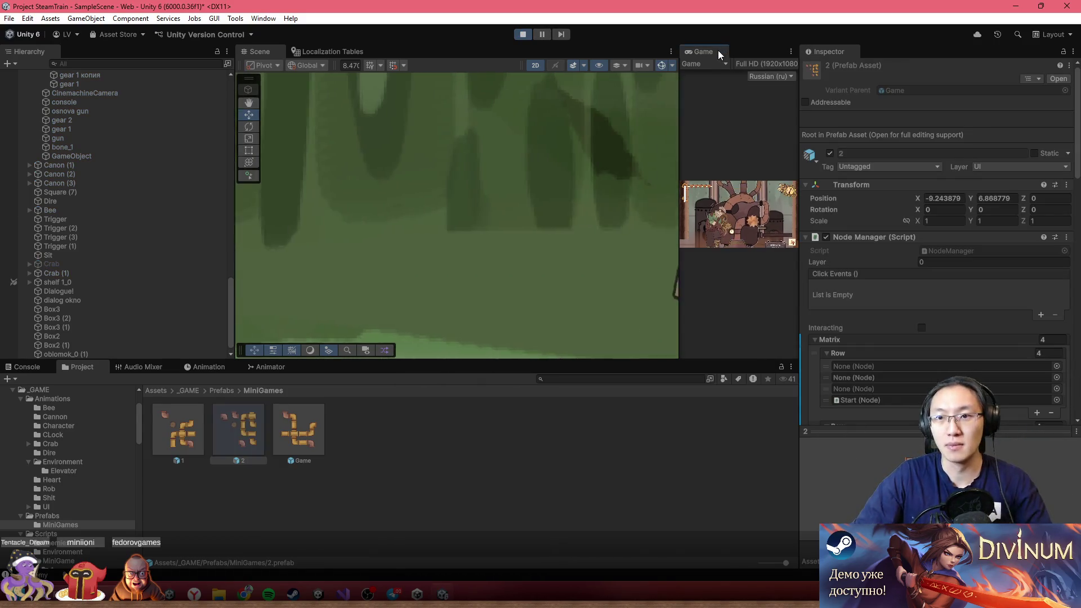
{"action": "double_click", "coordinate": [718, 50]}
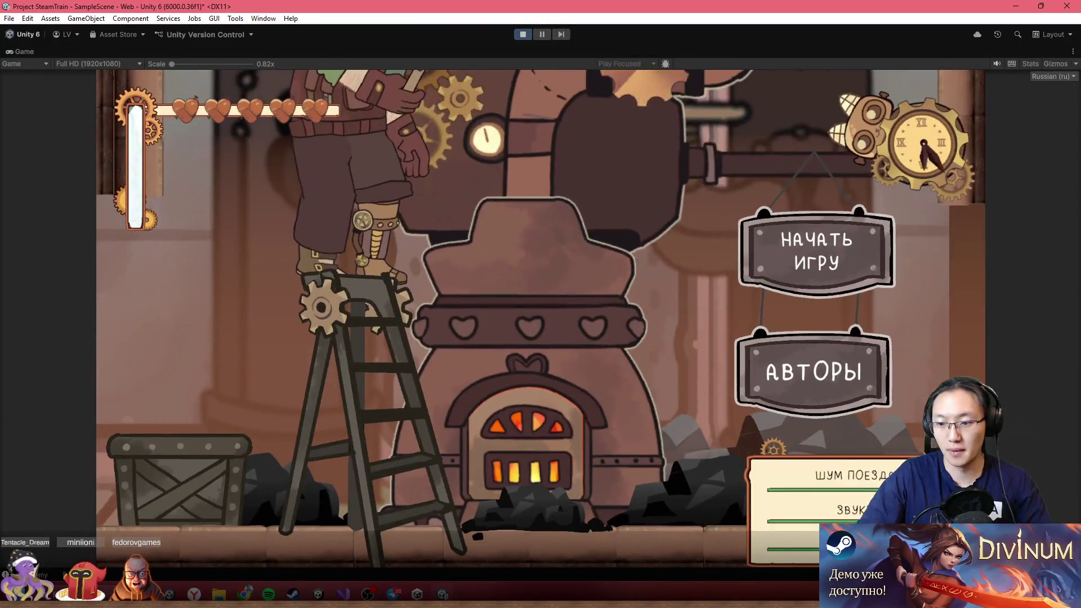
{"action": "left_click_drag", "start_coordinate": [832, 521], "coordinate": [814, 521]}
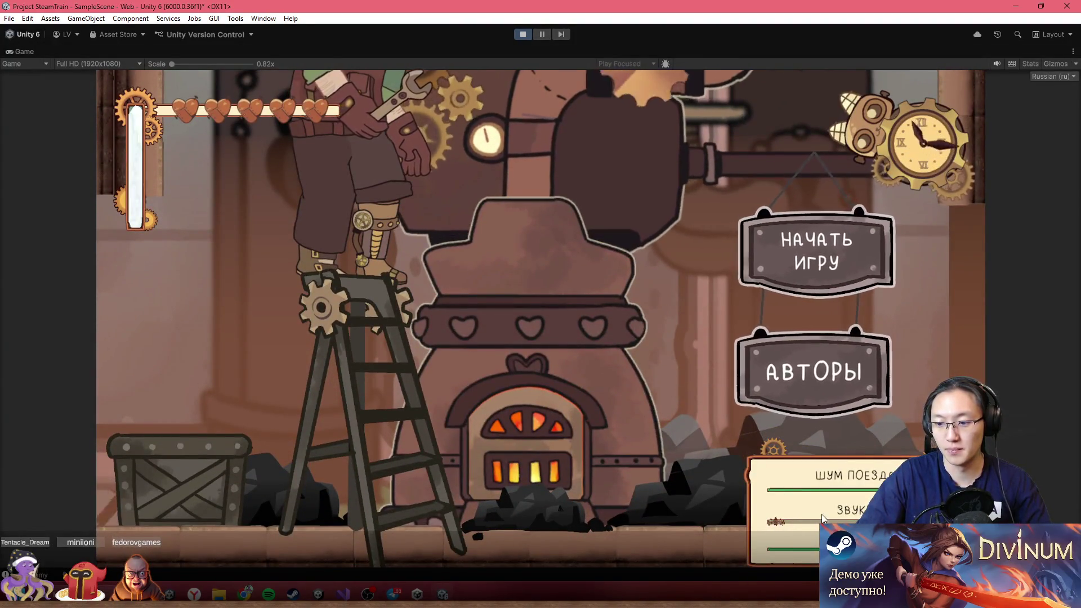
{"action": "left_click", "coordinate": [834, 381]}
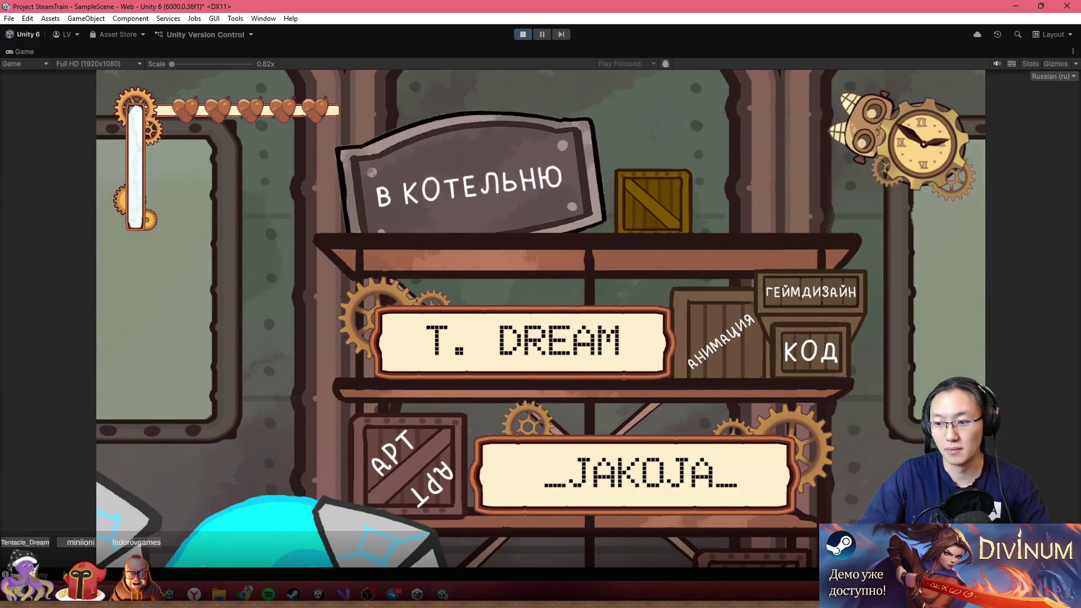
{"action": "left_click", "coordinate": [478, 159]}
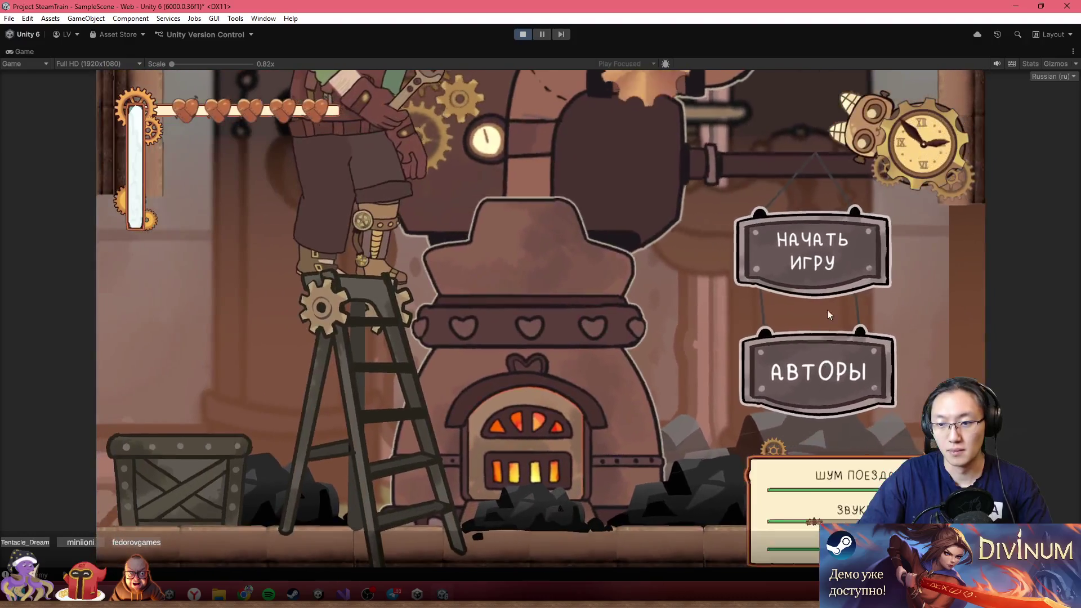
{"action": "left_click", "coordinate": [827, 309]}
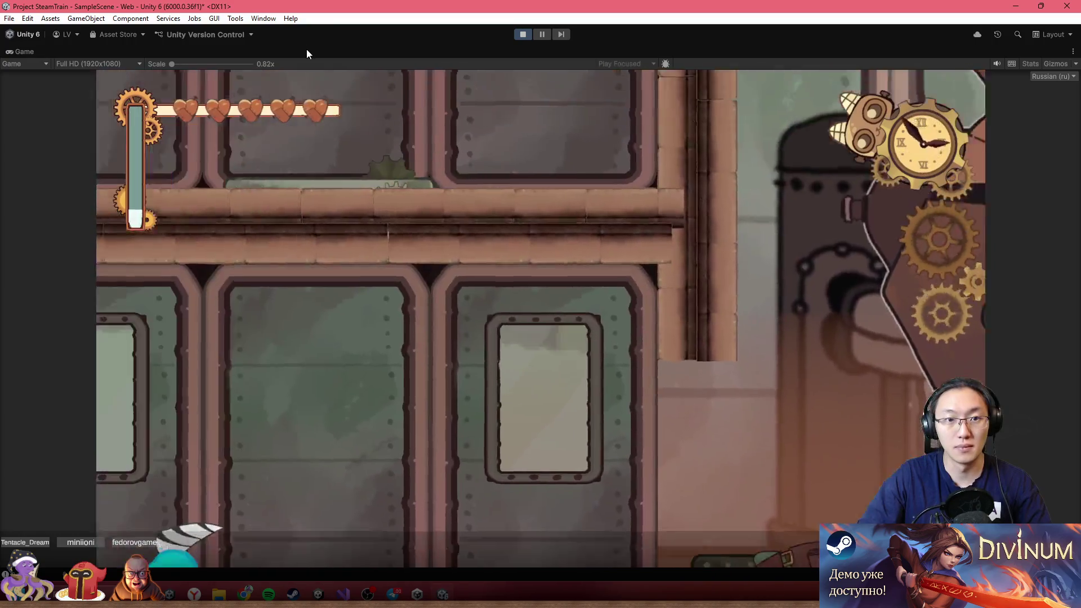
{"action": "key", "text": "shift+space"}
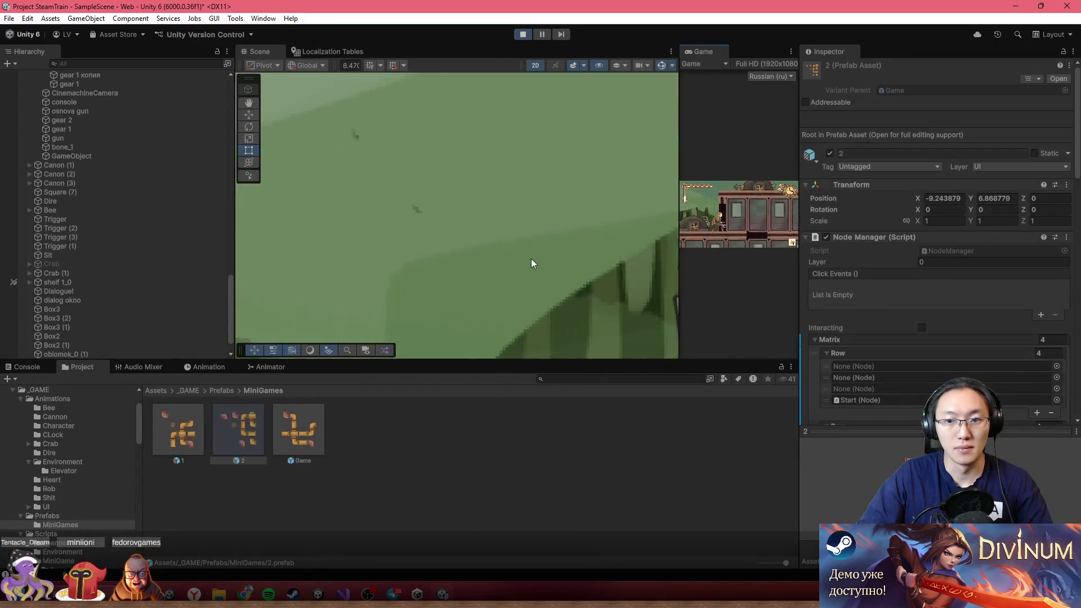
- Assign prefab 2 to the Canon's Nodes Prefabs element 0
{"action": "scroll", "coordinate": [529, 263], "scroll_direction": "down", "scroll_amount": 5}
{"action": "scroll", "coordinate": [441, 275], "scroll_direction": "up", "scroll_amount": 3}
{"action": "left_click", "coordinate": [379, 265]}
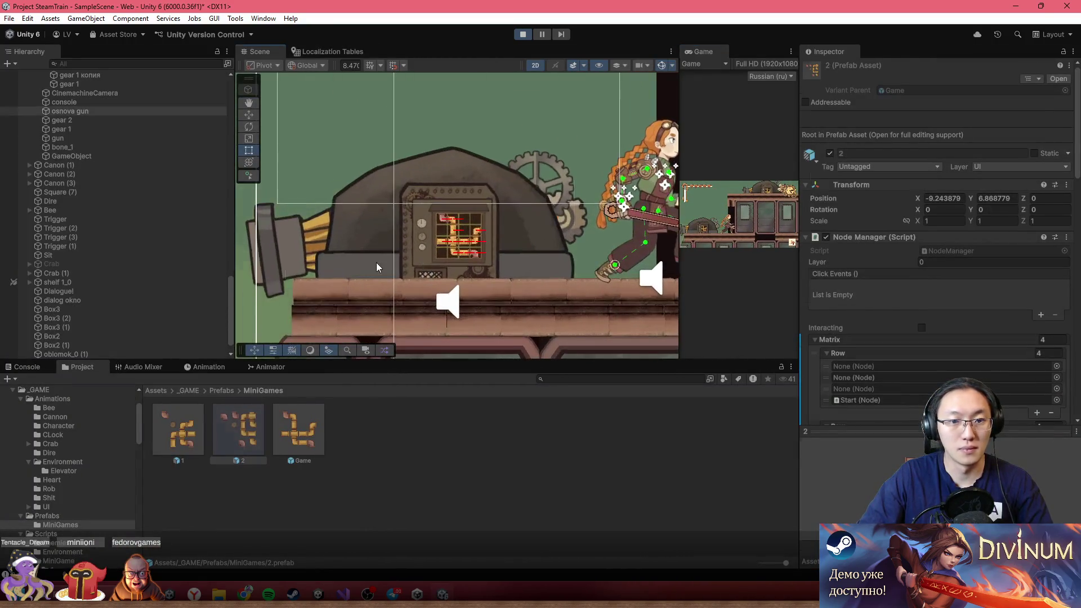
{"action": "scroll", "coordinate": [102, 236], "scroll_direction": "up", "scroll_amount": 10}
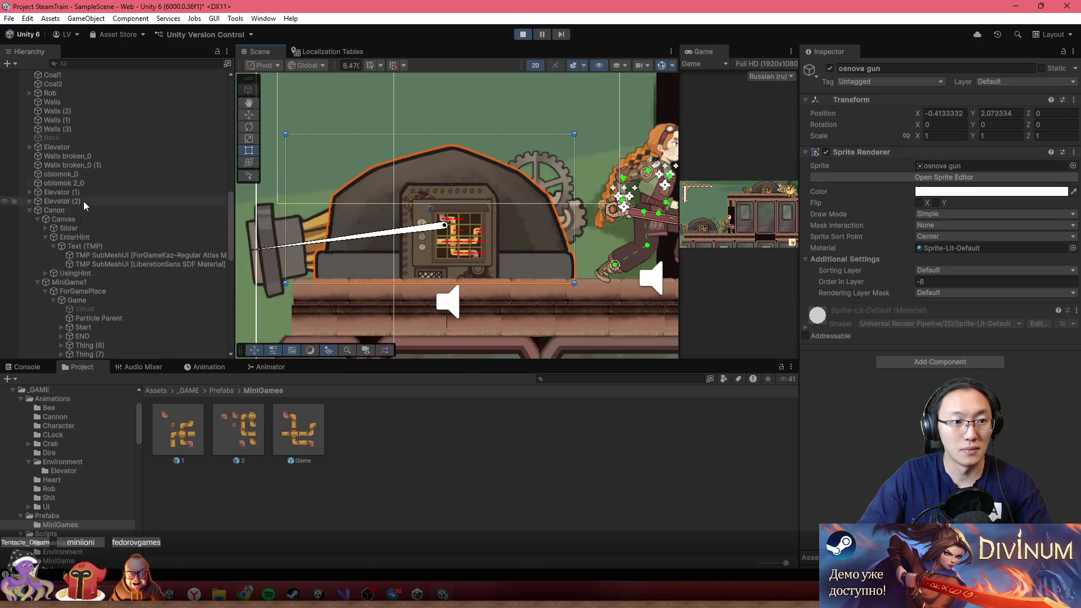
{"action": "double_click", "coordinate": [54, 210]}
{"action": "scroll", "coordinate": [935, 282], "scroll_direction": "down", "scroll_amount": 3}
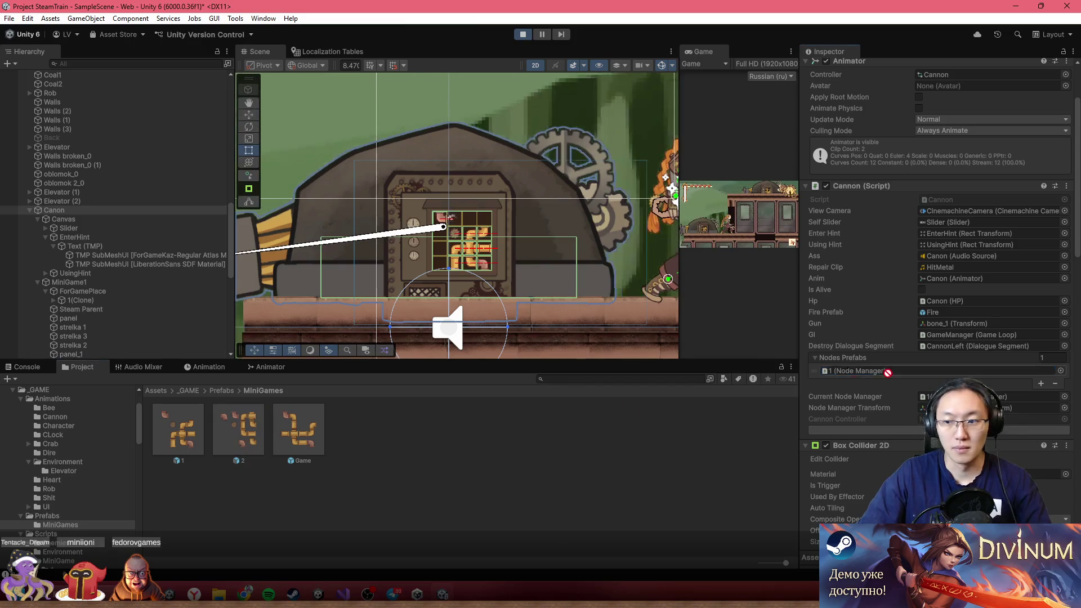
{"action": "left_click_drag", "start_coordinate": [900, 358], "coordinate": [901, 371]}
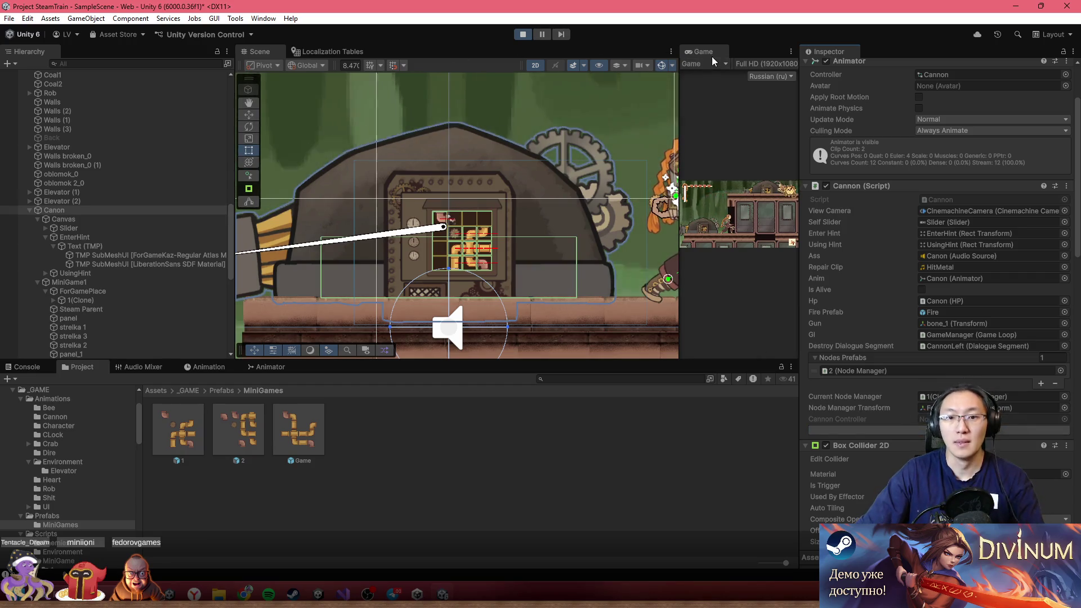
- Tick Is Alive on the Canon and maximize the Game view
{"action": "scroll", "coordinate": [467, 239], "scroll_direction": "up", "scroll_amount": 5}
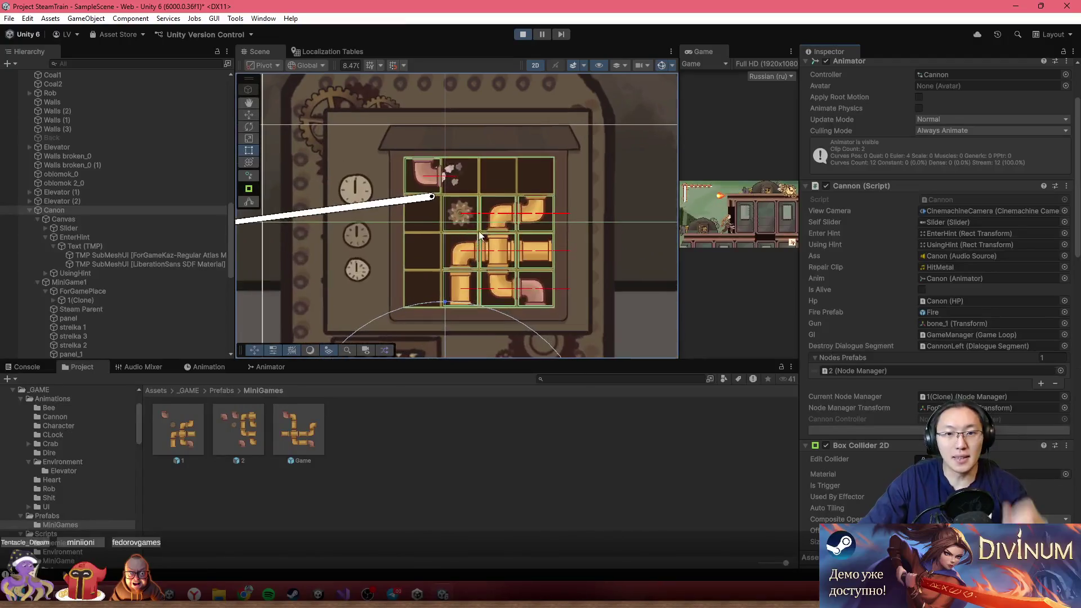
{"action": "scroll", "coordinate": [485, 282], "scroll_direction": "up", "scroll_amount": 1}
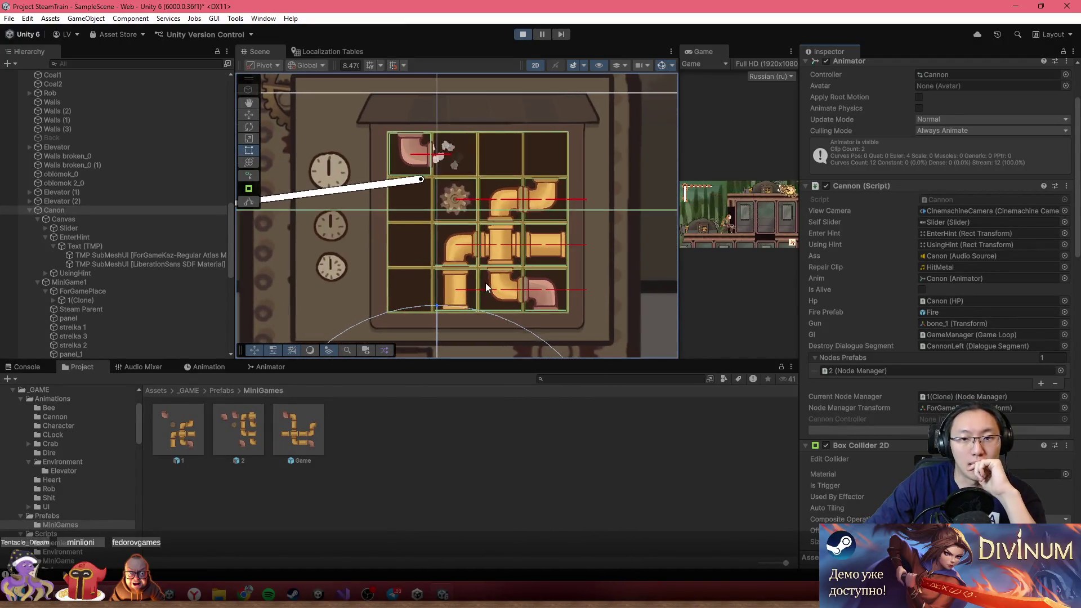
{"action": "left_click", "coordinate": [922, 290]}
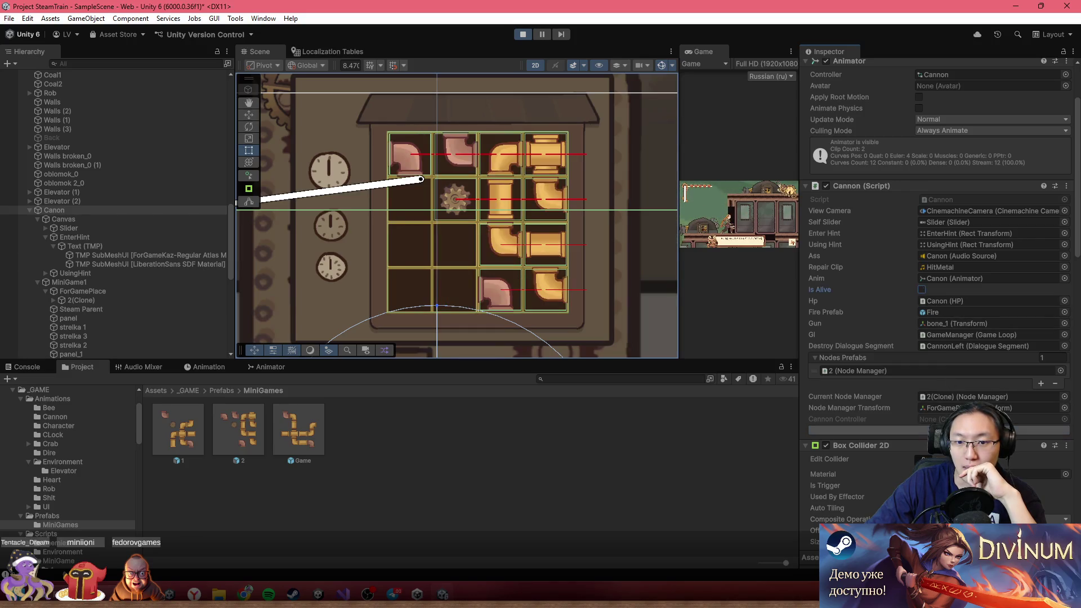
{"action": "double_click", "coordinate": [701, 54]}
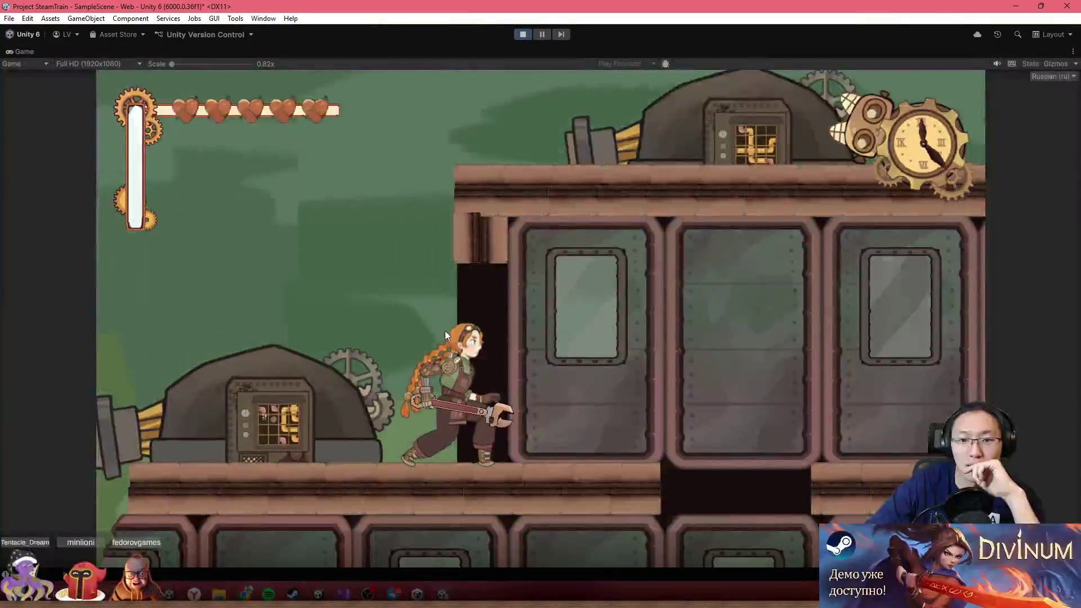
- Walk to the cannon, open its pipe puzzle, and shift the gold straight pipes and elbow into the left cells
{"action": "key", "text": "a"}
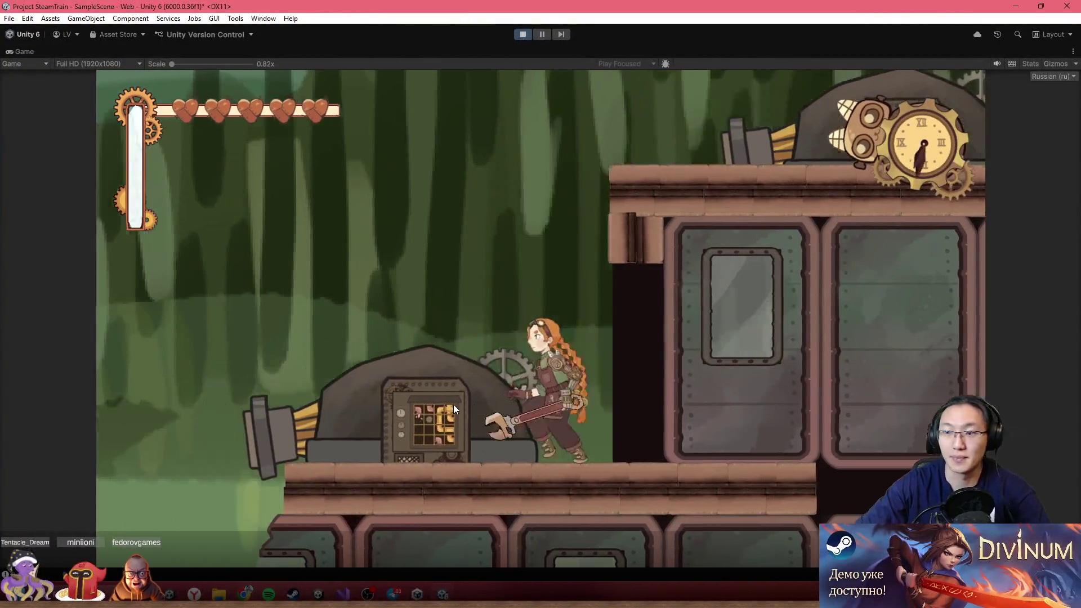
{"action": "left_click", "coordinate": [454, 404]}
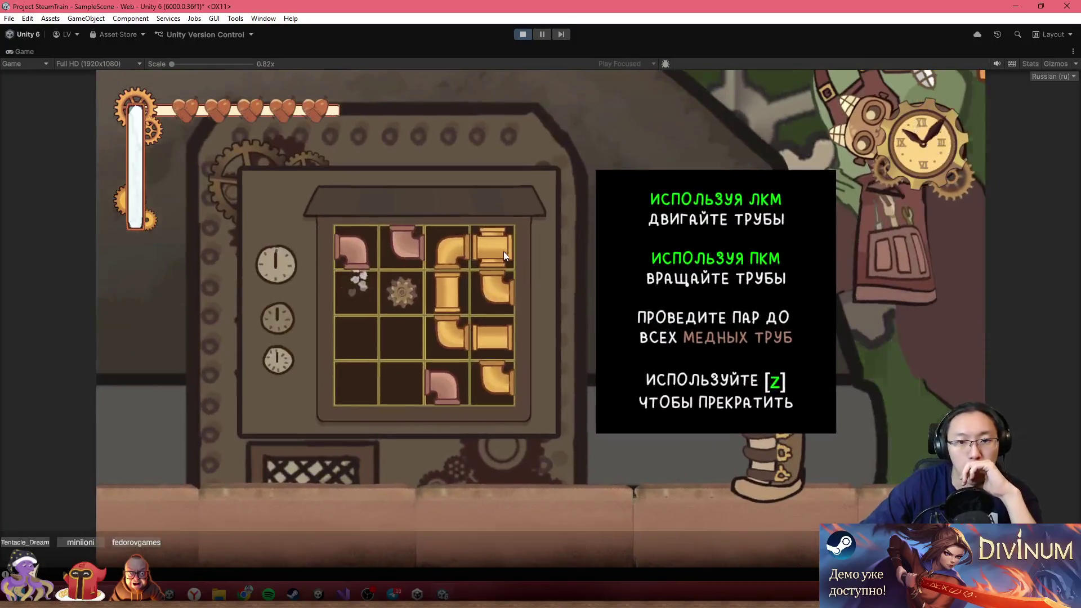
{"action": "left_click_drag", "start_coordinate": [493, 248], "coordinate": [403, 293]}
{"action": "left_click_drag", "start_coordinate": [448, 293], "coordinate": [355, 338]}
{"action": "left_click_drag", "start_coordinate": [403, 292], "coordinate": [358, 293]}
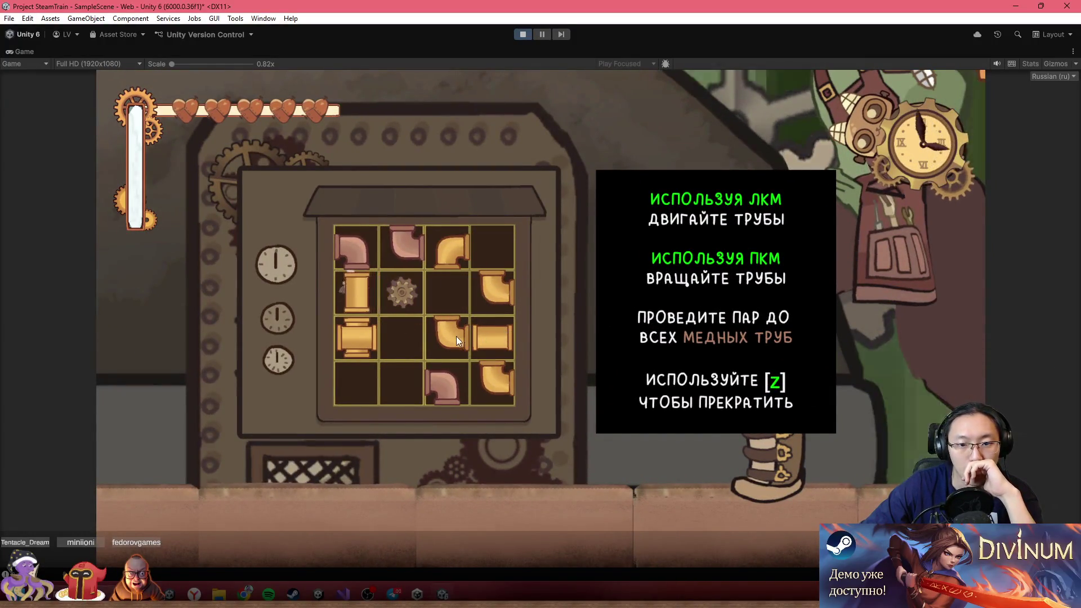
{"action": "left_click_drag", "start_coordinate": [448, 338], "coordinate": [357, 383]}
{"action": "left_click_drag", "start_coordinate": [493, 338], "coordinate": [402, 383]}
- Rotate the top-row elbow and rearrange row 3 with the elbows, T-pipe and cross pipe
{"action": "right_click", "coordinate": [454, 255]}
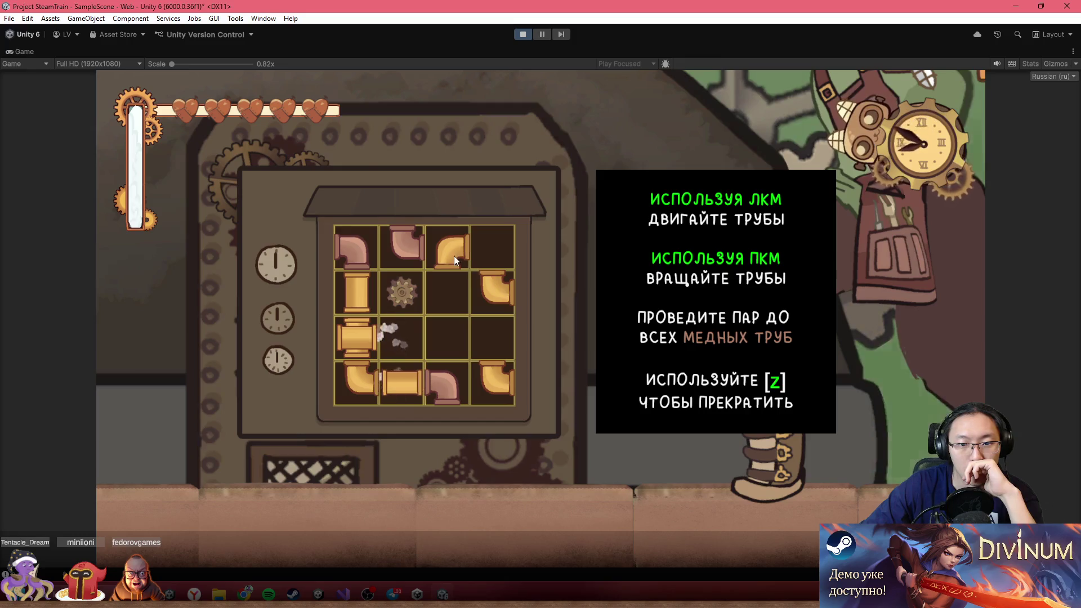
{"action": "left_click_drag", "start_coordinate": [493, 293], "coordinate": [448, 341]}
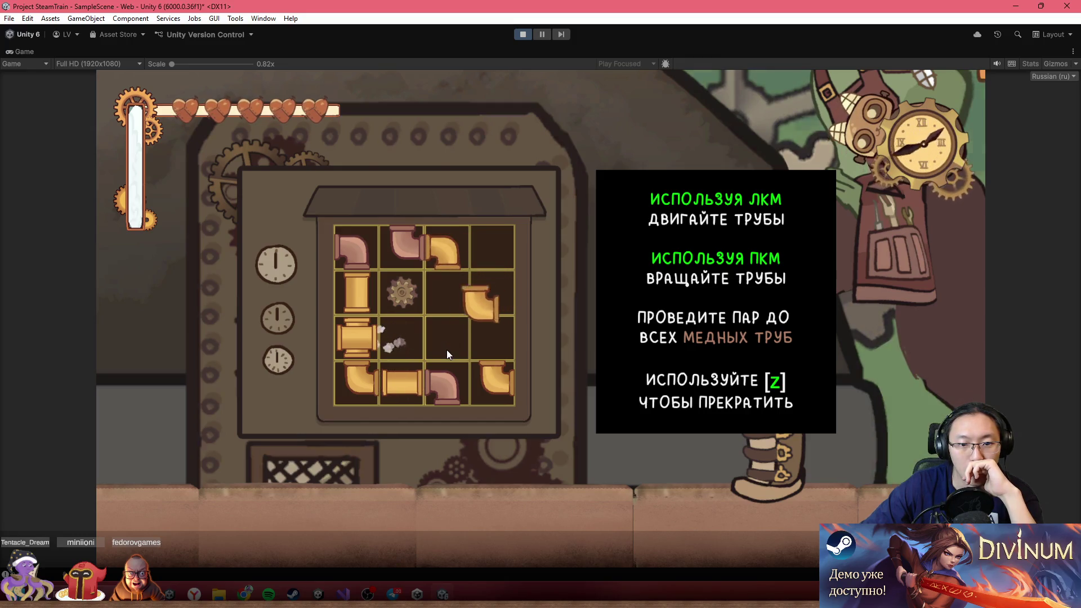
{"action": "left_click_drag", "start_coordinate": [359, 345], "coordinate": [403, 341]}
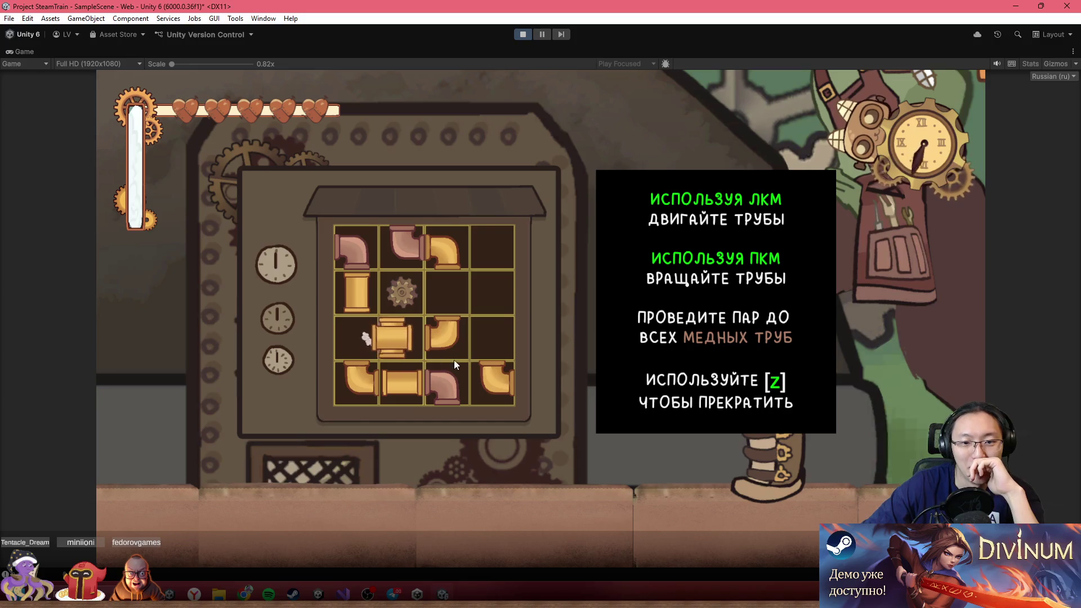
{"action": "left_click_drag", "start_coordinate": [502, 377], "coordinate": [350, 343]}
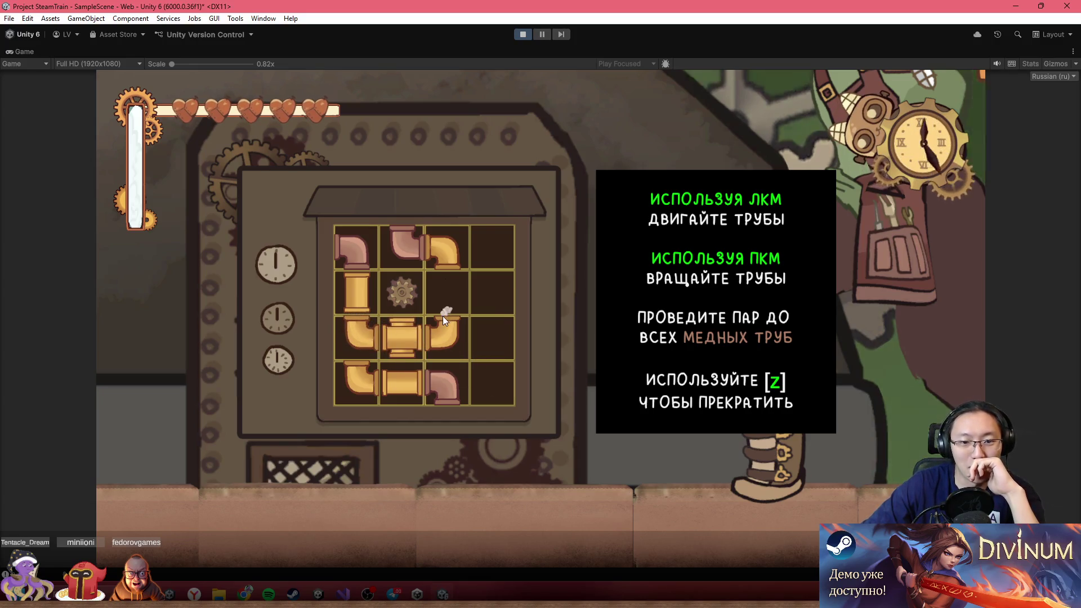
{"action": "left_click_drag", "start_coordinate": [511, 353], "coordinate": [358, 345]}
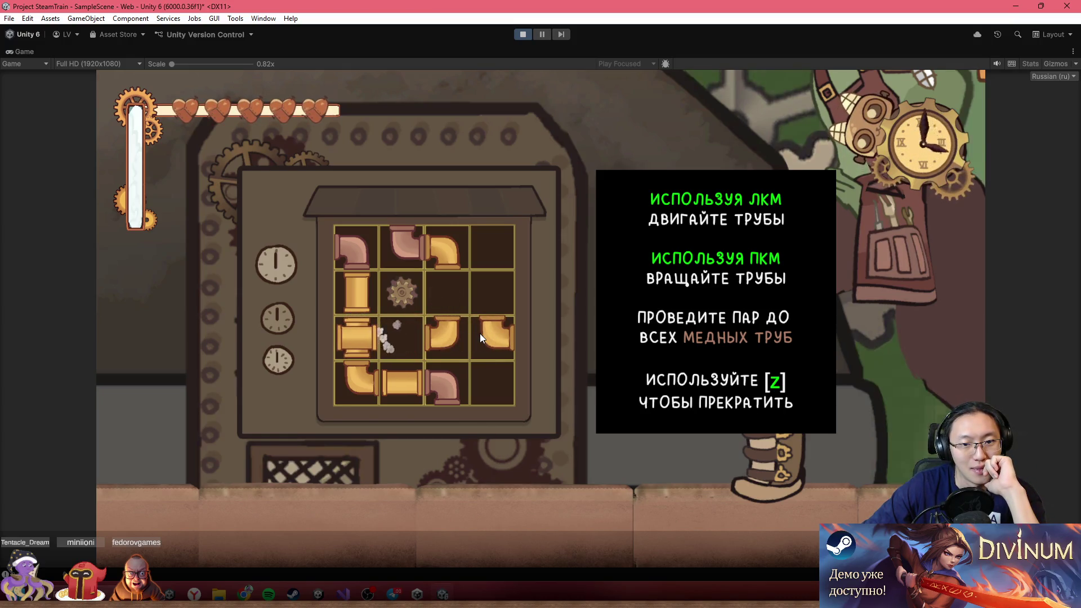
{"action": "left_click_drag", "start_coordinate": [356, 338], "coordinate": [400, 346]}
{"action": "left_click_drag", "start_coordinate": [358, 383], "coordinate": [361, 334]}
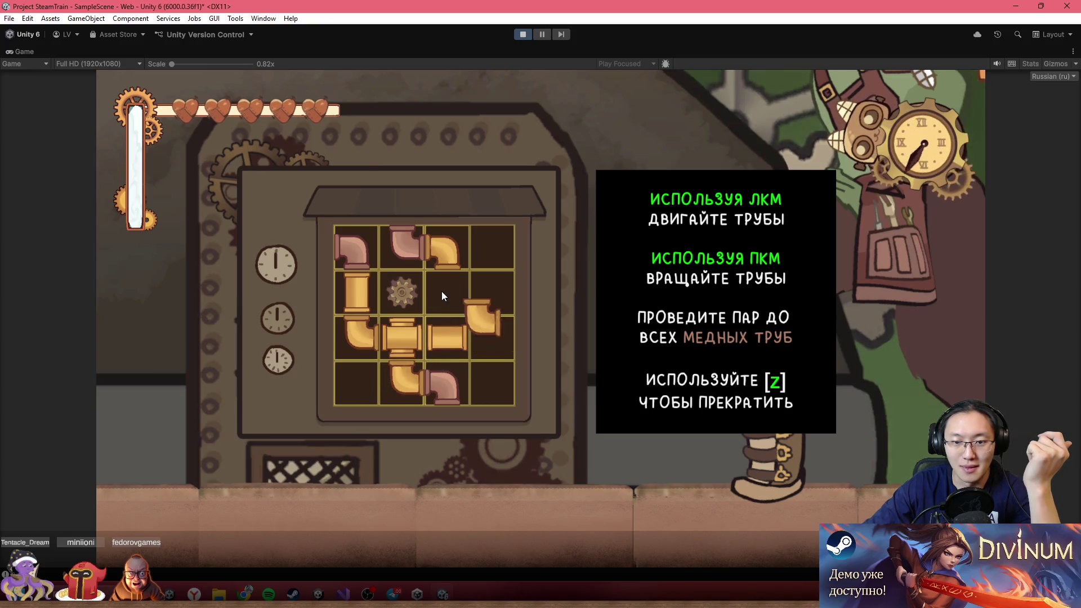
- Turn the elbow and make the straight pipe vertical to finish the steam path, then stop the game
{"action": "right_click", "coordinate": [454, 334]}
{"action": "right_click", "coordinate": [454, 335]}
{"action": "right_click", "coordinate": [451, 292]}
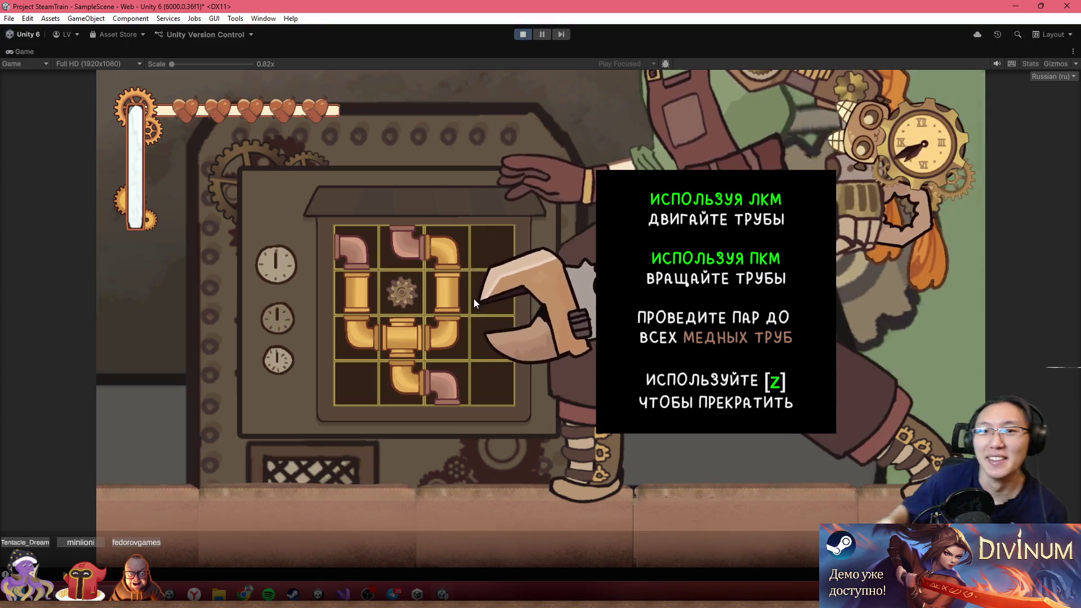
{"action": "left_click", "coordinate": [528, 38]}
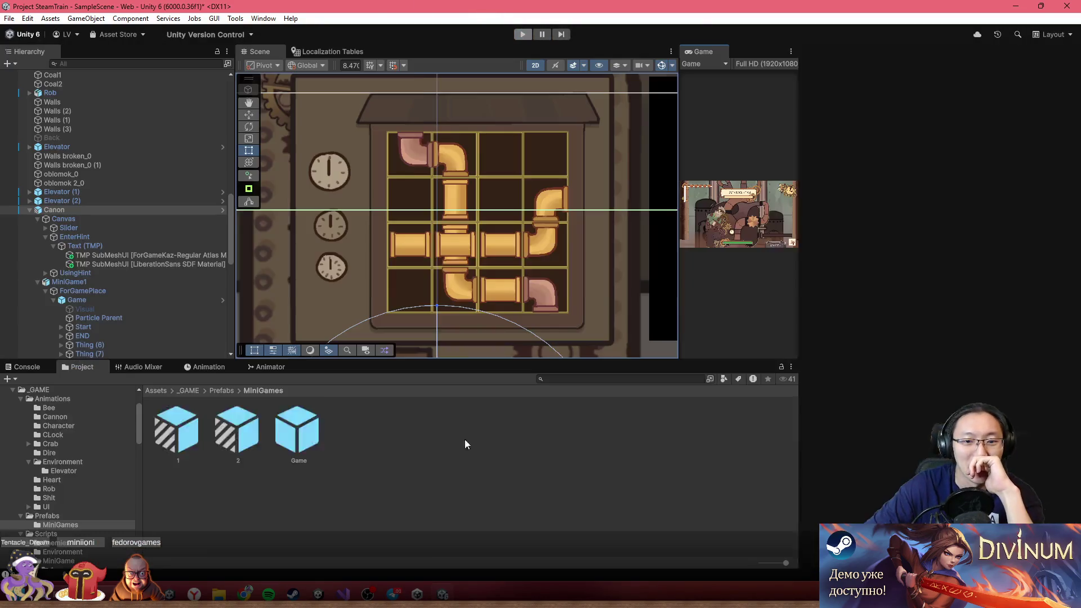
- Review the Console's 'Запуск' and 'new enemy' log messages, then switch to Visual Studio
{"action": "left_click", "coordinate": [18, 369]}
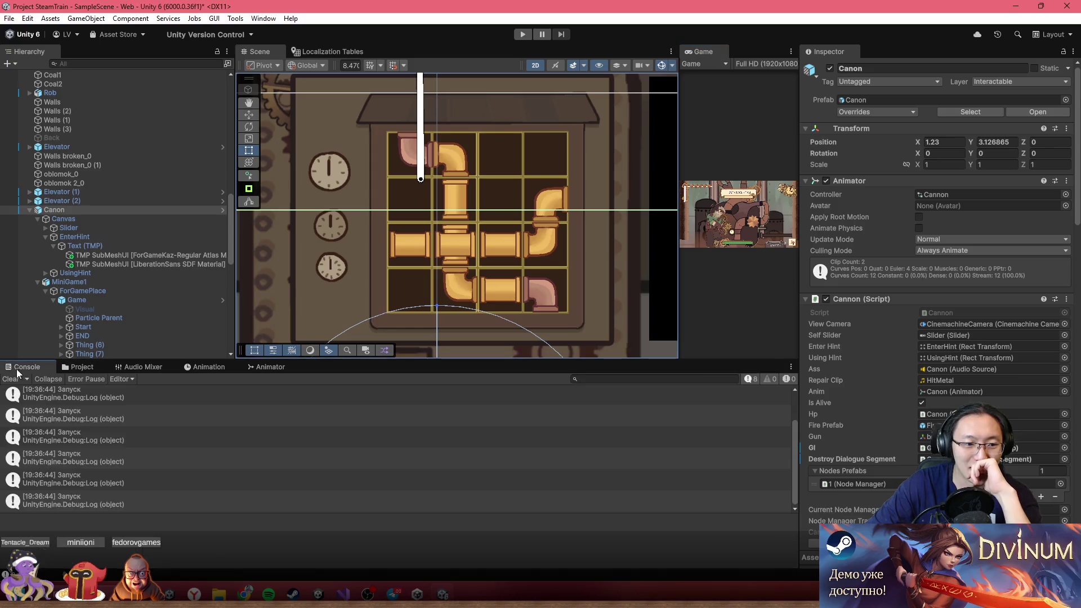
{"action": "scroll", "coordinate": [190, 430], "scroll_direction": "up", "scroll_amount": 1}
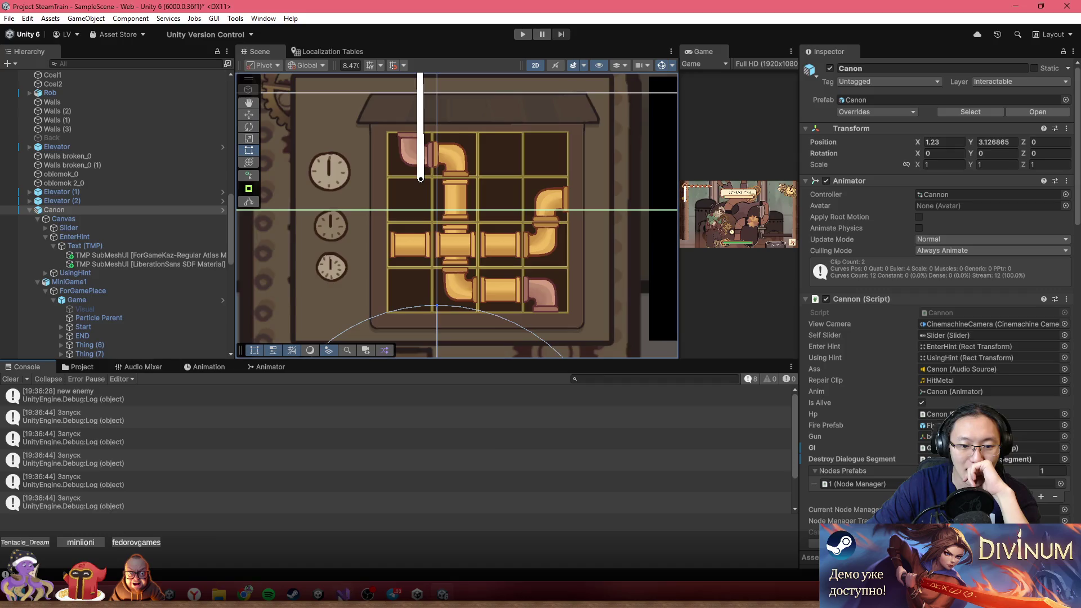
{"action": "key", "text": "alt+Tab"}
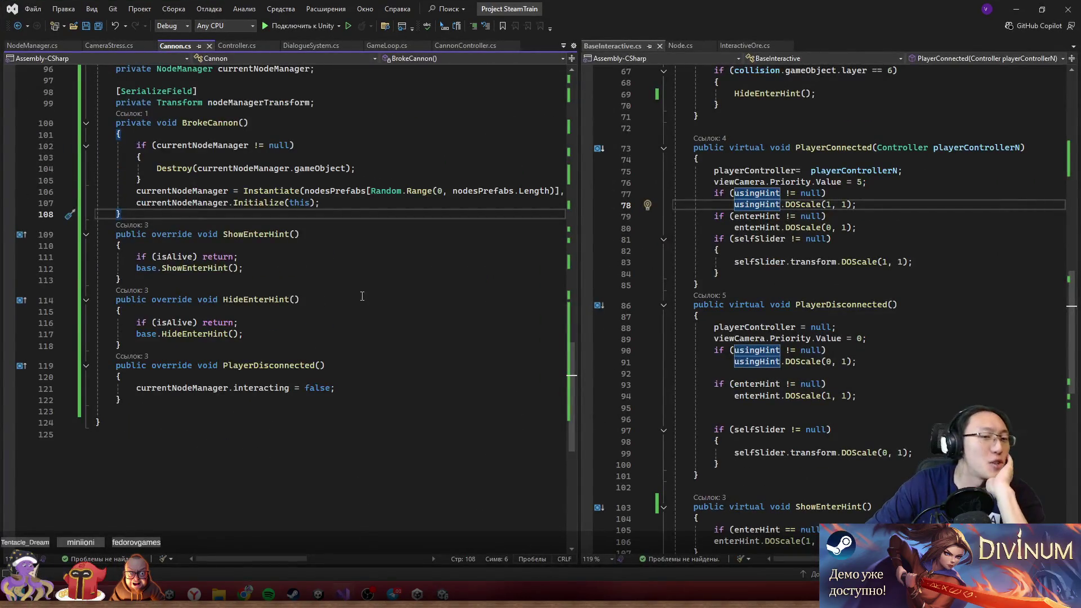
- Scroll Cannon.cs up to Alive() and Repair(), then un-maximize Visual Studio to reveal Unity
{"action": "scroll", "coordinate": [429, 329], "scroll_direction": "up", "scroll_amount": 9}
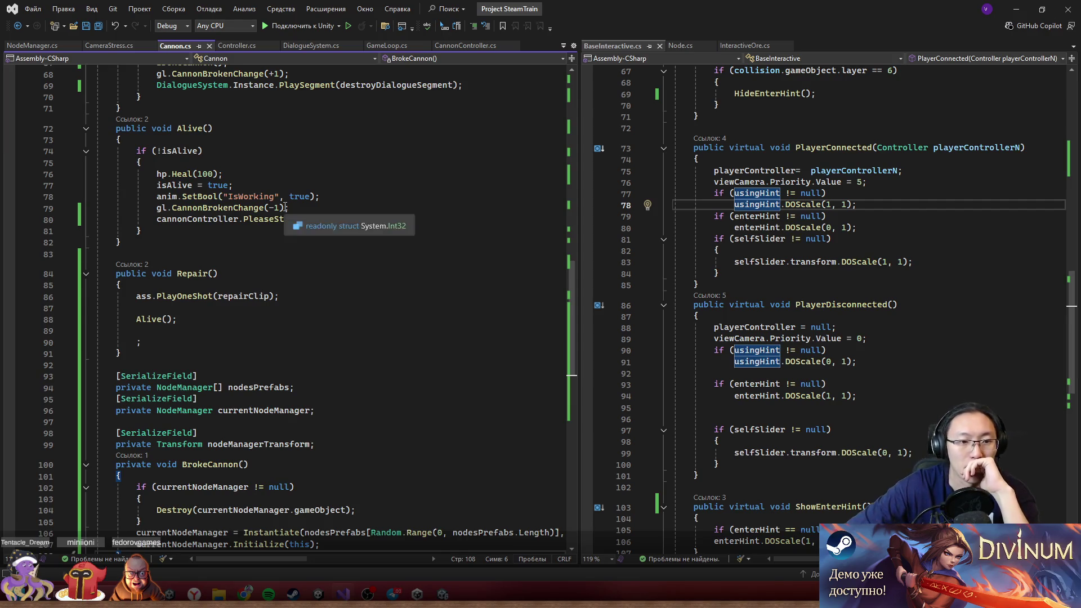
{"action": "left_click_drag", "start_coordinate": [768, 6], "coordinate": [609, 290]}
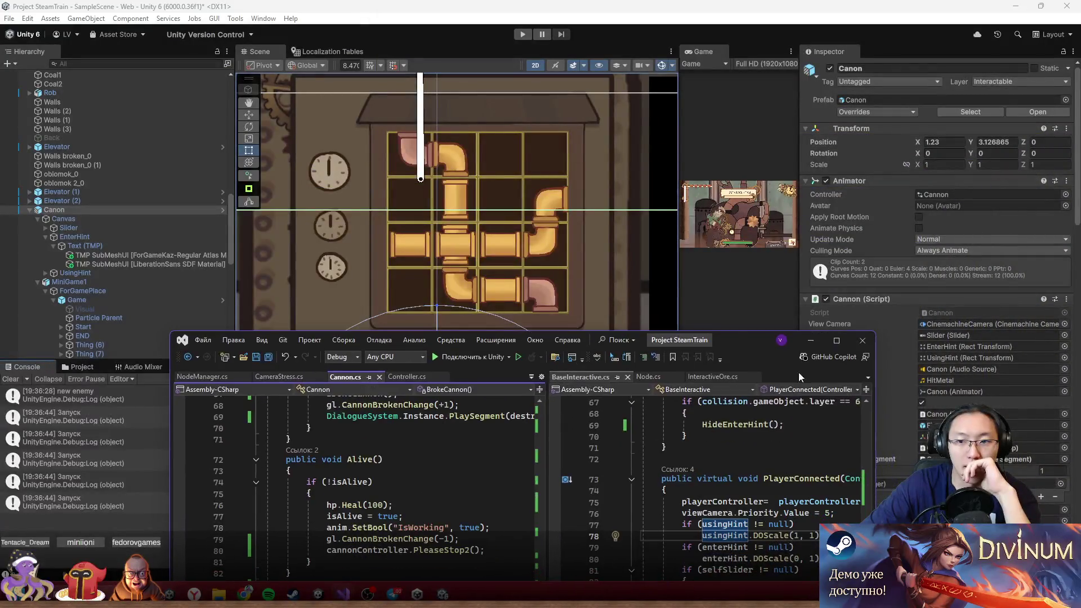
- Drag puzzle prefab 2 from Prefabs/MiniGames into Canon's Nodes Prefabs list as its second entry
{"action": "left_click", "coordinate": [520, 289]}
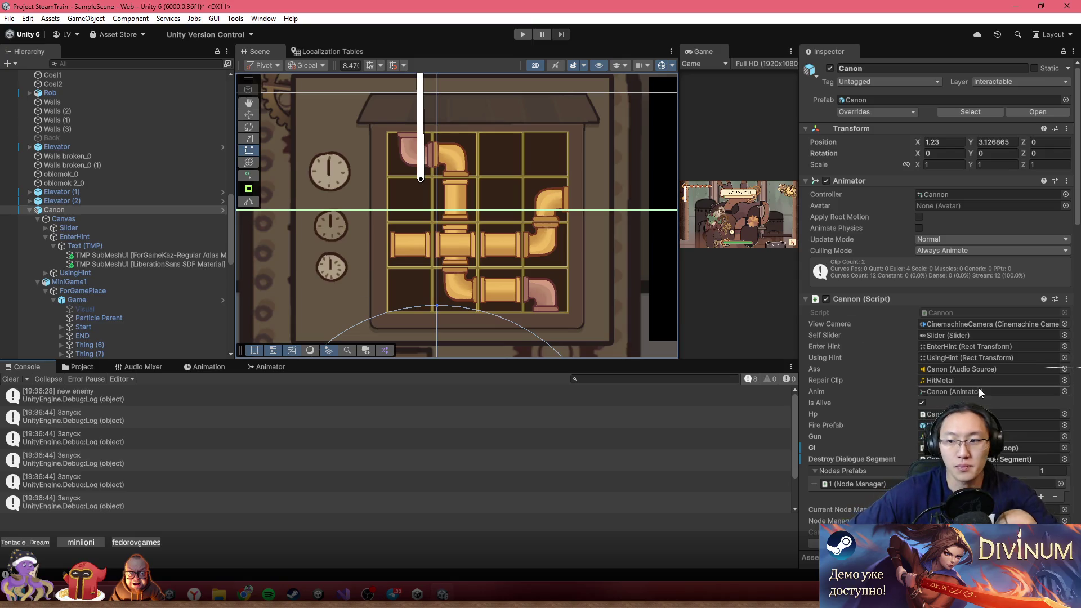
{"action": "left_click", "coordinate": [79, 367]}
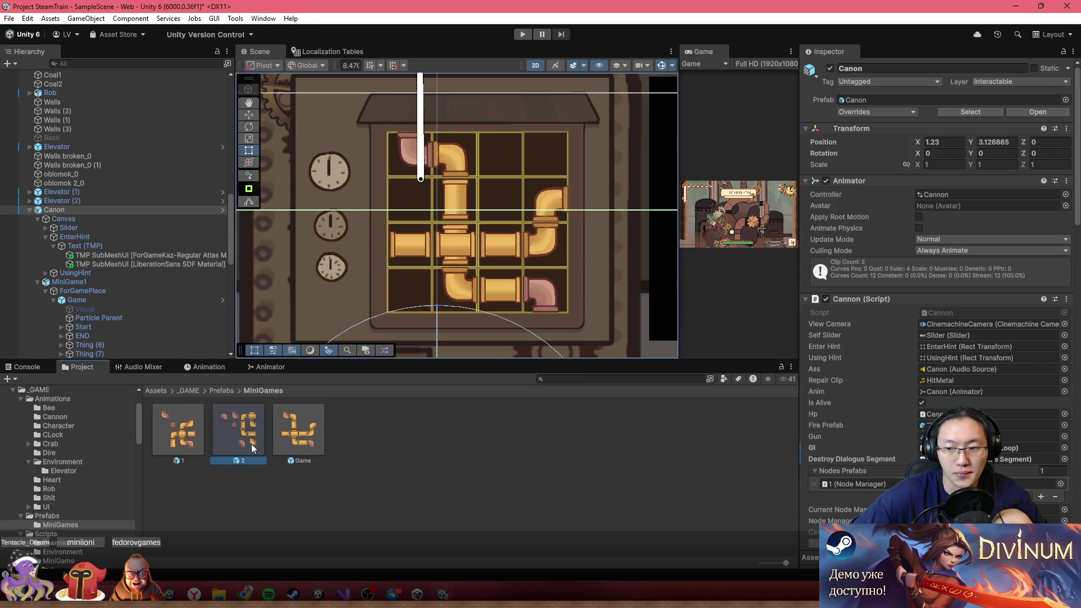
{"action": "left_click_drag", "start_coordinate": [251, 444], "coordinate": [843, 473]}
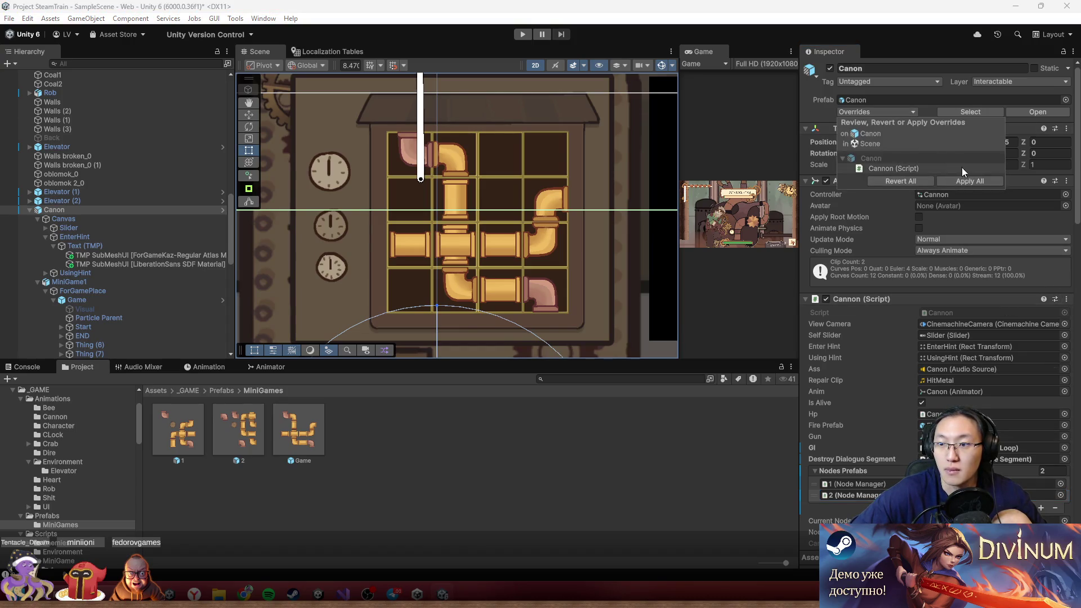
{"action": "scroll", "coordinate": [974, 348], "scroll_direction": "down", "scroll_amount": 5}
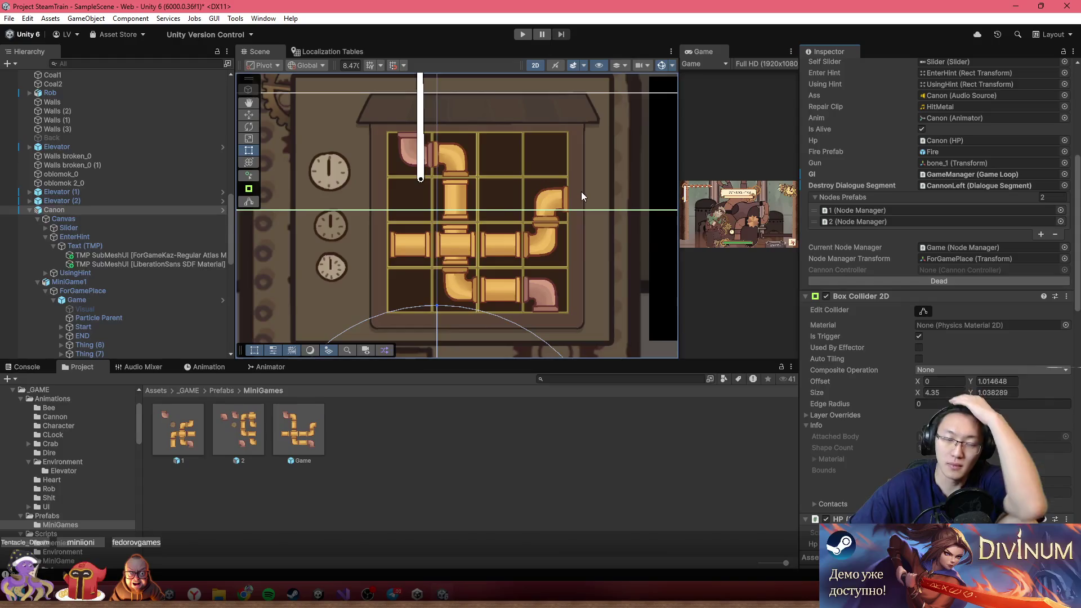
{"action": "scroll", "coordinate": [586, 231], "scroll_direction": "down", "scroll_amount": 2}
{"action": "scroll", "coordinate": [480, 173], "scroll_direction": "up", "scroll_amount": 3}
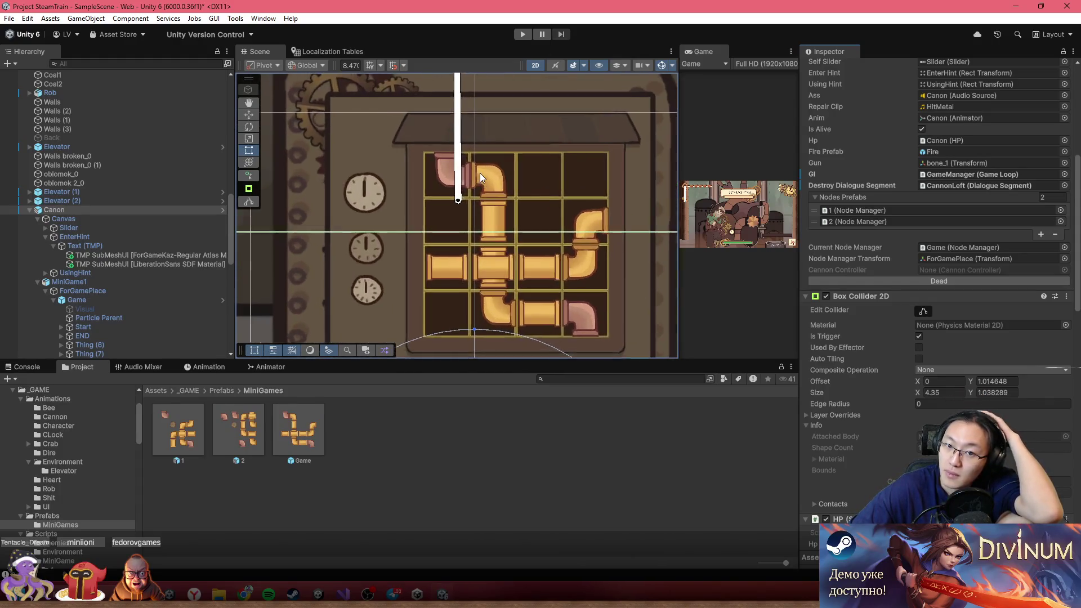
{"action": "left_click", "coordinate": [488, 177]}
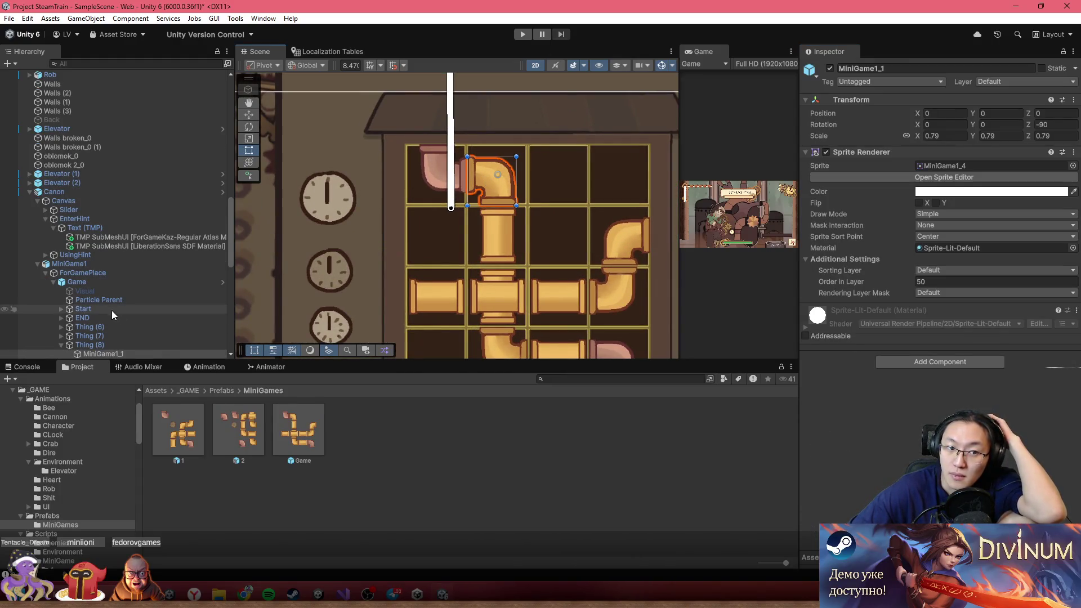
{"action": "left_click", "coordinate": [310, 427]}
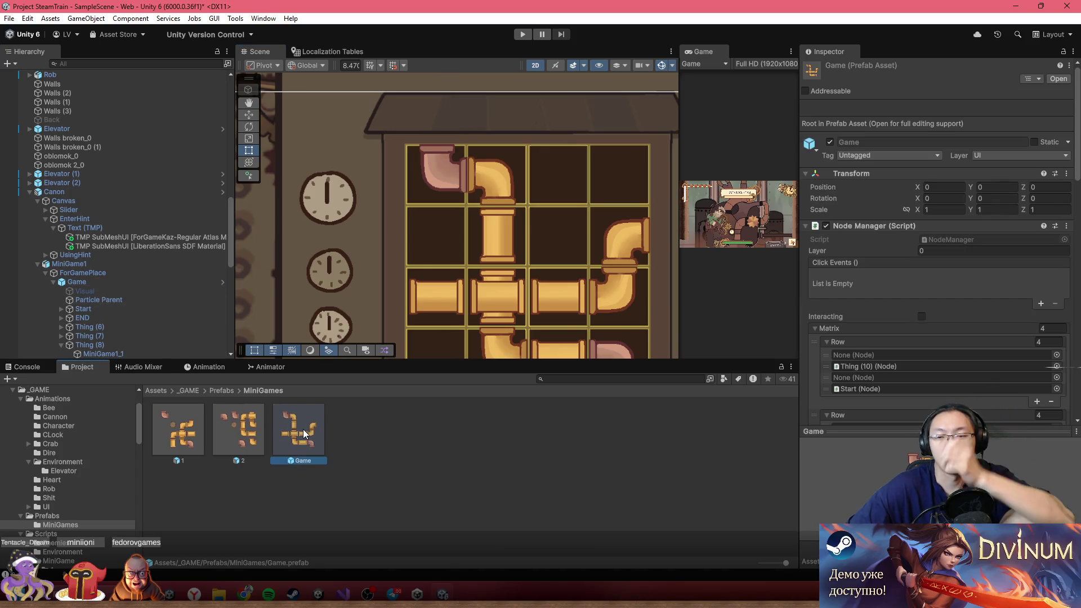
{"action": "scroll", "coordinate": [876, 265], "scroll_direction": "down", "scroll_amount": 4}
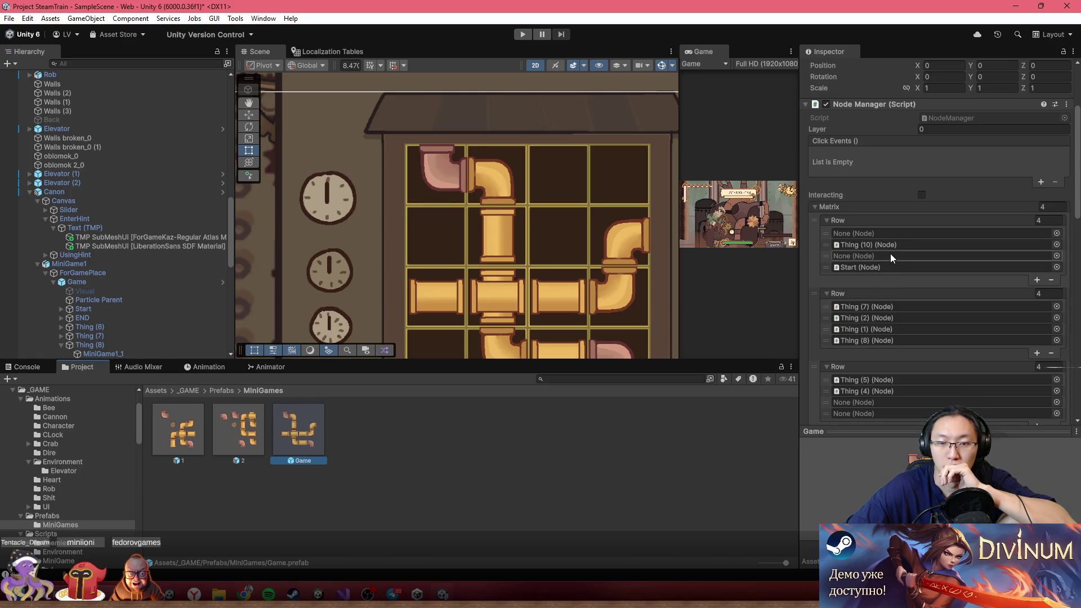
{"action": "scroll", "coordinate": [891, 256], "scroll_direction": "down", "scroll_amount": 4}
{"action": "scroll", "coordinate": [890, 255], "scroll_direction": "up", "scroll_amount": 3}
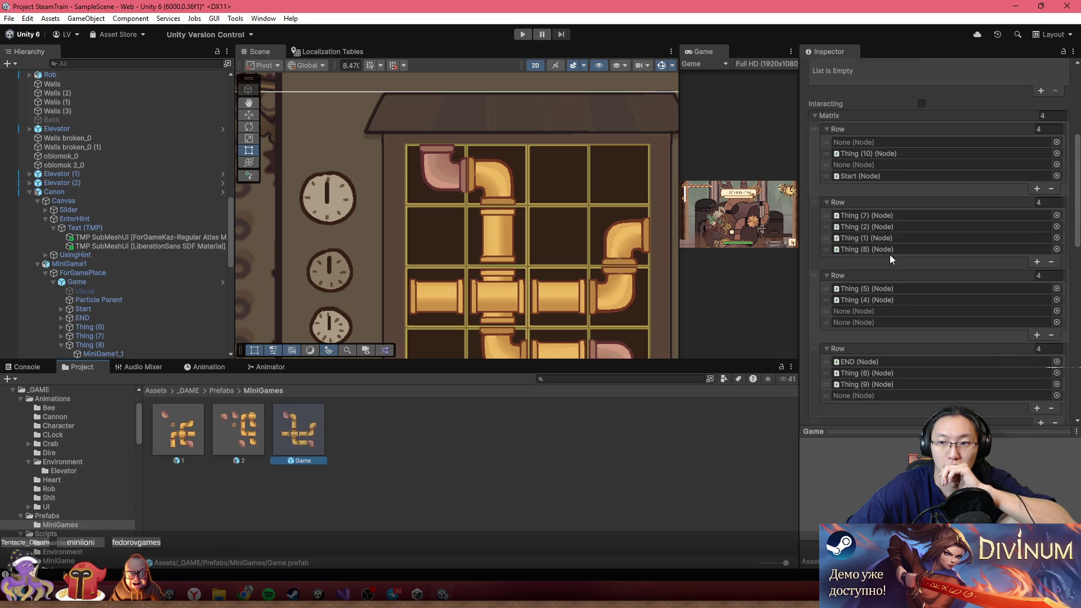
{"action": "left_click", "coordinate": [103, 286]}
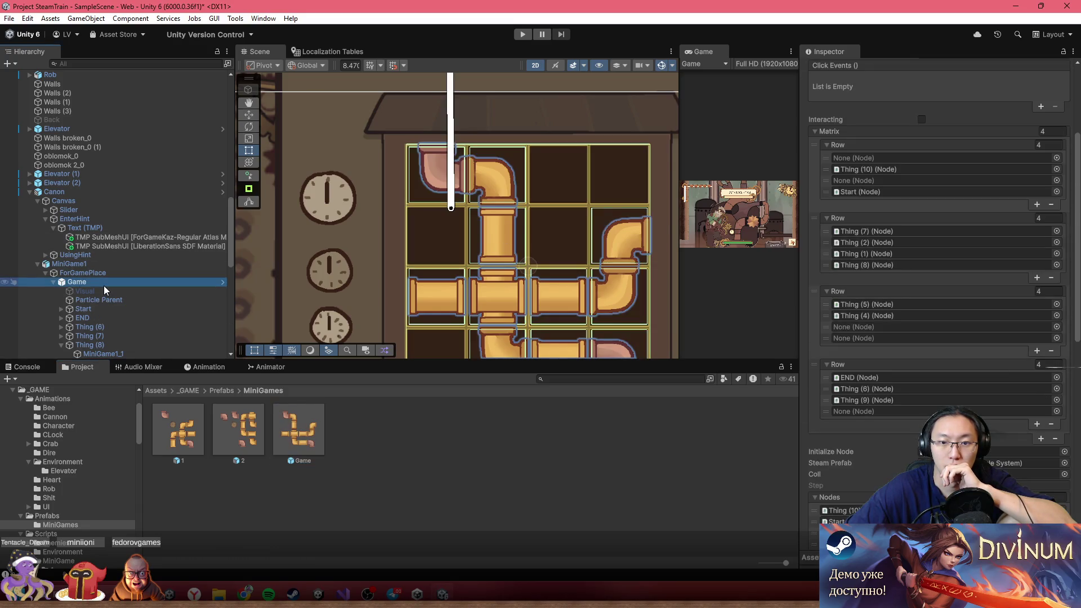
{"action": "left_click", "coordinate": [103, 292]}
{"action": "left_click", "coordinate": [106, 285]}
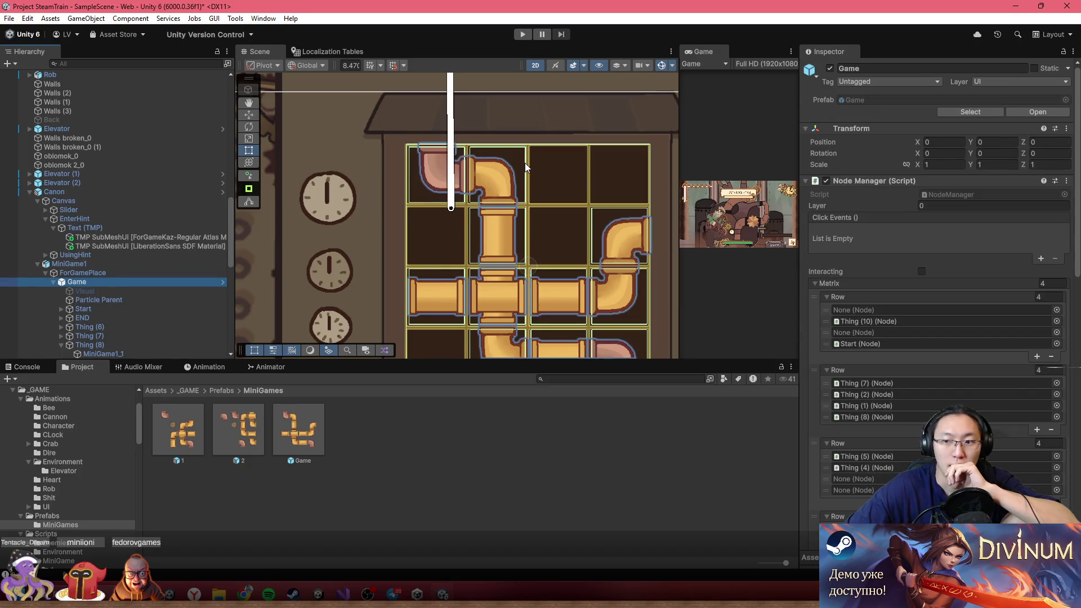
{"action": "scroll", "coordinate": [958, 255], "scroll_direction": "down", "scroll_amount": 9}
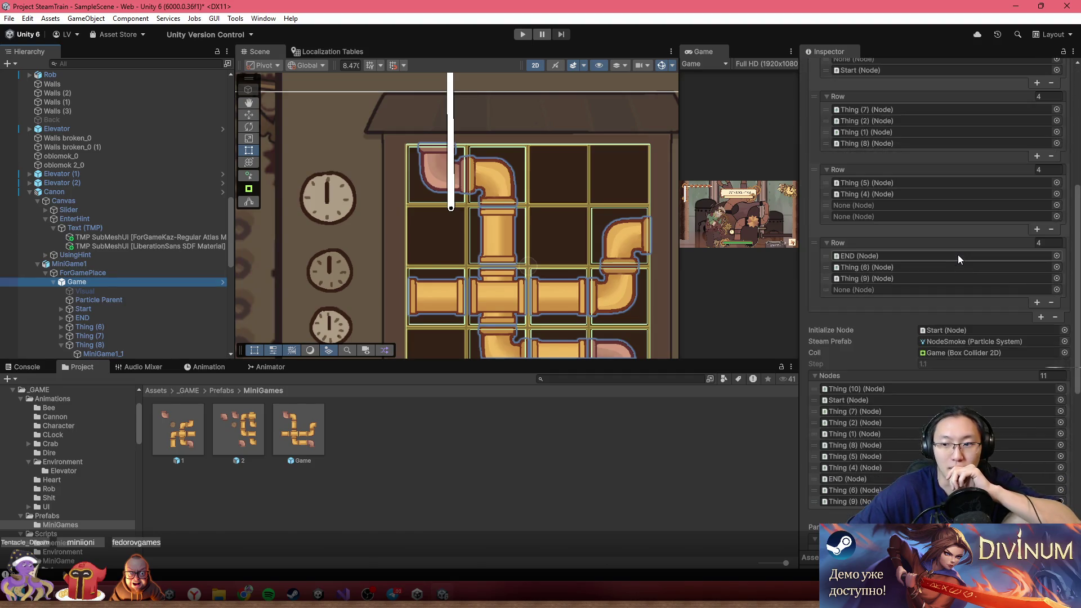
{"action": "scroll", "coordinate": [861, 218], "scroll_direction": "up", "scroll_amount": 3}
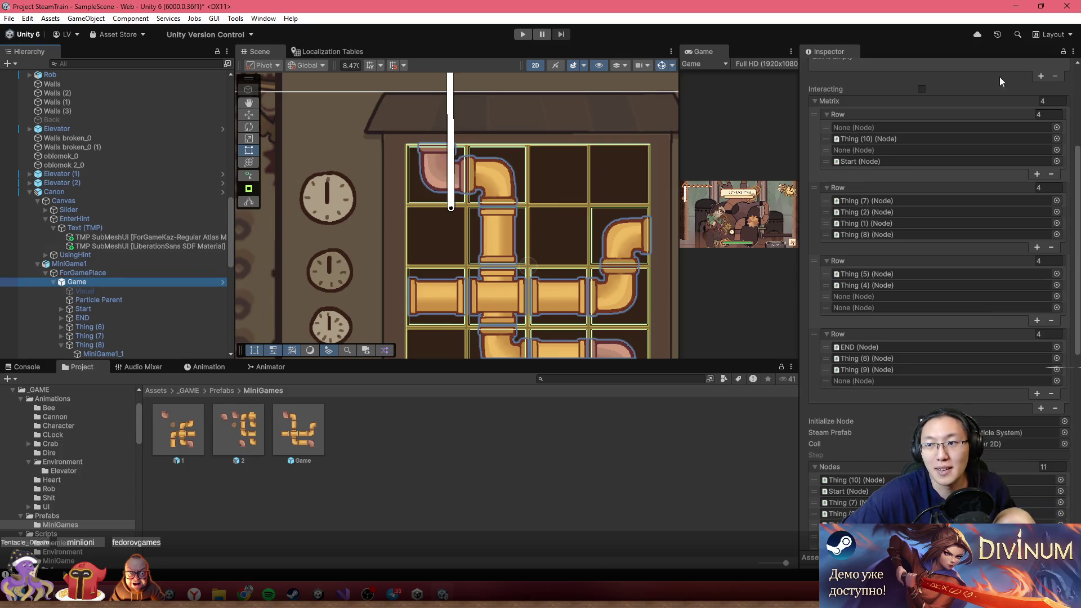
{"action": "scroll", "coordinate": [960, 114], "scroll_direction": "up", "scroll_amount": 5}
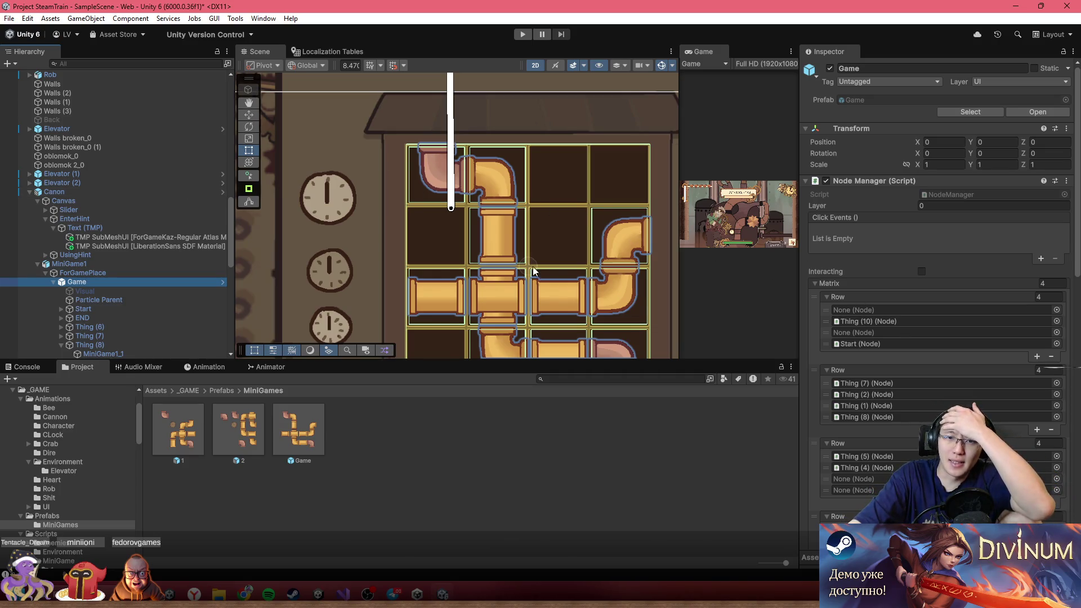
{"action": "scroll", "coordinate": [534, 272], "scroll_direction": "down", "scroll_amount": 2}
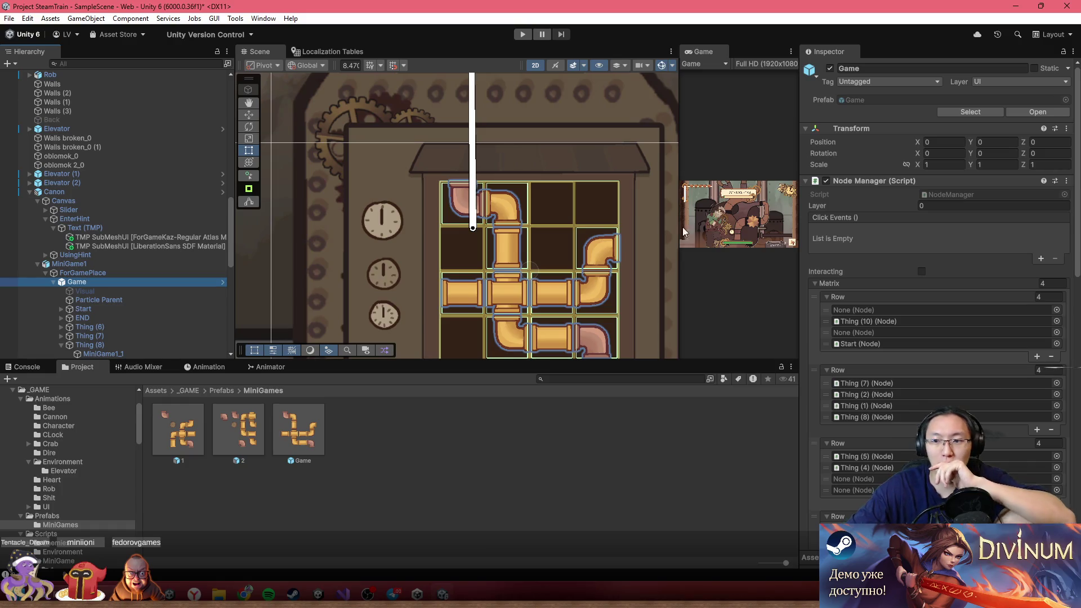
{"action": "scroll", "coordinate": [929, 304], "scroll_direction": "down", "scroll_amount": 1}
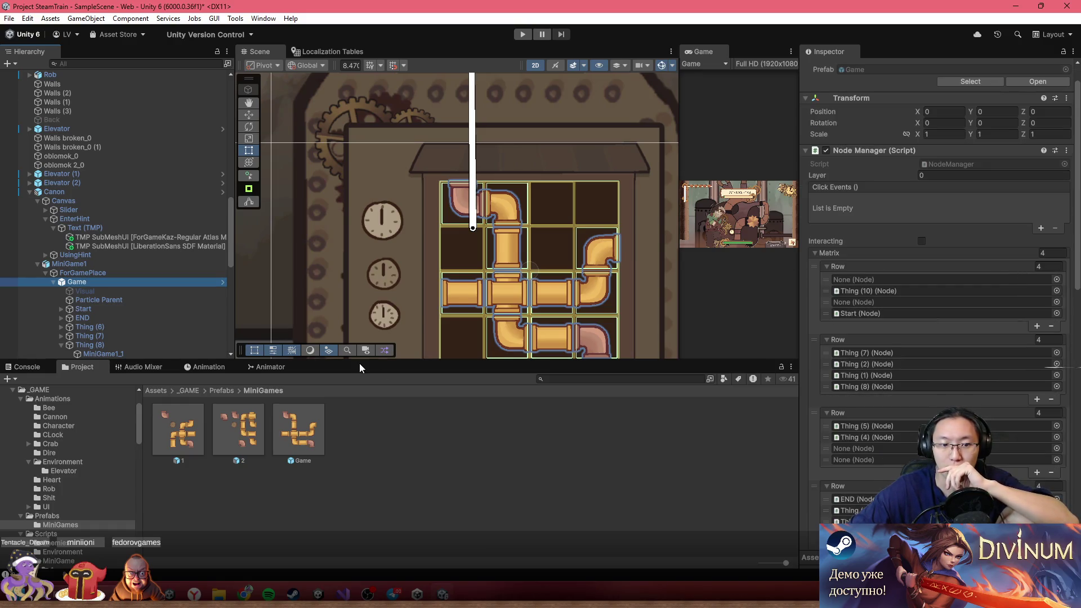
{"action": "left_click", "coordinate": [311, 433]}
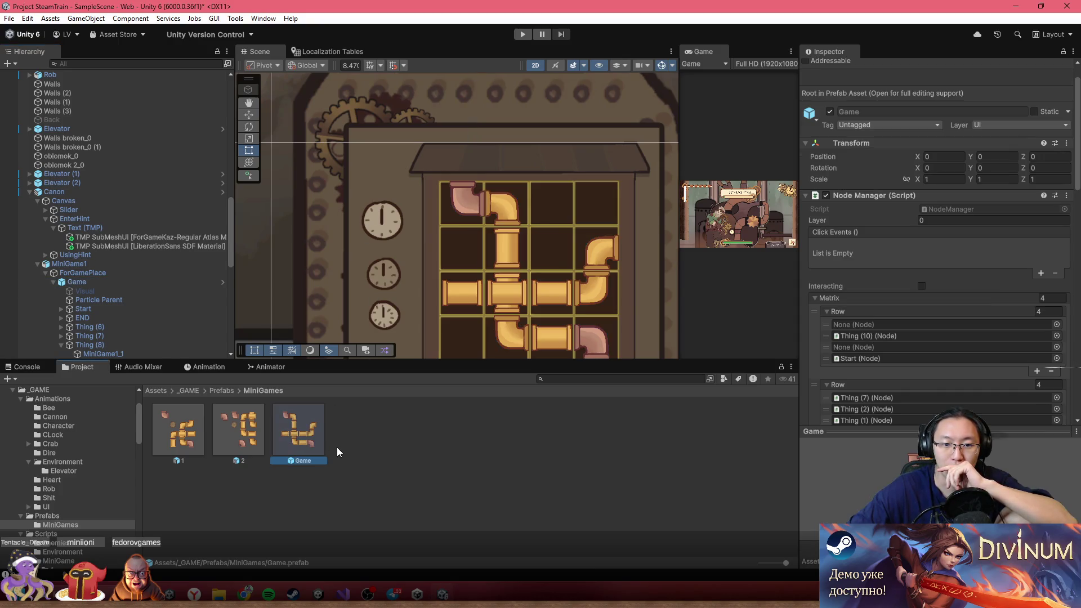
- Create a prefab variant of the Game prefab named Start
{"action": "right_click", "coordinate": [298, 434]}
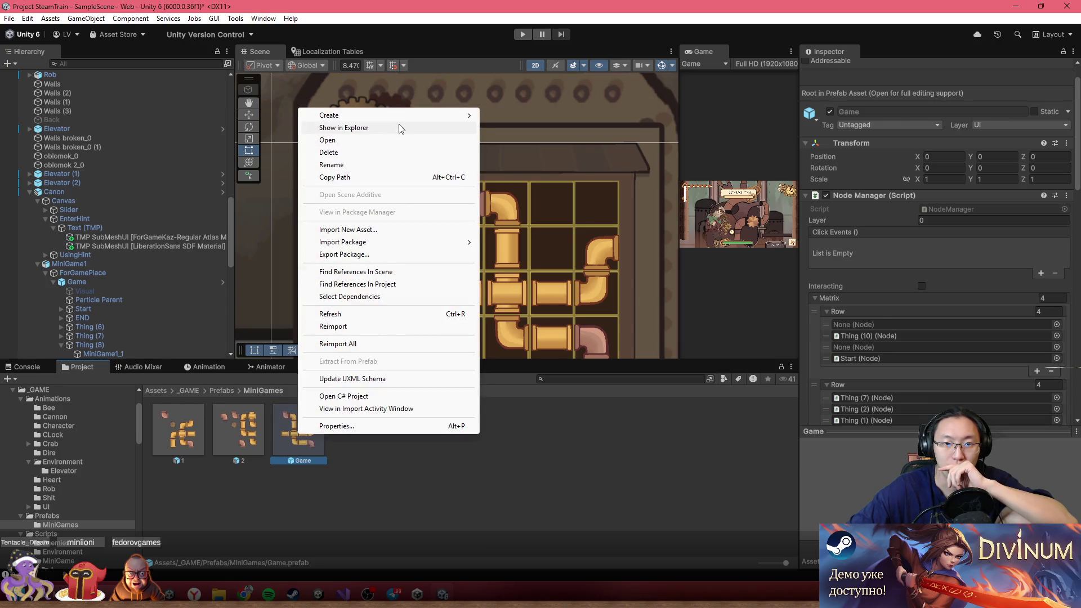
{"action": "mouse_move", "coordinate": [400, 115]}
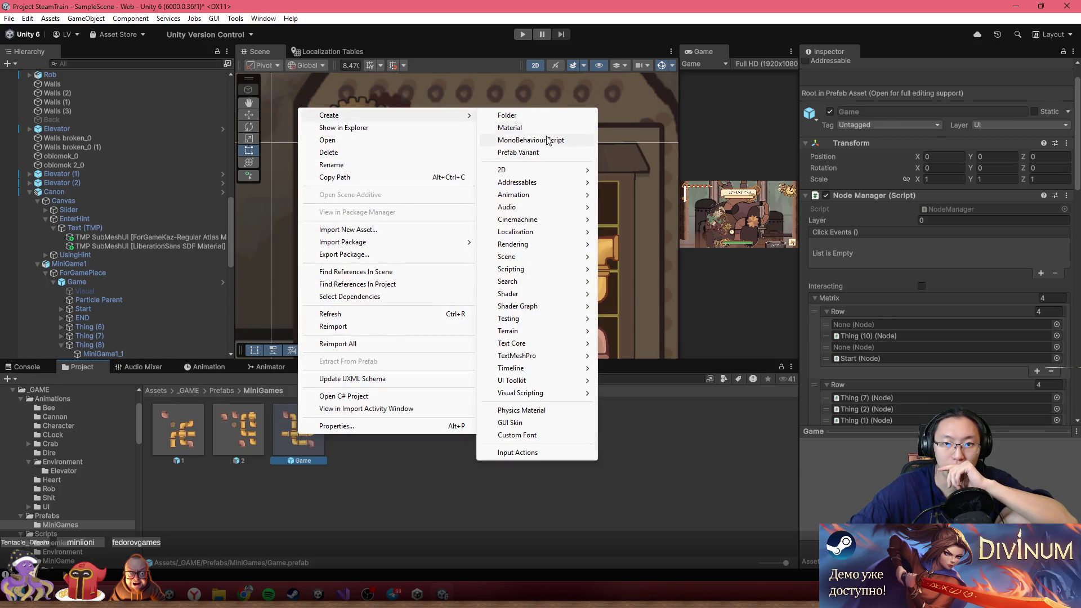
{"action": "left_click", "coordinate": [549, 153]}
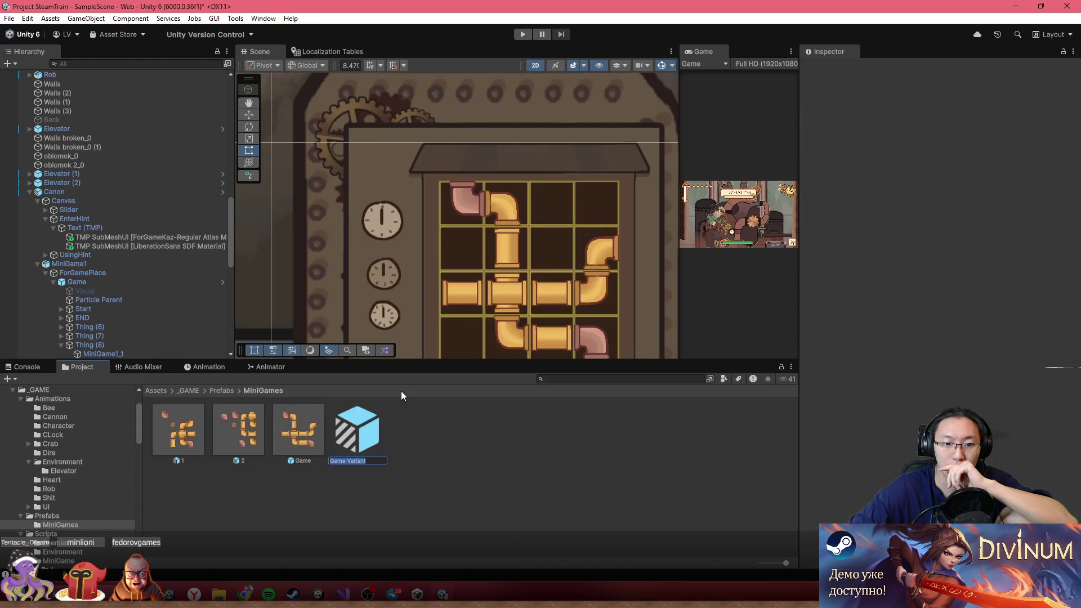
{"action": "type", "text": "Start"}
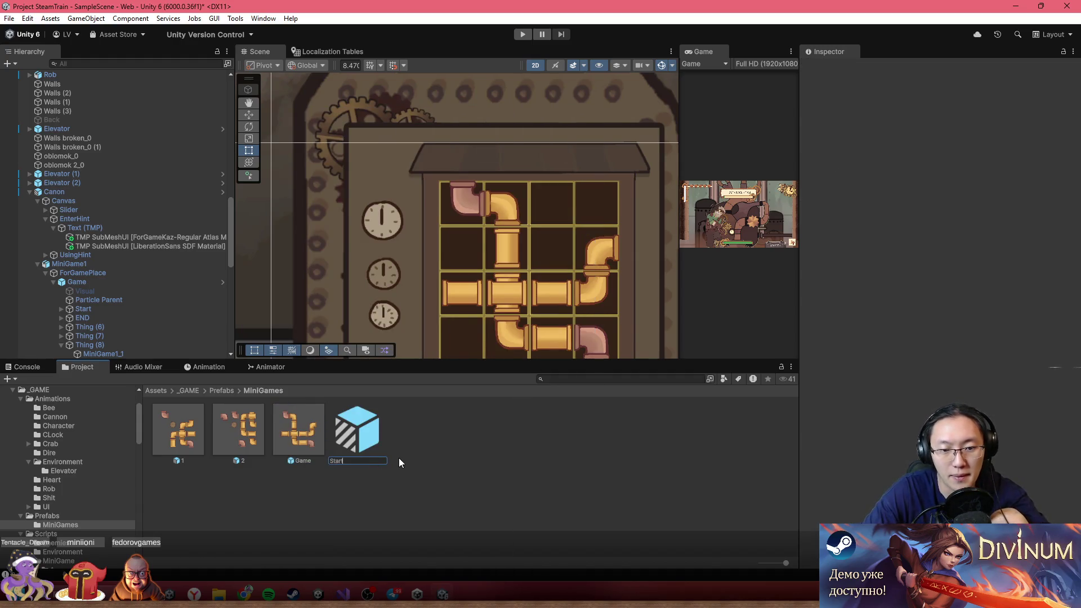
{"action": "key", "text": "Return"}
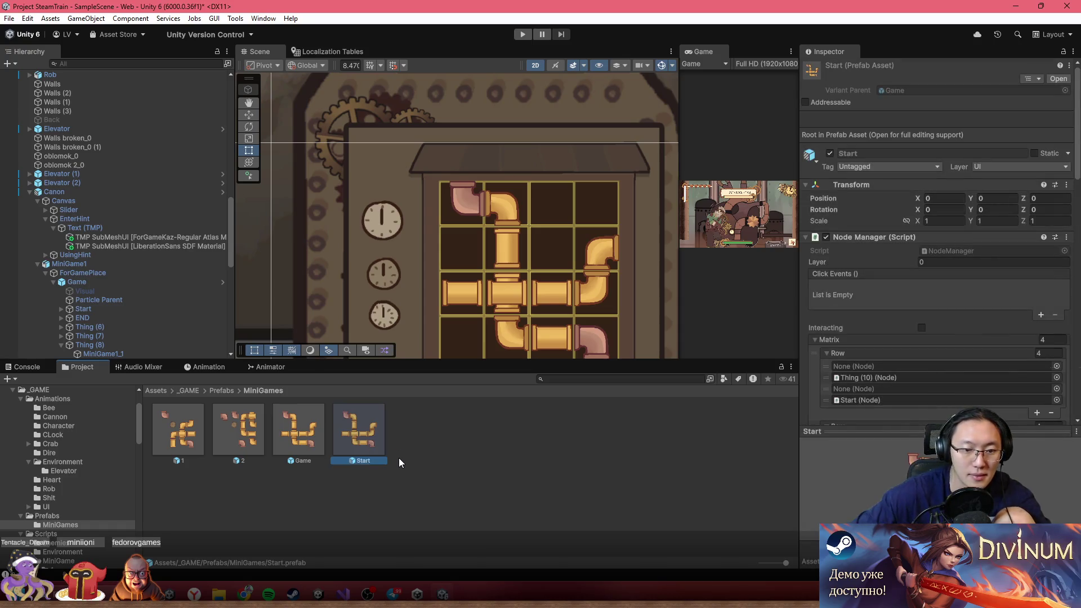
- Rename the original Game prefab to _main
{"action": "left_click", "coordinate": [304, 456]}
{"action": "left_click", "coordinate": [310, 461]}
{"action": "type", "text": "_main"}
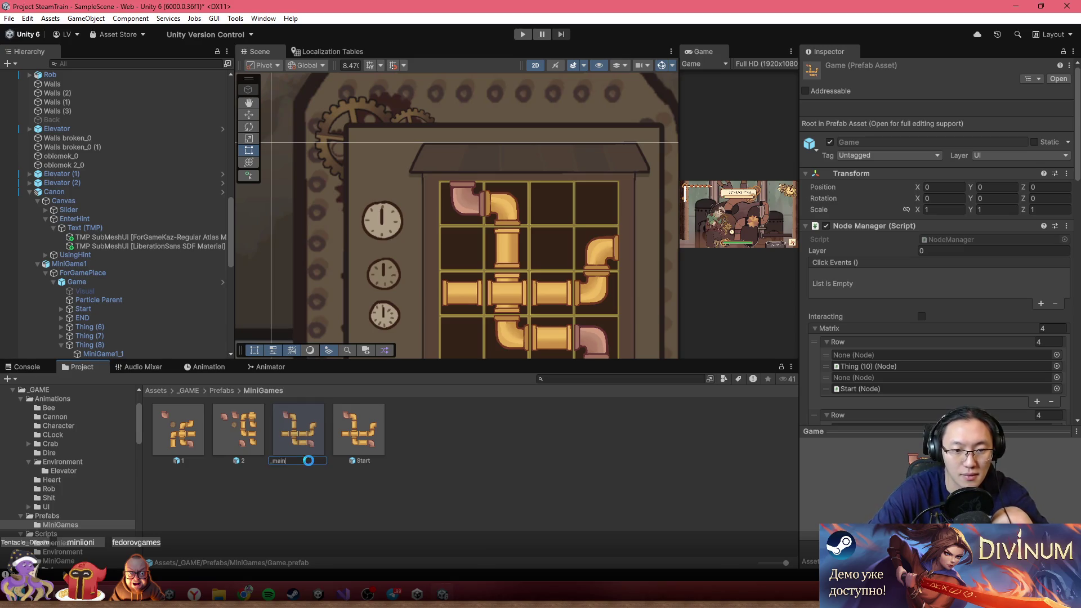
{"action": "left_click", "coordinate": [352, 448]}
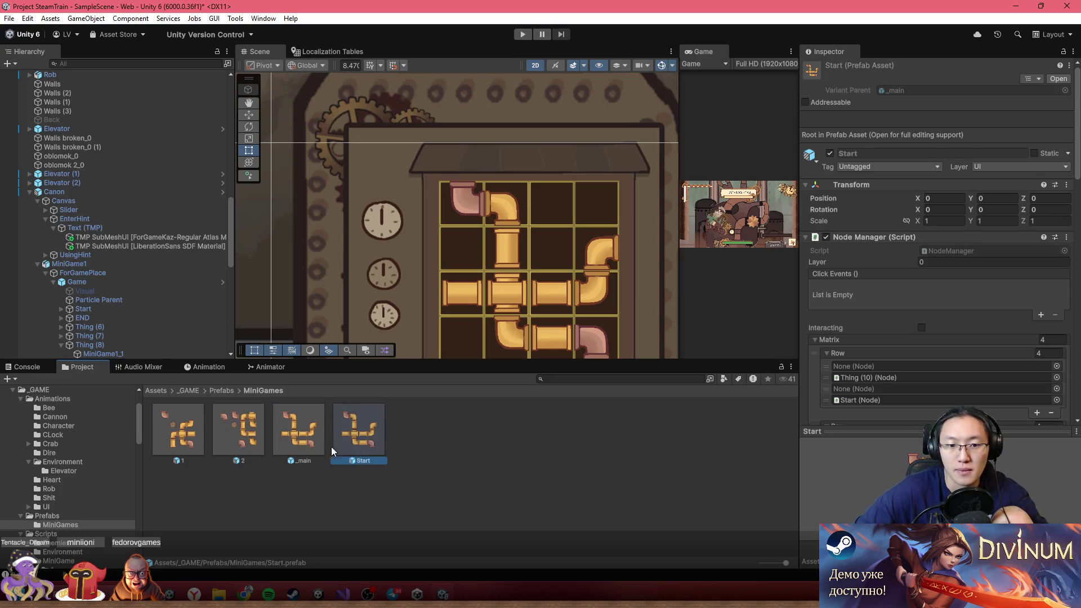
{"action": "scroll", "coordinate": [365, 248], "scroll_direction": "down", "scroll_amount": 3}
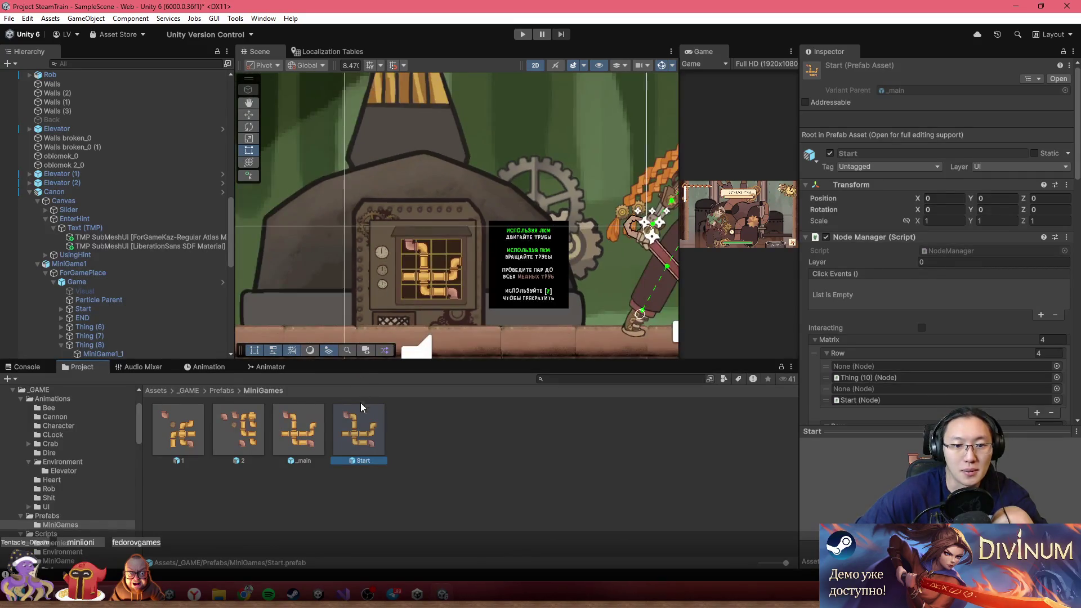
- Open the Start prefab for editing and select the corner pipe at the top of its grid
{"action": "double_click", "coordinate": [361, 433]}
{"action": "scroll", "coordinate": [416, 165], "scroll_direction": "up", "scroll_amount": 5}
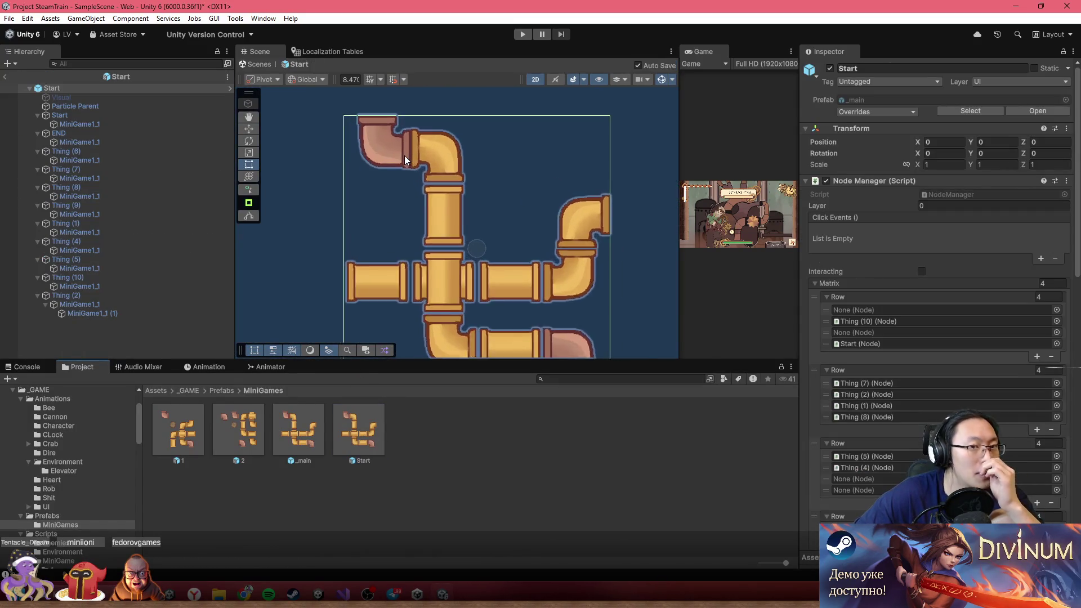
{"action": "left_click", "coordinate": [404, 156]}
{"action": "left_click", "coordinate": [452, 160]}
{"action": "left_click", "coordinate": [452, 160]}
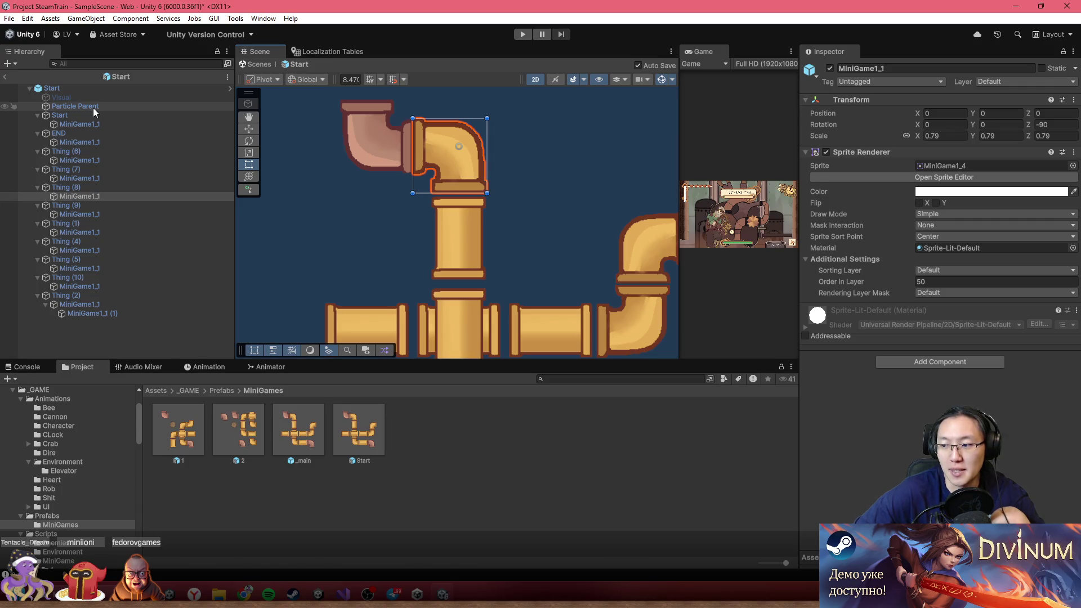
- Inspect the puzzle nodes one by one, including Thing (7), END and their pipe sprites
{"action": "left_click", "coordinate": [116, 122]}
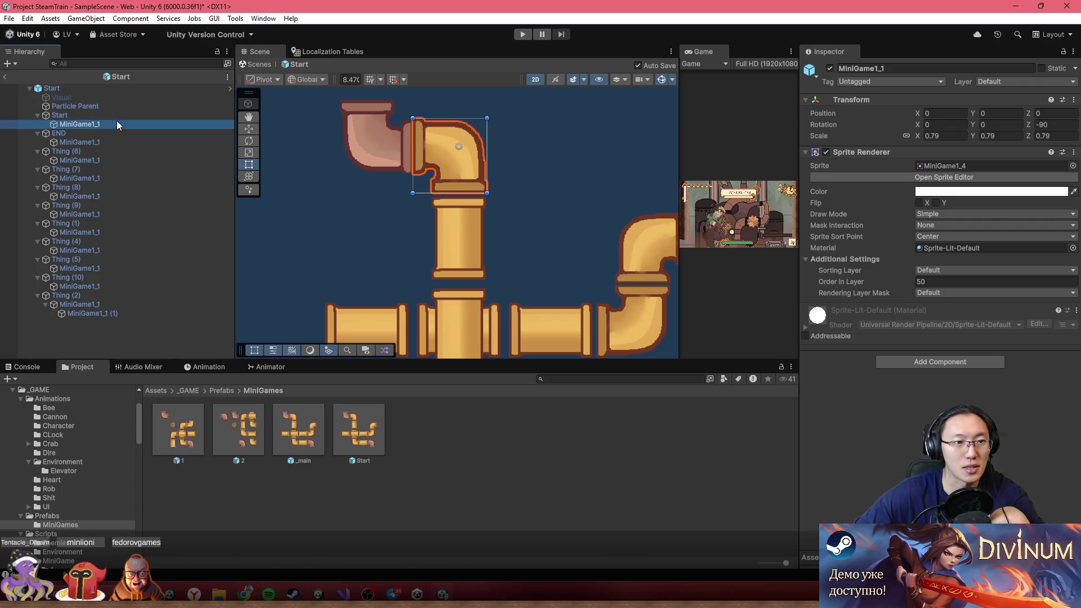
{"action": "left_click", "coordinate": [119, 134]}
{"action": "left_click", "coordinate": [122, 151]}
{"action": "left_click", "coordinate": [126, 169]}
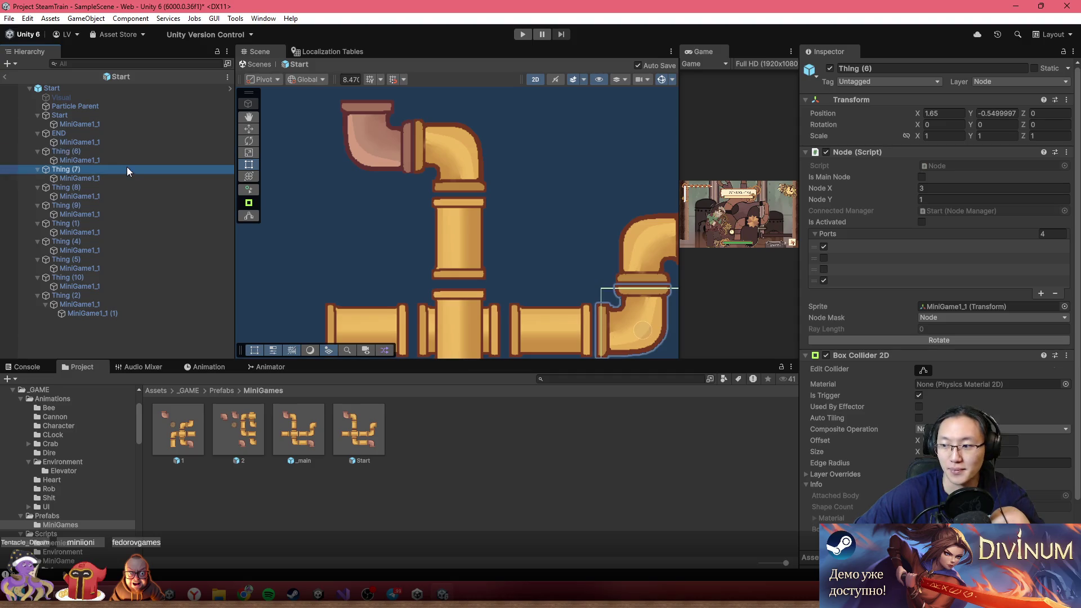
{"action": "left_click", "coordinate": [113, 142]}
{"action": "left_click", "coordinate": [116, 117]}
{"action": "left_click", "coordinate": [116, 126]}
{"action": "left_click", "coordinate": [107, 133]}
{"action": "left_click", "coordinate": [121, 161]}
{"action": "left_click", "coordinate": [113, 142]}
{"action": "left_click", "coordinate": [114, 160]}
{"action": "left_click", "coordinate": [117, 178]}
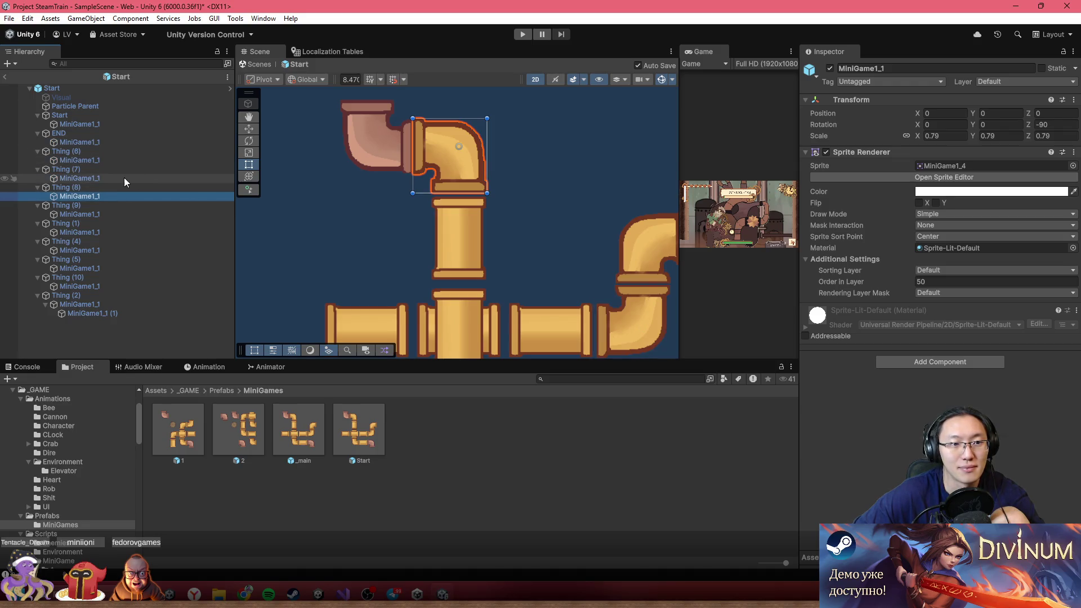
- Untick the fourth Ports checkbox on Thing (8), then return to the main scene
{"action": "left_click", "coordinate": [110, 187]}
{"action": "left_click", "coordinate": [823, 269]}
{"action": "left_click", "coordinate": [824, 280]}
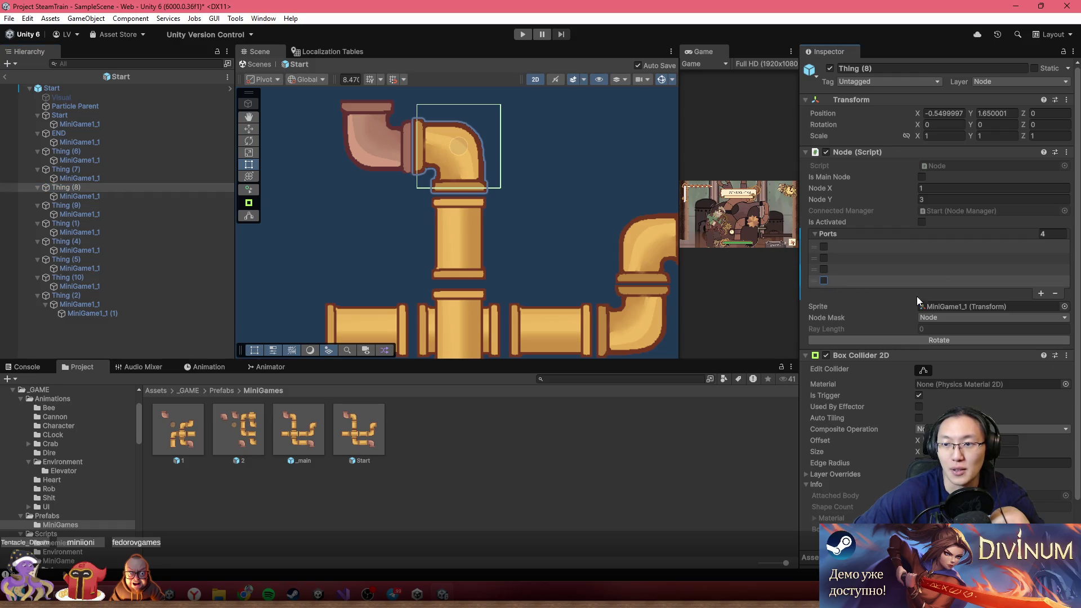
{"action": "left_click", "coordinate": [4, 77]}
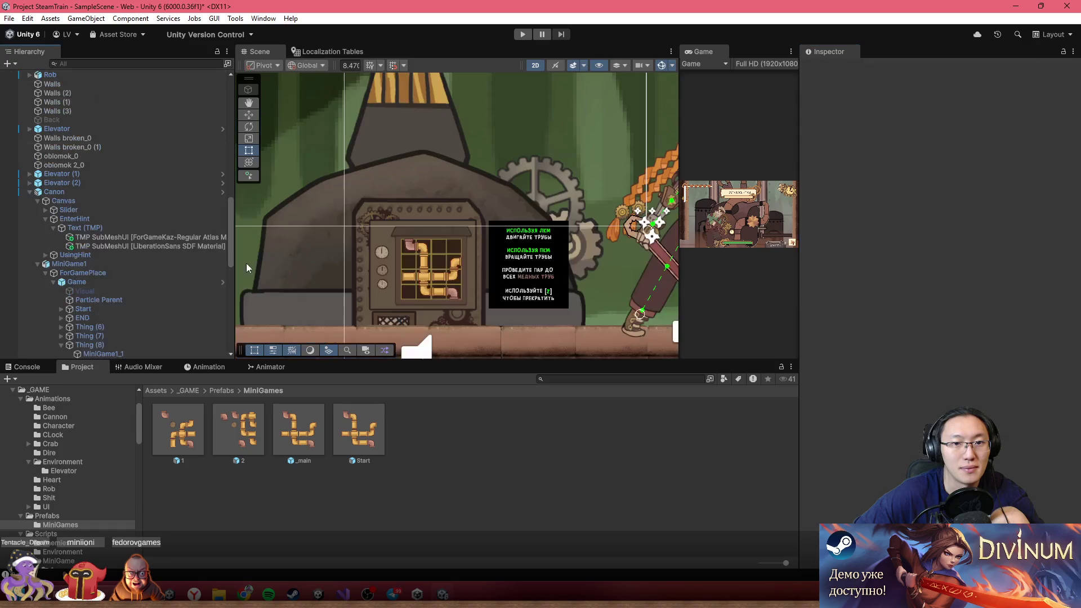
- Delete the old Game puzzle object under ForGamePlace
{"action": "scroll", "coordinate": [113, 305], "scroll_direction": "up", "scroll_amount": 3}
{"action": "scroll", "coordinate": [110, 313], "scroll_direction": "down", "scroll_amount": 5}
{"action": "left_click", "coordinate": [99, 208]}
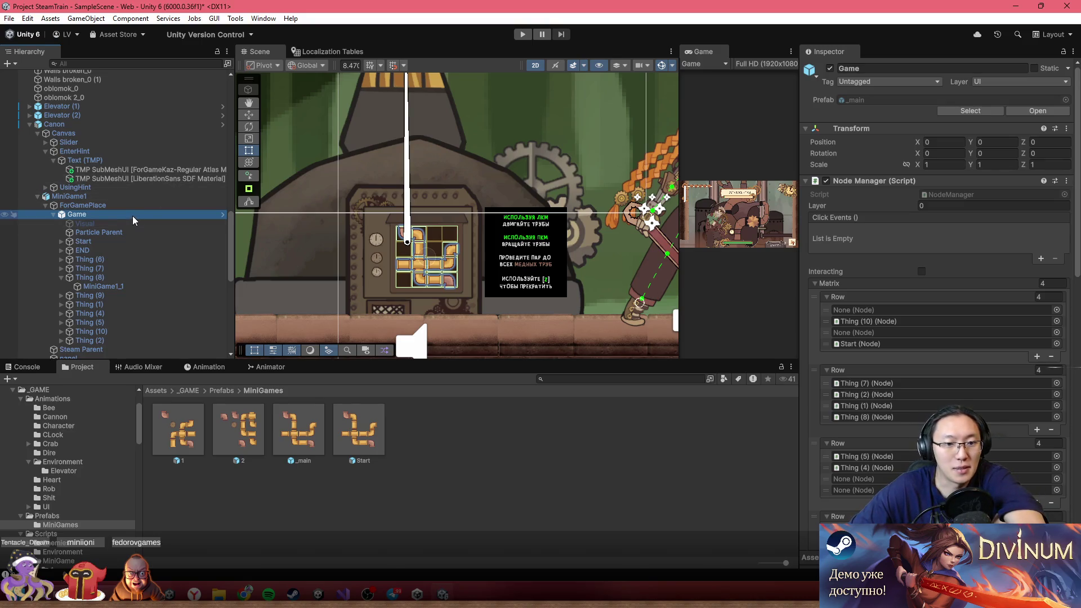
{"action": "key", "text": "Delete"}
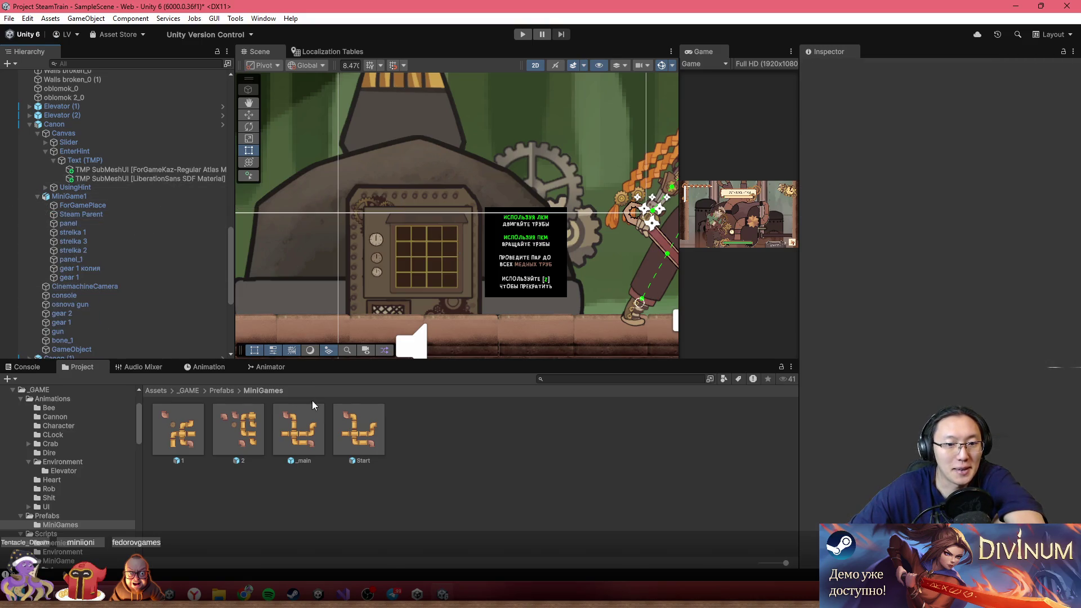
- Place an instance of the Start prefab under ForGamePlace in the Hierarchy
{"action": "mouse_move", "coordinate": [363, 441]}
{"action": "left_mouse_down"}
{"action": "mouse_move", "coordinate": [94, 197]}
{"action": "mouse_move", "coordinate": [96, 213]}
{"action": "left_mouse_up"}
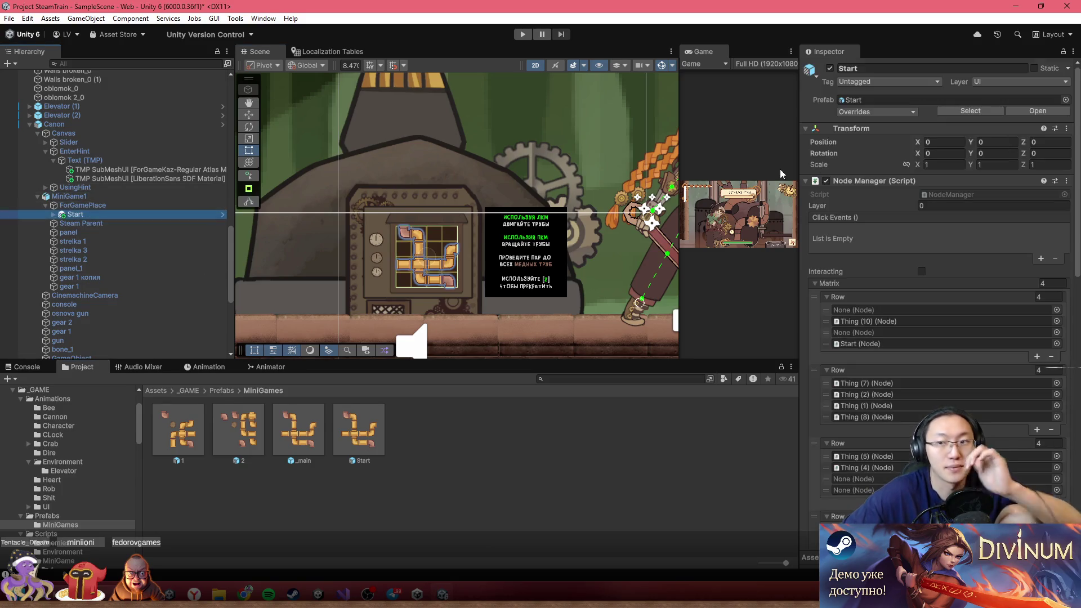
{"action": "scroll", "coordinate": [417, 262], "scroll_direction": "up", "scroll_amount": 5}
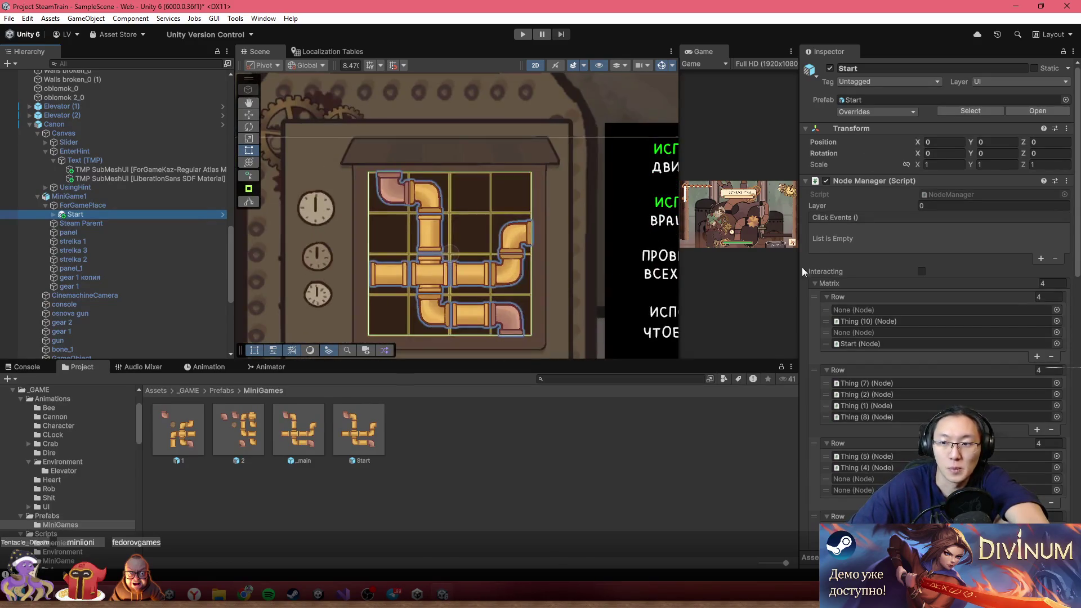
{"action": "scroll", "coordinate": [957, 272], "scroll_direction": "down", "scroll_amount": 10}
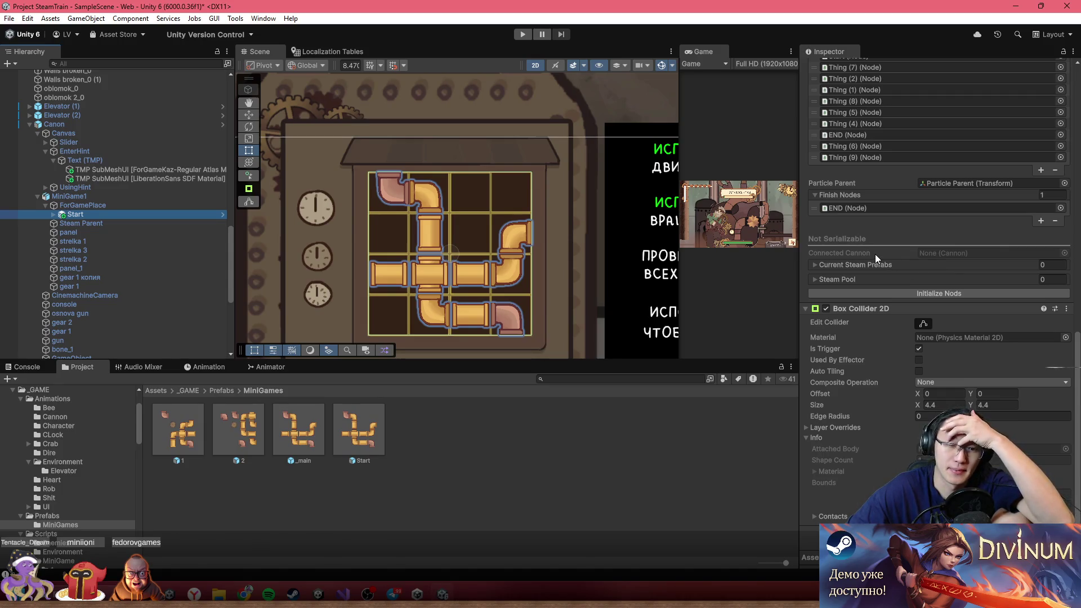
{"action": "scroll", "coordinate": [904, 308], "scroll_direction": "up", "scroll_amount": 3}
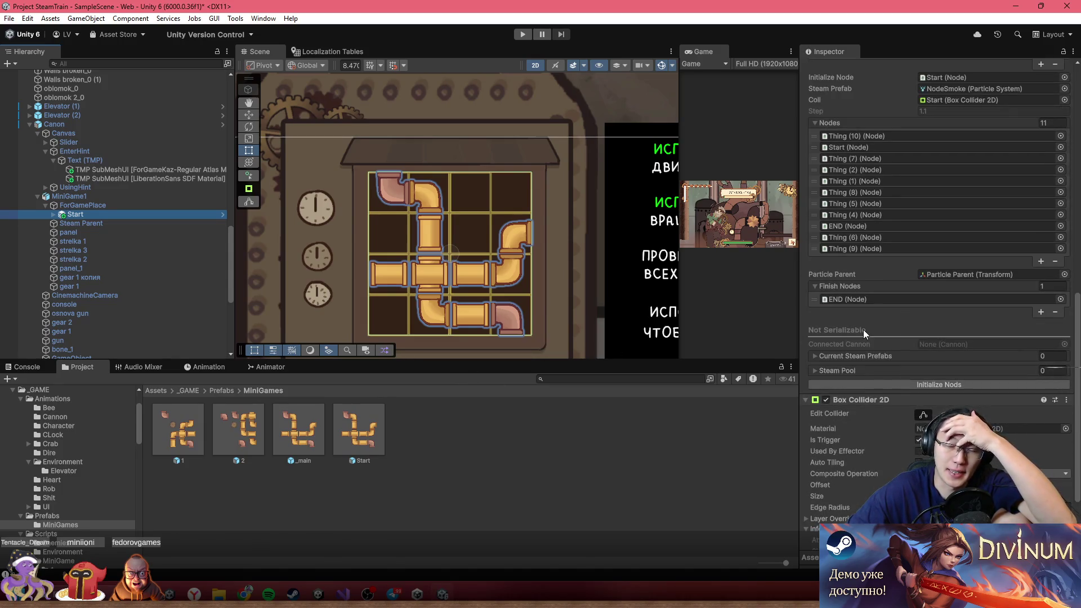
{"action": "left_click", "coordinate": [112, 207]}
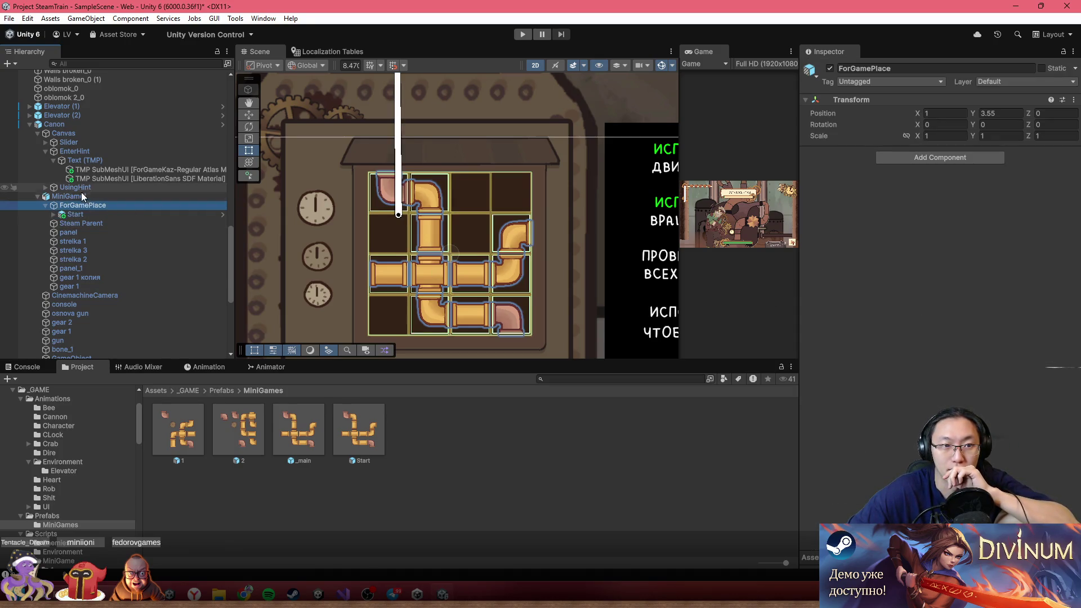
- Check the Steam Parent and ForGamePlace objects and select the Start puzzle instance
{"action": "left_click", "coordinate": [85, 222]}
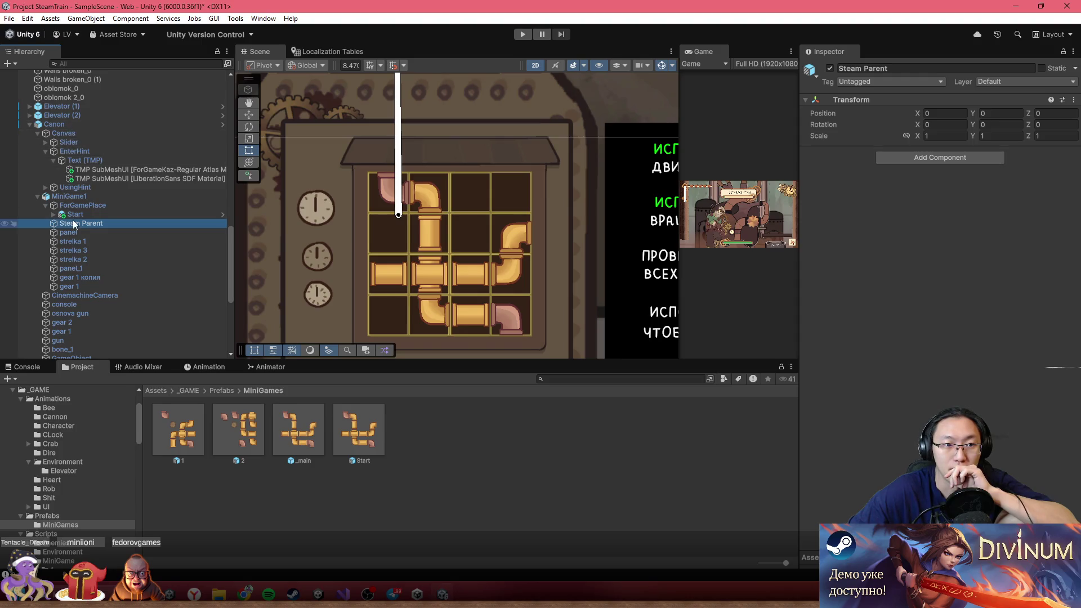
{"action": "left_click", "coordinate": [76, 213]}
{"action": "left_click", "coordinate": [80, 205]}
{"action": "left_click", "coordinate": [82, 215]}
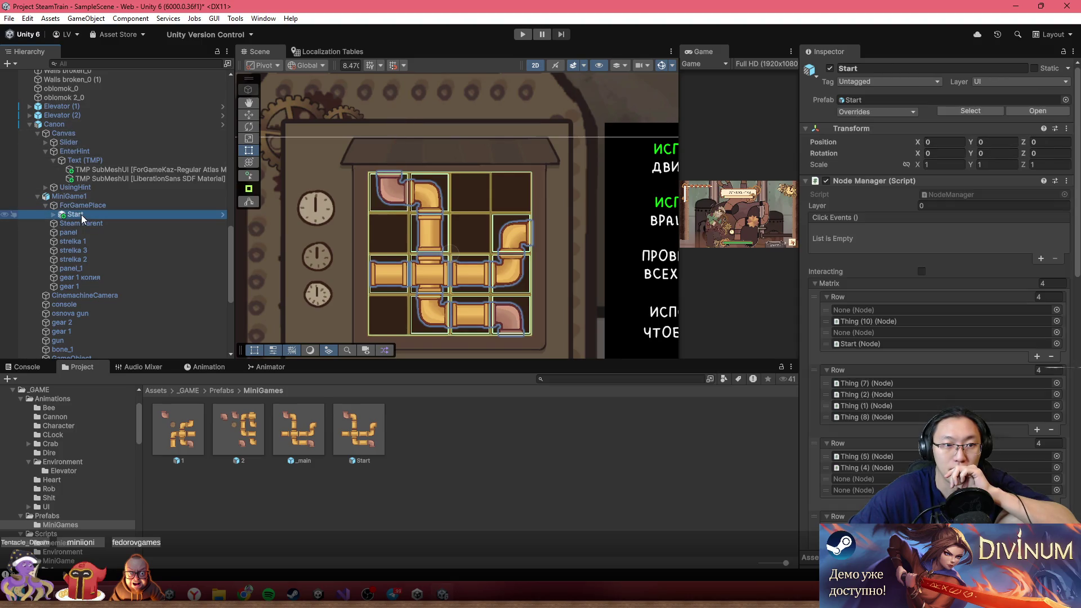
{"action": "scroll", "coordinate": [960, 341], "scroll_direction": "down", "scroll_amount": 5}
{"action": "scroll", "coordinate": [960, 342], "scroll_direction": "down", "scroll_amount": 6}
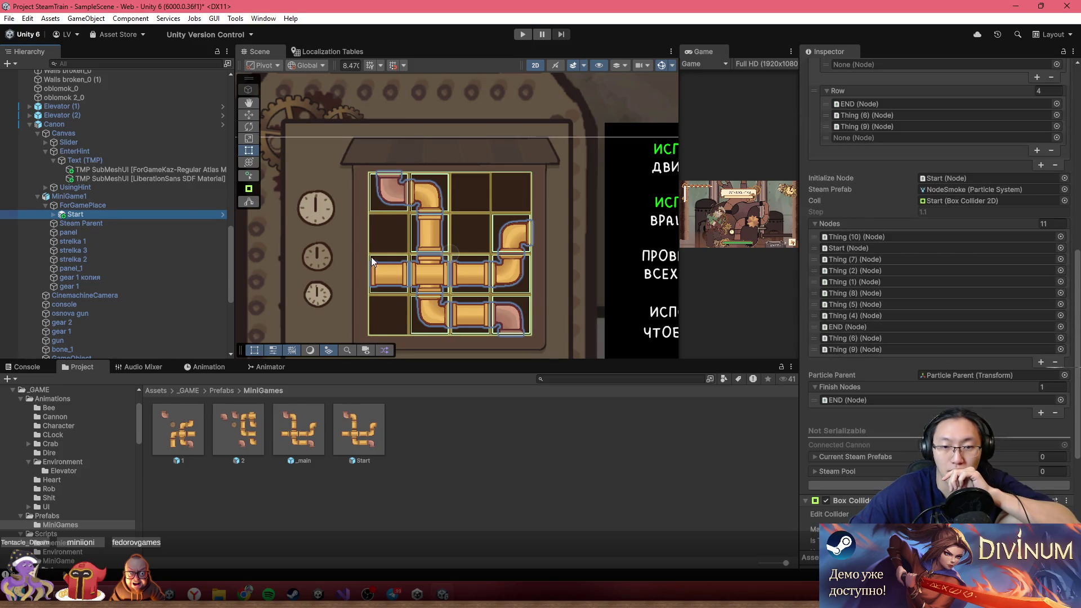
- Set the Start puzzle as Canon's Current Node Manager and start Play mode
{"action": "left_click", "coordinate": [65, 125]}
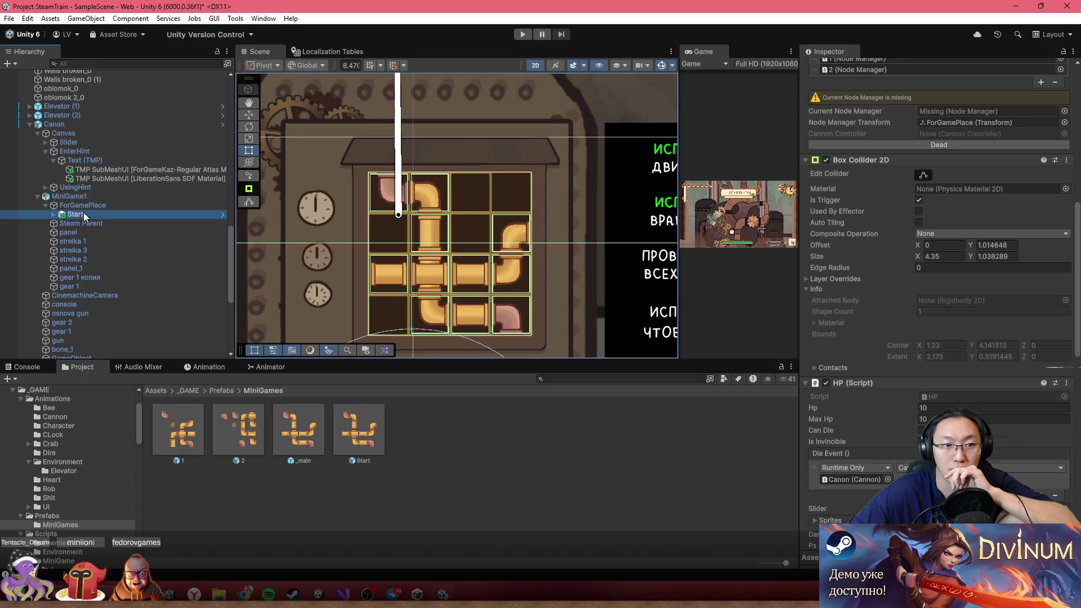
{"action": "scroll", "coordinate": [938, 282], "scroll_direction": "down", "scroll_amount": 5}
{"action": "mouse_move", "coordinate": [945, 306]}
{"action": "left_mouse_down"}
{"action": "mouse_move", "coordinate": [942, 43]}
{"action": "mouse_move", "coordinate": [951, 199]}
{"action": "mouse_move", "coordinate": [958, 113]}
{"action": "left_mouse_up"}
{"action": "scroll", "coordinate": [941, 51], "scroll_direction": "down", "scroll_amount": 6}
{"action": "scroll", "coordinate": [949, 82], "scroll_direction": "up", "scroll_amount": 10}
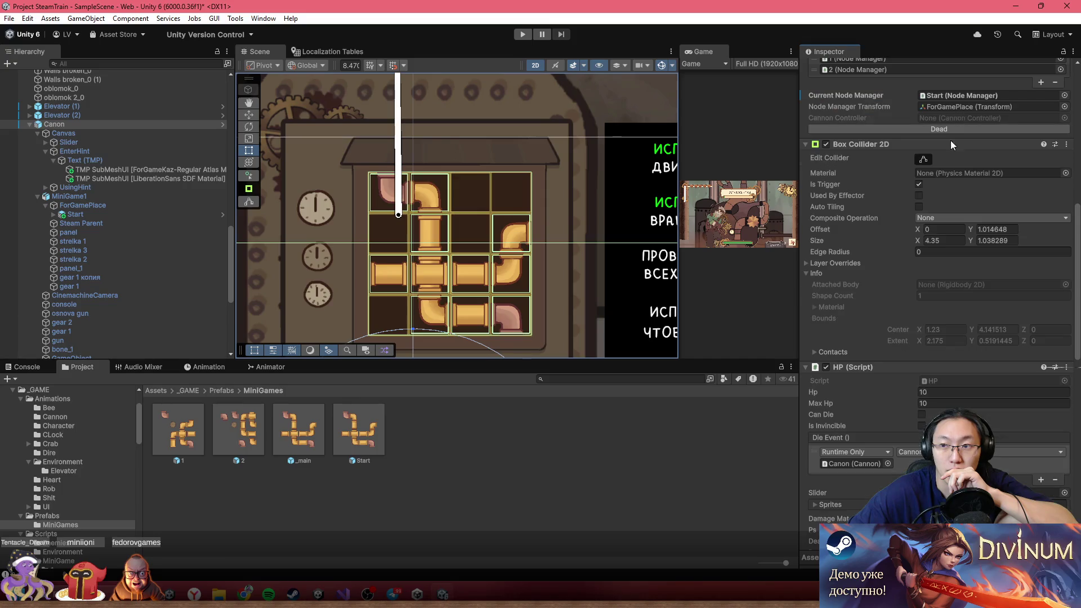
{"action": "scroll", "coordinate": [901, 253], "scroll_direction": "up", "scroll_amount": 4}
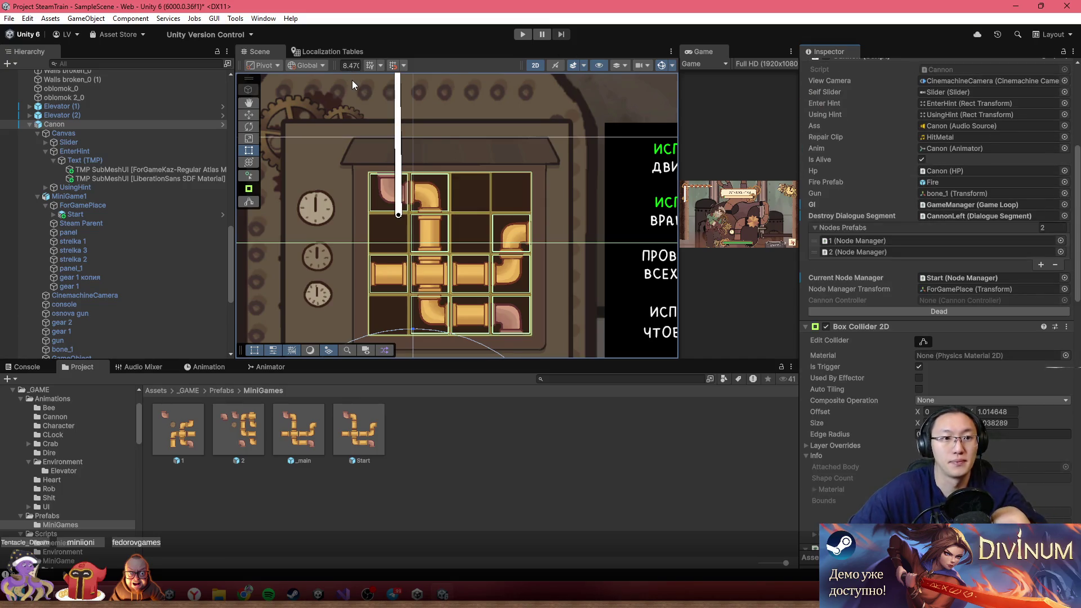
{"action": "left_click", "coordinate": [523, 36]}
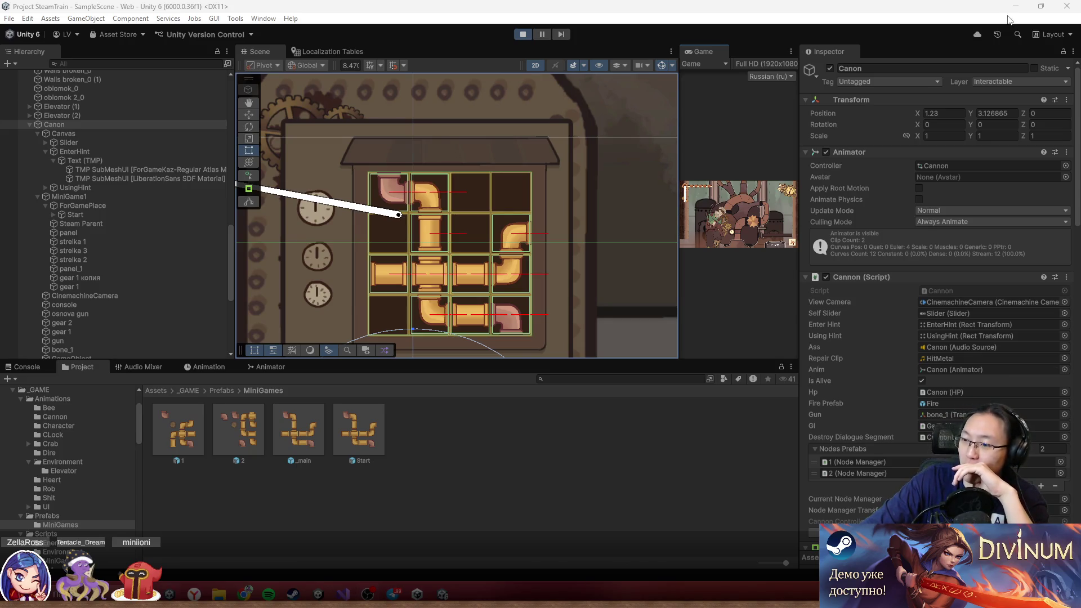
{"action": "mouse_move", "coordinate": [430, 595]}
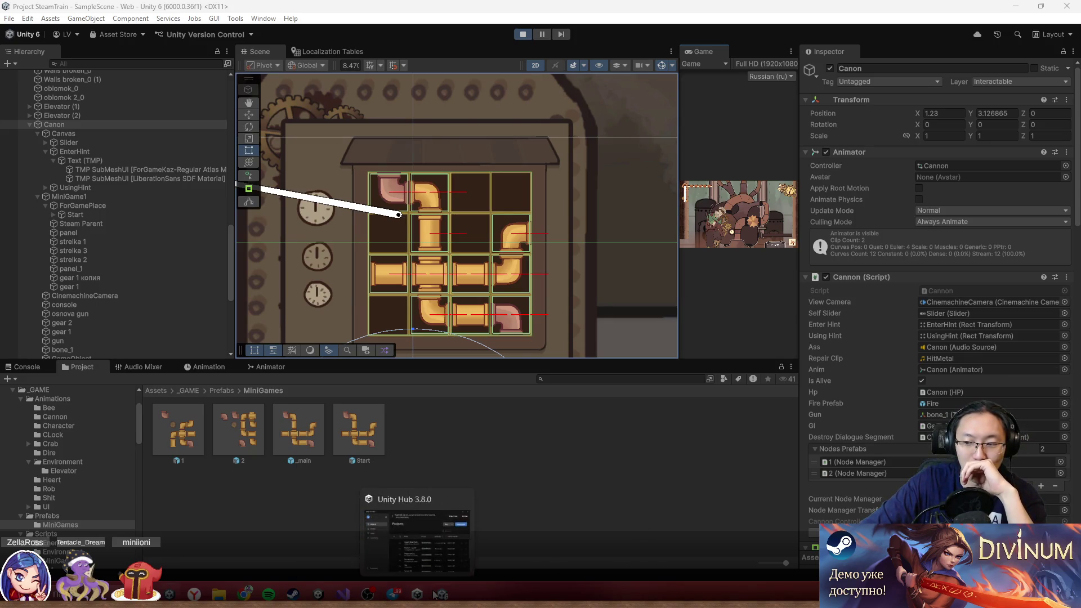
{"action": "left_click", "coordinate": [461, 546]}
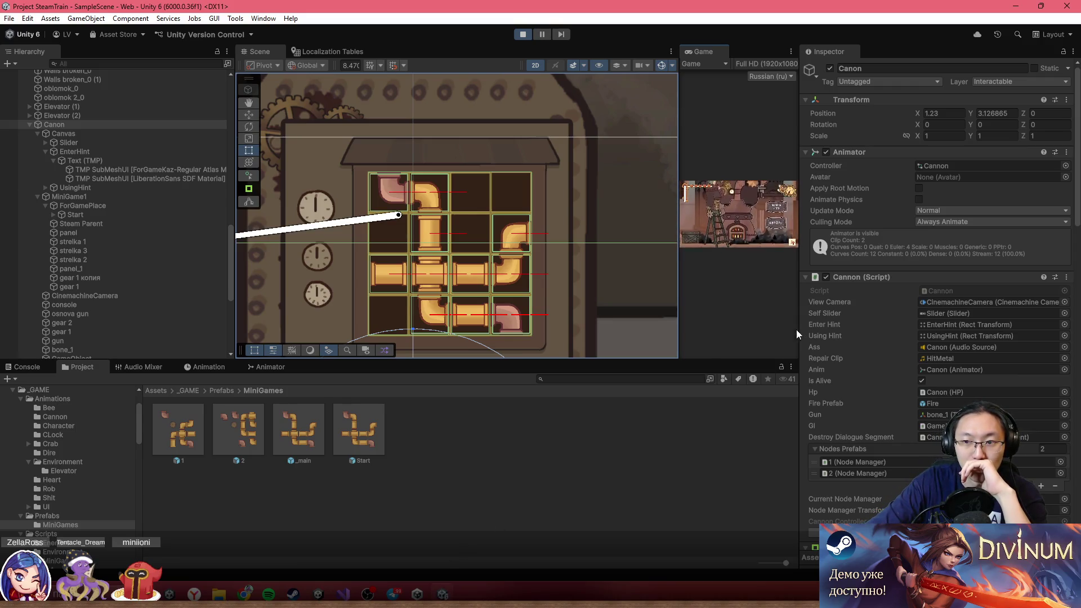
{"action": "left_click", "coordinate": [369, 594]}
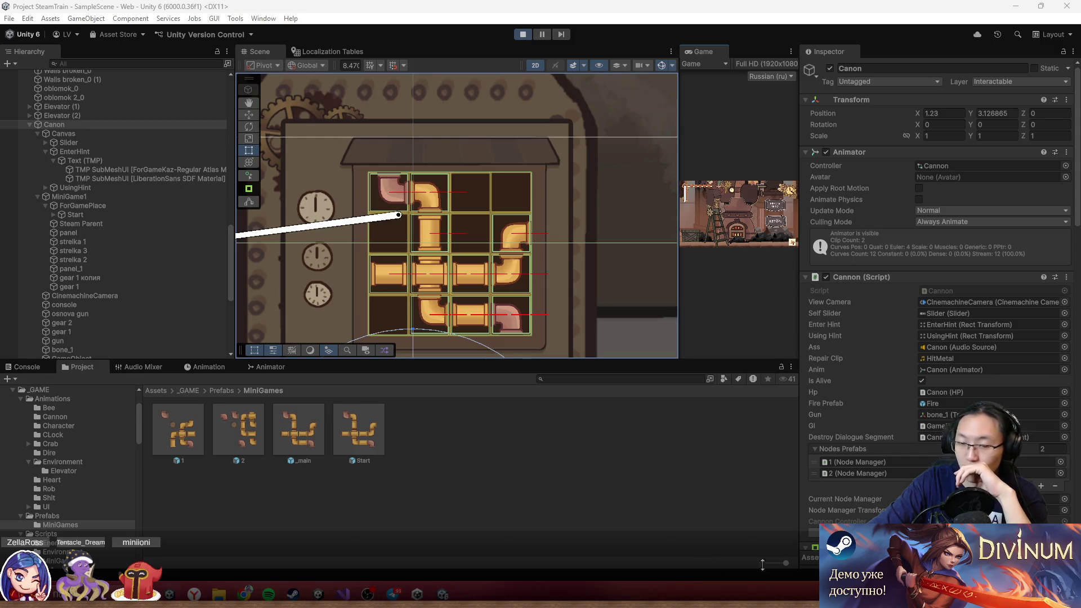
{"action": "mouse_move", "coordinate": [369, 594]}
{"action": "left_click", "coordinate": [445, 537]}
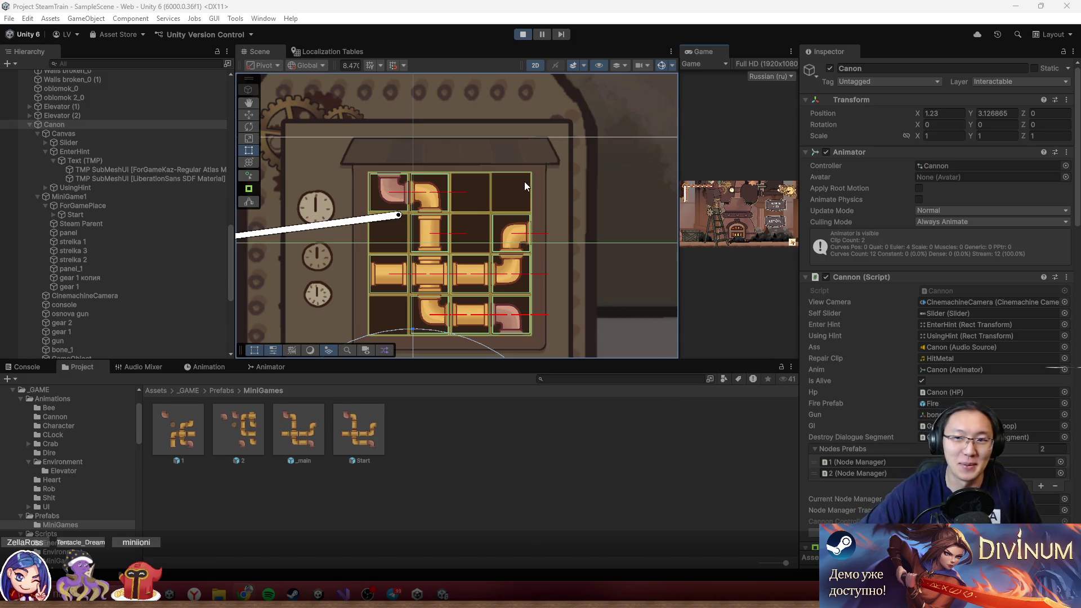
- Stop play, apply all of Canon's overrides to its prefab, and run the game again
{"action": "left_click", "coordinate": [519, 35]}
{"action": "left_click", "coordinate": [876, 112]}
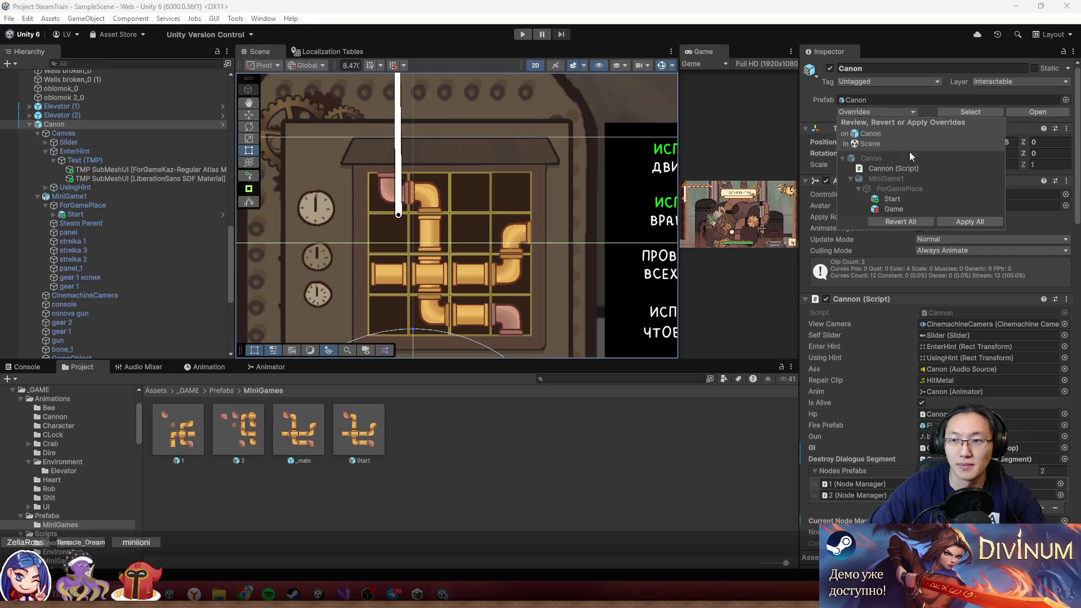
{"action": "left_click", "coordinate": [958, 222]}
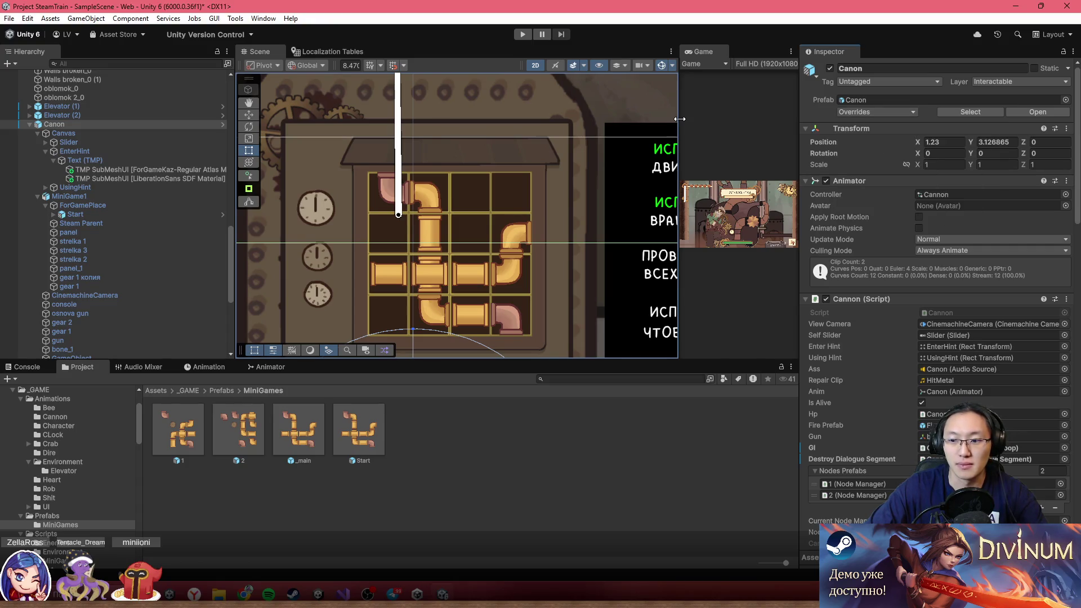
{"action": "left_click", "coordinate": [521, 34]}
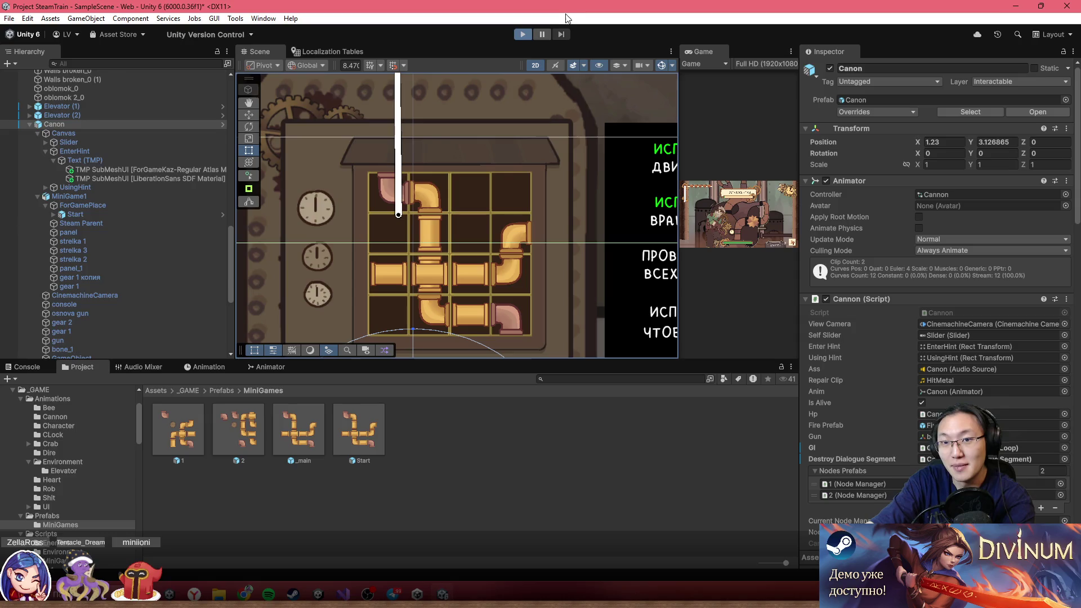
{"action": "scroll", "coordinate": [954, 273], "scroll_direction": "down", "scroll_amount": 4}
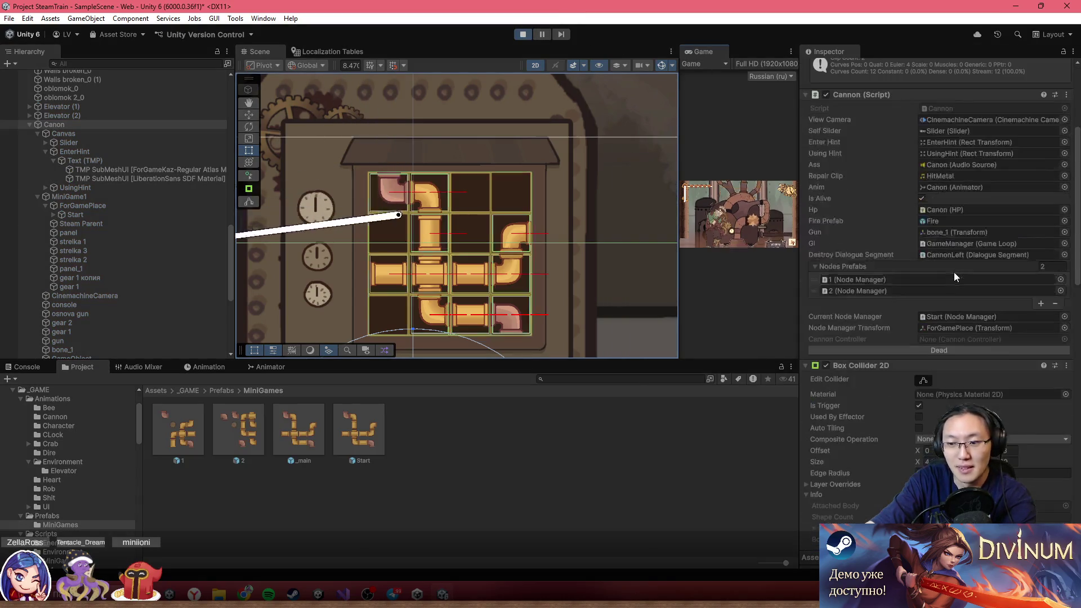
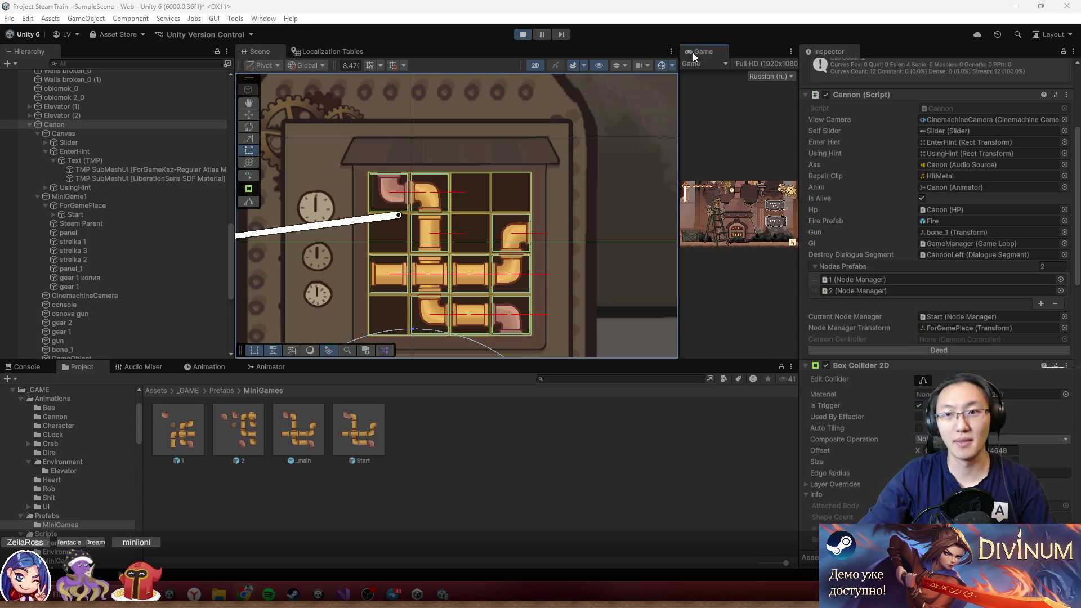
- Stop play mode and open Cannon.cs from the Cannon (Script) field in maximized Visual Studio
{"action": "scroll", "coordinate": [496, 245], "scroll_direction": "down", "scroll_amount": 5}
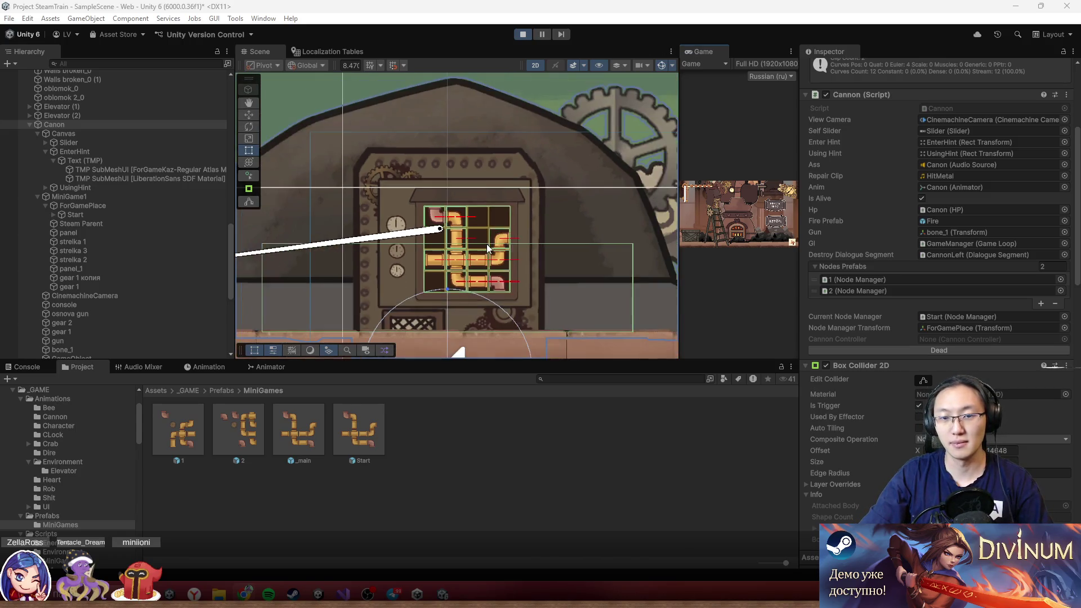
{"action": "left_click_drag", "start_coordinate": [570, 211], "coordinate": [593, 210]}
{"action": "scroll", "coordinate": [611, 123], "scroll_direction": "down", "scroll_amount": 1}
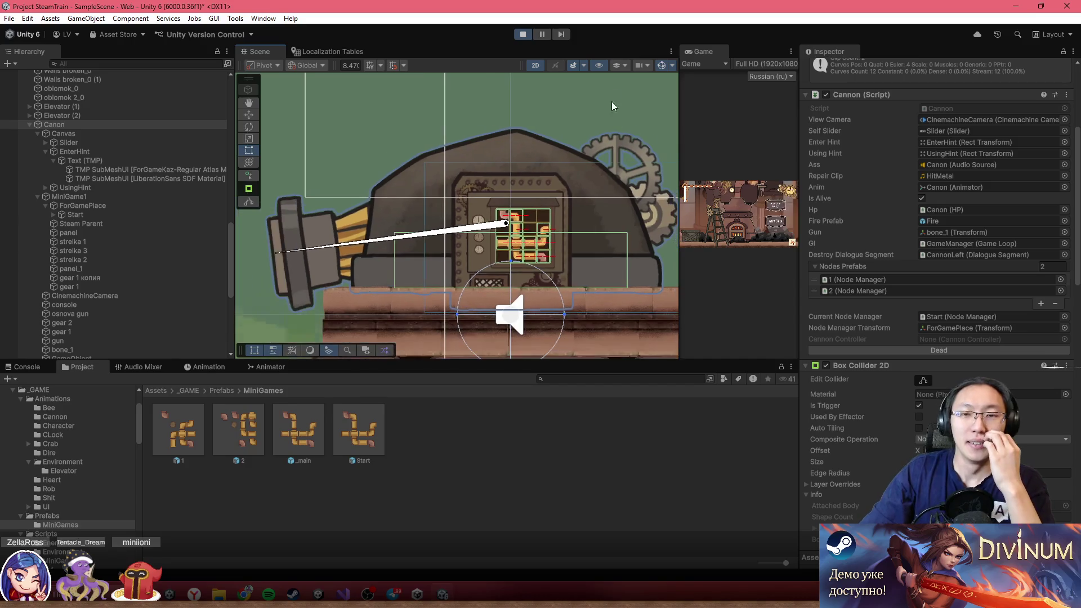
{"action": "left_click", "coordinate": [529, 31]}
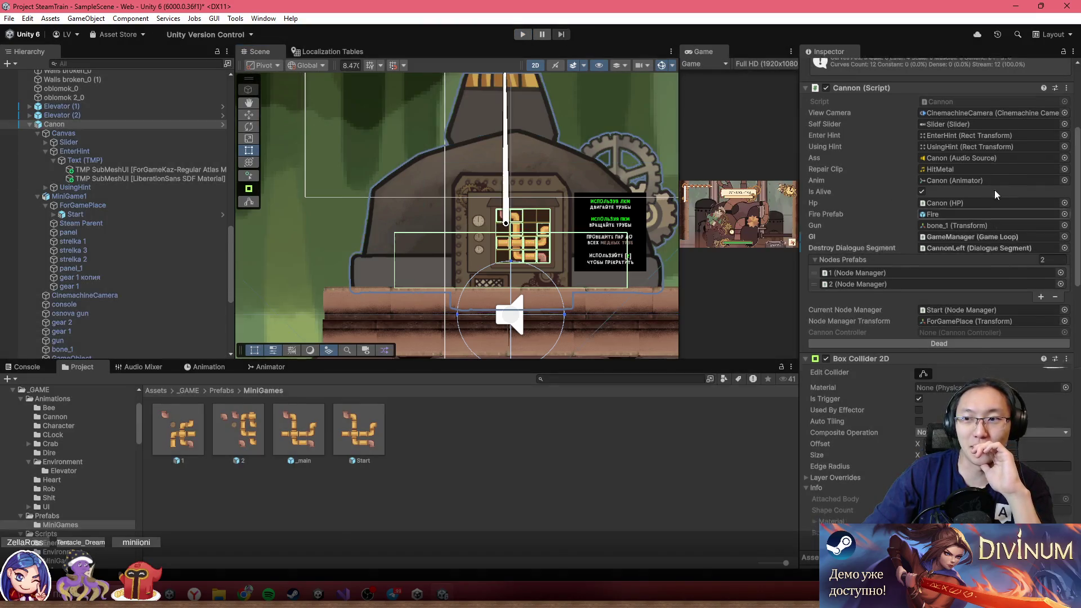
{"action": "left_click", "coordinate": [961, 134]}
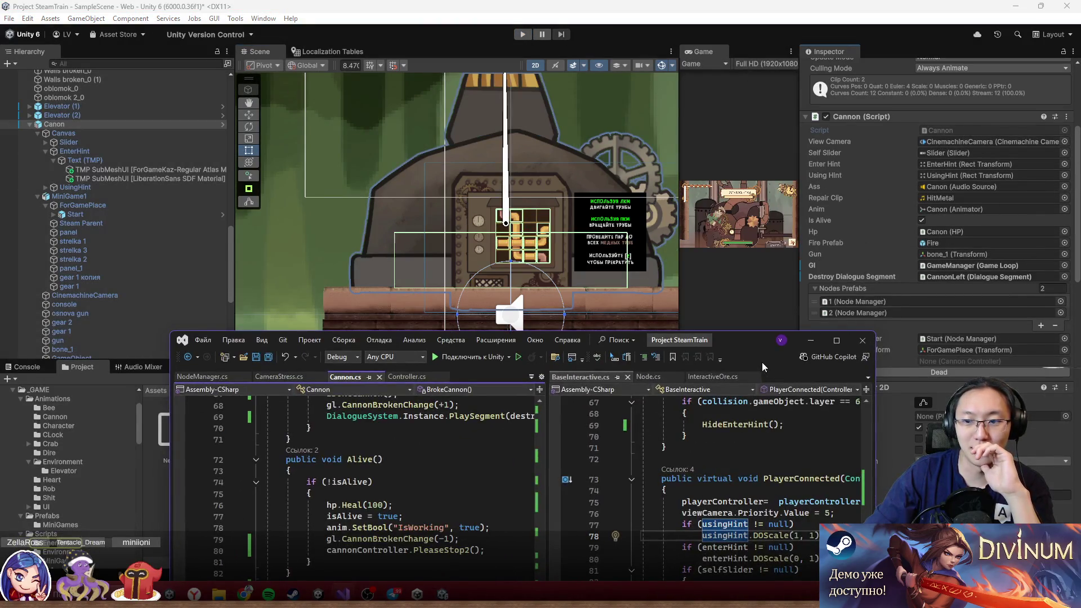
{"action": "left_click", "coordinate": [836, 340]}
- Scroll through Cannon.cs and inspect the StartCoroutine Shooting call in Start()
{"action": "scroll", "coordinate": [387, 274], "scroll_direction": "up", "scroll_amount": 13}
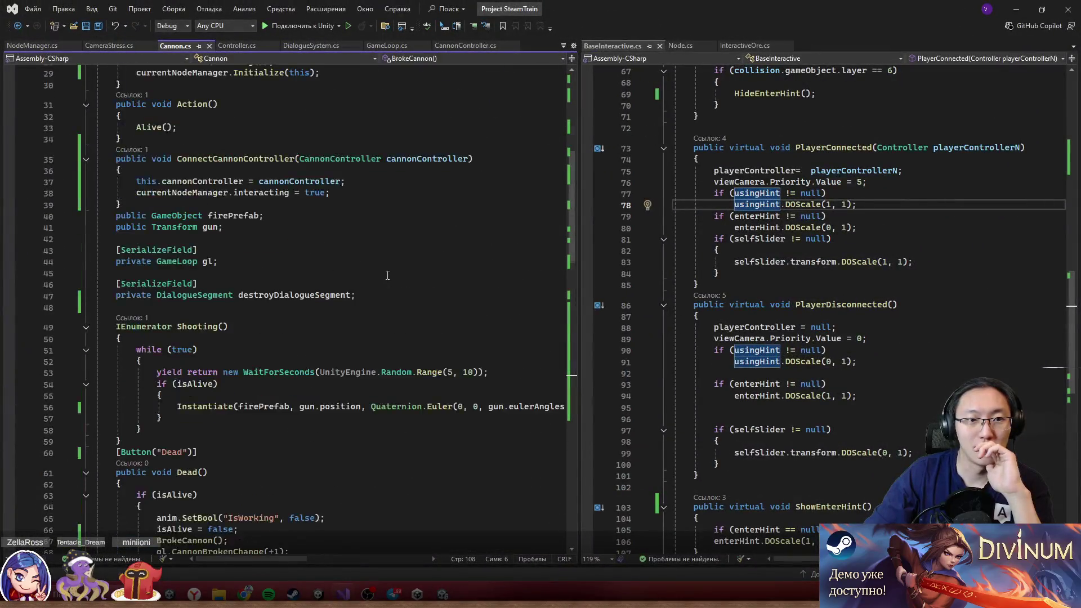
{"action": "scroll", "coordinate": [387, 274], "scroll_direction": "up", "scroll_amount": 9}
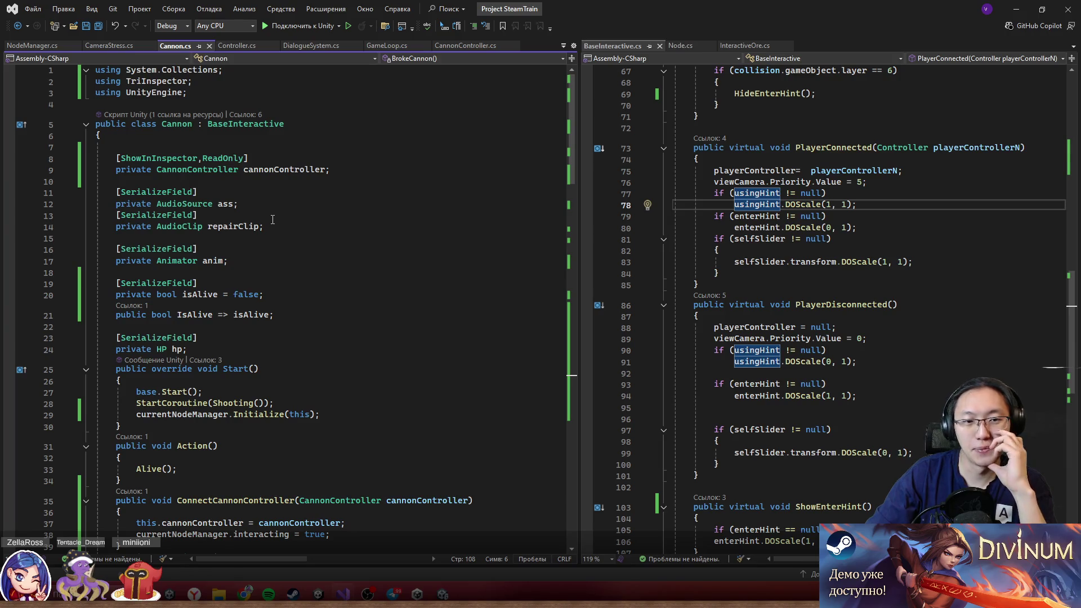
{"action": "scroll", "coordinate": [273, 219], "scroll_direction": "down", "scroll_amount": 7}
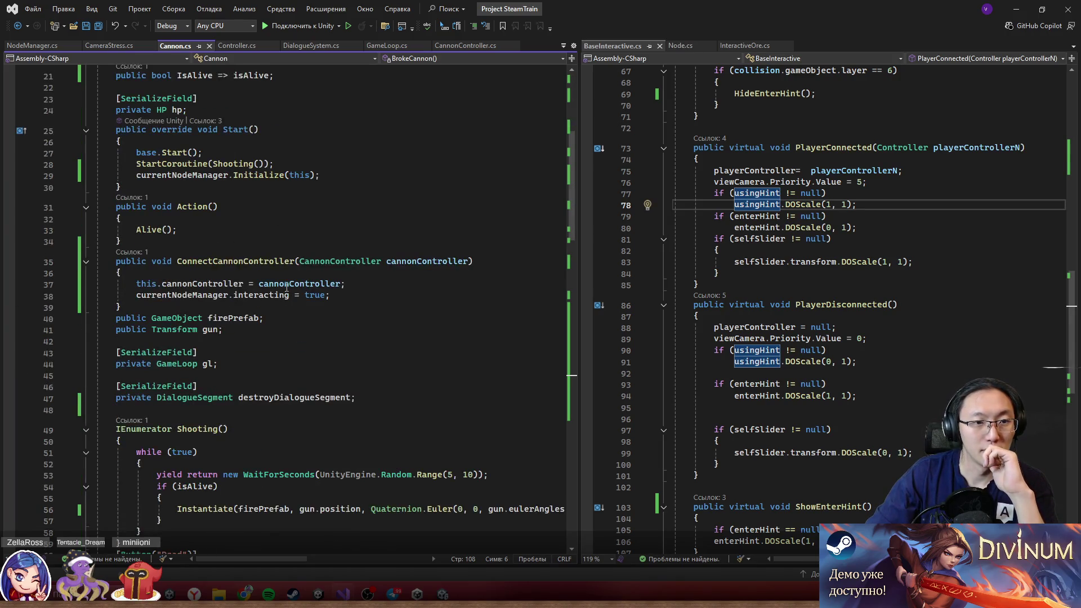
{"action": "scroll", "coordinate": [277, 224], "scroll_direction": "up", "scroll_amount": 2}
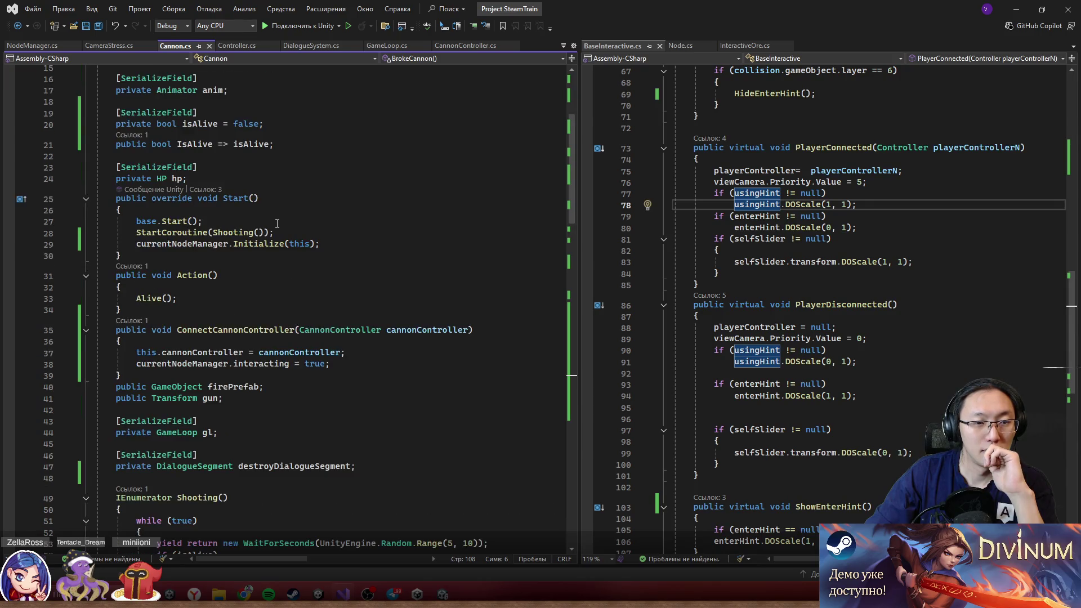
{"action": "left_click", "coordinate": [213, 233]}
{"action": "left_click", "coordinate": [192, 243]}
{"action": "left_click", "coordinate": [177, 232]}
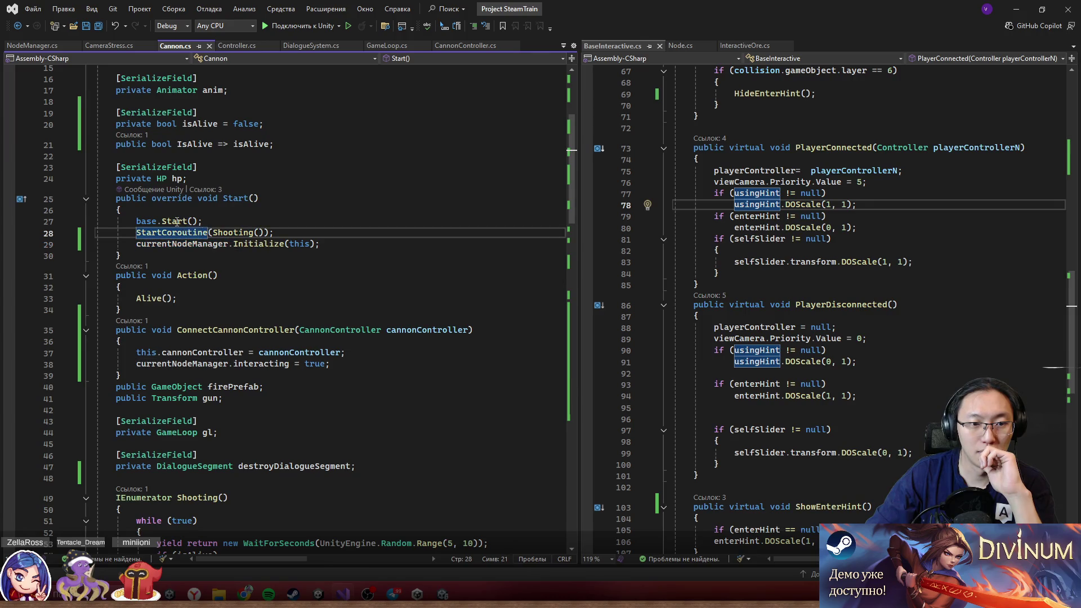
{"action": "left_click", "coordinate": [188, 232]}
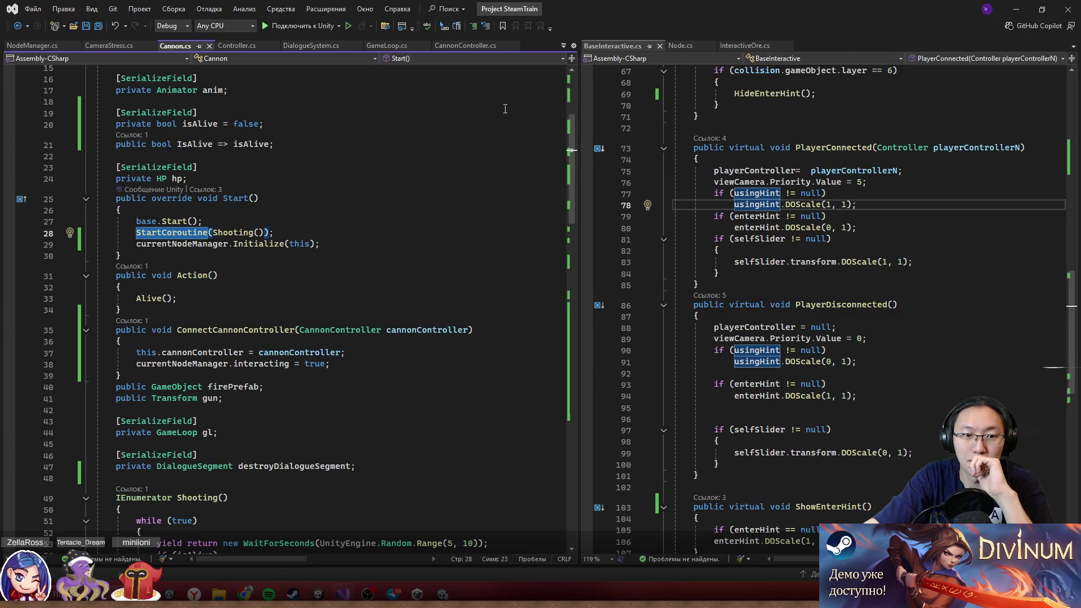
- Open BaseInteractive.Start() beside Cannon.cs via Go To Definition on base.Start() at line 27
{"action": "scroll", "coordinate": [264, 326], "scroll_direction": "down", "scroll_amount": 9}
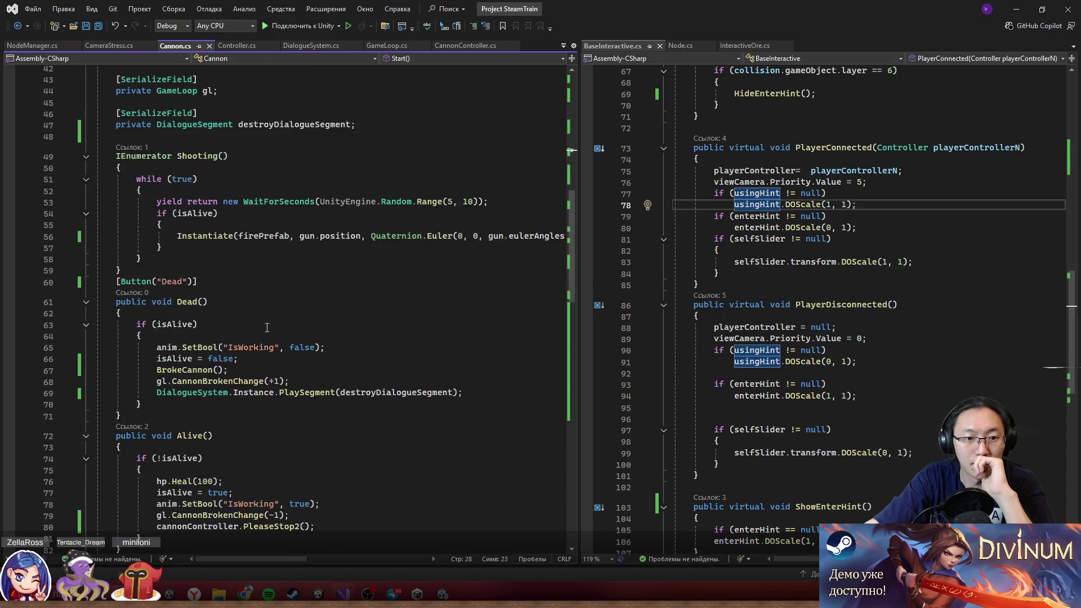
{"action": "scroll", "coordinate": [270, 325], "scroll_direction": "up", "scroll_amount": 6}
{"action": "left_click", "coordinate": [228, 144]}
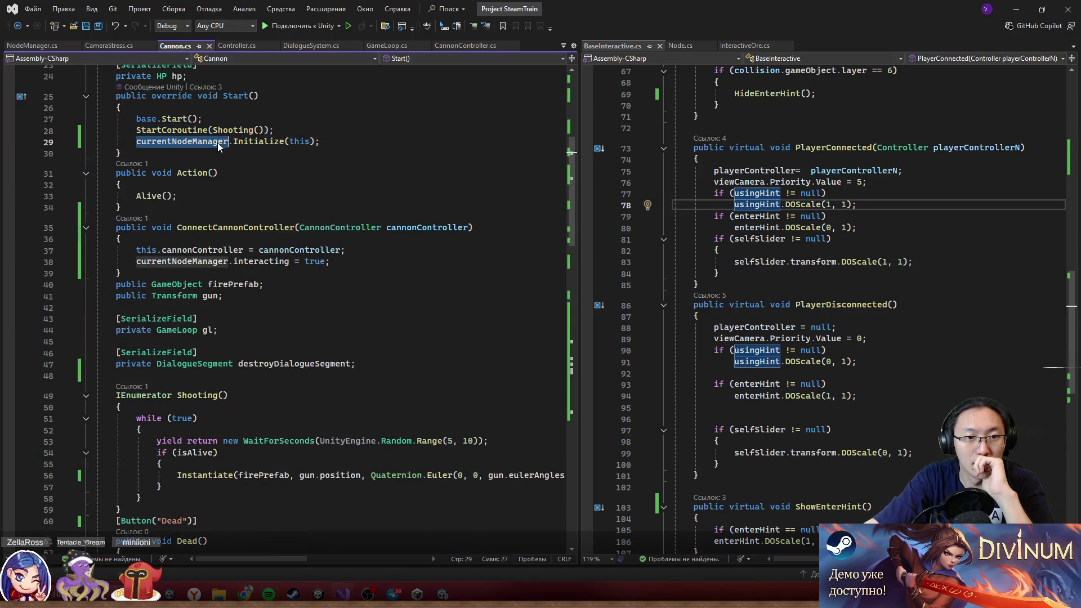
{"action": "left_click", "coordinate": [171, 120]}
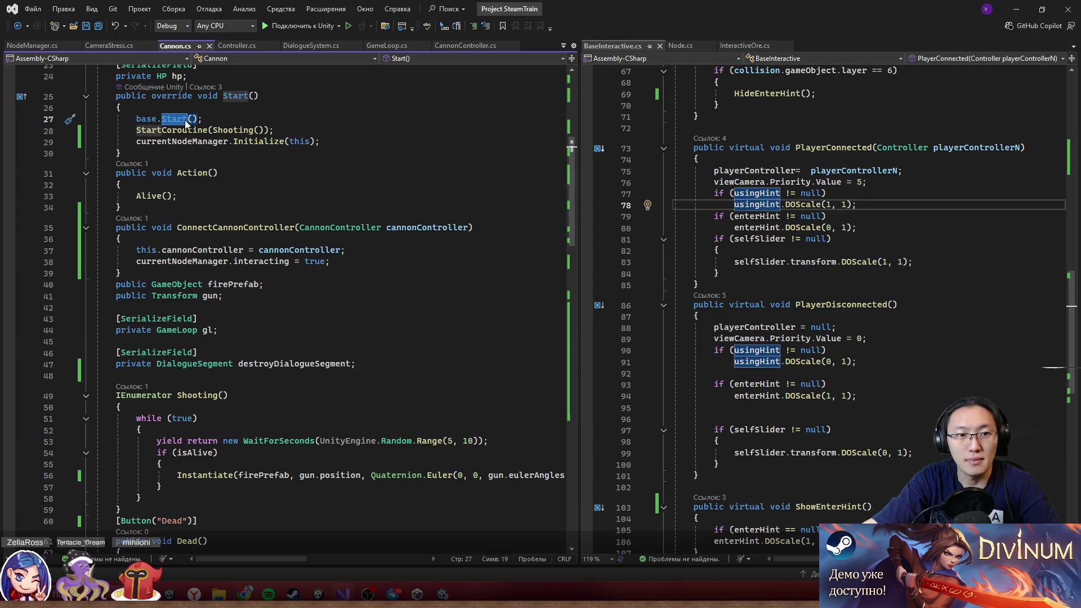
{"action": "left_click", "coordinate": [180, 120], "text": "ctrl"}
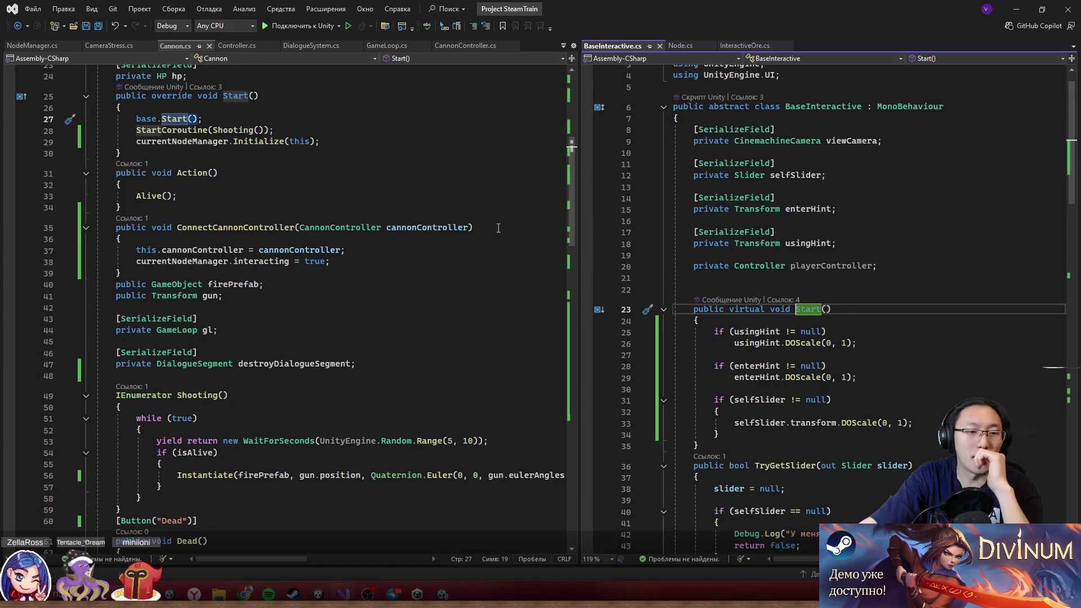
{"action": "scroll", "coordinate": [499, 228], "scroll_direction": "up", "scroll_amount": 1}
- Return to Unity, reopen Cannon.cs, then switch to the GameLoop.cs file
{"action": "left_click", "coordinate": [1025, 5]}
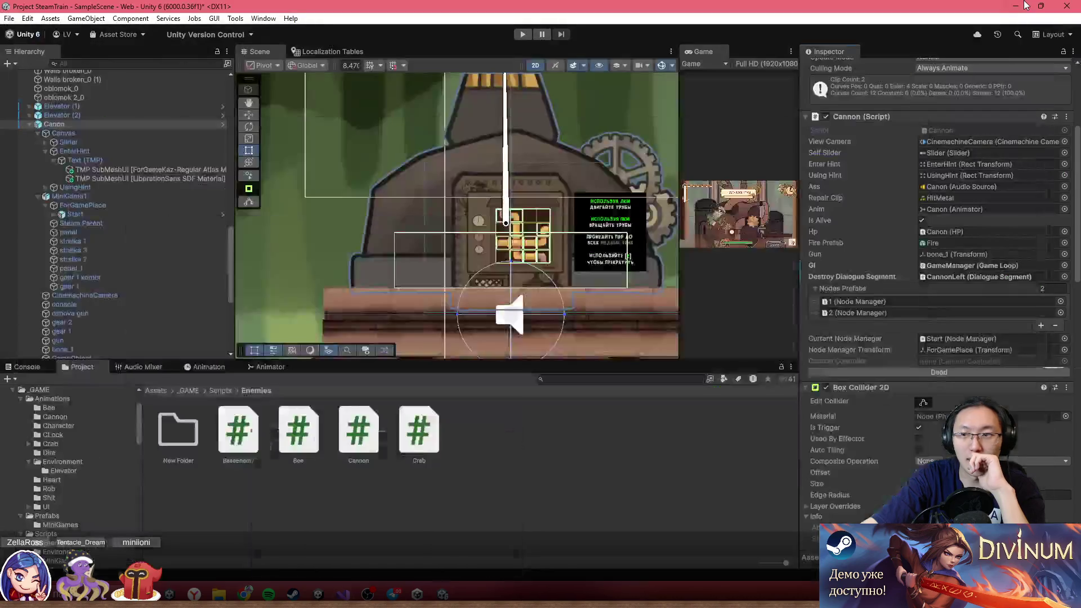
{"action": "scroll", "coordinate": [954, 154], "scroll_direction": "up", "scroll_amount": 3}
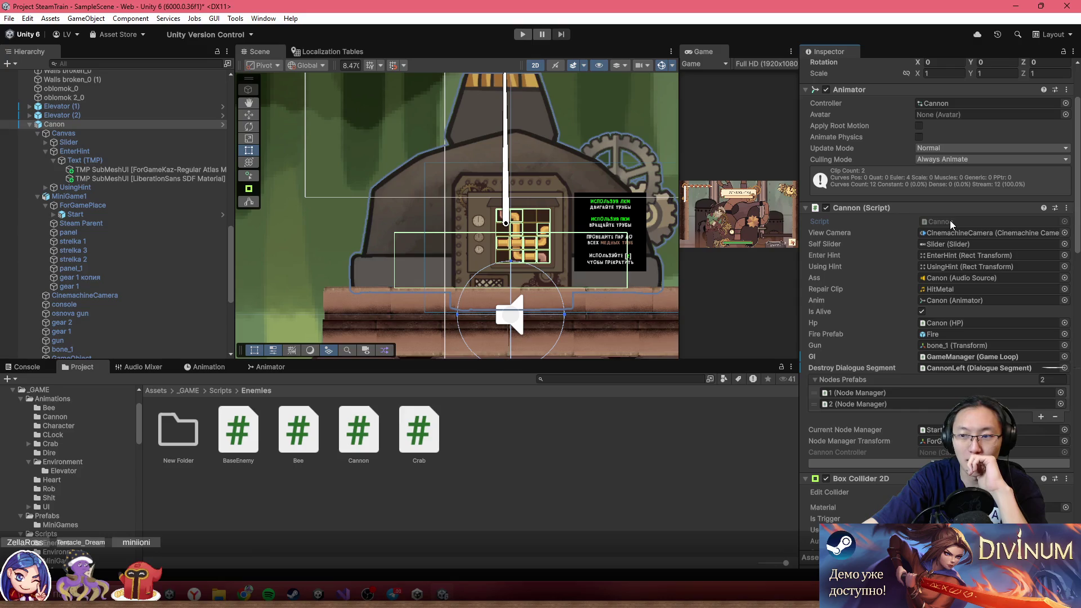
{"action": "double_click", "coordinate": [951, 220]}
{"action": "scroll", "coordinate": [282, 238], "scroll_direction": "up", "scroll_amount": 5}
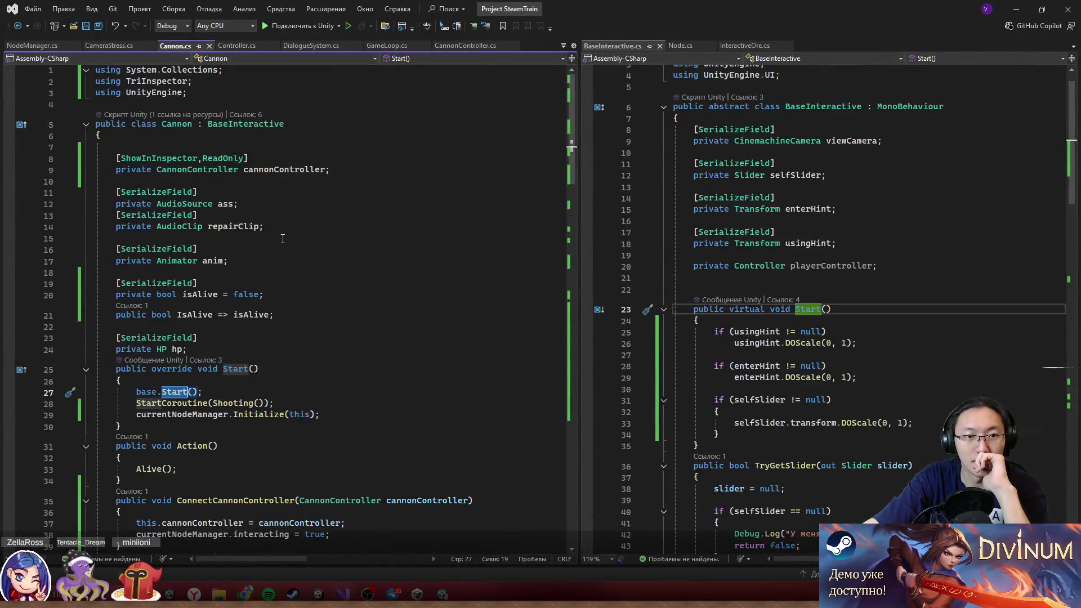
{"action": "scroll", "coordinate": [293, 233], "scroll_direction": "down", "scroll_amount": 17}
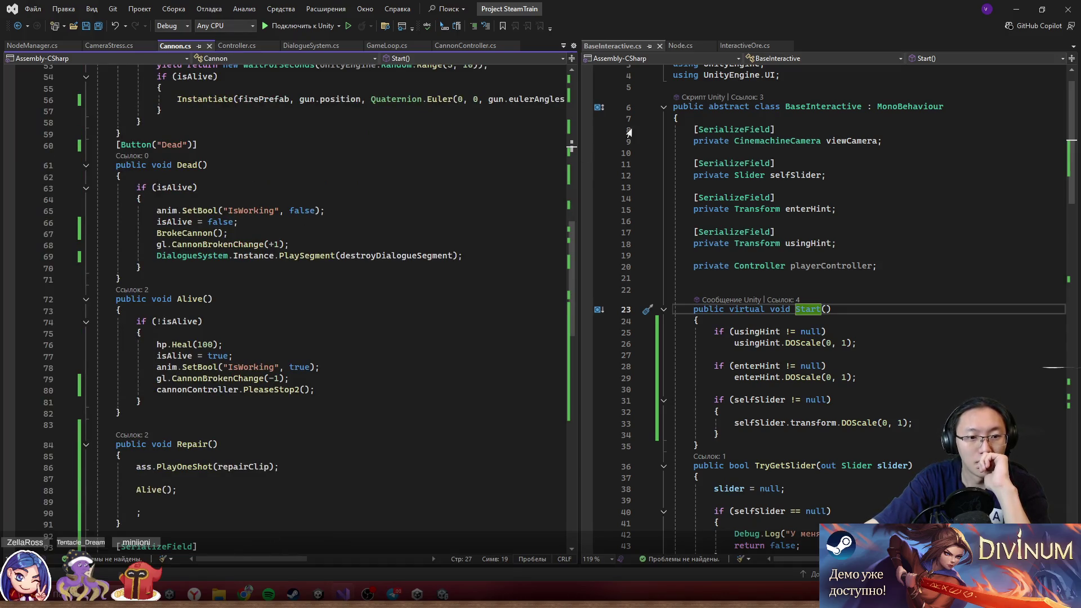
{"action": "left_click", "coordinate": [386, 46]}
- Review spawnCooldown and the SpawningCor coroutine in GameLoop.cs, then minimize Visual Studio
{"action": "scroll", "coordinate": [323, 253], "scroll_direction": "up", "scroll_amount": 11}
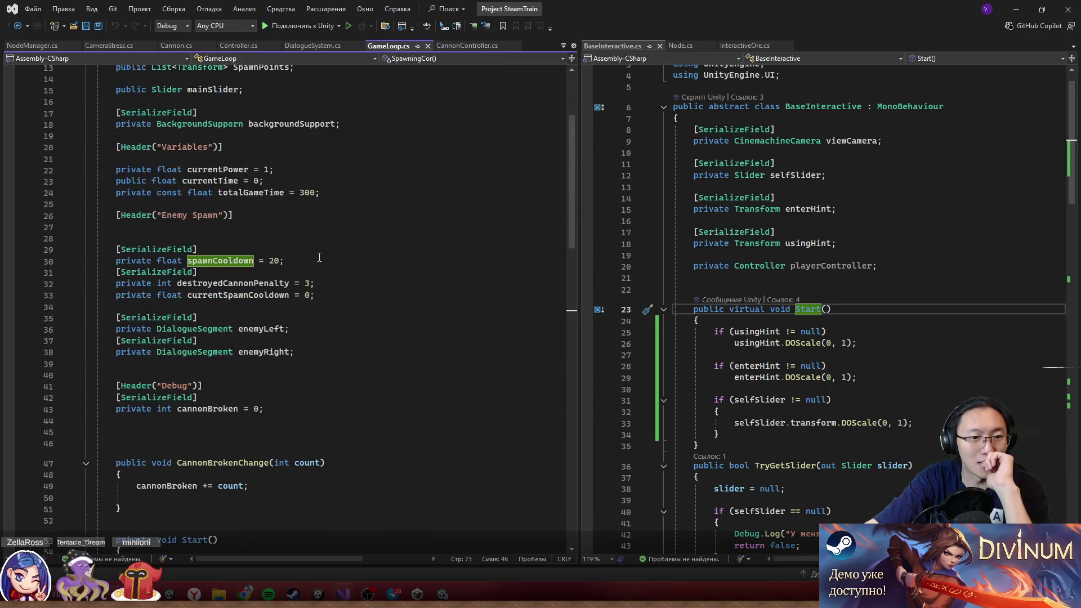
{"action": "scroll", "coordinate": [320, 258], "scroll_direction": "up", "scroll_amount": 4}
{"action": "scroll", "coordinate": [322, 254], "scroll_direction": "down", "scroll_amount": 14}
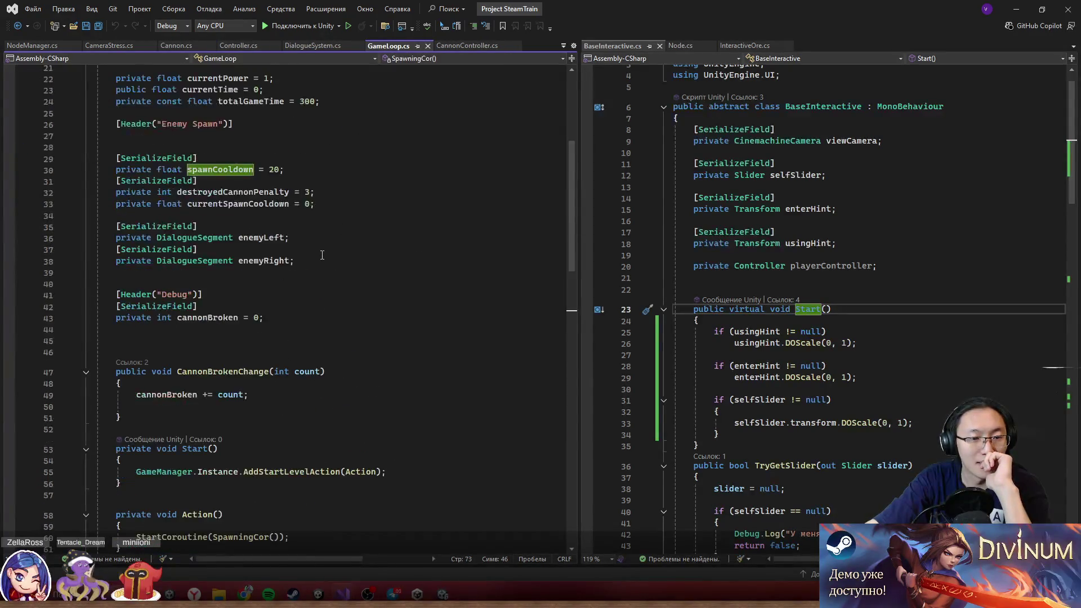
{"action": "scroll", "coordinate": [322, 254], "scroll_direction": "down", "scroll_amount": 9}
{"action": "scroll", "coordinate": [489, 131], "scroll_direction": "up", "scroll_amount": 11}
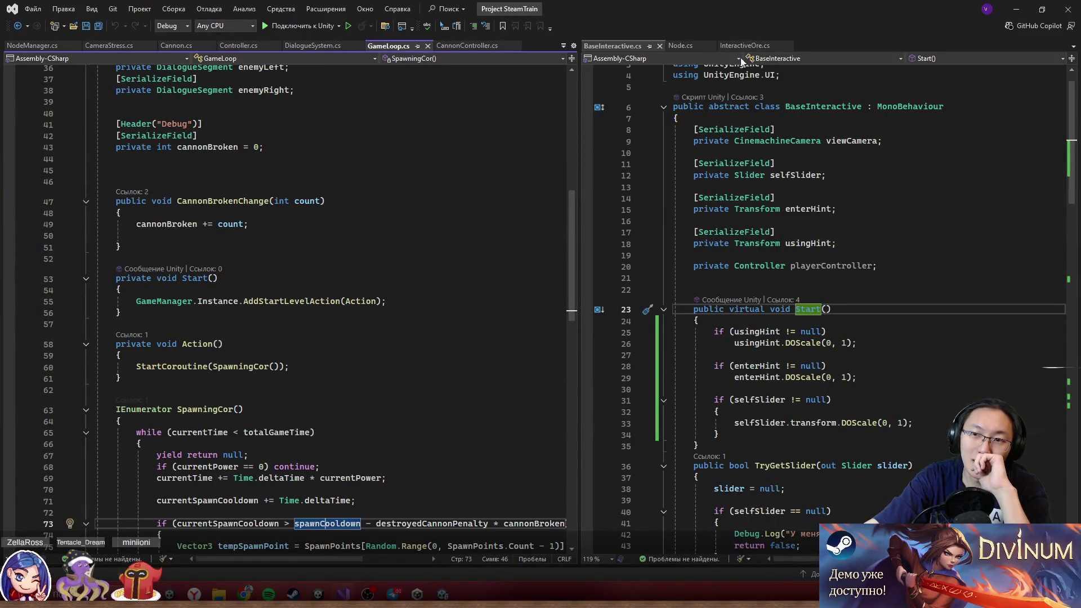
{"action": "left_click", "coordinate": [1016, 12]}
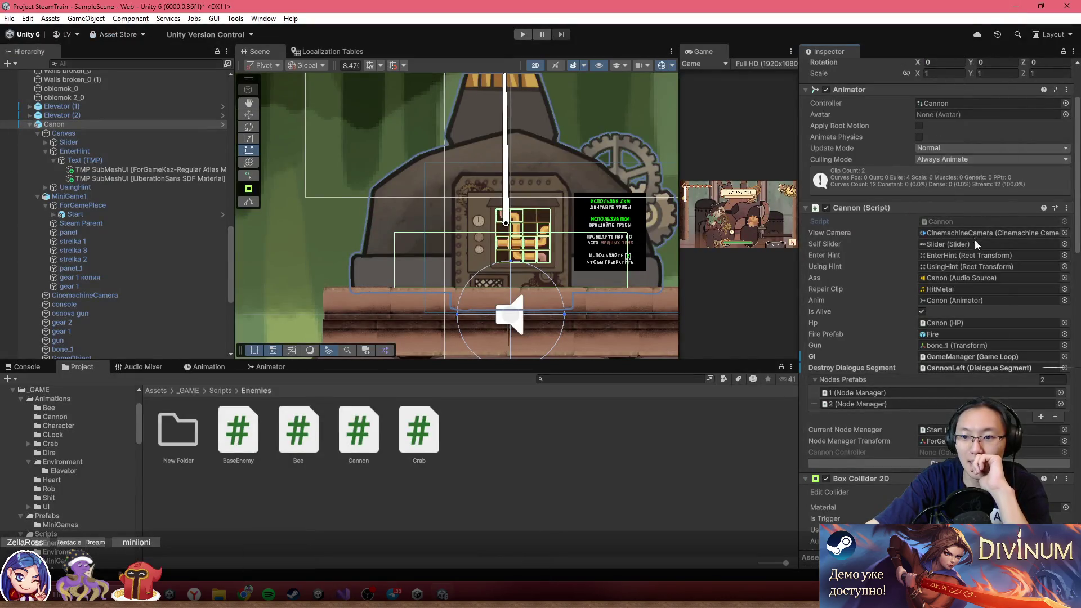
- Select GameManager, expand its three-cannon Cannons list, and open GameManager.cs
{"action": "scroll", "coordinate": [112, 153], "scroll_direction": "up", "scroll_amount": 10}
{"action": "scroll", "coordinate": [105, 153], "scroll_direction": "up", "scroll_amount": 15}
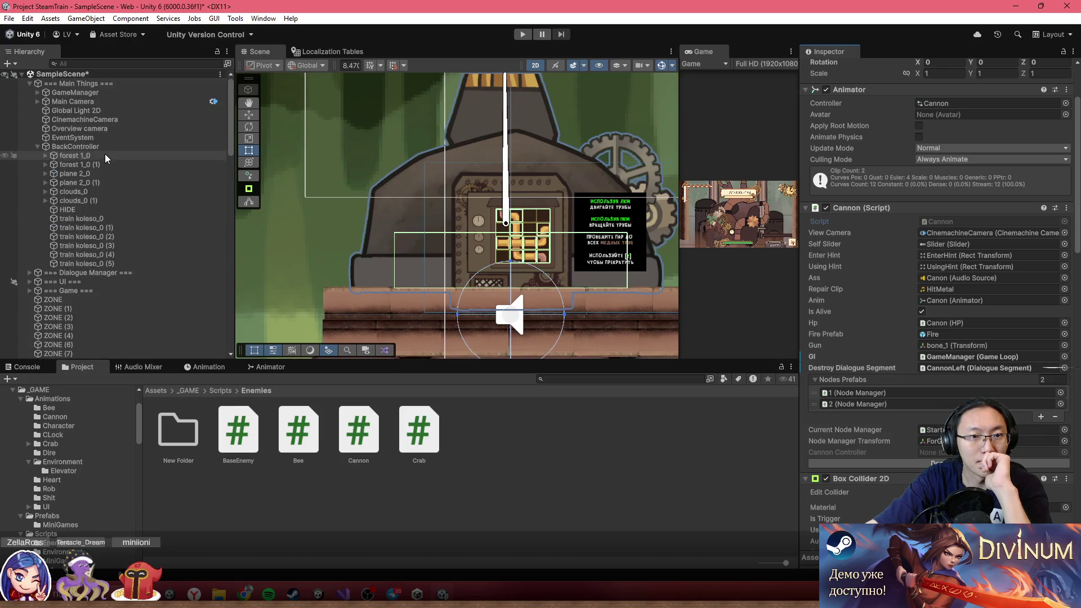
{"action": "left_click", "coordinate": [134, 85]}
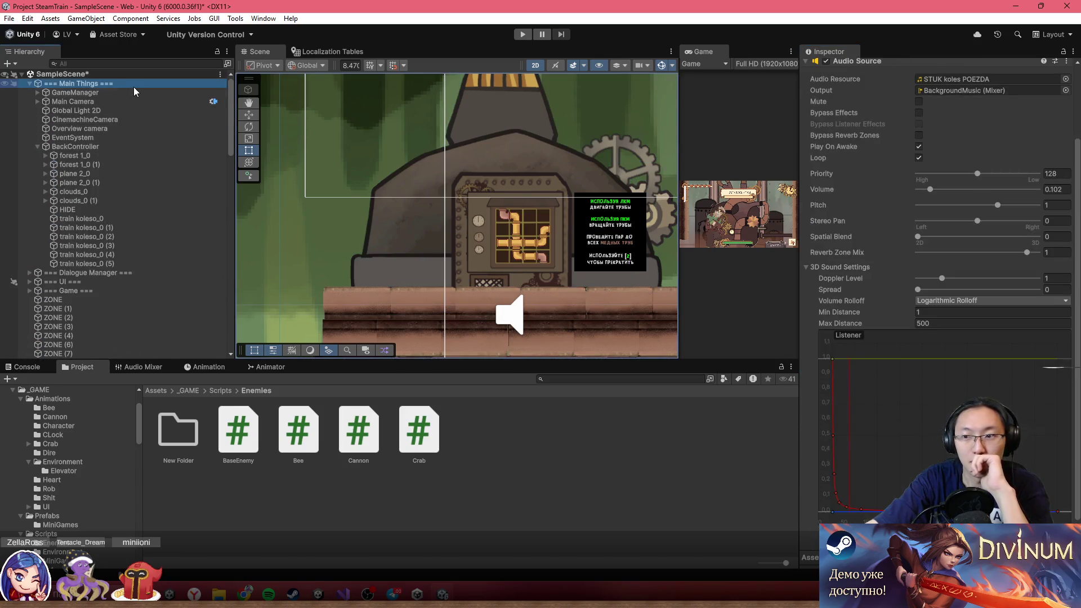
{"action": "left_click", "coordinate": [136, 90]}
{"action": "left_click", "coordinate": [906, 248]}
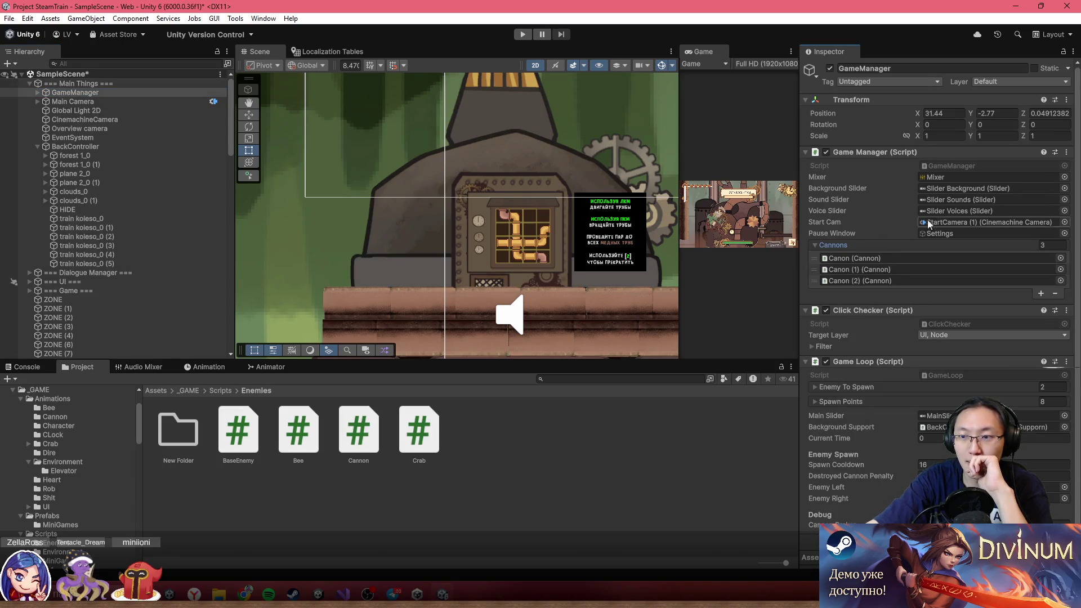
{"action": "double_click", "coordinate": [972, 166]}
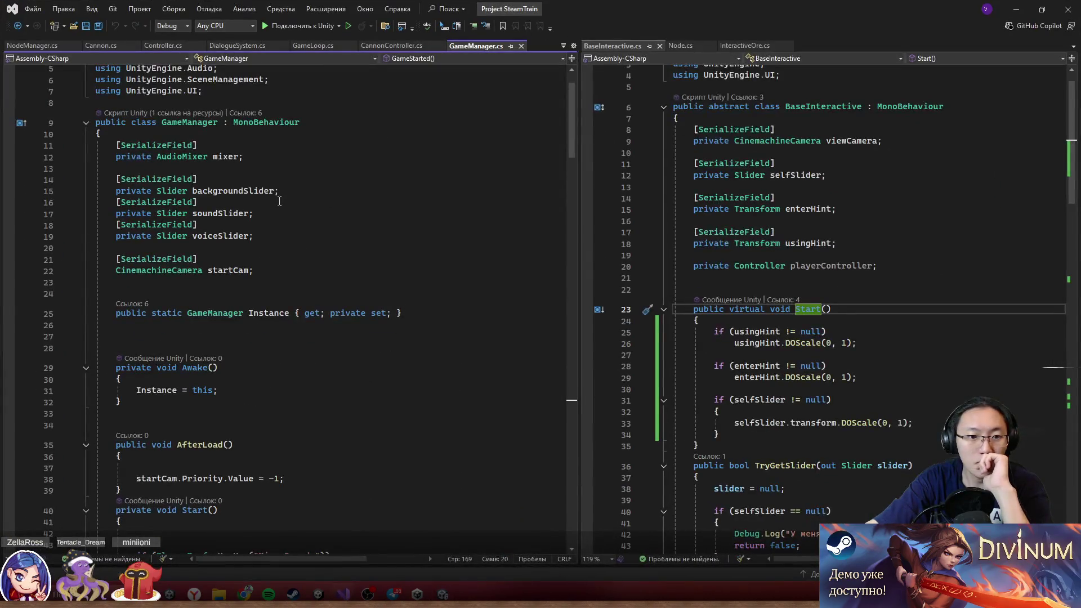
- Delete lines 160–171 of GameManager.cs: the Starter header, cannons field and GameStarted method
{"action": "scroll", "coordinate": [320, 330], "scroll_direction": "down", "scroll_amount": 8}
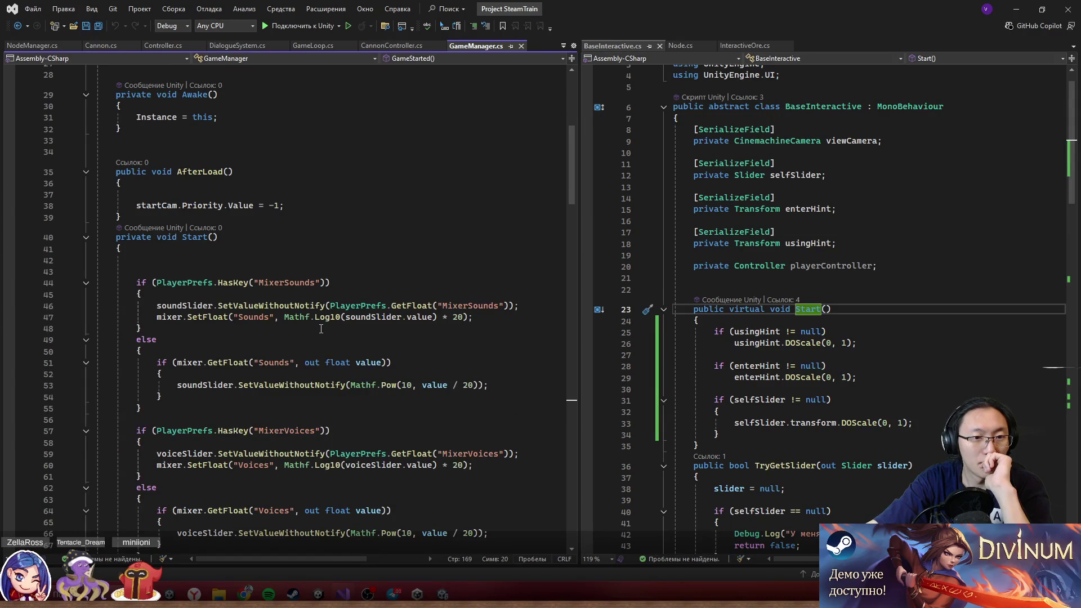
{"action": "scroll", "coordinate": [321, 329], "scroll_direction": "down", "scroll_amount": 14}
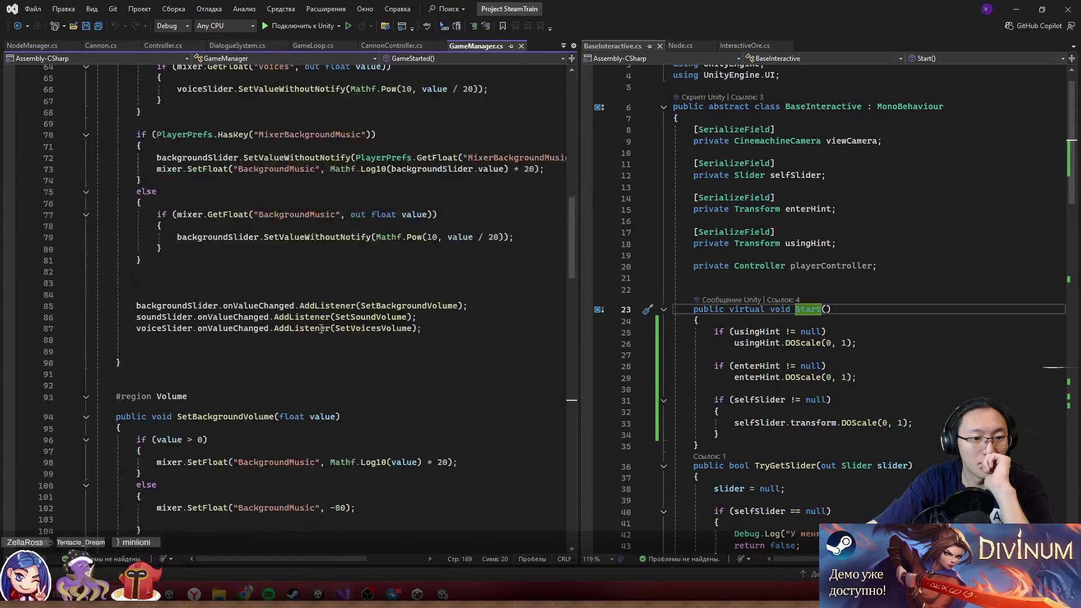
{"action": "scroll", "coordinate": [321, 329], "scroll_direction": "down", "scroll_amount": 9}
{"action": "scroll", "coordinate": [321, 329], "scroll_direction": "up", "scroll_amount": 14}
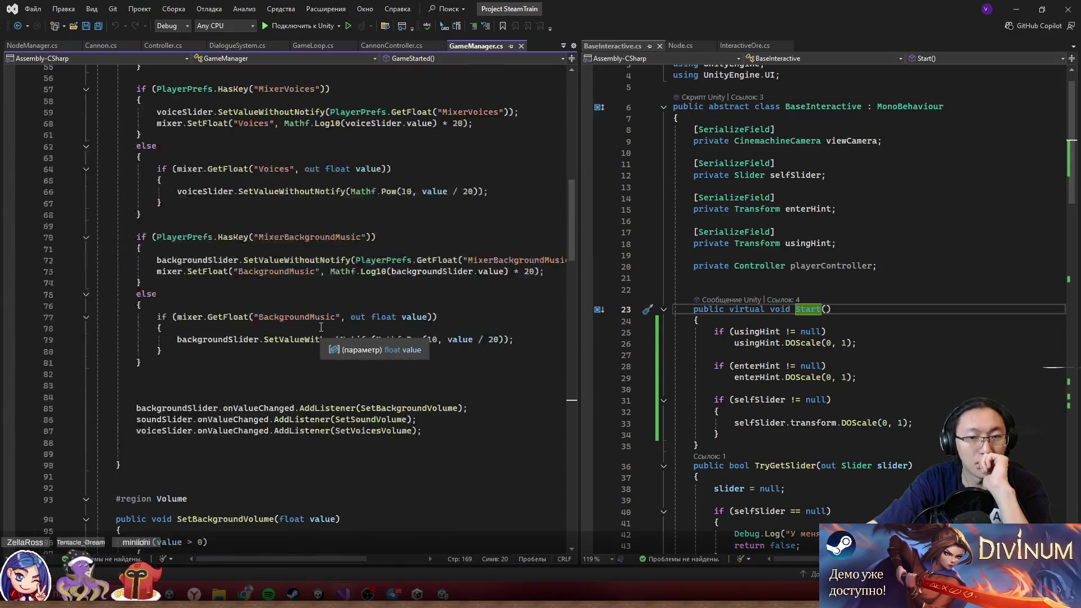
{"action": "scroll", "coordinate": [321, 327], "scroll_direction": "up", "scroll_amount": 18}
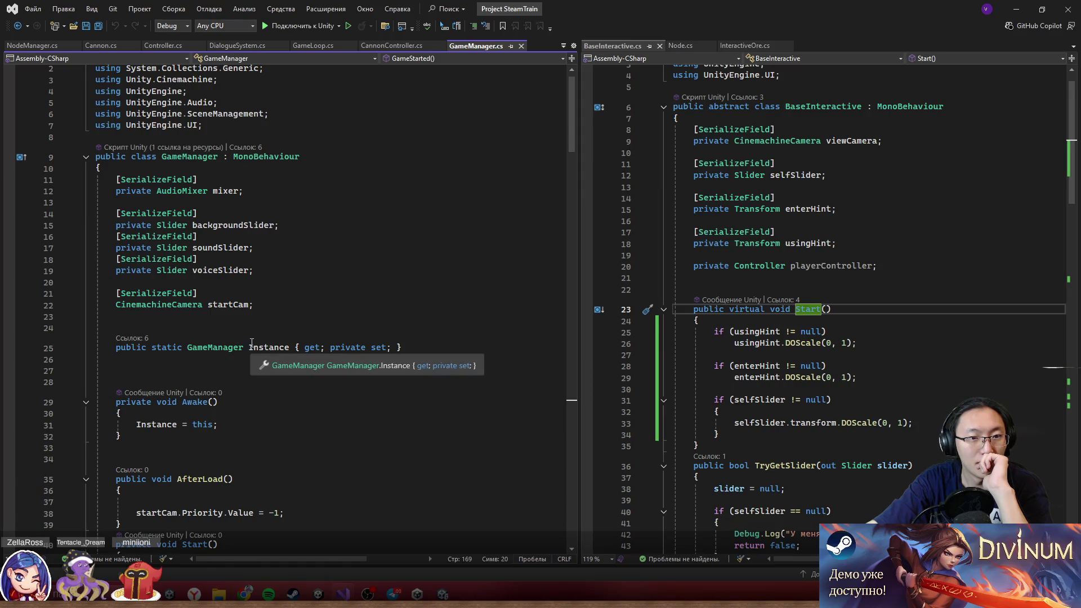
{"action": "scroll", "coordinate": [252, 341], "scroll_direction": "down", "scroll_amount": 9}
{"action": "scroll", "coordinate": [253, 341], "scroll_direction": "down", "scroll_amount": 16}
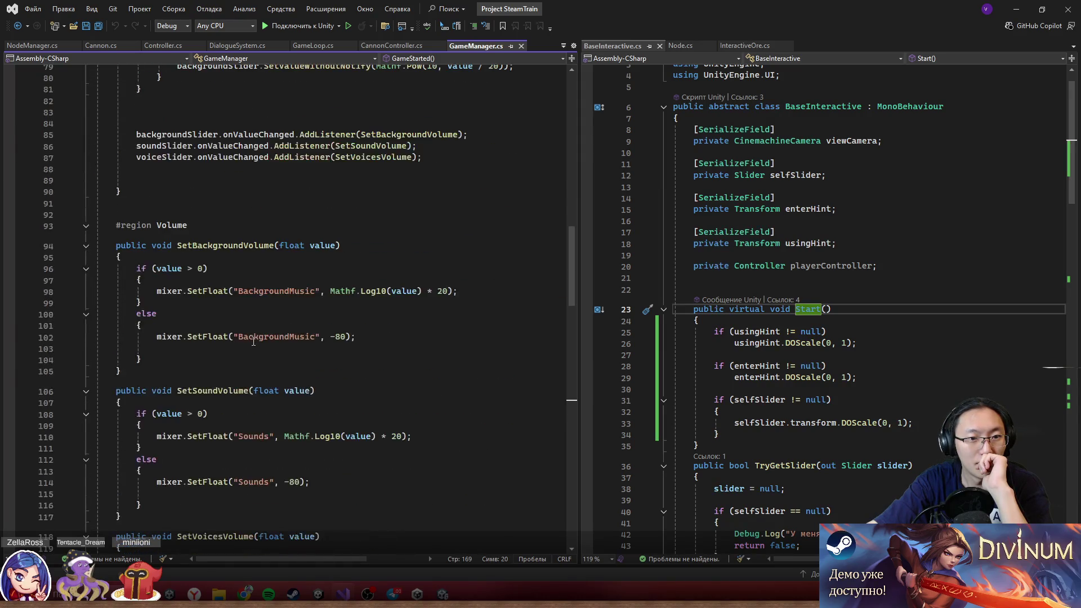
{"action": "scroll", "coordinate": [253, 341], "scroll_direction": "down", "scroll_amount": 13}
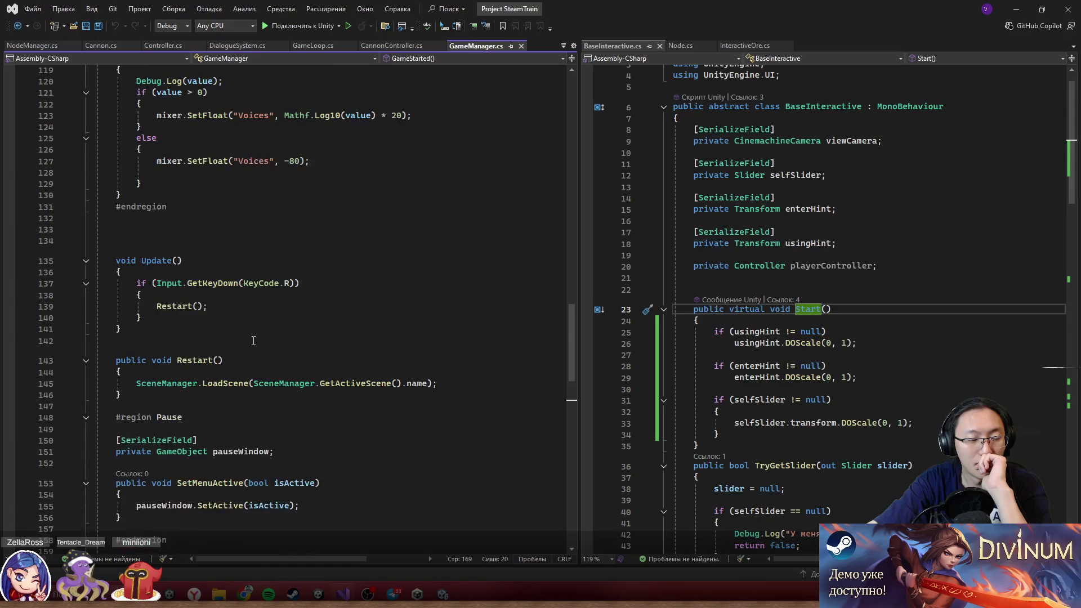
{"action": "scroll", "coordinate": [253, 340], "scroll_direction": "down", "scroll_amount": 3}
{"action": "scroll", "coordinate": [253, 341], "scroll_direction": "down", "scroll_amount": 5}
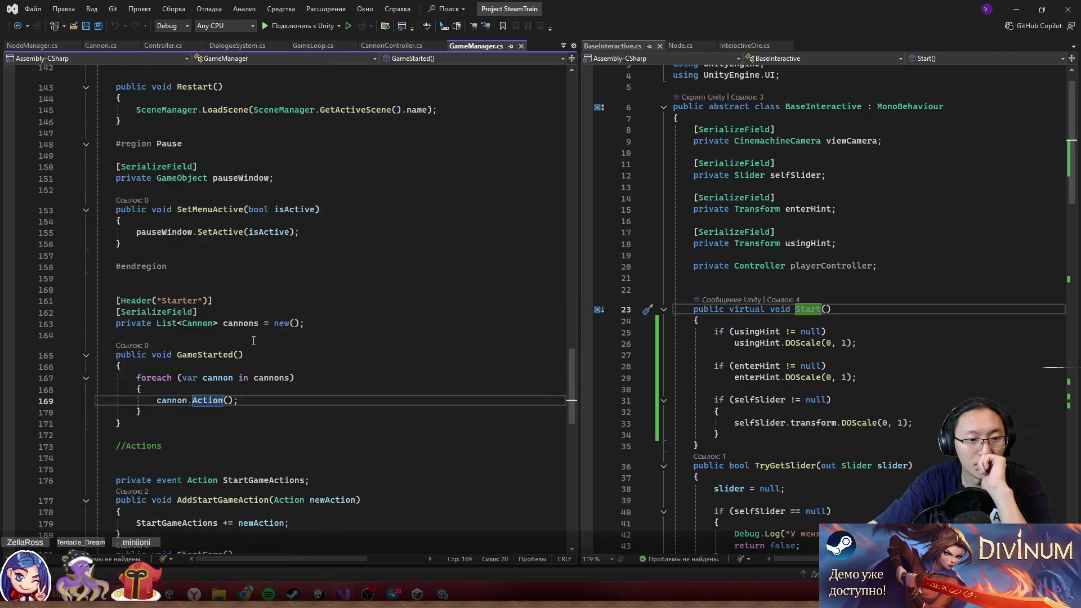
{"action": "scroll", "coordinate": [253, 341], "scroll_direction": "down", "scroll_amount": 3}
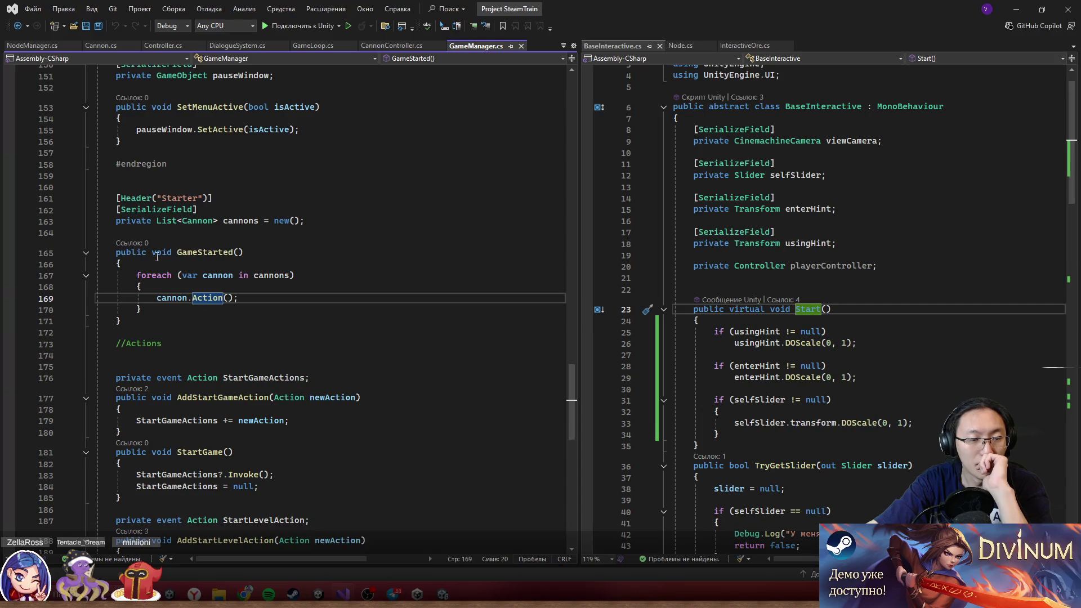
{"action": "mouse_move", "coordinate": [137, 275]}
{"action": "left_mouse_down"}
{"action": "mouse_move", "coordinate": [198, 308]}
{"action": "mouse_move", "coordinate": [180, 278]}
{"action": "mouse_move", "coordinate": [185, 242]}
{"action": "left_mouse_up"}
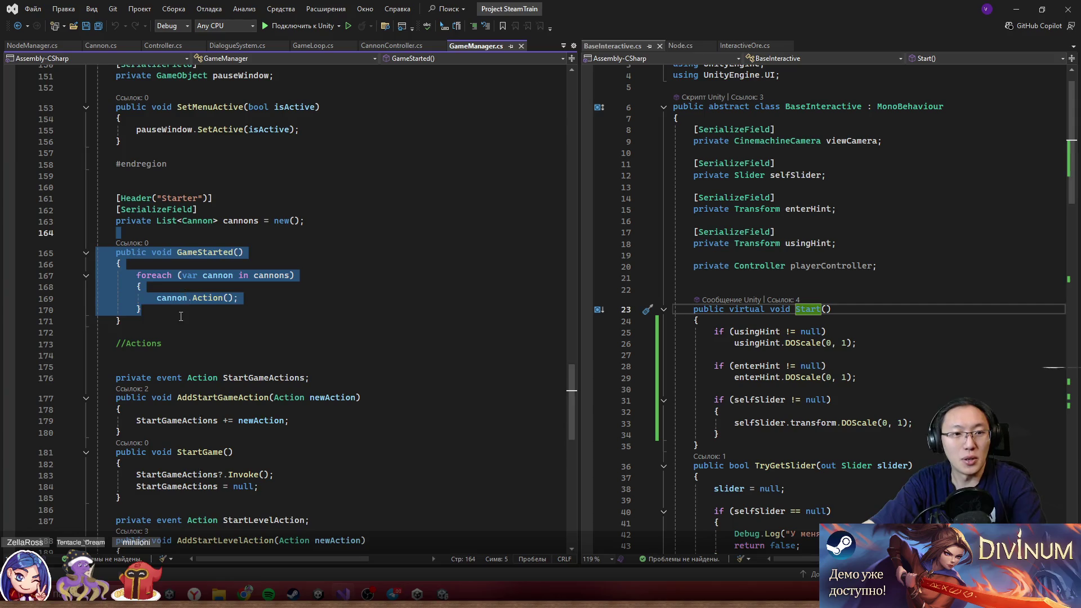
{"action": "left_click", "coordinate": [179, 317]}
{"action": "left_click_drag", "start_coordinate": [179, 318], "coordinate": [198, 193]}
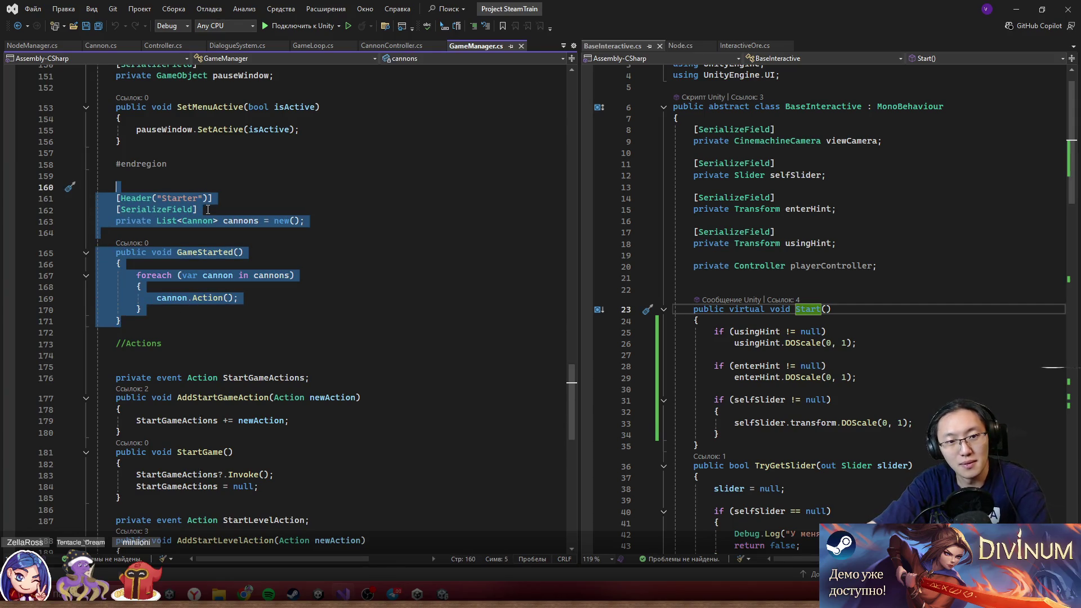
{"action": "key", "text": "Delete"}
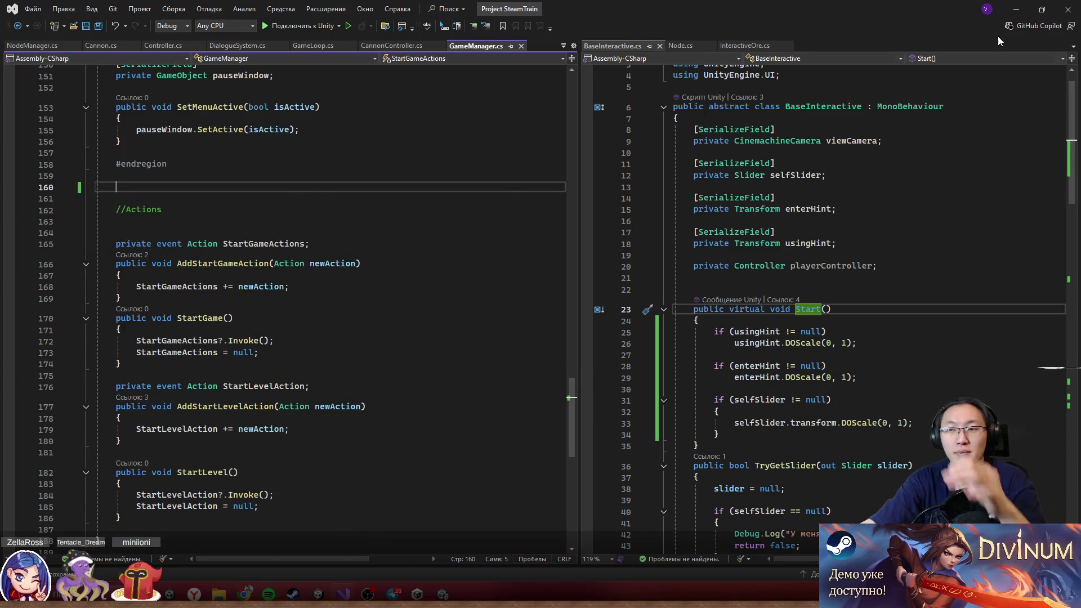
- Return to Unity to recompile, then briefly play-test the scene and exit Play mode
{"action": "left_click", "coordinate": [1017, 9]}
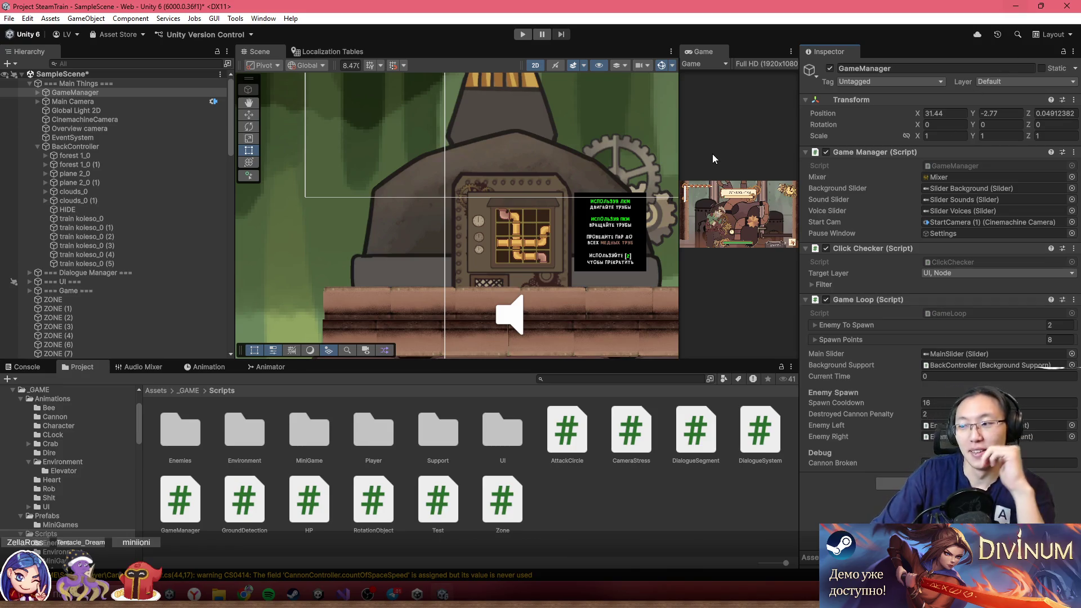
{"action": "left_click_drag", "start_coordinate": [670, 280], "coordinate": [589, 294]}
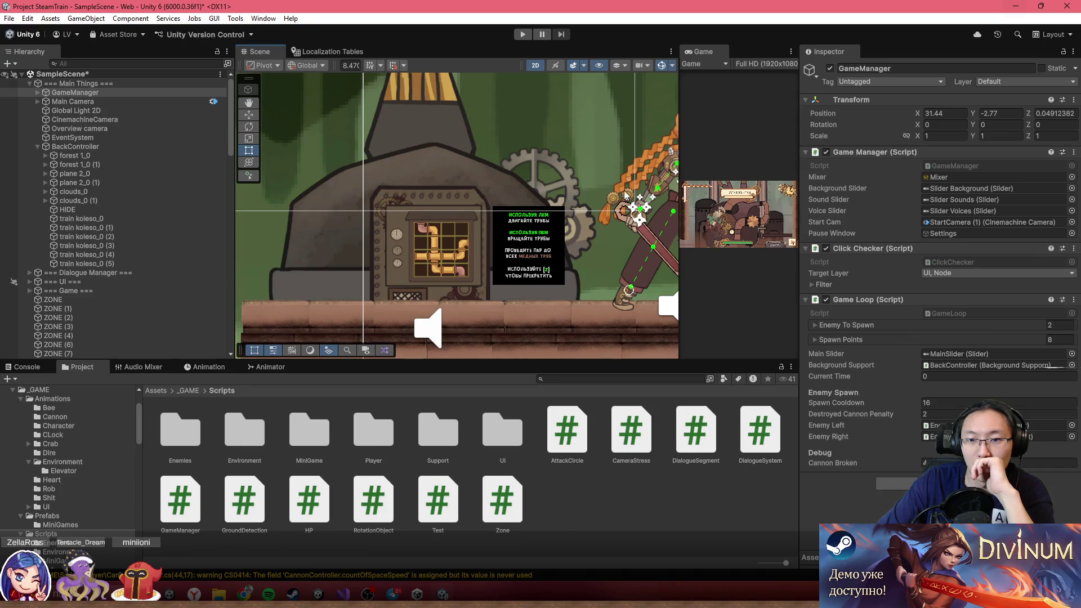
{"action": "left_click", "coordinate": [523, 35]}
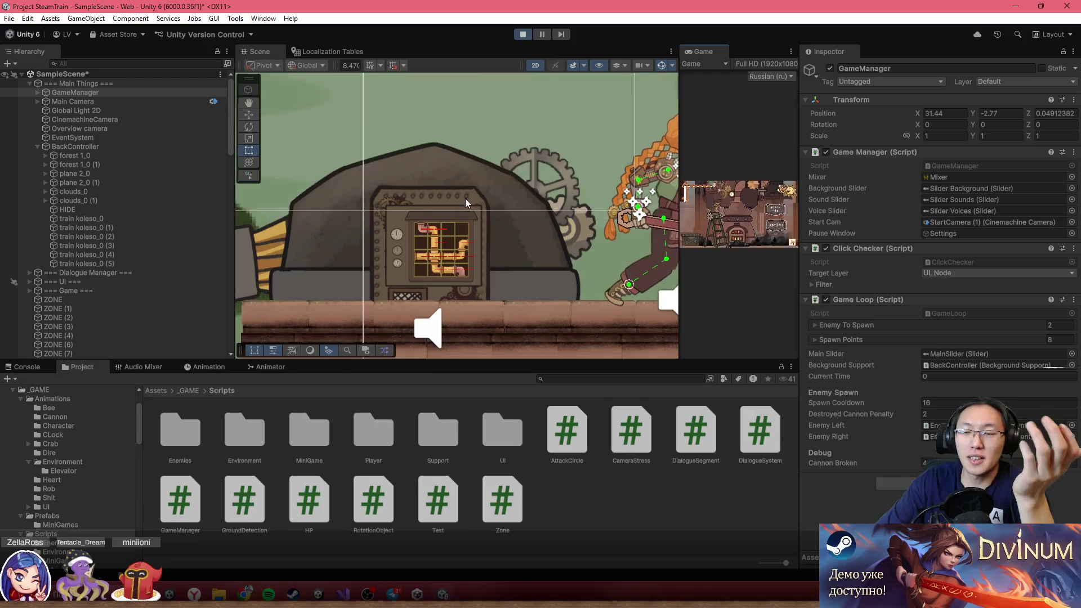
{"action": "mouse_move", "coordinate": [442, 596]}
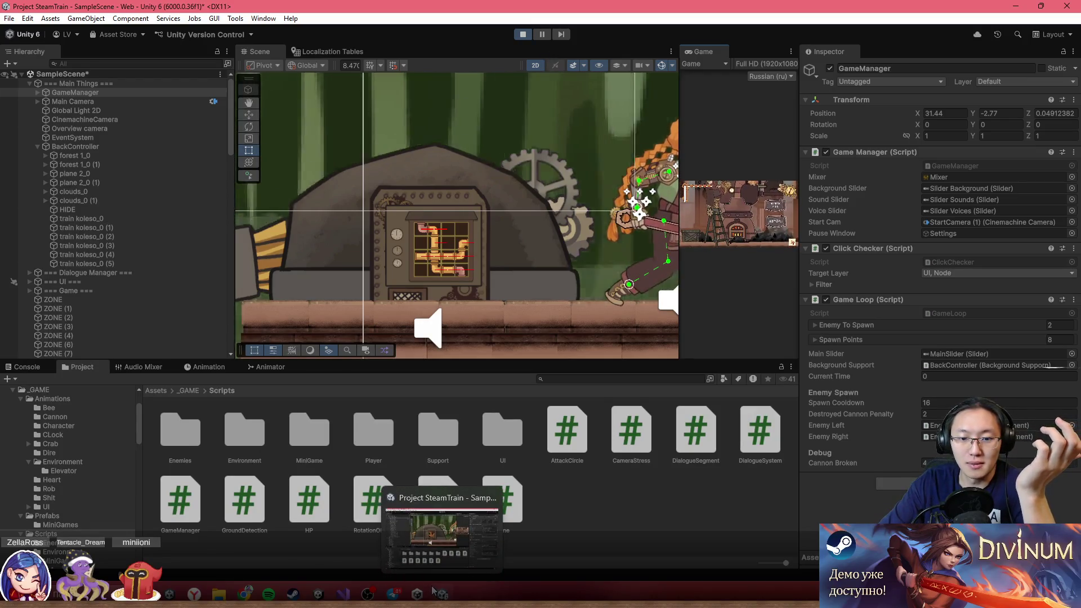
{"action": "scroll", "coordinate": [535, 236], "scroll_direction": "down", "scroll_amount": 3}
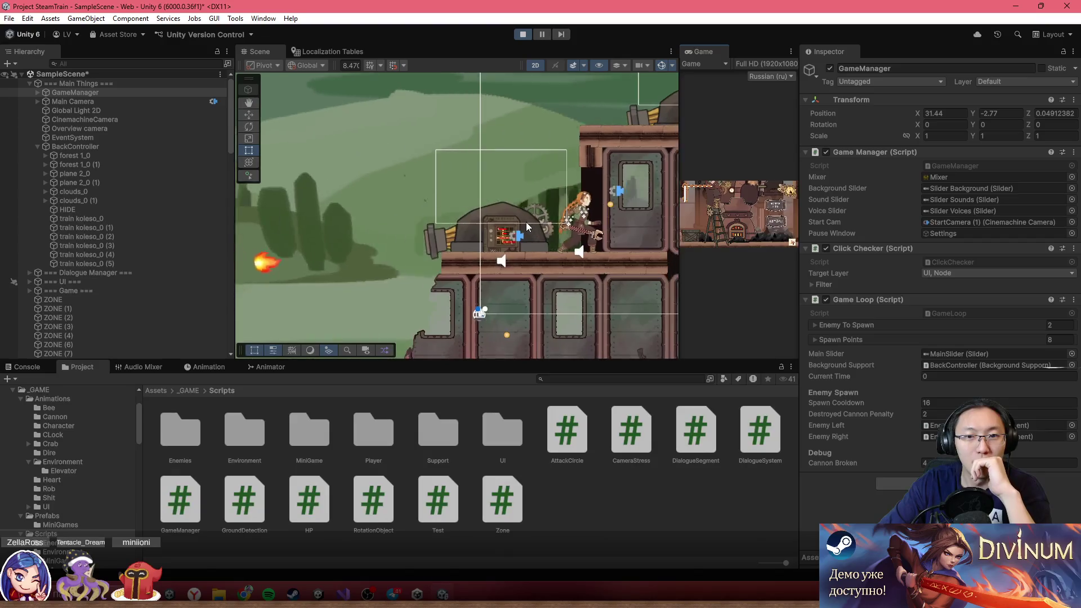
{"action": "left_click", "coordinate": [523, 35]}
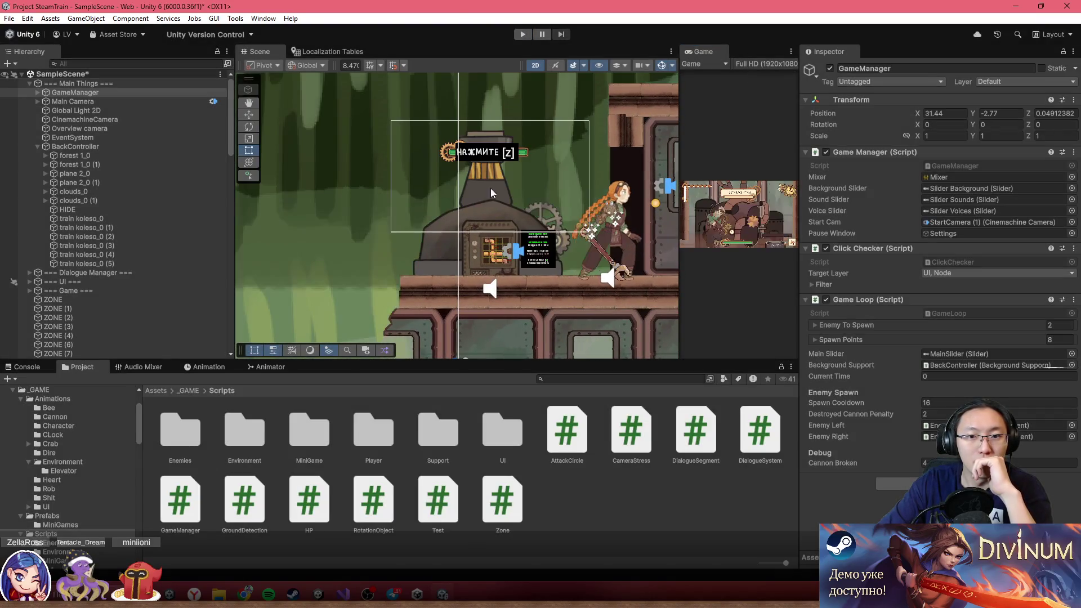
- Select Canon, show its Animator graph, and expand the Working→Stop transition's Settings
{"action": "left_click", "coordinate": [447, 244]}
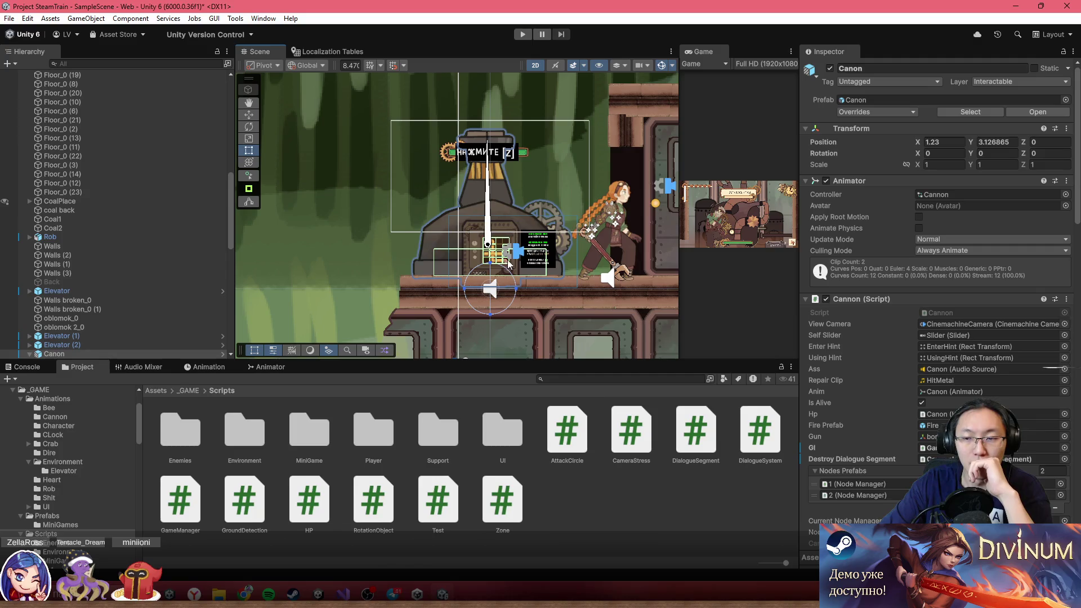
{"action": "left_click", "coordinate": [194, 366]}
{"action": "left_click", "coordinate": [283, 368]}
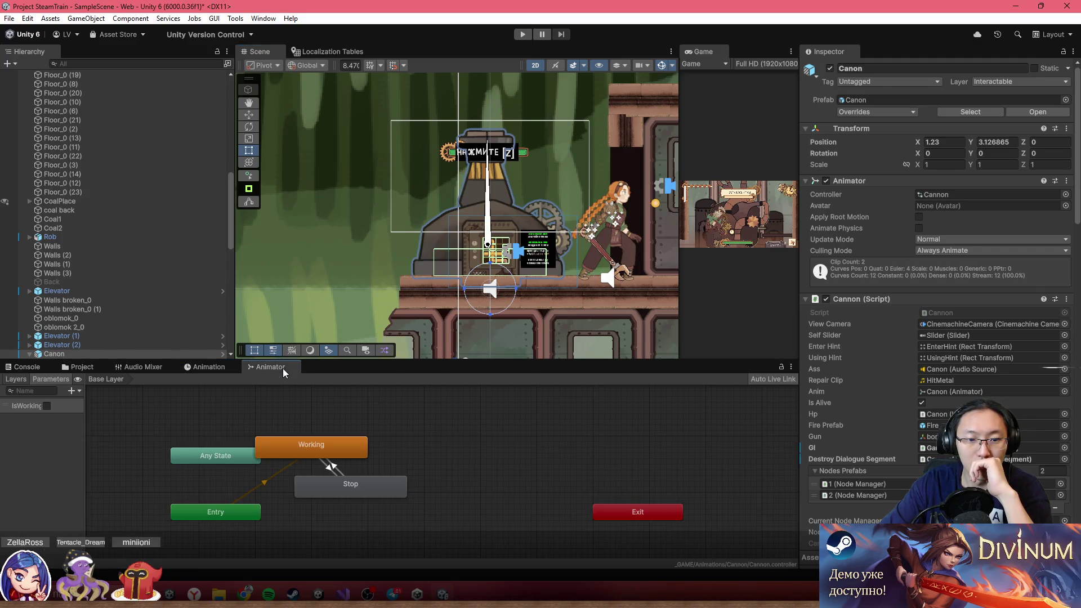
{"action": "left_click_drag", "start_coordinate": [315, 435], "coordinate": [381, 414]}
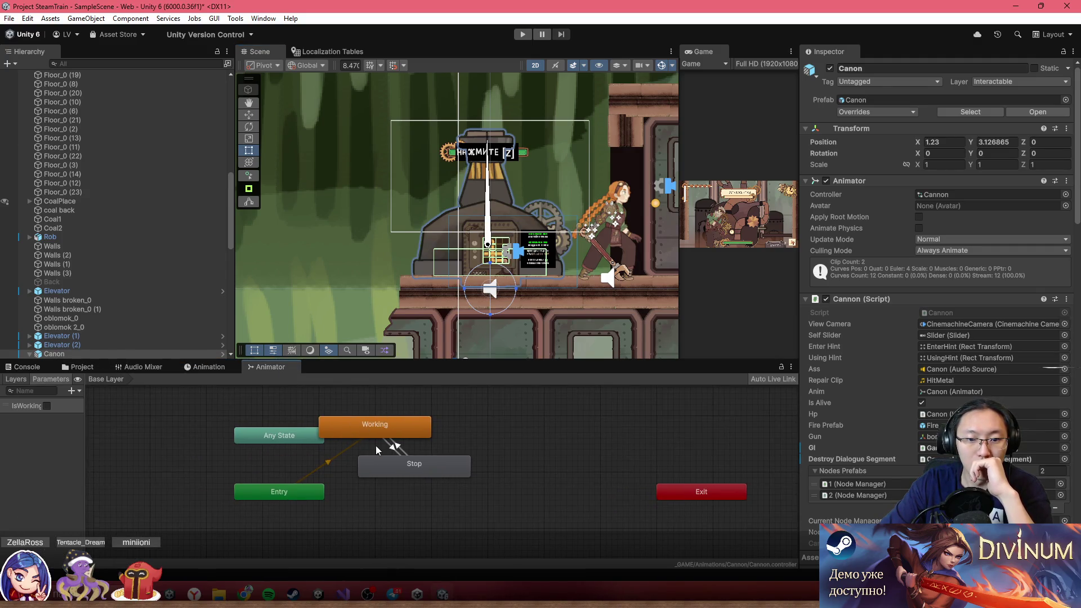
{"action": "left_click", "coordinate": [394, 447]}
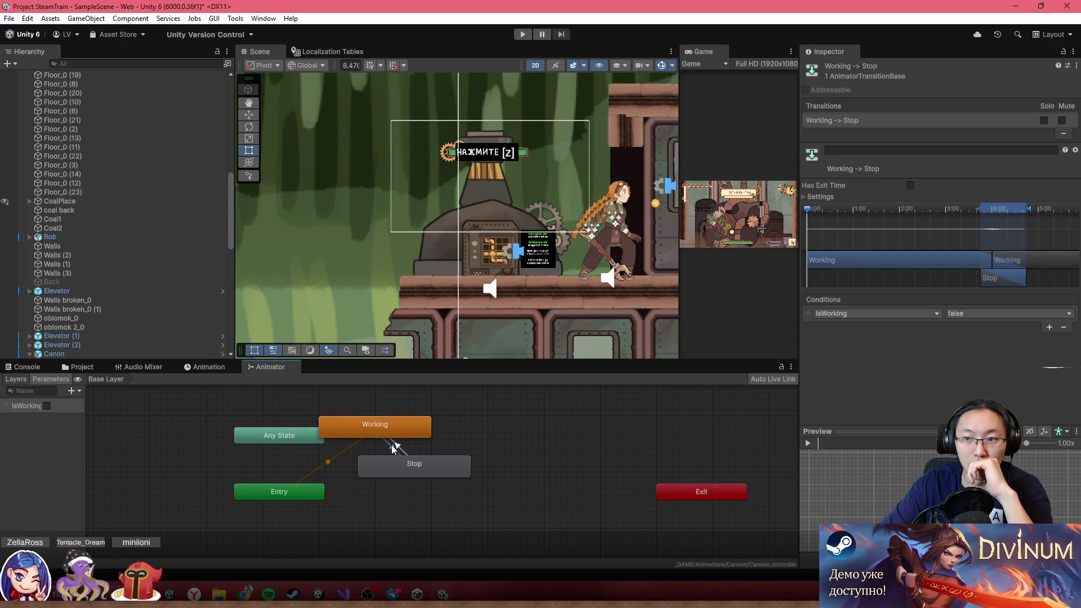
{"action": "left_click", "coordinate": [821, 197]}
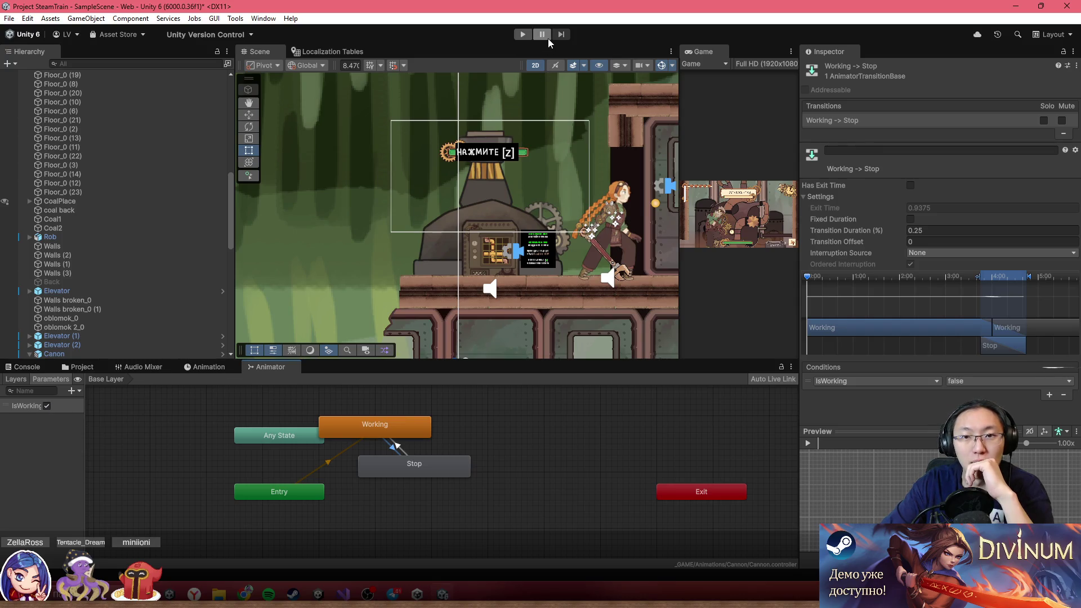
- Restart Play mode, start a game from the menu, swing the wrench twice and walk right
{"action": "left_click", "coordinate": [523, 33]}
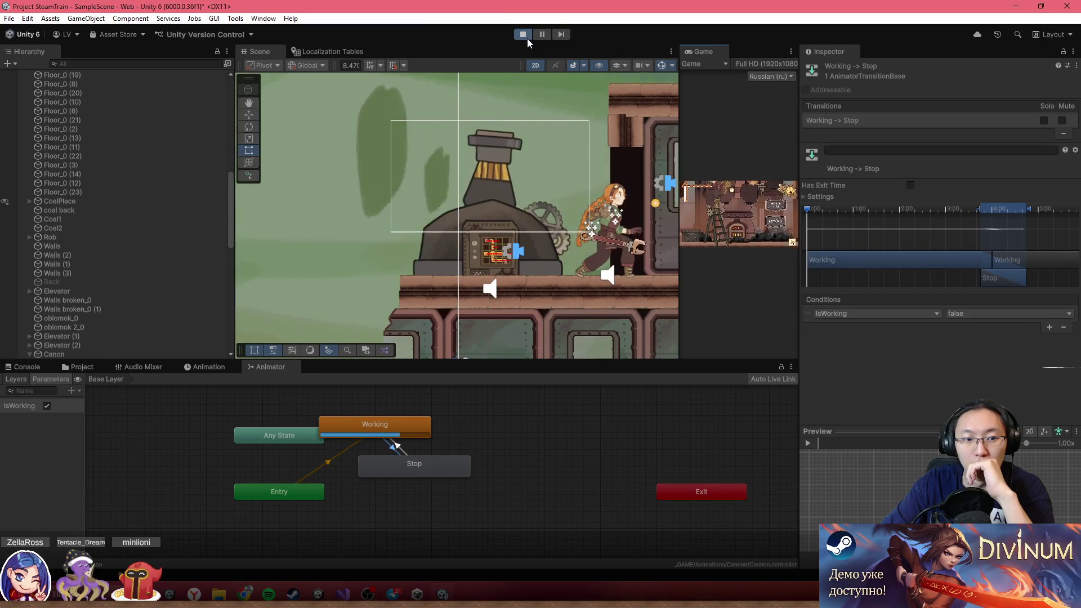
{"action": "left_click", "coordinate": [524, 36]}
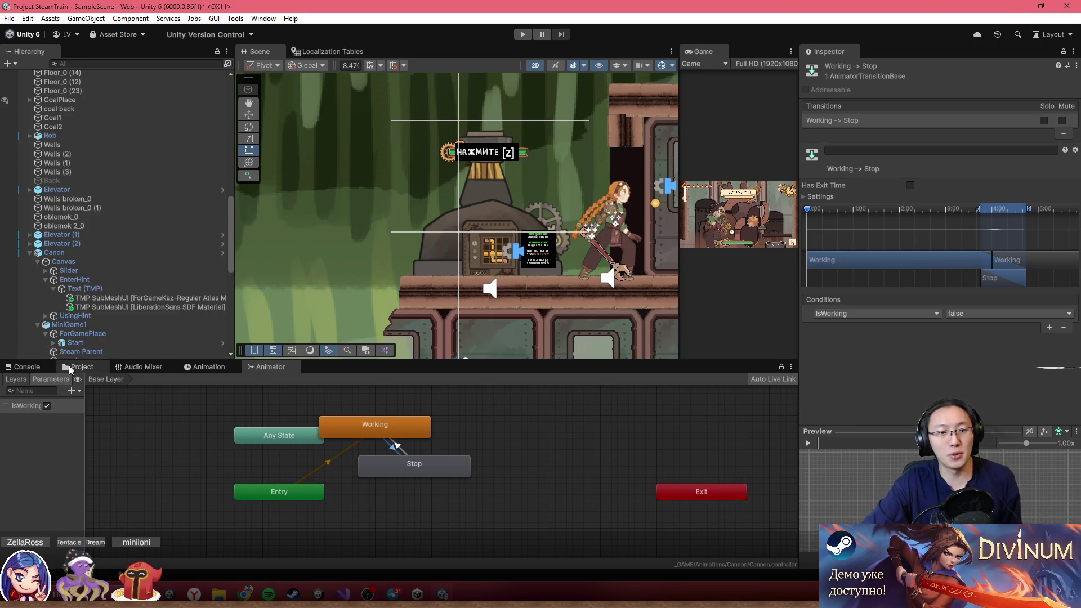
{"action": "scroll", "coordinate": [456, 147], "scroll_direction": "down", "scroll_amount": 3}
{"action": "scroll", "coordinate": [457, 147], "scroll_direction": "down", "scroll_amount": 2}
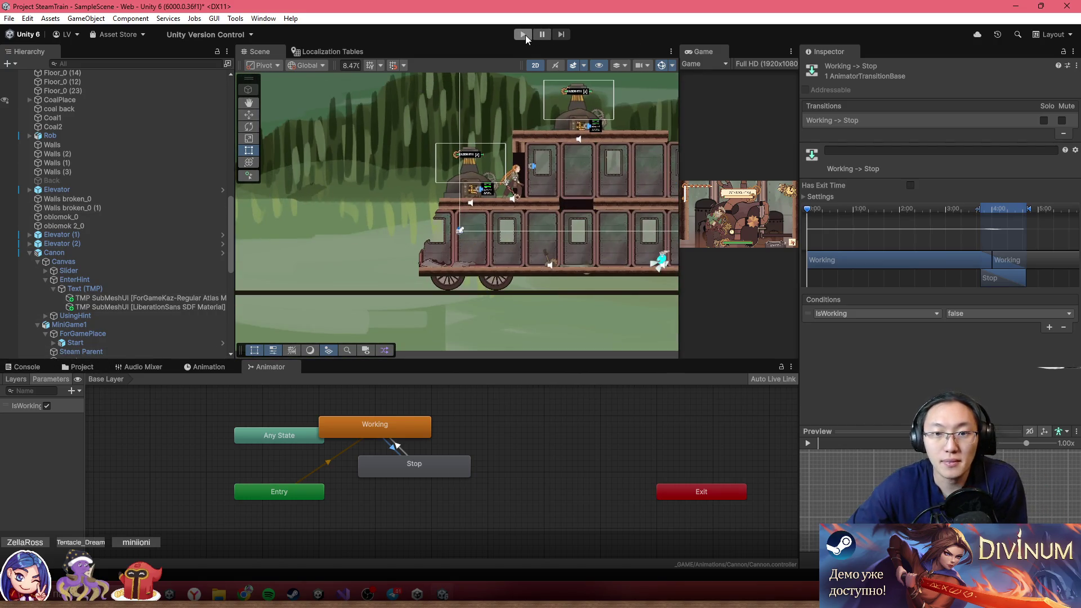
{"action": "left_click", "coordinate": [525, 35]}
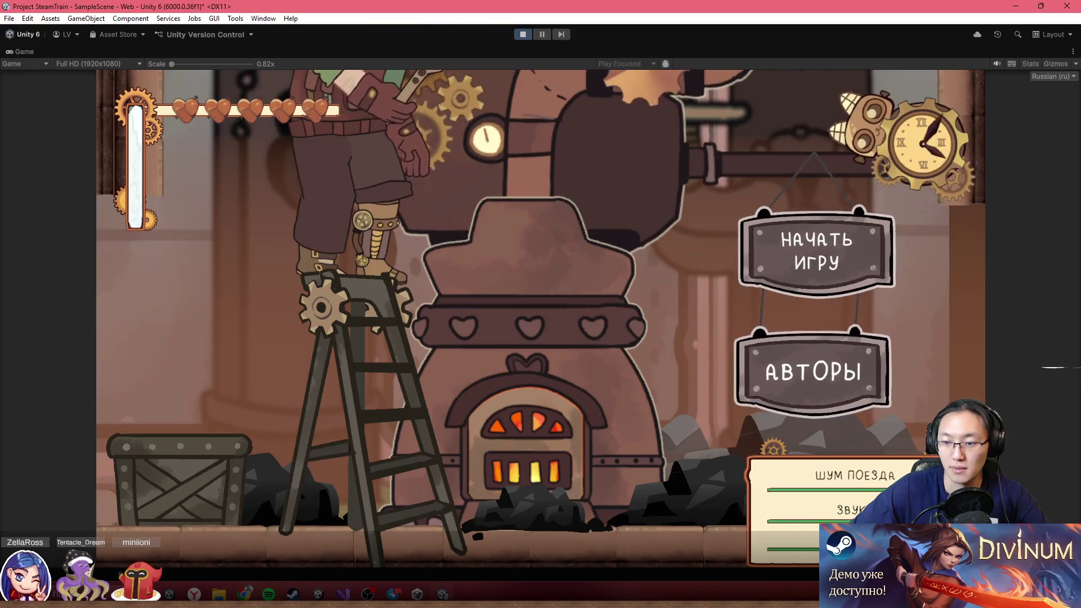
{"action": "left_click", "coordinate": [832, 279]}
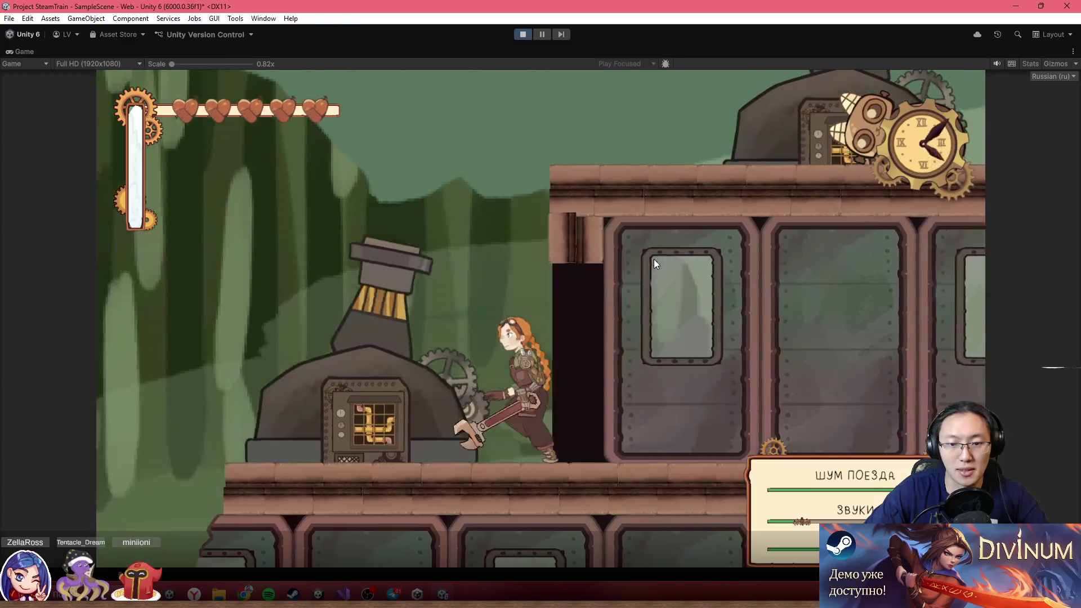
{"action": "left_click", "coordinate": [654, 259]}
{"action": "left_click", "coordinate": [653, 259]}
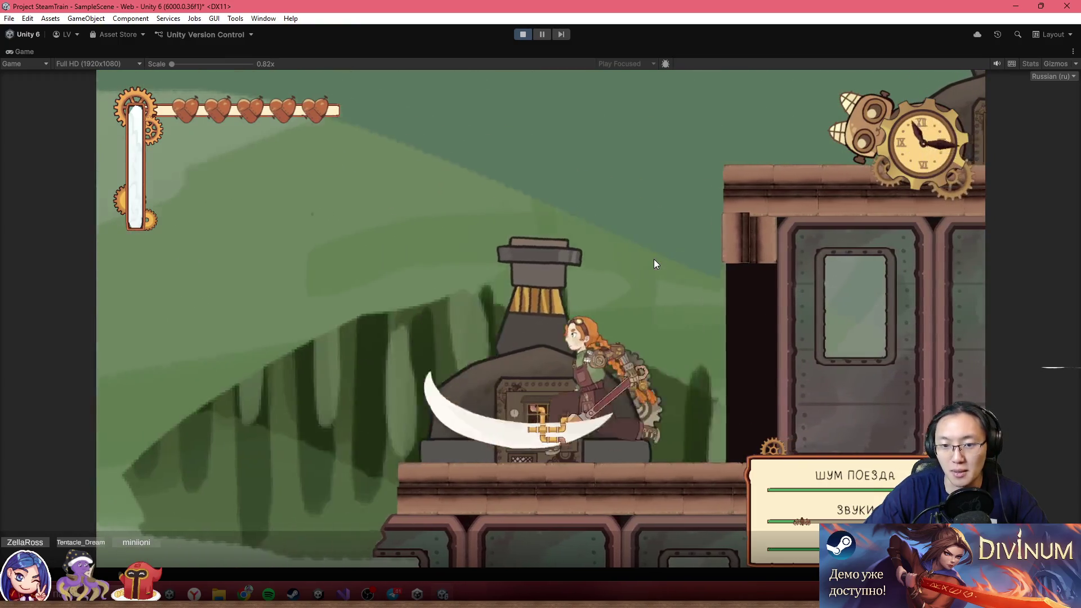
{"action": "key", "text": "d"}
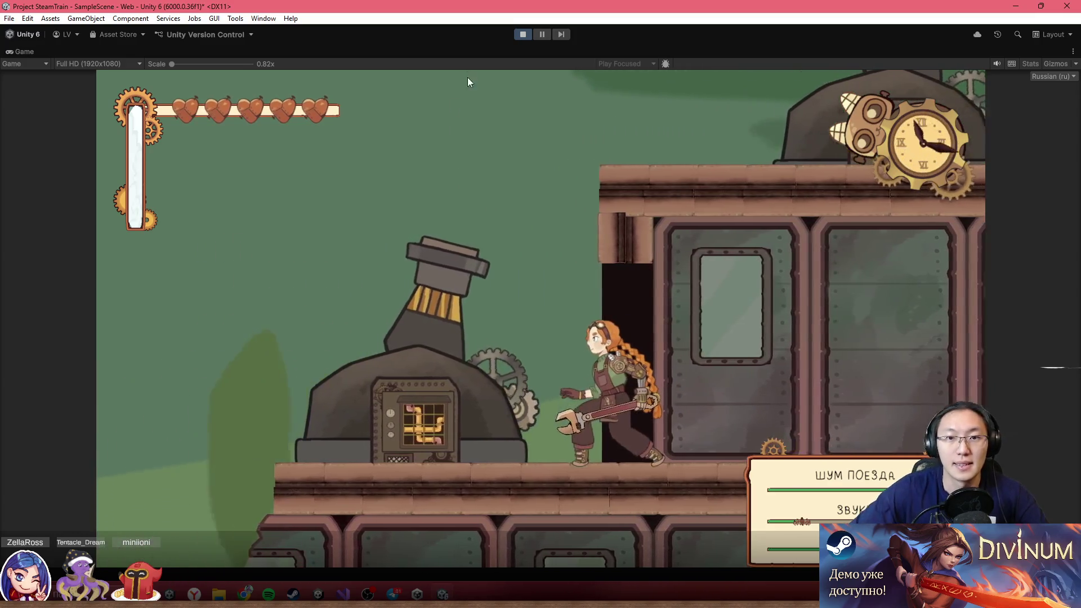
- Restore the editor layout, select the osnova sprite and Canon, then maximize the Game view
{"action": "double_click", "coordinate": [472, 52]}
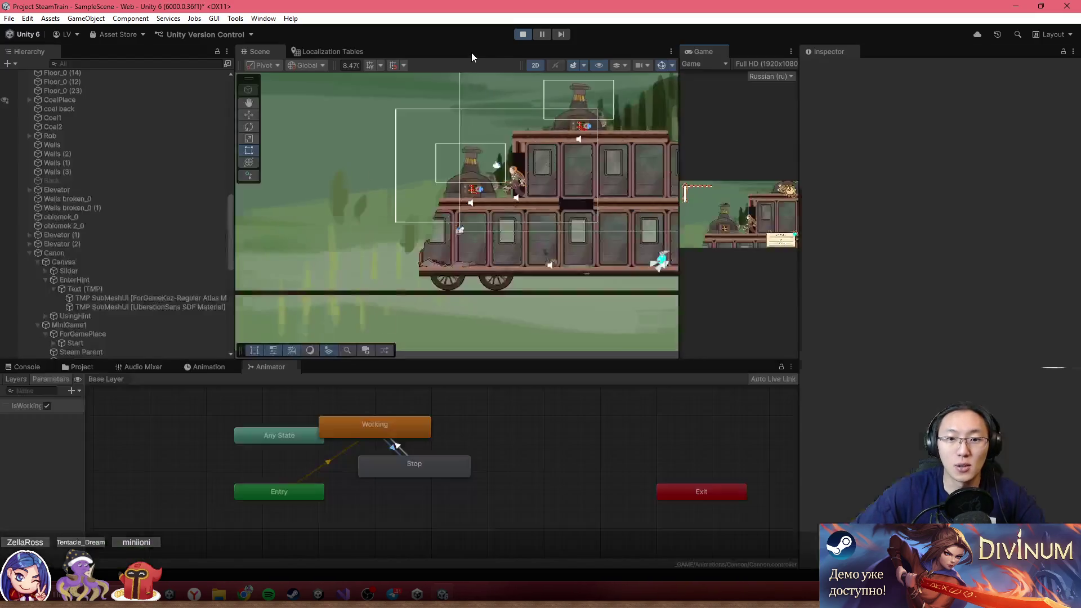
{"action": "left_click", "coordinate": [438, 192]}
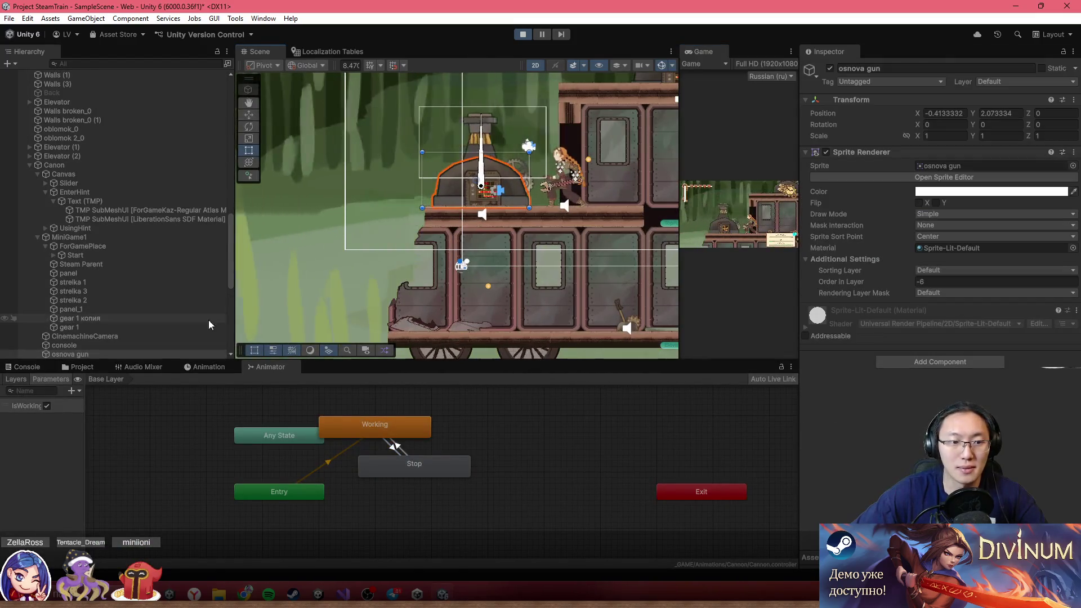
{"action": "left_click", "coordinate": [79, 270]}
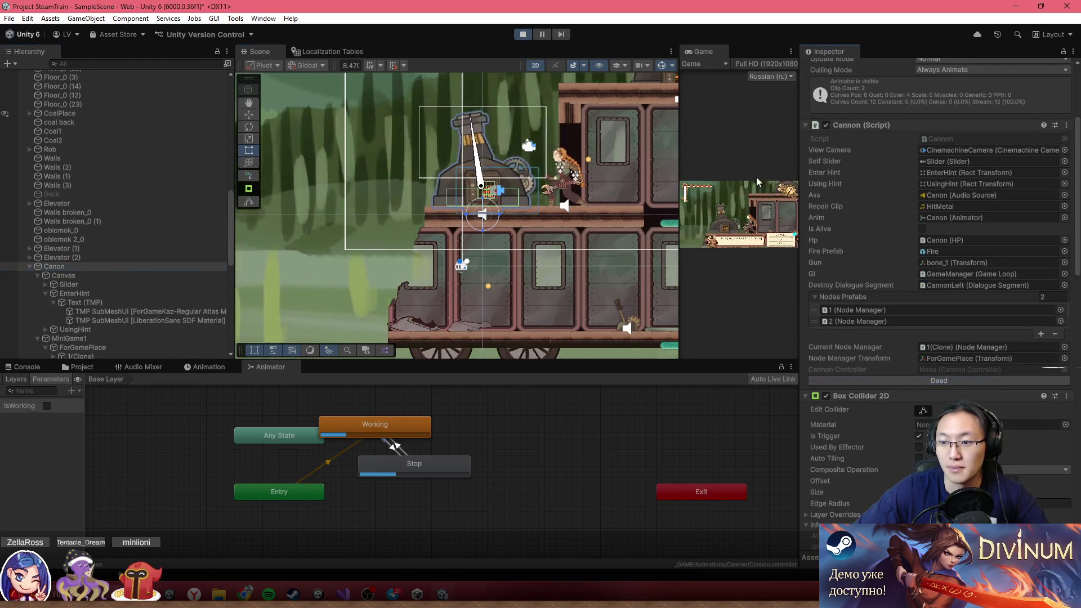
{"action": "left_click", "coordinate": [700, 49]}
{"action": "double_click", "coordinate": [701, 50]}
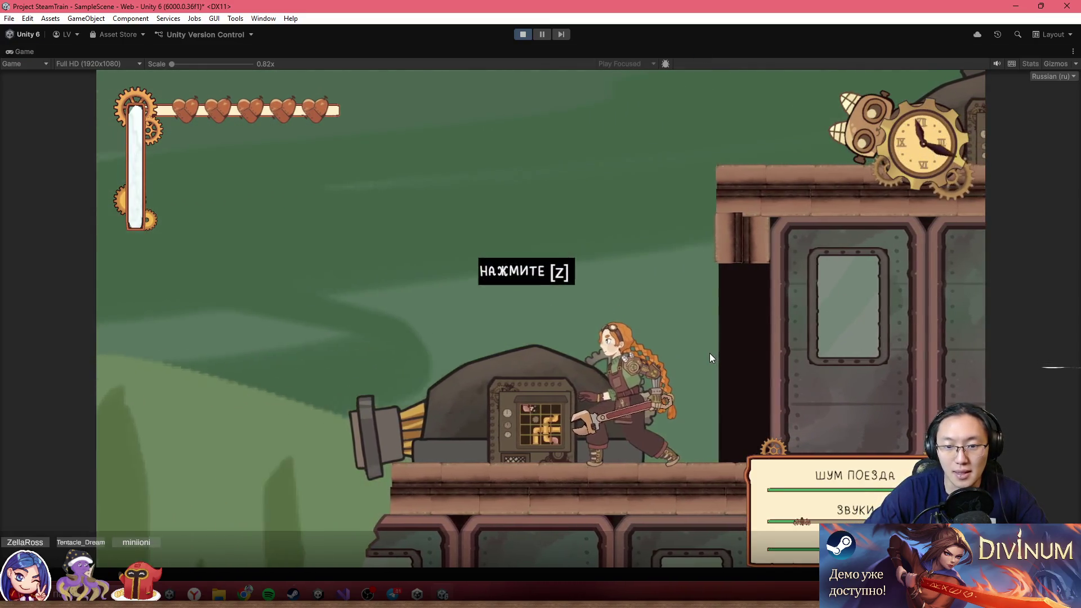
- Open the cannon's pipe puzzle with Z, rearrange three pipes, then stop and switch to Visual Studio
{"action": "key", "text": "z"}
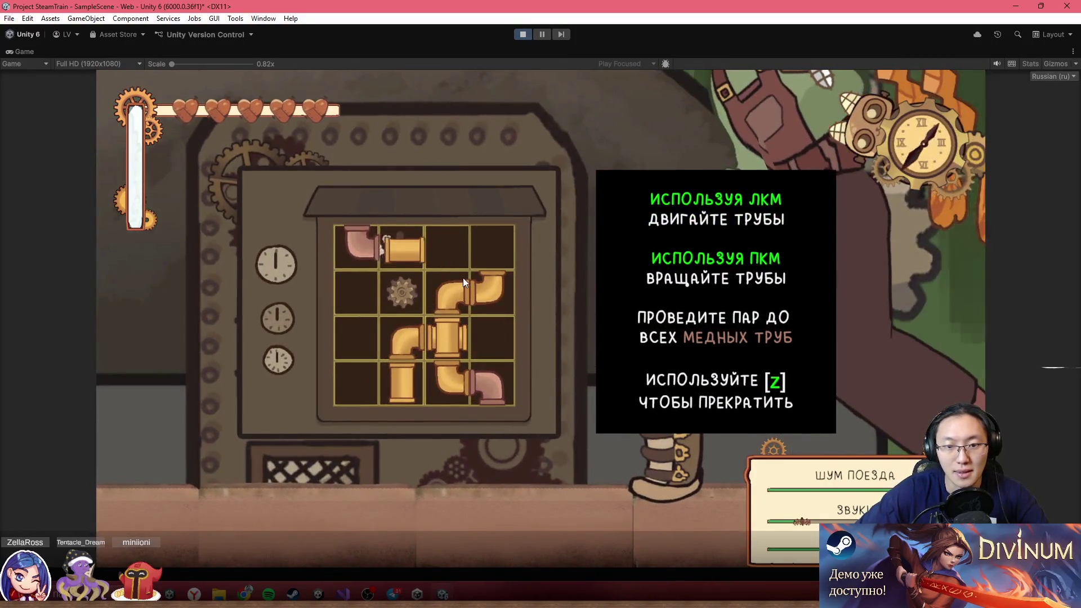
{"action": "left_click_drag", "start_coordinate": [463, 279], "coordinate": [450, 246]}
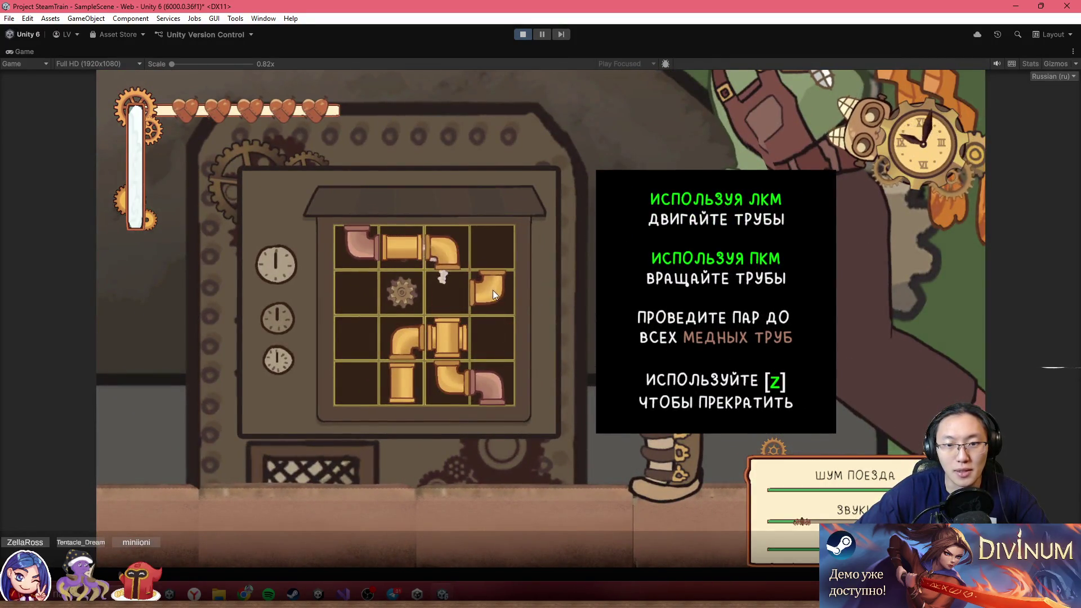
{"action": "left_click_drag", "start_coordinate": [487, 293], "coordinate": [408, 382]}
{"action": "left_click_drag", "start_coordinate": [472, 292], "coordinate": [393, 317]}
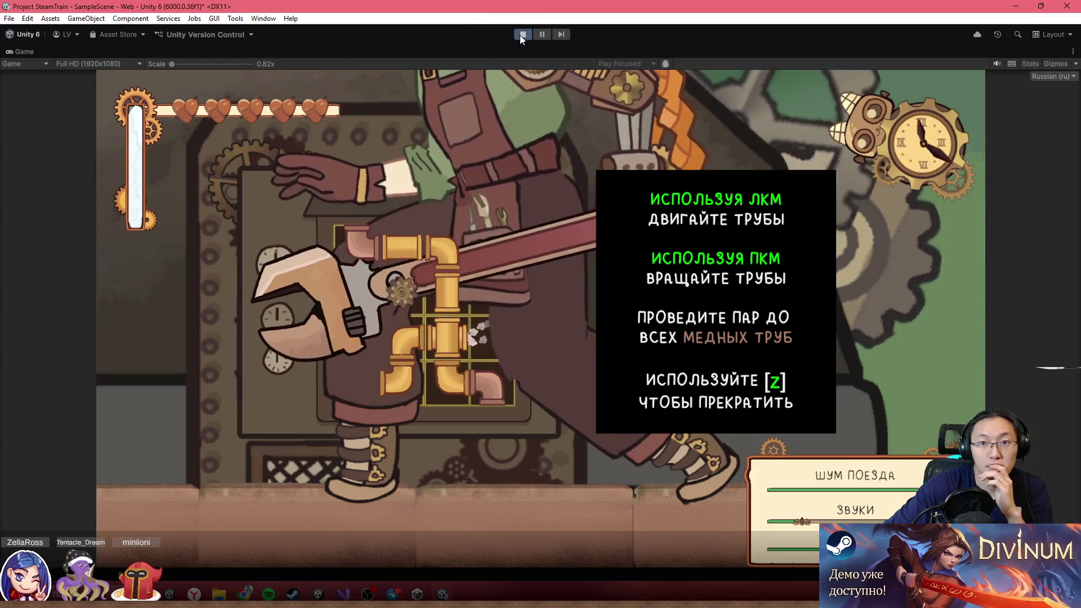
{"action": "left_click", "coordinate": [520, 34]}
{"action": "left_click", "coordinate": [344, 595]}
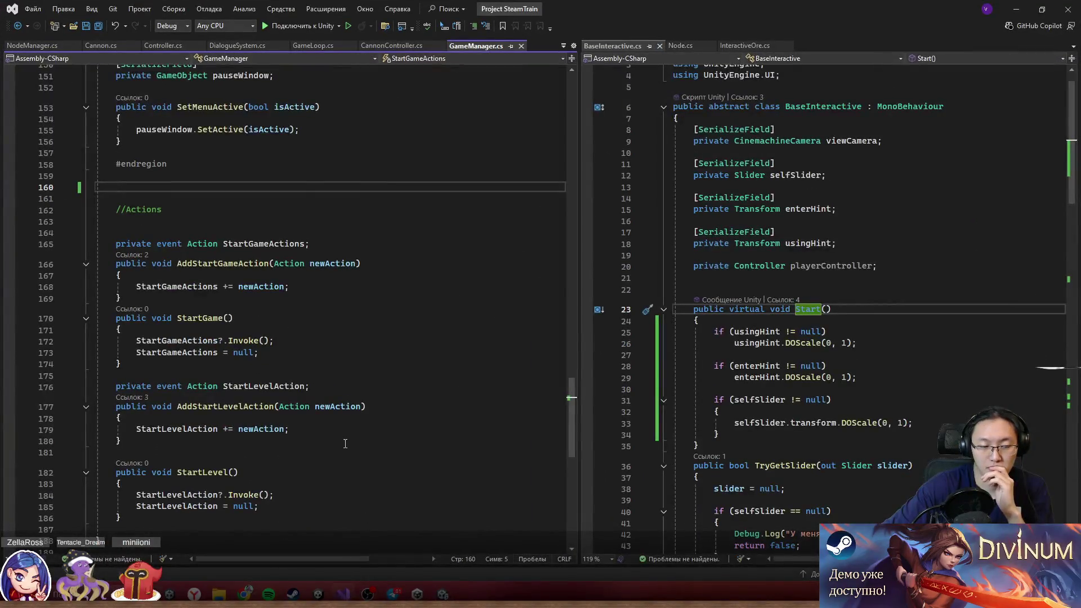
- Open Cannon.cs and list the two references to Alive() via CodeLens
{"action": "scroll", "coordinate": [345, 428], "scroll_direction": "down", "scroll_amount": 5}
{"action": "scroll", "coordinate": [347, 394], "scroll_direction": "up", "scroll_amount": 7}
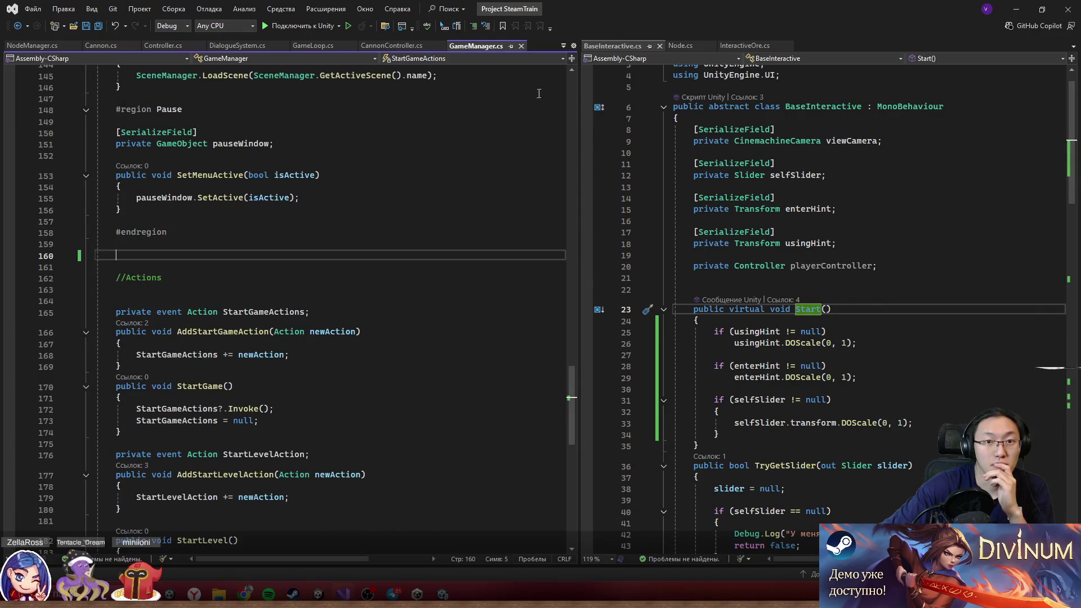
{"action": "left_click", "coordinate": [154, 44]}
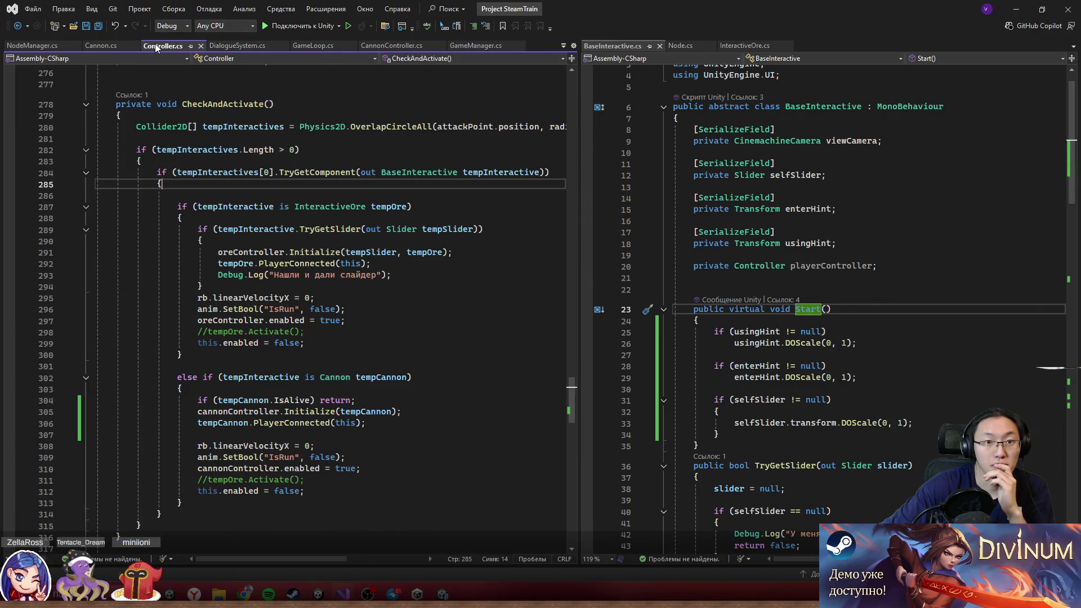
{"action": "left_click", "coordinate": [106, 46]}
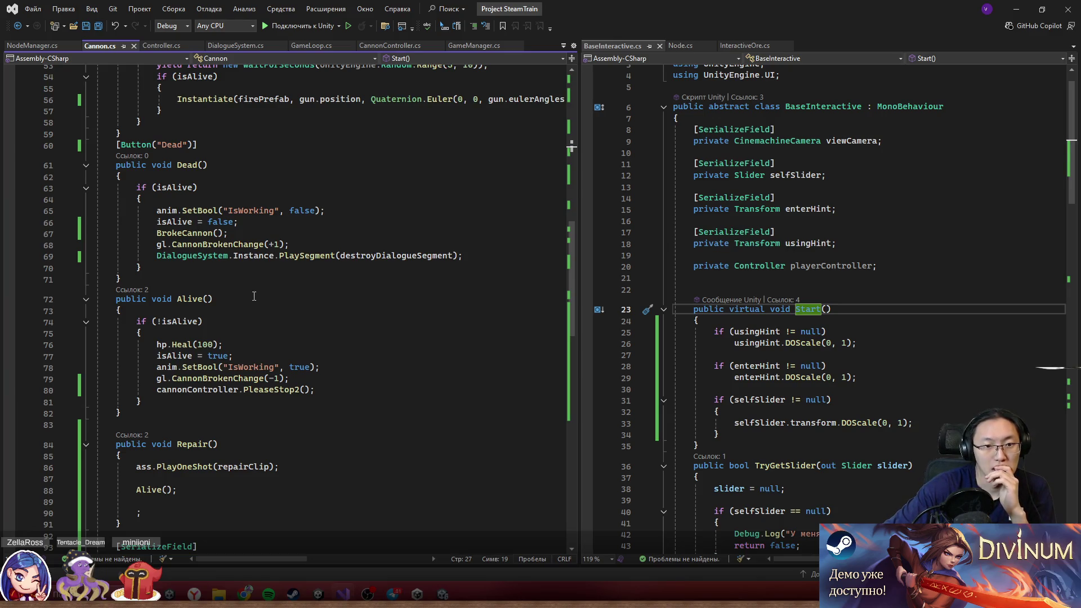
{"action": "left_click", "coordinate": [134, 291]}
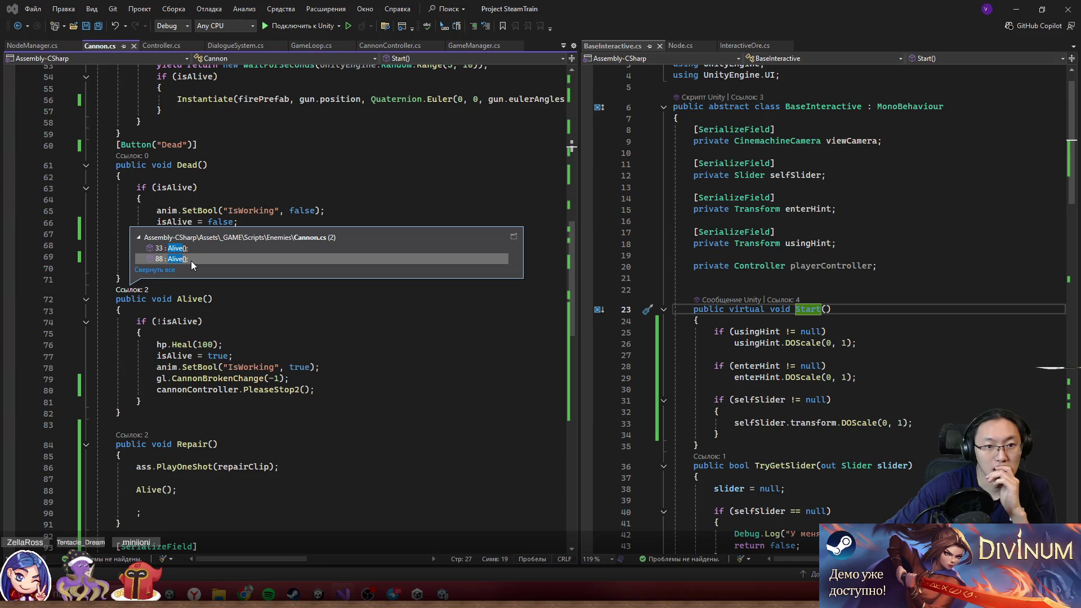
{"action": "left_click", "coordinate": [391, 334]}
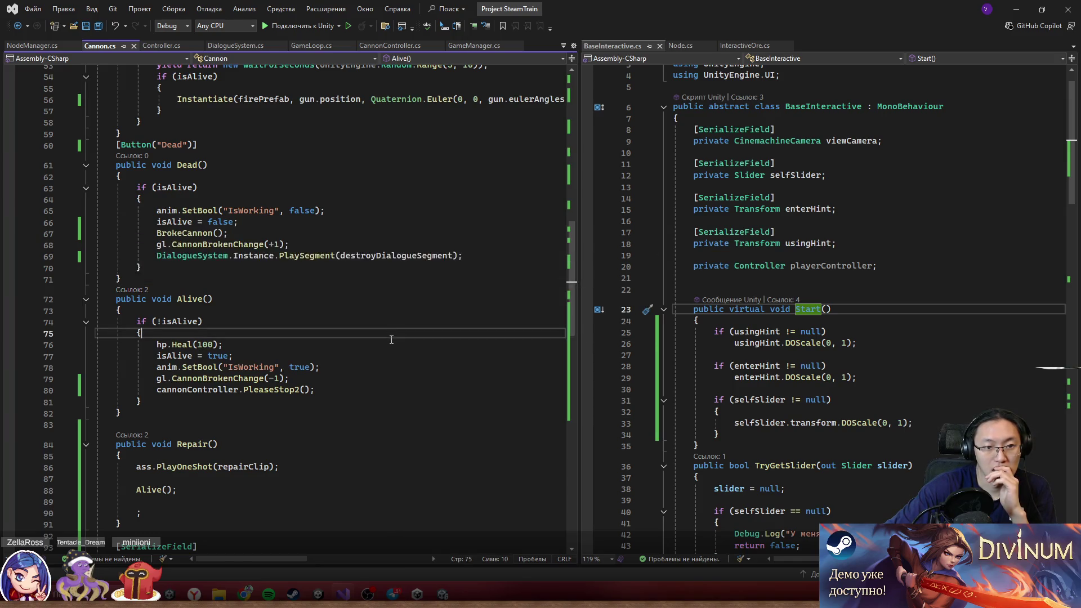
- Inspect the Alive() call in Repair() and isAlive's uses, then return to Unity and play
{"action": "scroll", "coordinate": [390, 343], "scroll_direction": "down", "scroll_amount": 3}
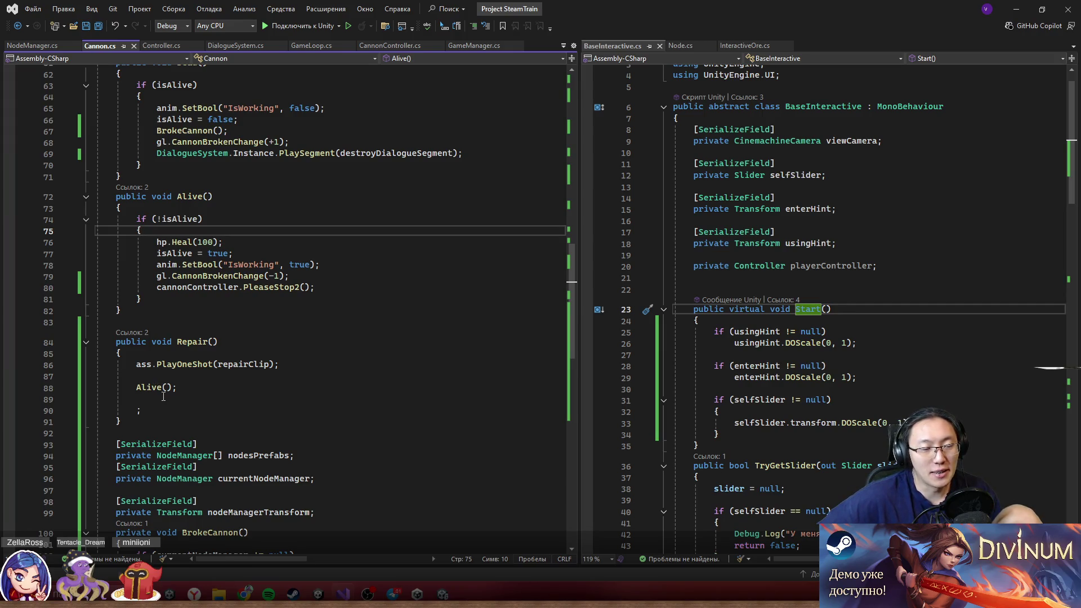
{"action": "left_click_drag", "start_coordinate": [136, 388], "coordinate": [195, 391]}
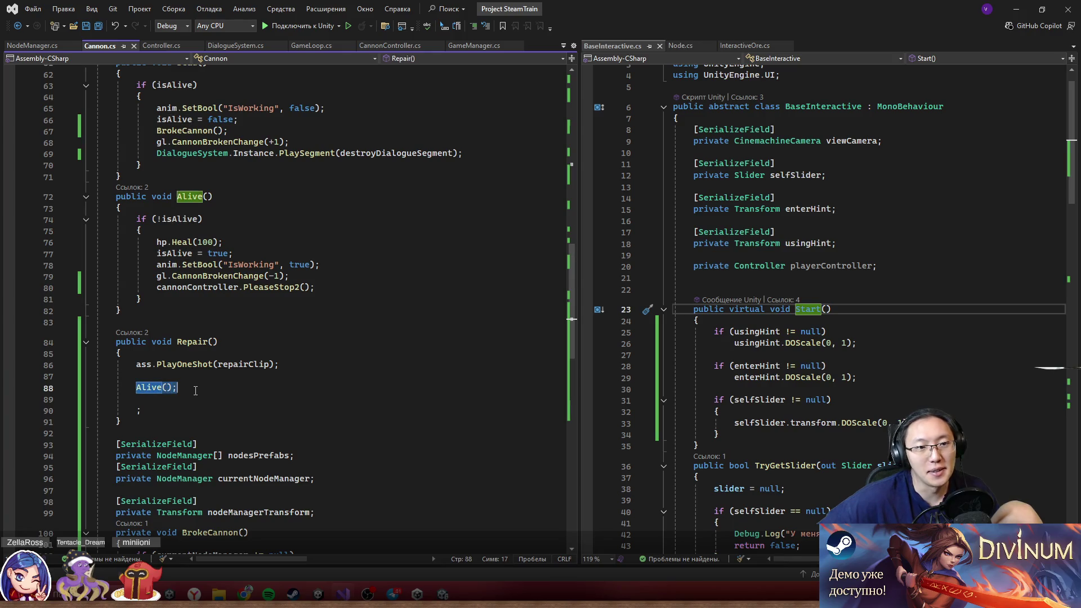
{"action": "double_click", "coordinate": [181, 223]}
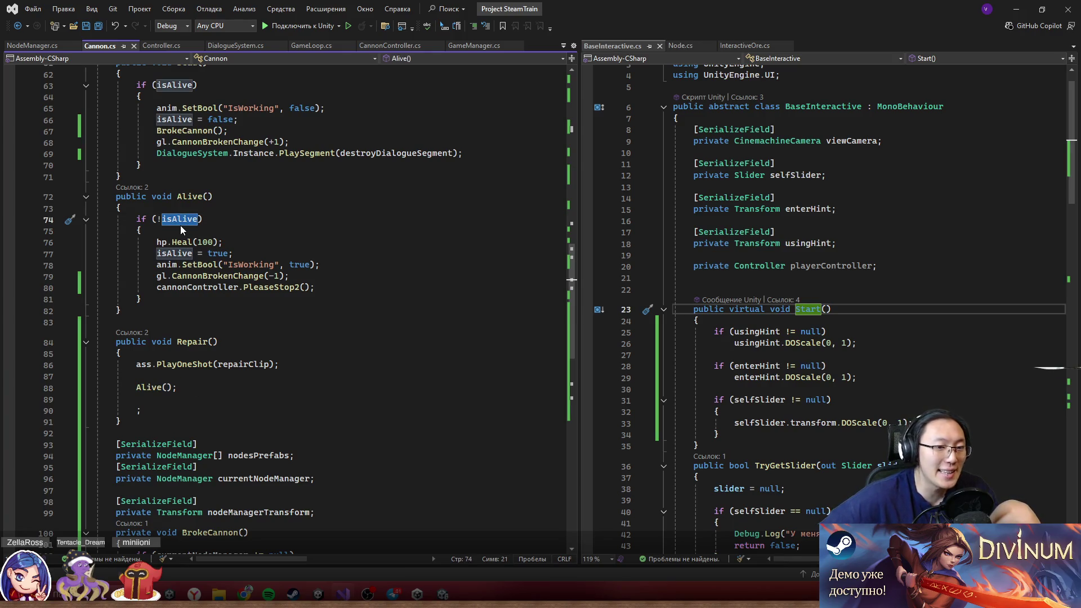
{"action": "left_click", "coordinate": [1016, 9]}
{"action": "left_click", "coordinate": [523, 34]}
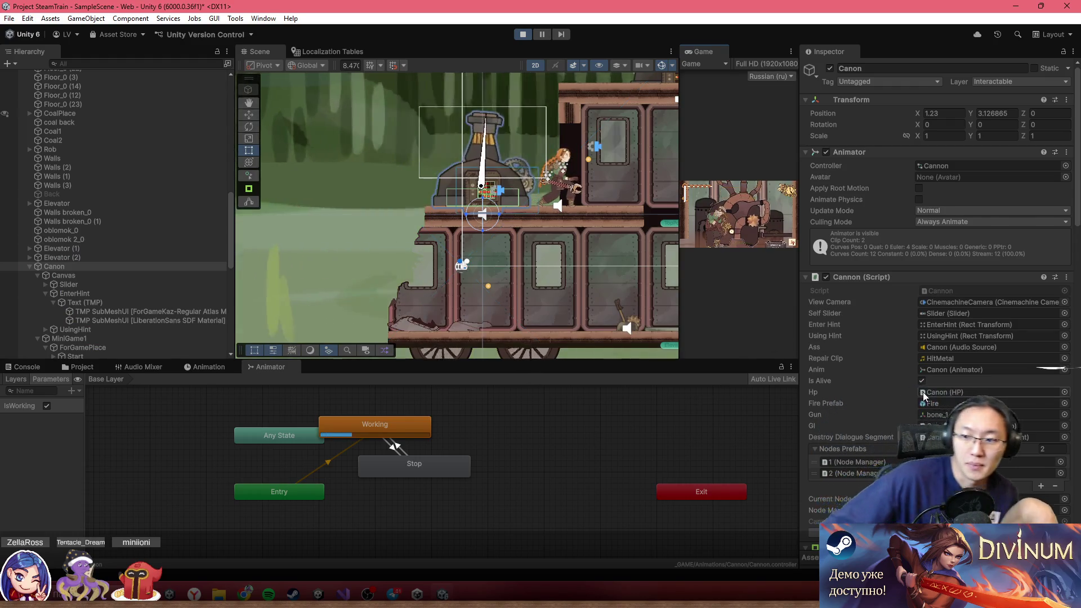
- Maximize the Game view, start a new game, then restore the layout and widen the Game view
{"action": "scroll", "coordinate": [935, 410], "scroll_direction": "down", "scroll_amount": 5}
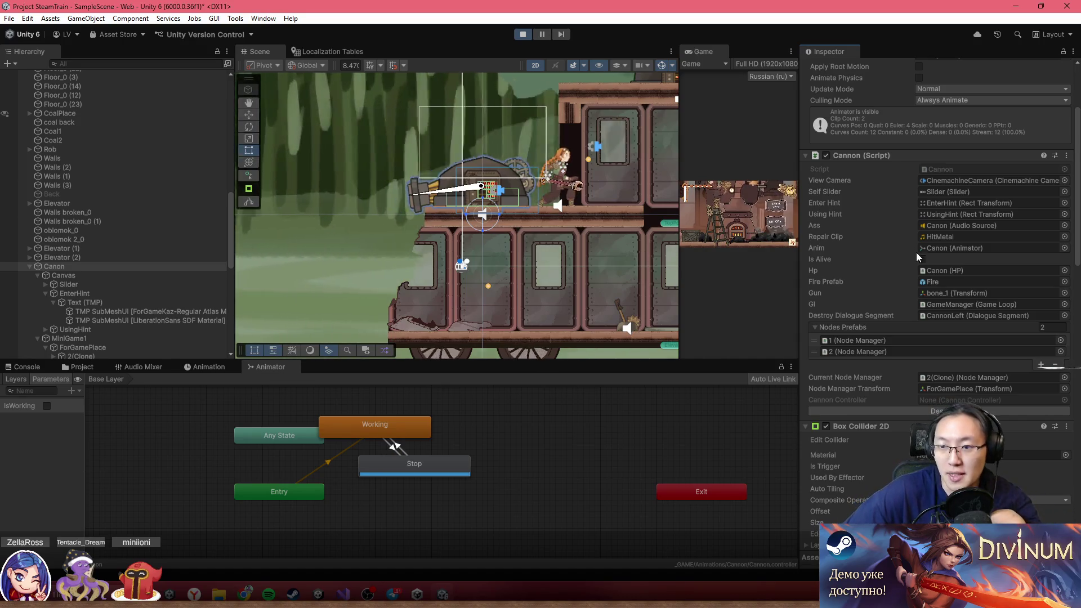
{"action": "double_click", "coordinate": [716, 52]}
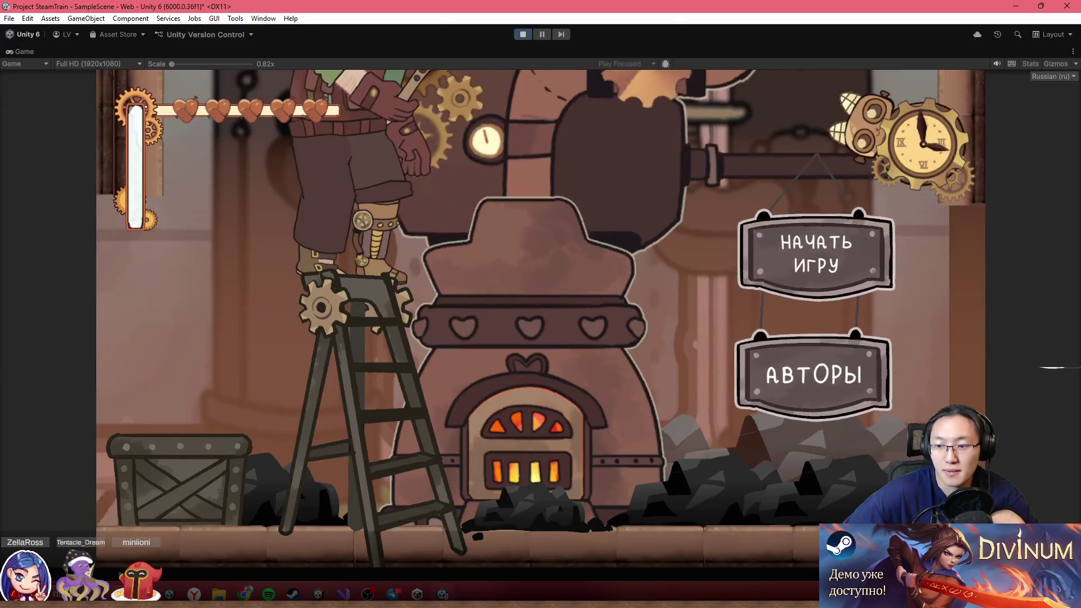
{"action": "mouse_move", "coordinate": [799, 524]}
{"action": "left_click", "coordinate": [816, 259]}
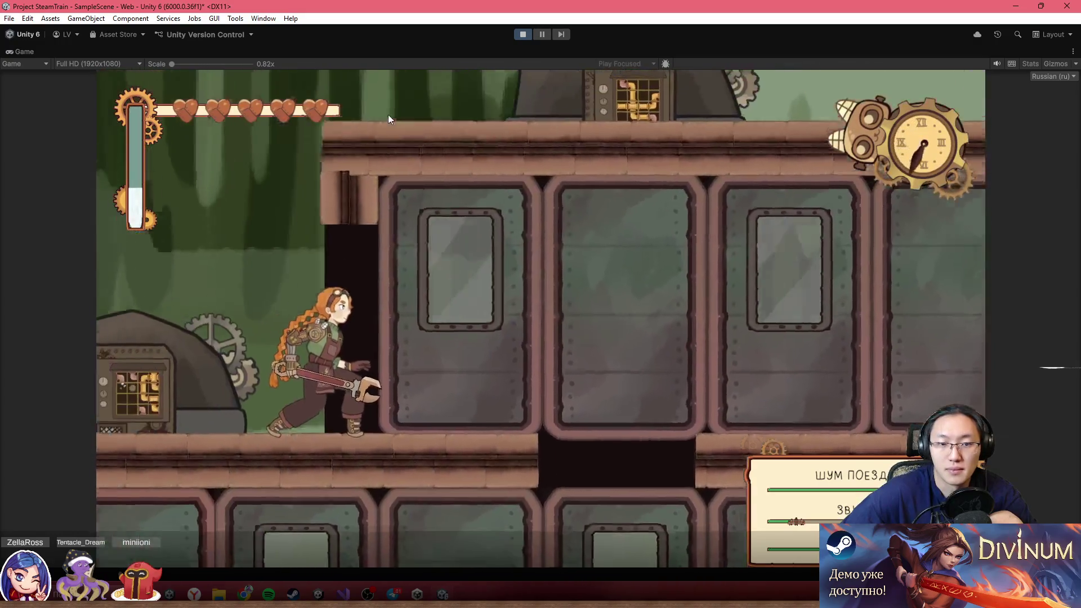
{"action": "key", "text": "shift+space"}
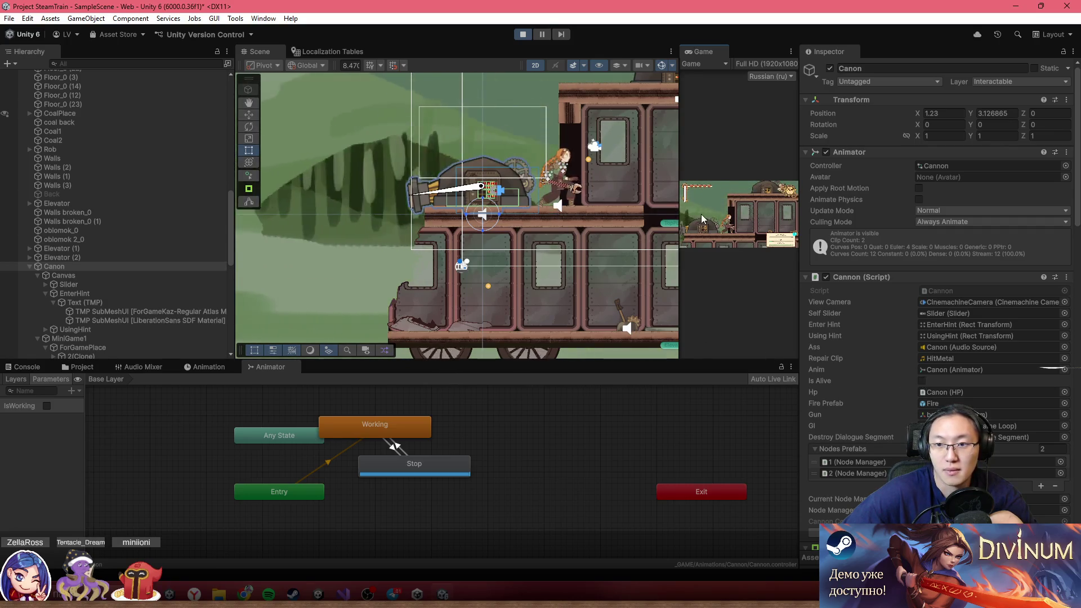
{"action": "left_click_drag", "start_coordinate": [681, 167], "coordinate": [388, 178]}
- Open the cannon's pipe puzzle with Z, move two pipes, and bring Cannon.cs forward
{"action": "key", "text": "z"}
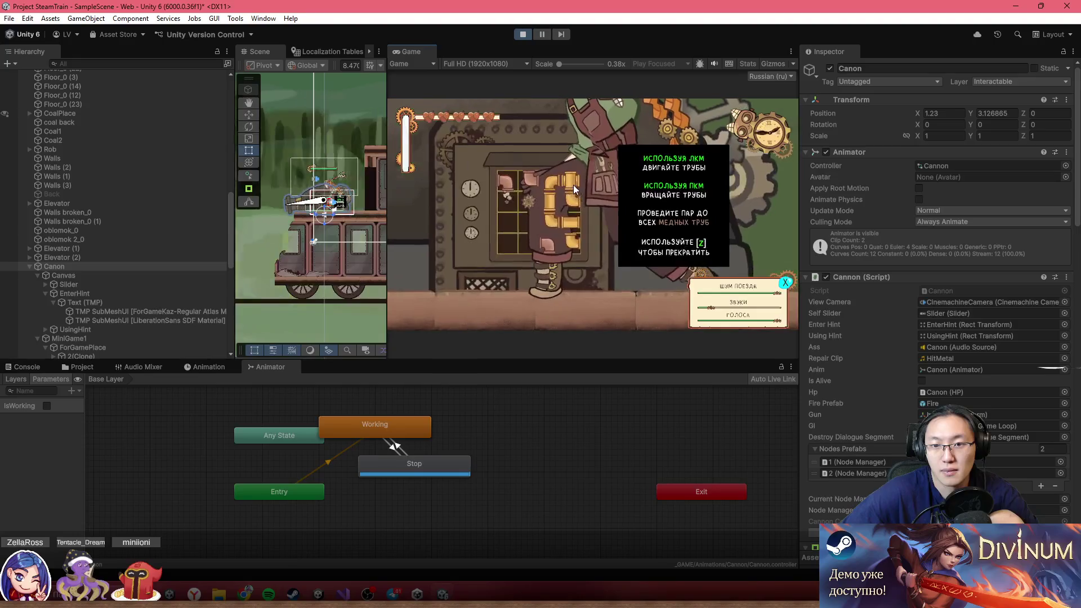
{"action": "mouse_move", "coordinate": [522, 221]}
{"action": "left_mouse_down"}
{"action": "mouse_move", "coordinate": [509, 222]}
{"action": "mouse_move", "coordinate": [507, 201]}
{"action": "left_mouse_up"}
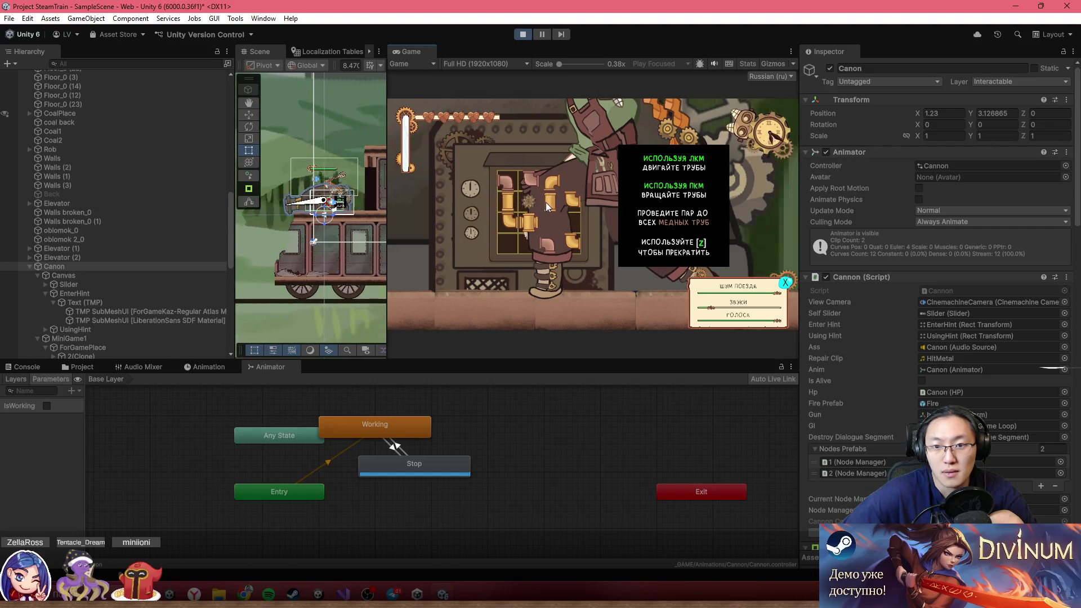
{"action": "mouse_move", "coordinate": [571, 221]}
{"action": "left_mouse_down"}
{"action": "mouse_move", "coordinate": [554, 193]}
{"action": "mouse_move", "coordinate": [533, 236]}
{"action": "mouse_move", "coordinate": [562, 233]}
{"action": "mouse_move", "coordinate": [550, 222]}
{"action": "left_mouse_up"}
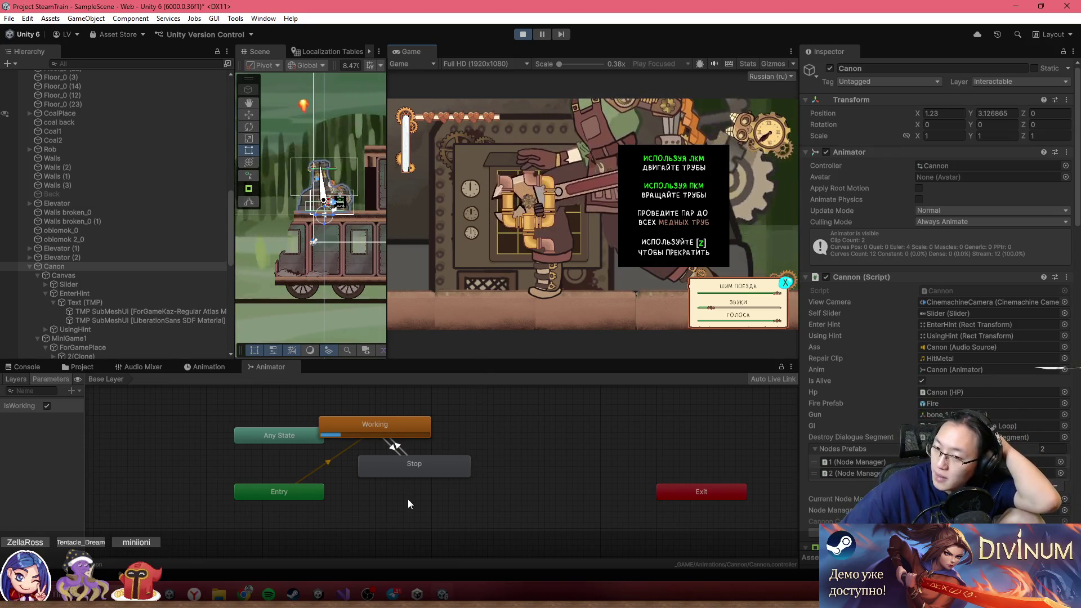
{"action": "mouse_move", "coordinate": [347, 594]}
{"action": "left_click", "coordinate": [370, 570]}
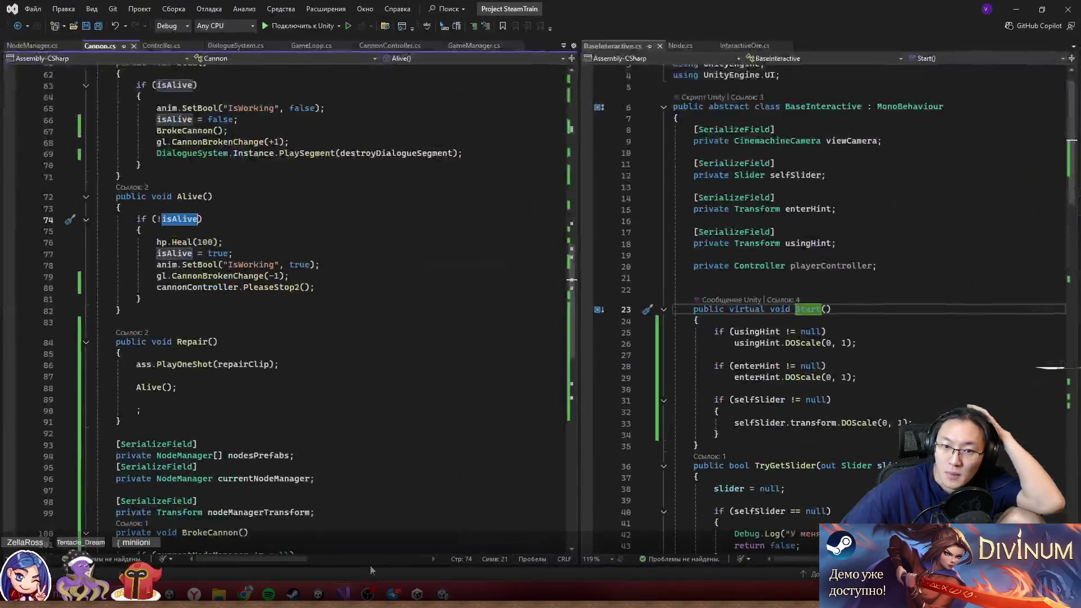
- Shrink the Cannon.cs Visual Studio window to a floating size and move it up over Unity
{"action": "left_click_drag", "start_coordinate": [152, 365], "coordinate": [271, 365]}
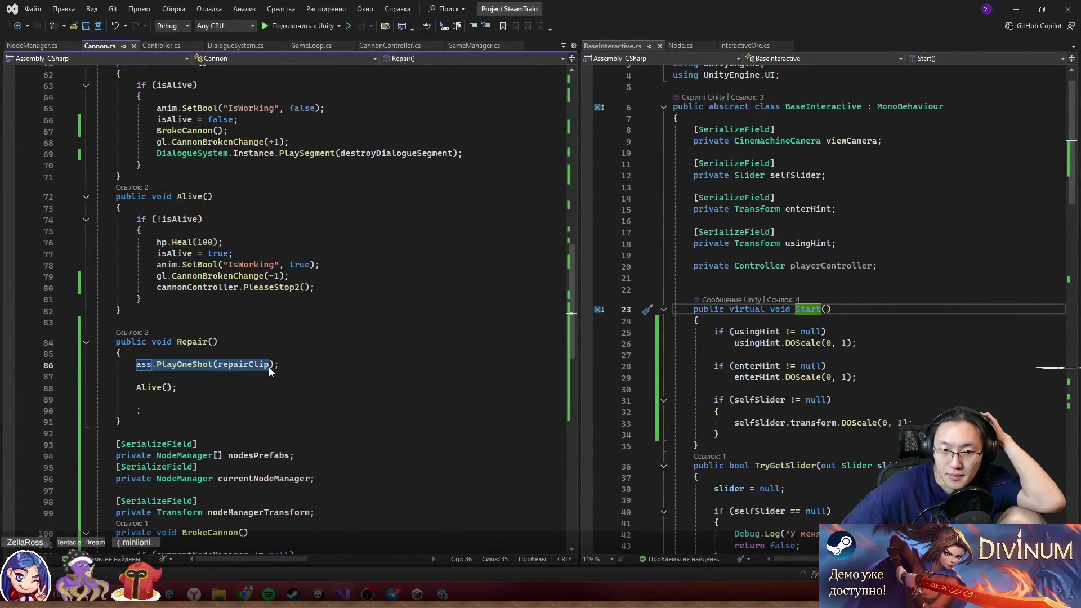
{"action": "double_click", "coordinate": [141, 388]}
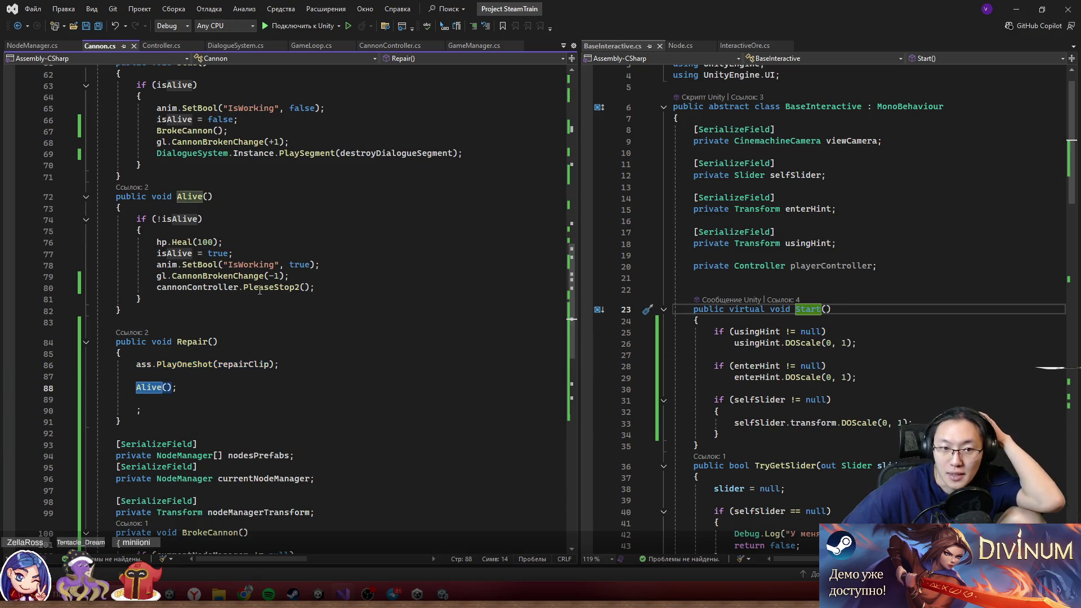
{"action": "mouse_move", "coordinate": [884, 9]}
{"action": "left_mouse_down"}
{"action": "mouse_move", "coordinate": [626, 126]}
{"action": "mouse_move", "coordinate": [634, 106]}
{"action": "mouse_move", "coordinate": [711, 433]}
{"action": "mouse_move", "coordinate": [657, 103]}
{"action": "mouse_move", "coordinate": [661, 117]}
{"action": "mouse_move", "coordinate": [667, 25]}
{"action": "mouse_move", "coordinate": [640, 425]}
{"action": "left_mouse_up"}
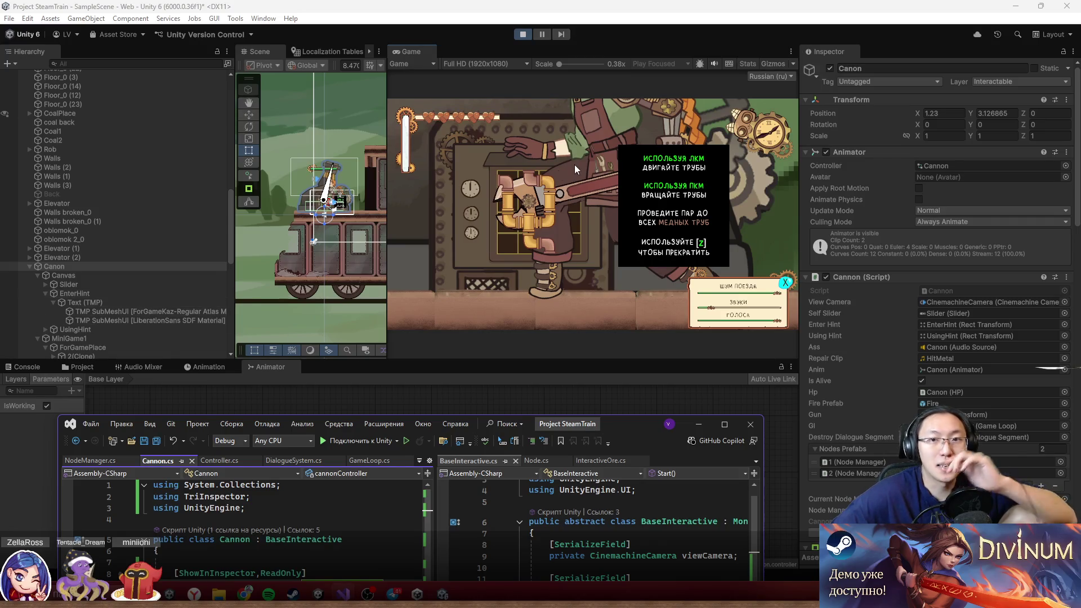
{"action": "left_click", "coordinate": [633, 119]}
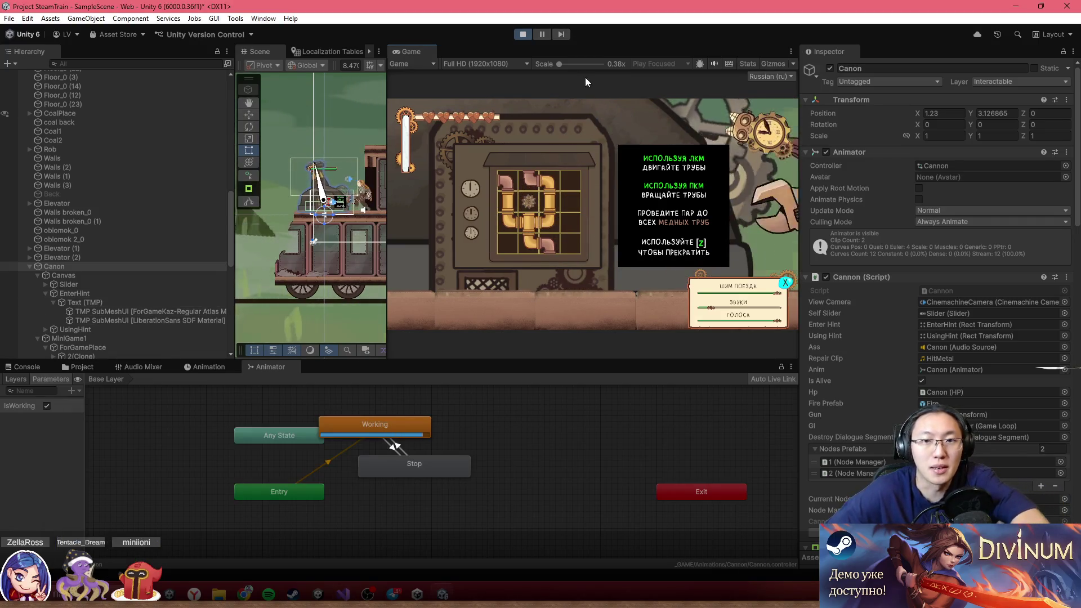
{"action": "left_click", "coordinate": [345, 594]}
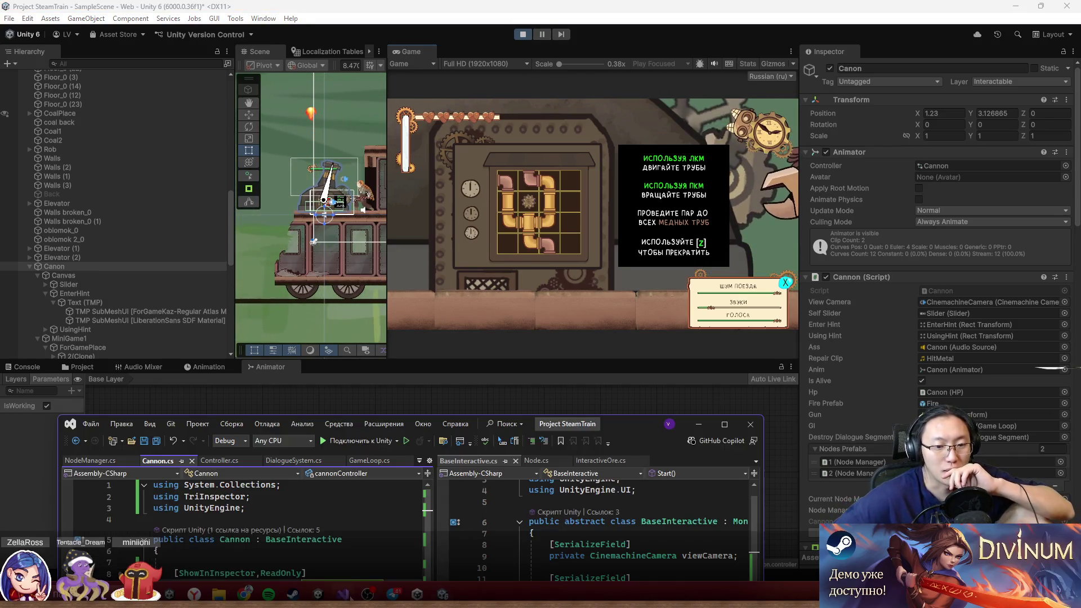
{"action": "left_click_drag", "start_coordinate": [628, 424], "coordinate": [566, 28]}
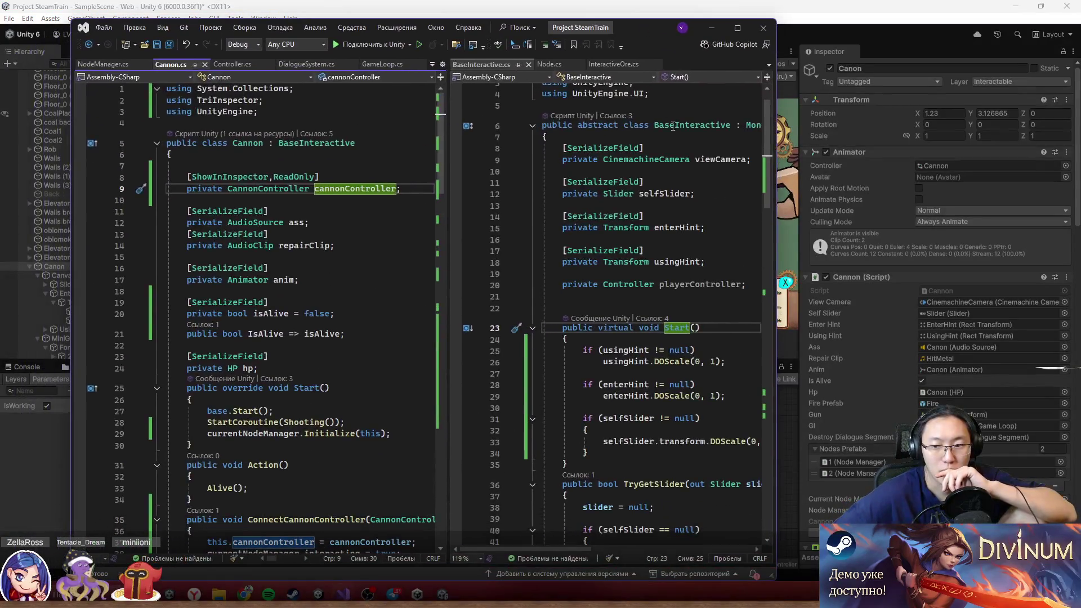
{"action": "scroll", "coordinate": [413, 373], "scroll_direction": "down", "scroll_amount": 3}
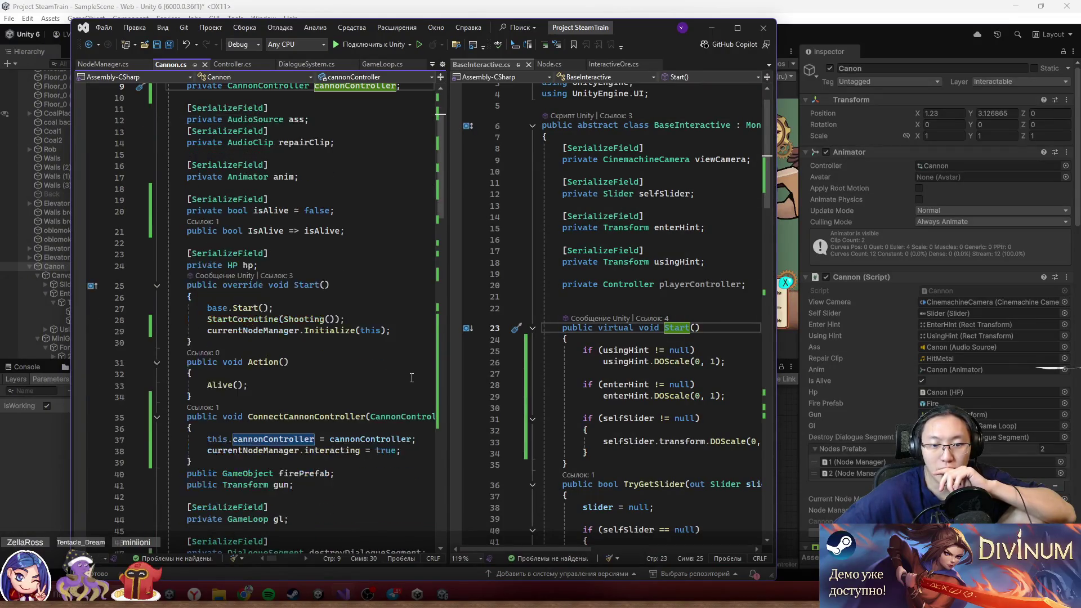
{"action": "scroll", "coordinate": [410, 359], "scroll_direction": "down", "scroll_amount": 7}
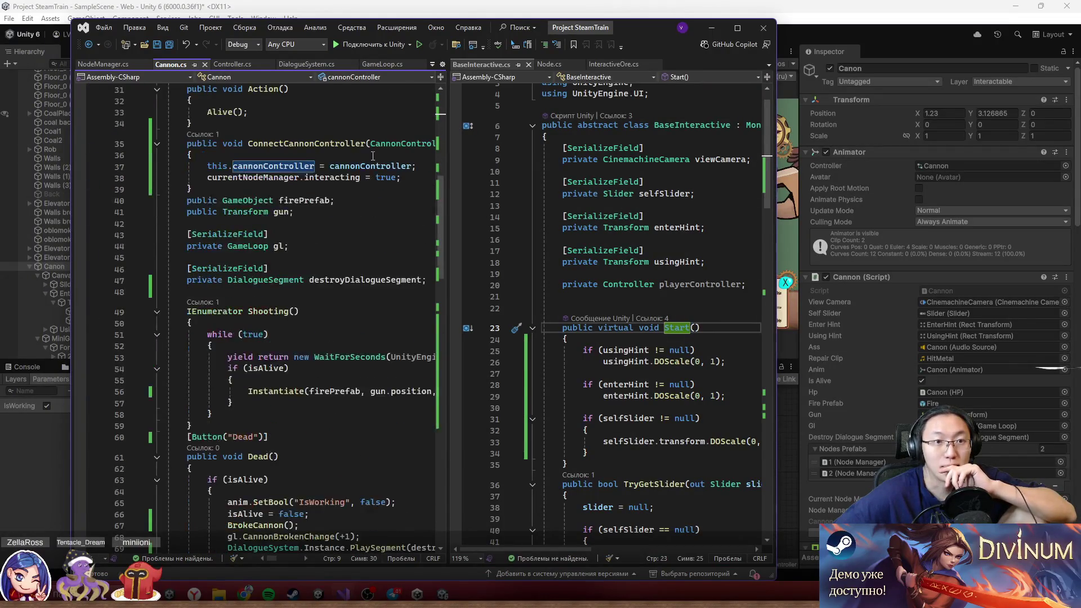
{"action": "left_click", "coordinate": [742, 30]}
{"action": "scroll", "coordinate": [486, 329], "scroll_direction": "down", "scroll_amount": 13}
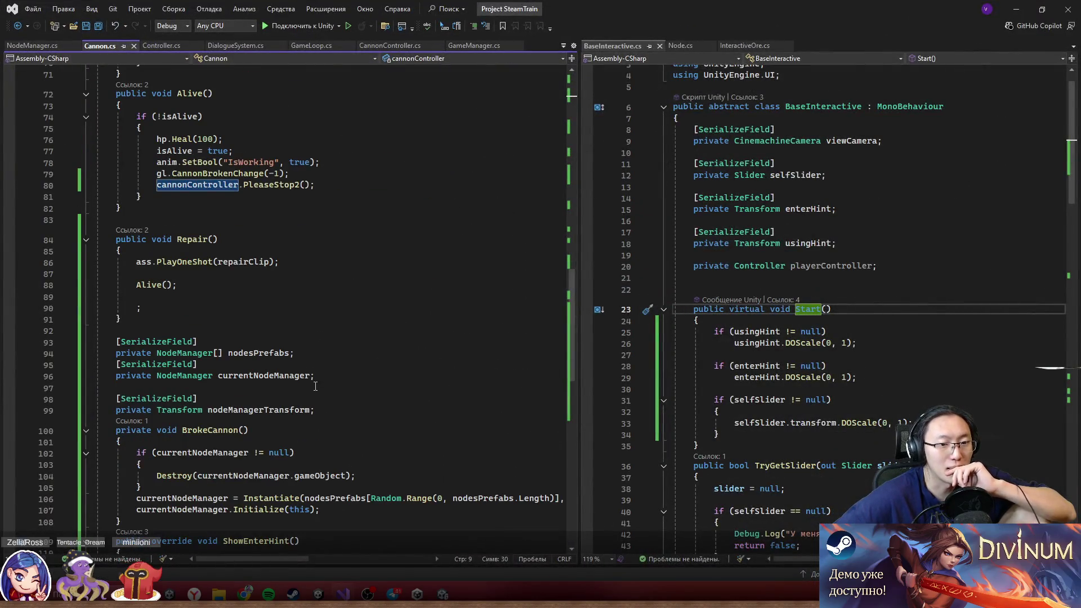
{"action": "scroll", "coordinate": [315, 385], "scroll_direction": "down", "scroll_amount": 6}
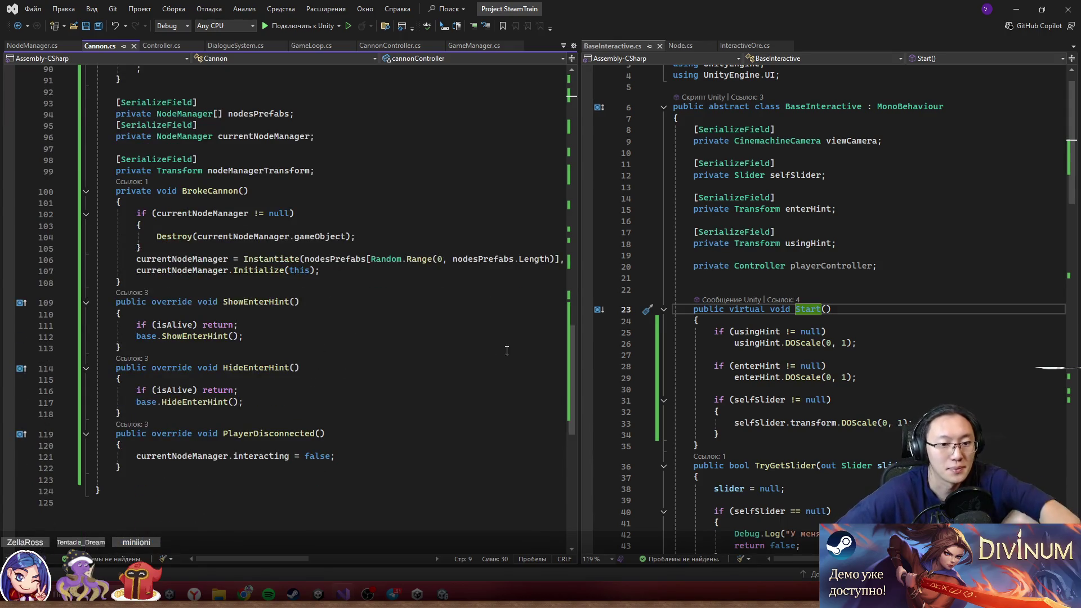
{"action": "left_click_drag", "start_coordinate": [572, 339], "coordinate": [559, 83]}
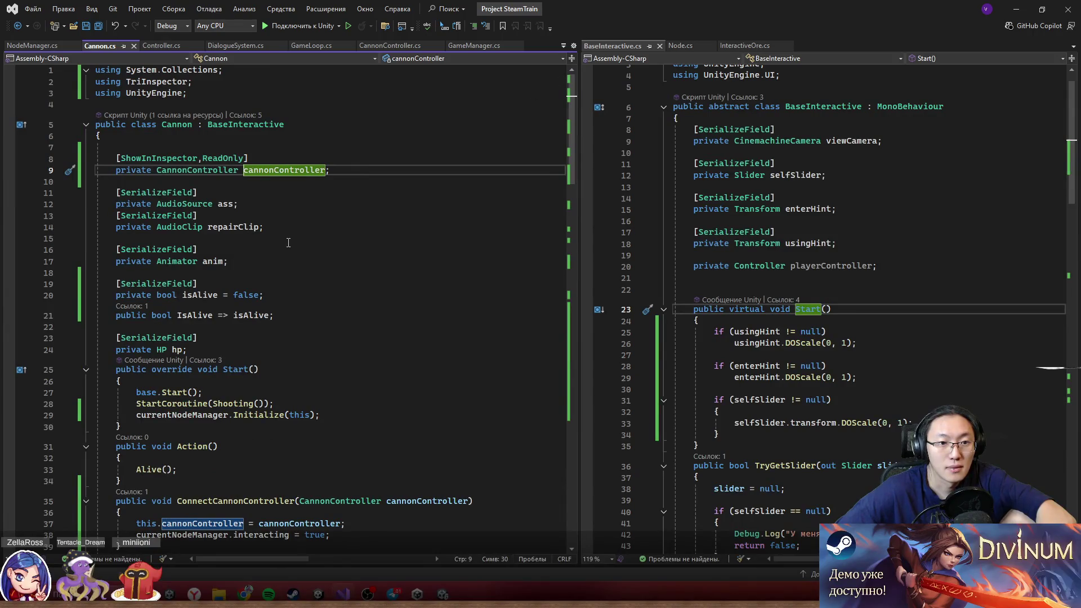
{"action": "key", "text": "ctrl+f"}
{"action": "type", "text": "camera"}
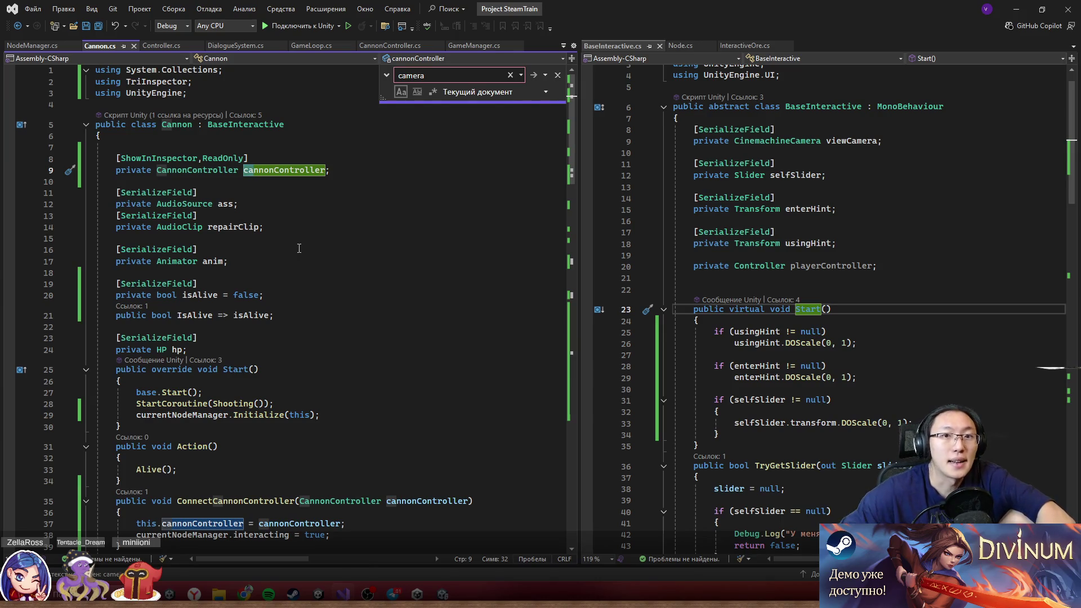
{"action": "left_click", "coordinate": [558, 76]}
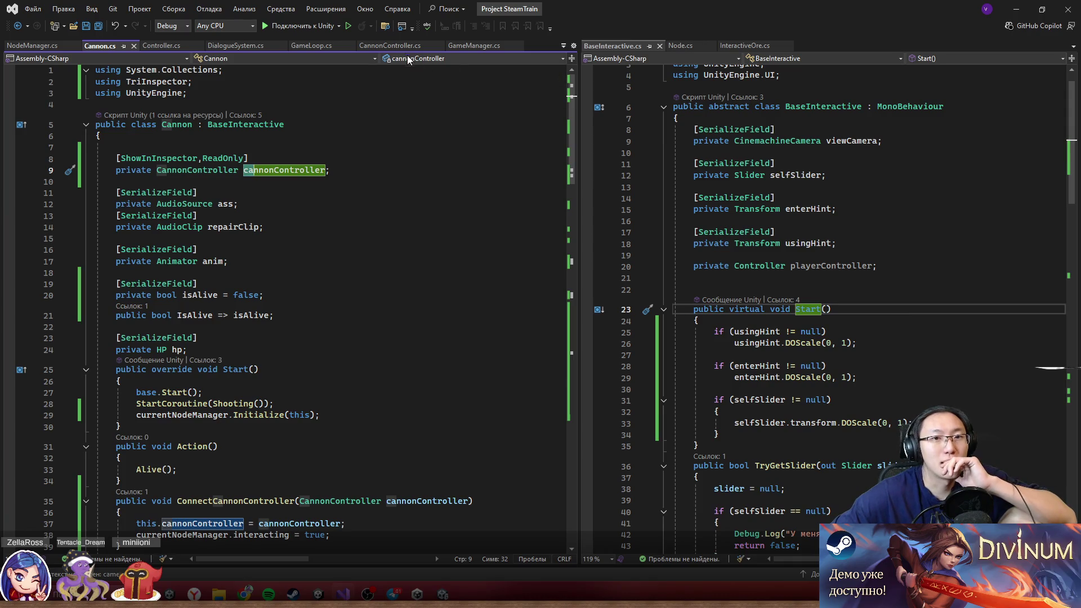
{"action": "left_click", "coordinate": [401, 46]}
{"action": "scroll", "coordinate": [457, 234], "scroll_direction": "up", "scroll_amount": 7}
{"action": "scroll", "coordinate": [457, 234], "scroll_direction": "up", "scroll_amount": 5}
{"action": "scroll", "coordinate": [448, 259], "scroll_direction": "down", "scroll_amount": 13}
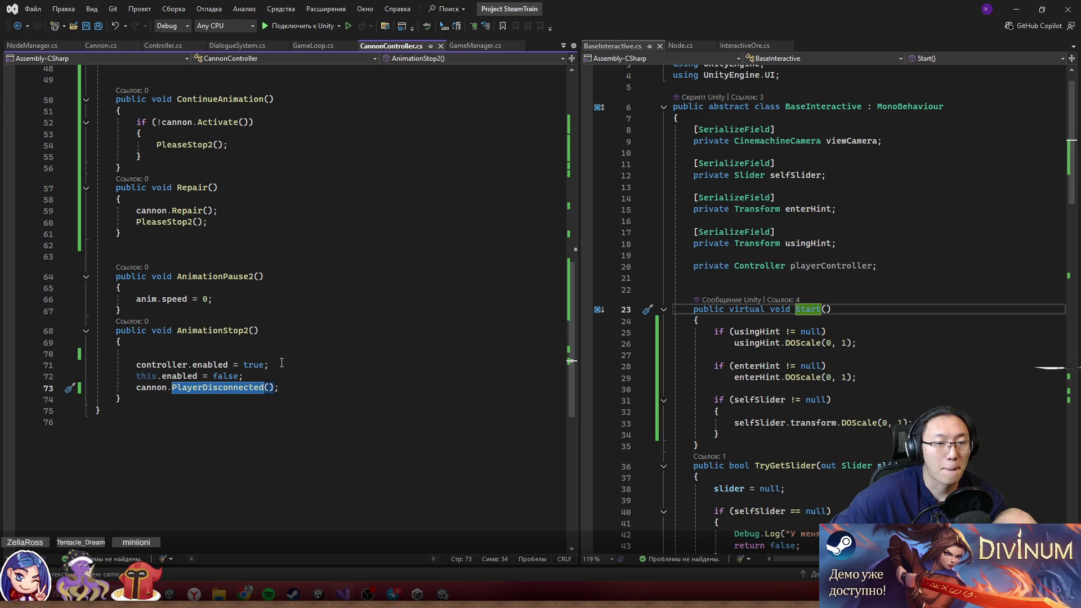
{"action": "scroll", "coordinate": [280, 363], "scroll_direction": "up", "scroll_amount": 2}
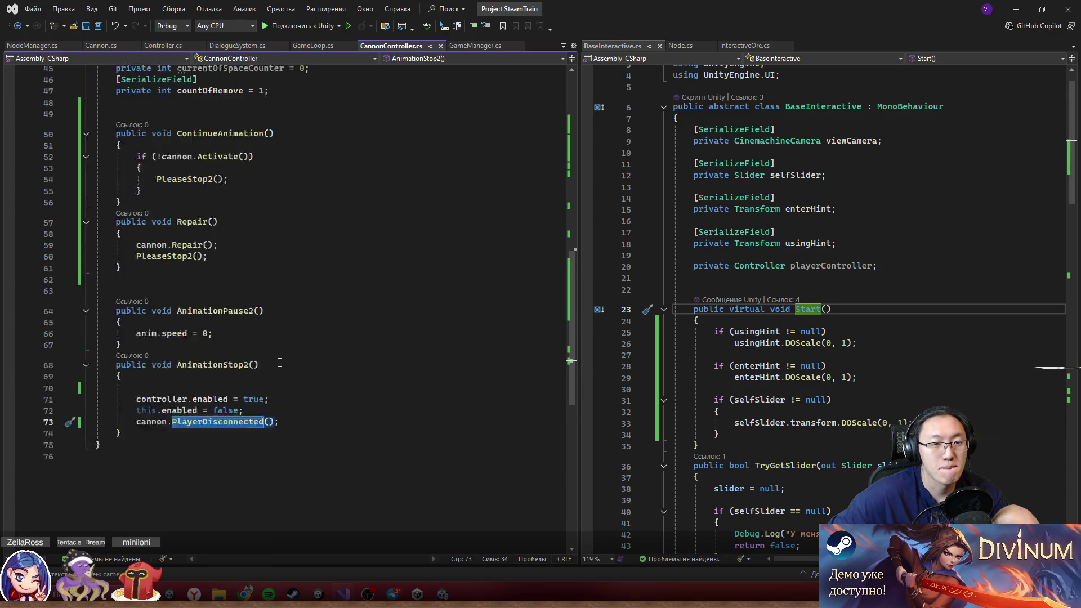
{"action": "scroll", "coordinate": [280, 363], "scroll_direction": "up", "scroll_amount": 2}
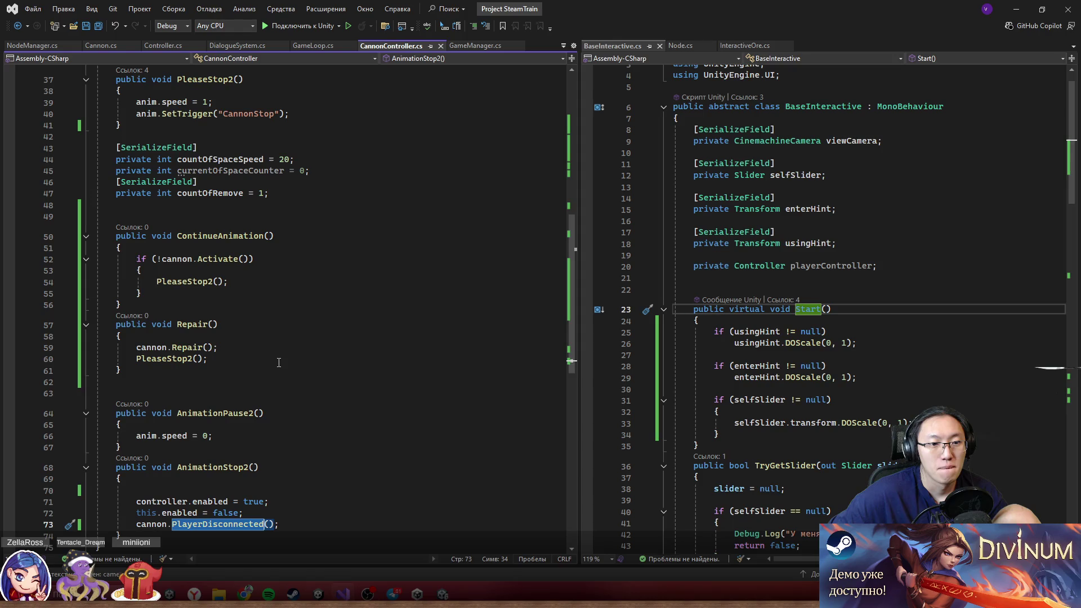
{"action": "scroll", "coordinate": [279, 362], "scroll_direction": "up", "scroll_amount": 12}
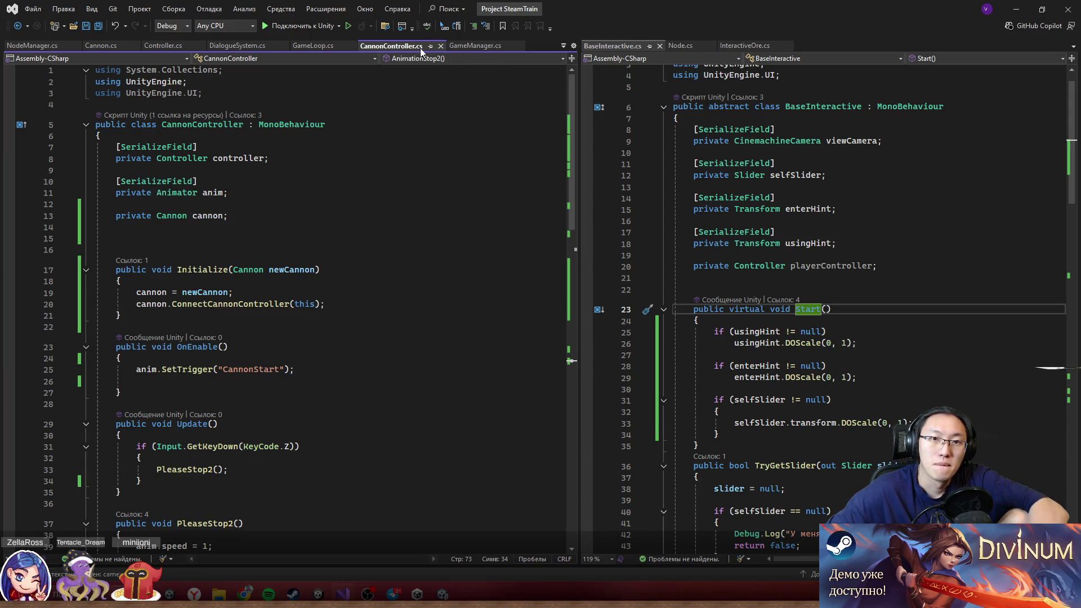
{"action": "left_click", "coordinate": [113, 46]}
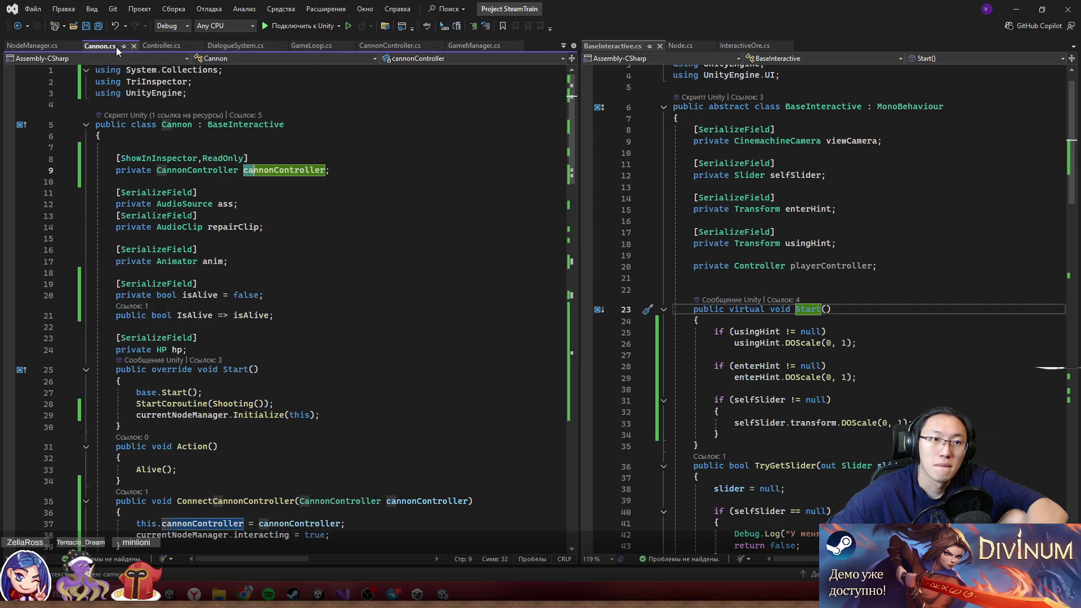
- Open the BaseInteractive definition beside Cannon.cs and check the references of its PlayerDisconnected method
{"action": "left_click", "coordinate": [251, 116]}
{"action": "double_click", "coordinate": [238, 123]}
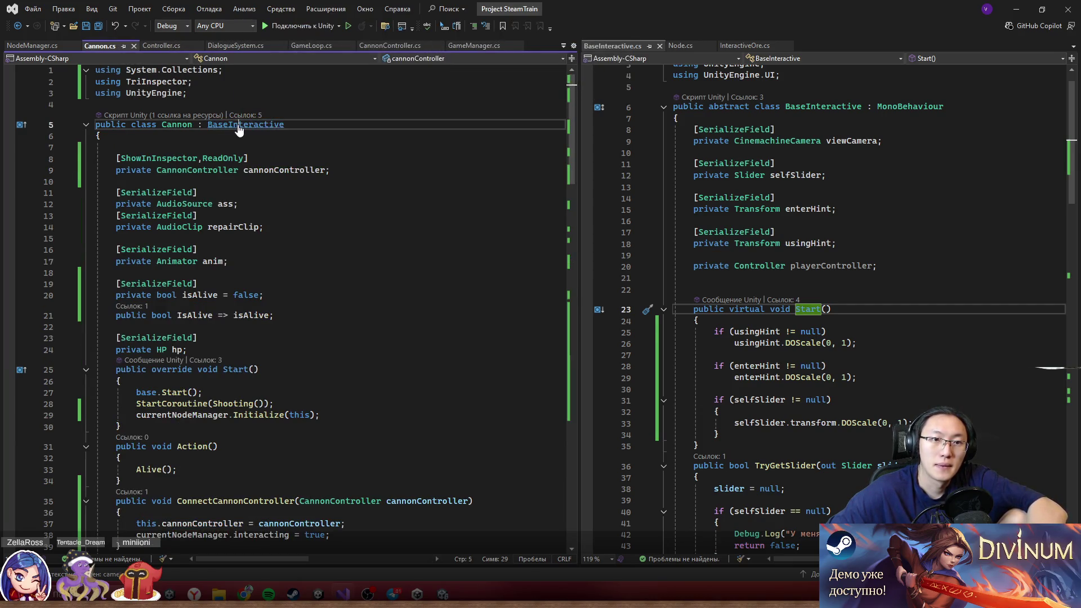
{"action": "key", "text": "F12"}
{"action": "scroll", "coordinate": [799, 196], "scroll_direction": "down", "scroll_amount": 18}
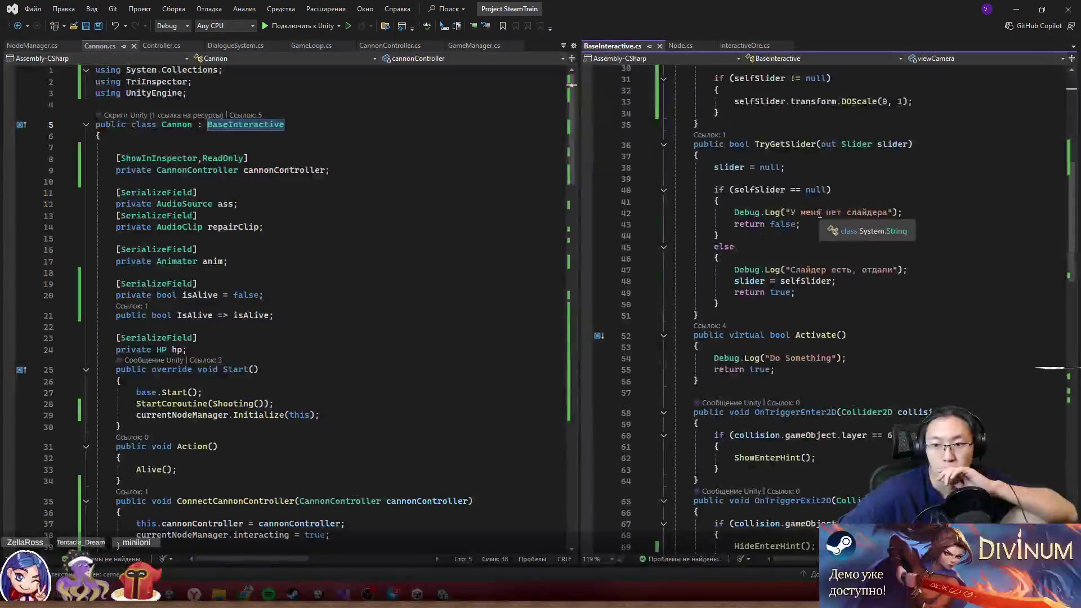
{"action": "scroll", "coordinate": [820, 214], "scroll_direction": "down", "scroll_amount": 3}
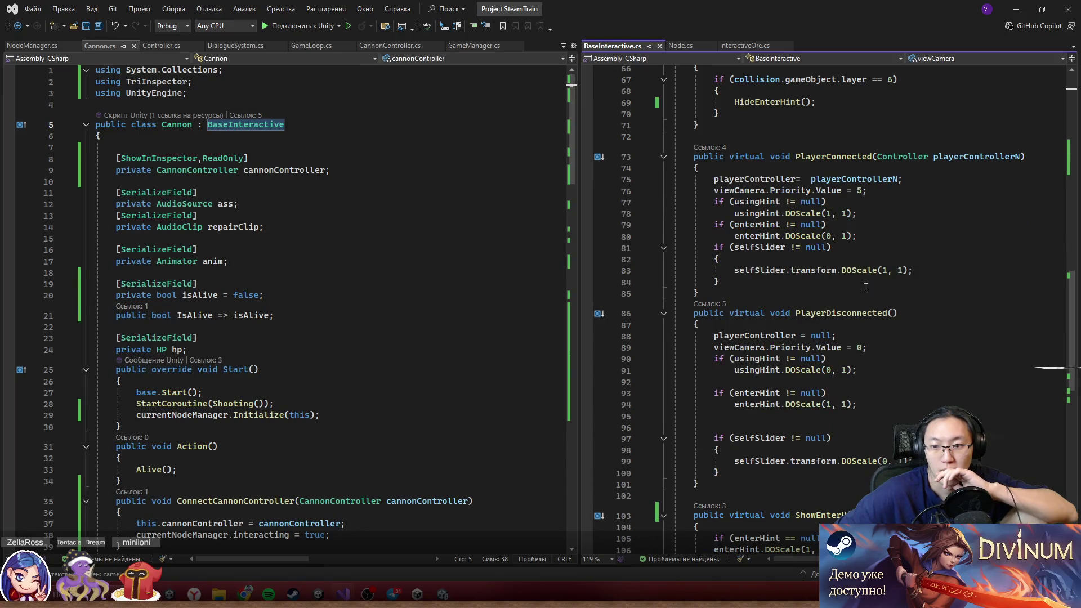
{"action": "double_click", "coordinate": [842, 313]}
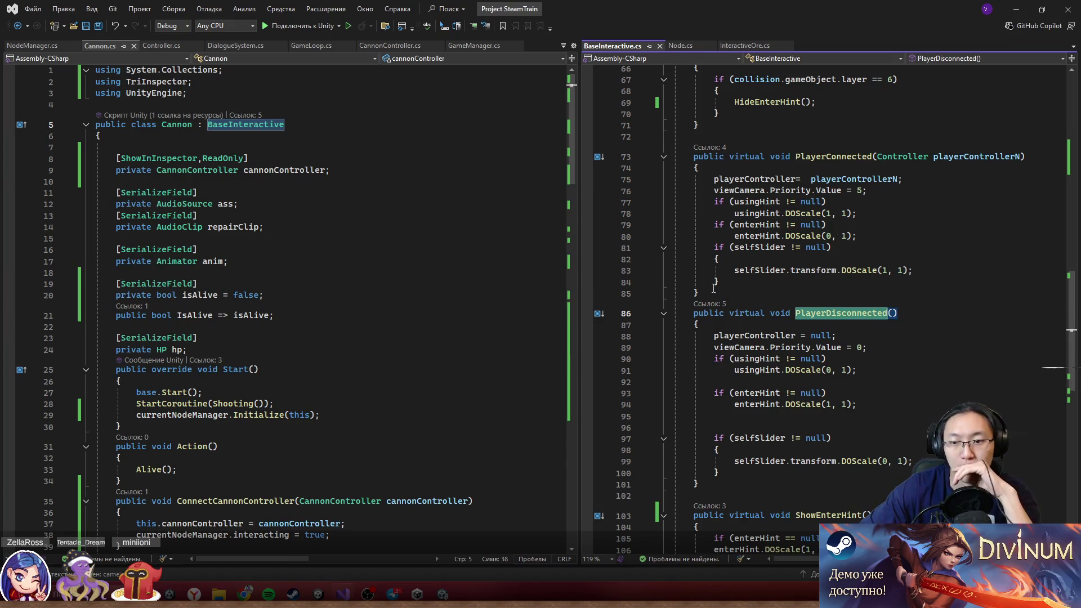
{"action": "left_click", "coordinate": [720, 308]}
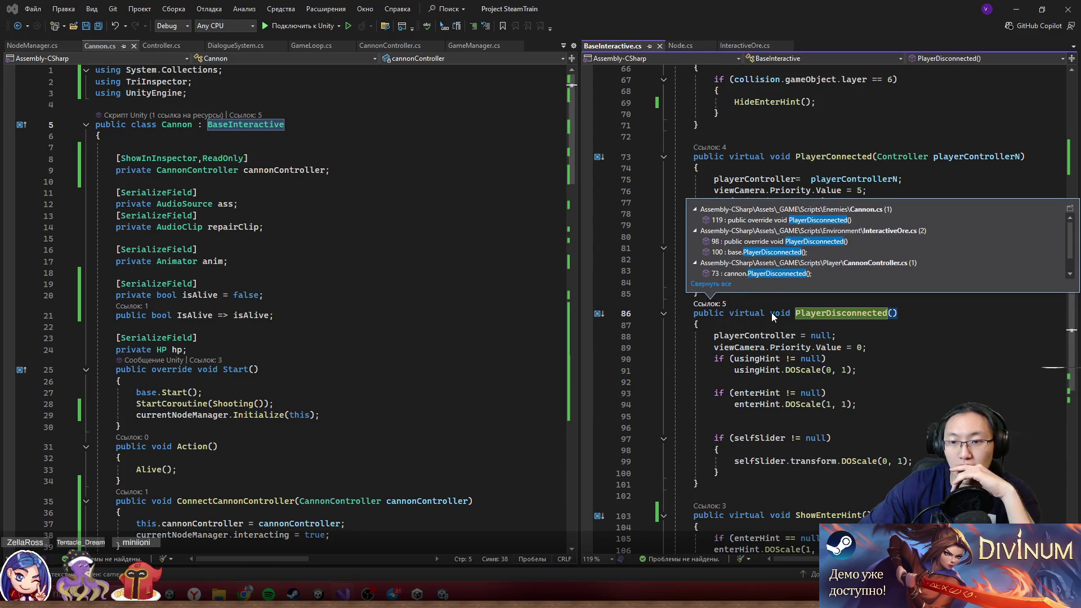
{"action": "left_click", "coordinate": [787, 317]}
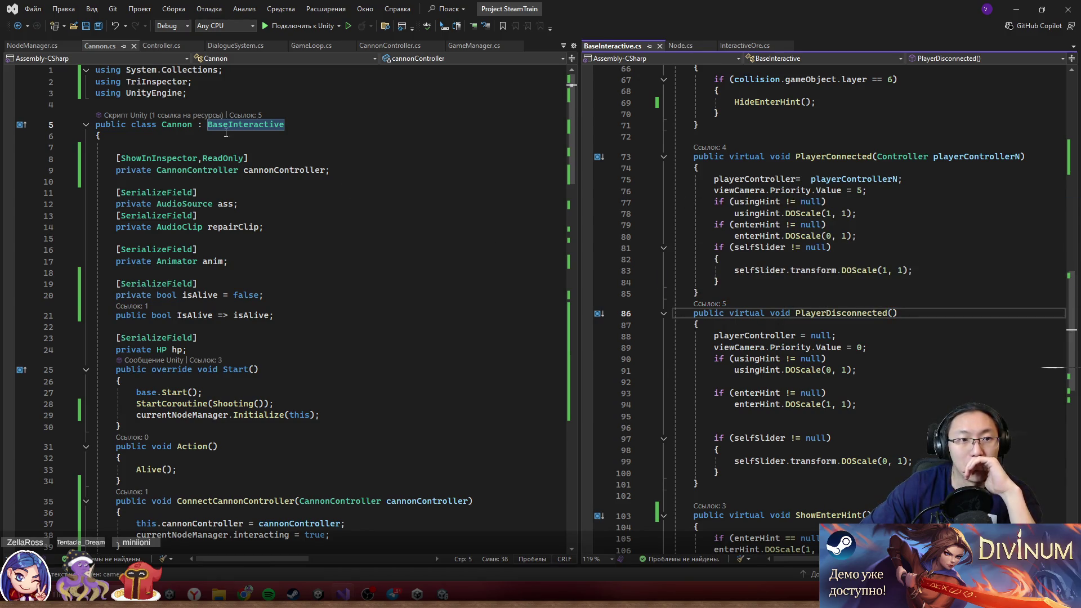
- Scroll Cannon.cs to its PlayerDisconnected override and select currentNodeManager.interacting
{"action": "scroll", "coordinate": [209, 142], "scroll_direction": "down", "scroll_amount": 14}
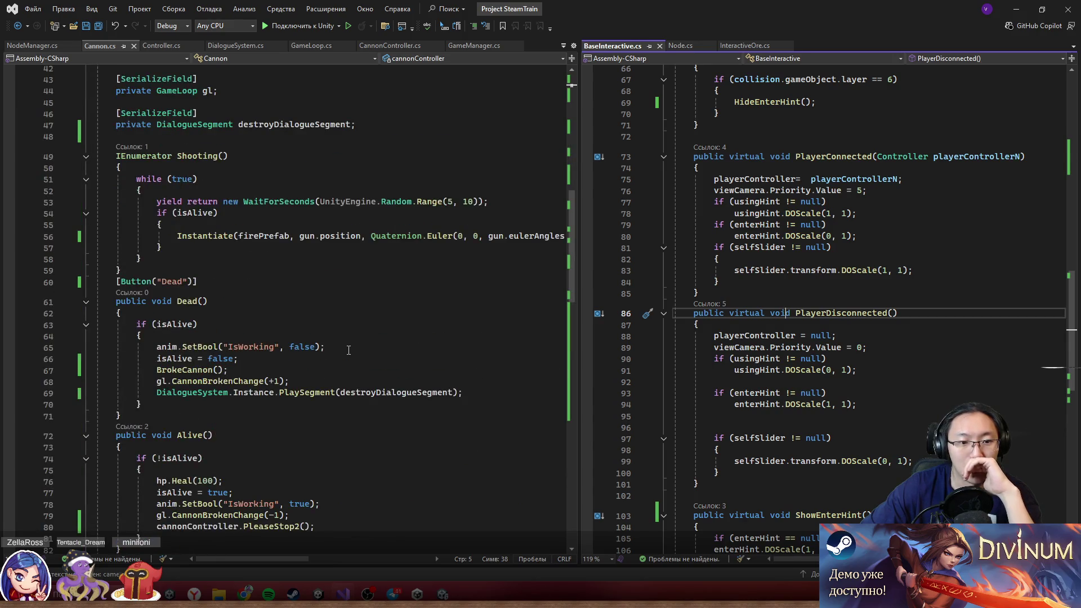
{"action": "scroll", "coordinate": [349, 350], "scroll_direction": "down", "scroll_amount": 3}
{"action": "scroll", "coordinate": [349, 350], "scroll_direction": "down", "scroll_amount": 10}
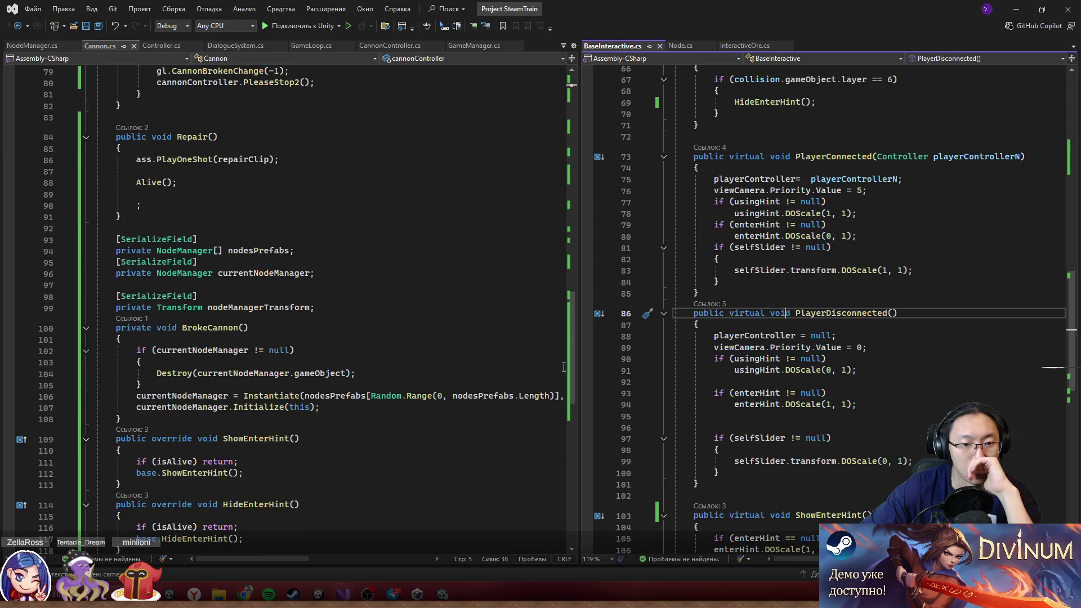
{"action": "scroll", "coordinate": [507, 366], "scroll_direction": "down", "scroll_amount": 3}
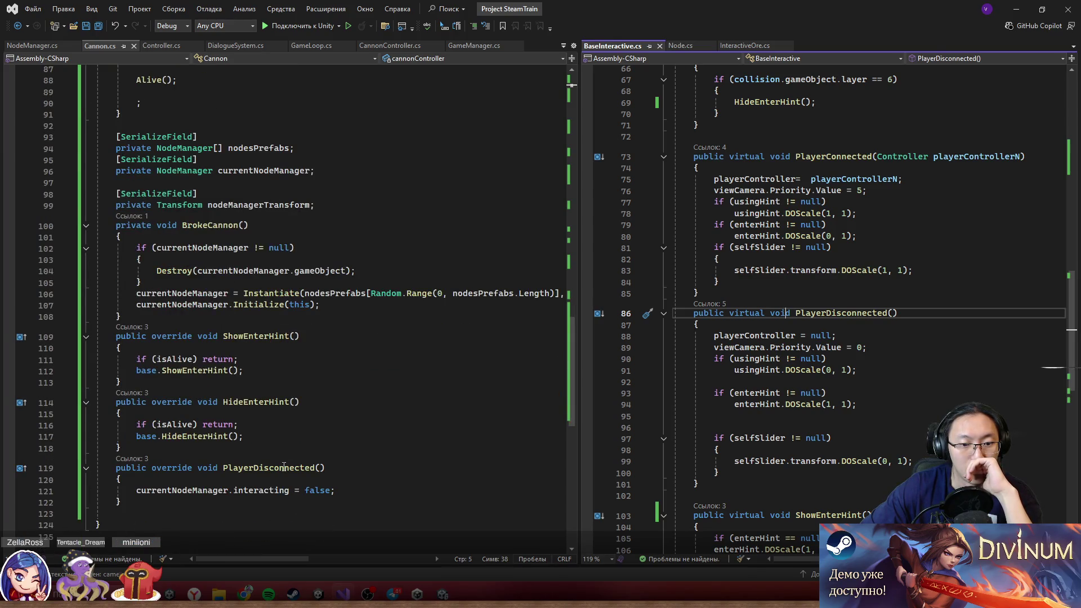
{"action": "double_click", "coordinate": [196, 491]}
{"action": "left_click_drag", "start_coordinate": [207, 493], "coordinate": [264, 494]}
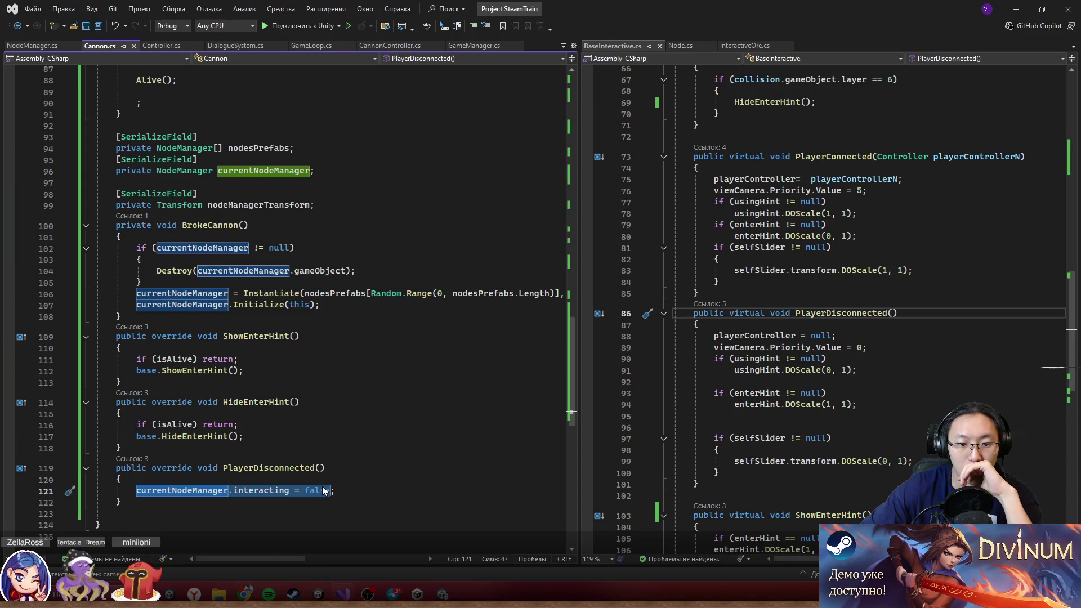
- Add a base.PlayerDisconnected() call at the top of Cannon's override, then minimize Visual Studio
{"action": "left_click", "coordinate": [372, 478]}
{"action": "key", "text": "Return"}
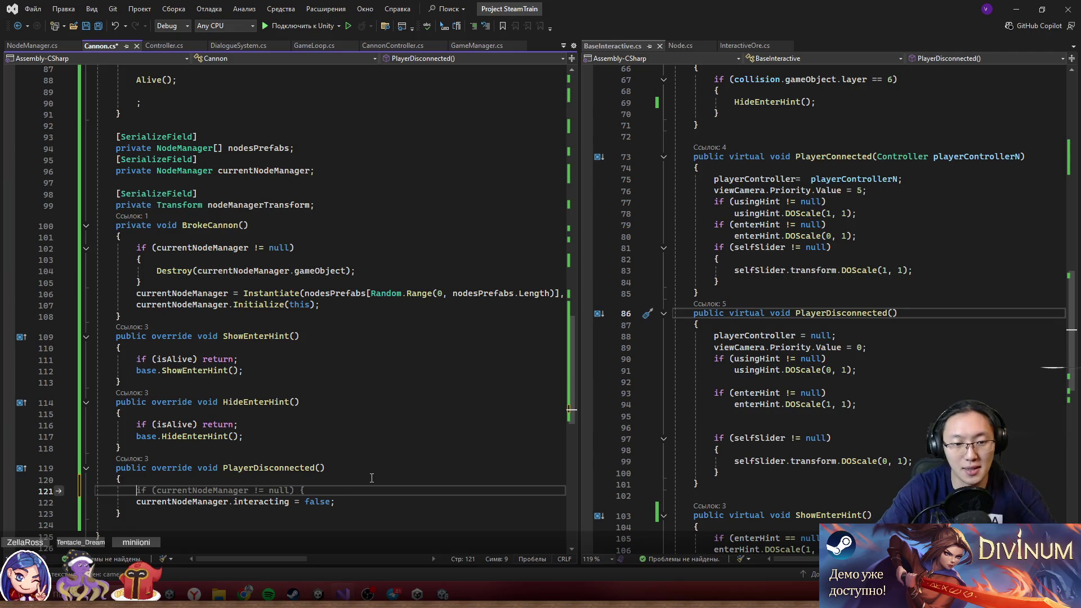
{"action": "type", "text": "base."}
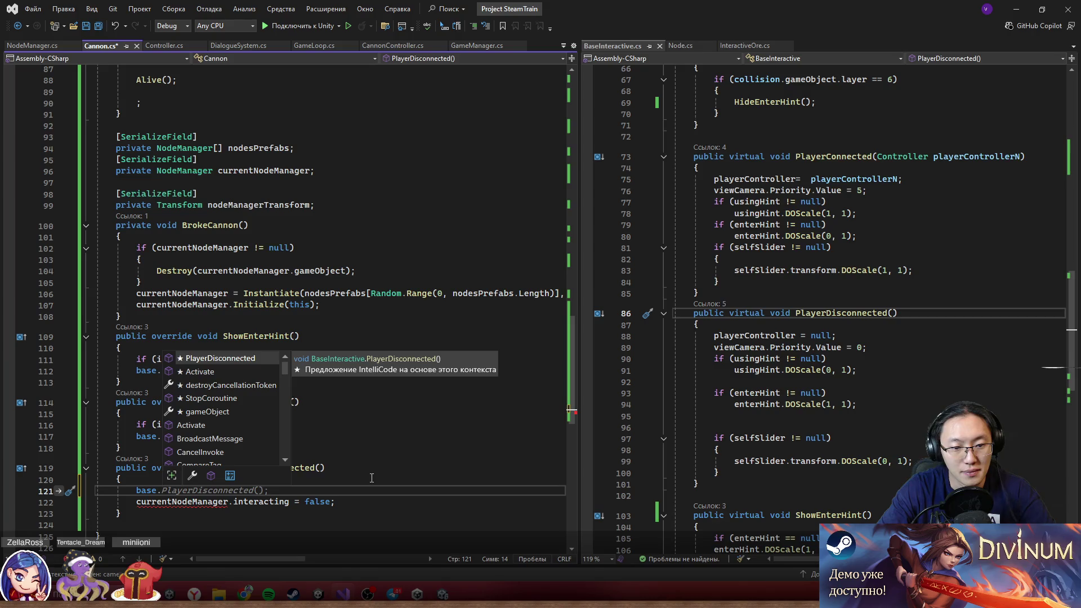
{"action": "key", "text": "Tab"}
{"action": "left_click", "coordinate": [423, 390]}
{"action": "left_click", "coordinate": [1016, 9]}
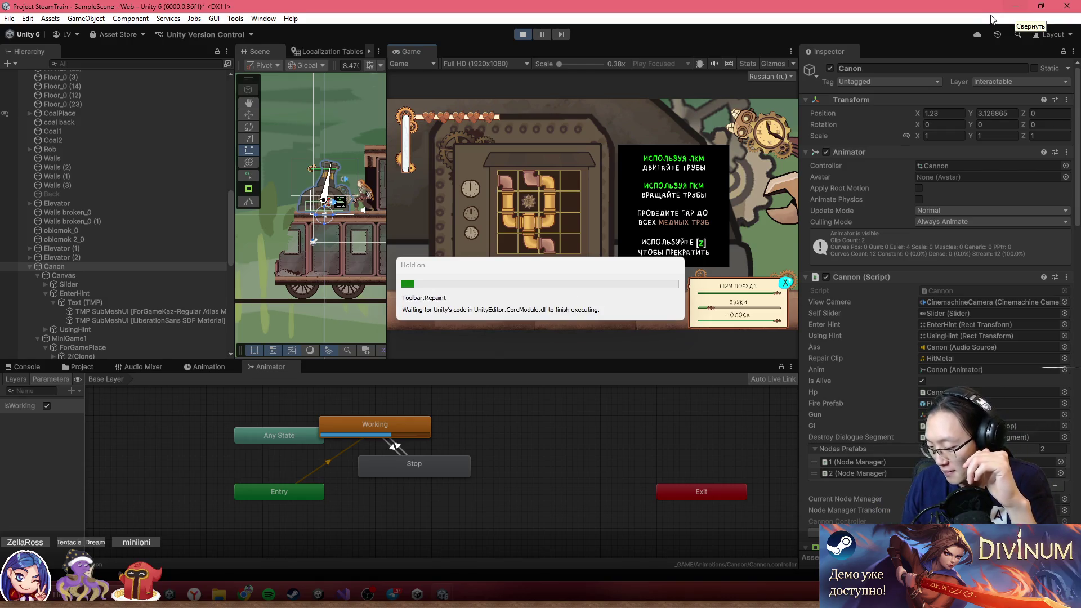
- Restart the game, maximize the Game view, and turn off the IsWorking animator parameter
{"action": "left_click", "coordinate": [523, 35]}
{"action": "left_click", "coordinate": [522, 34]}
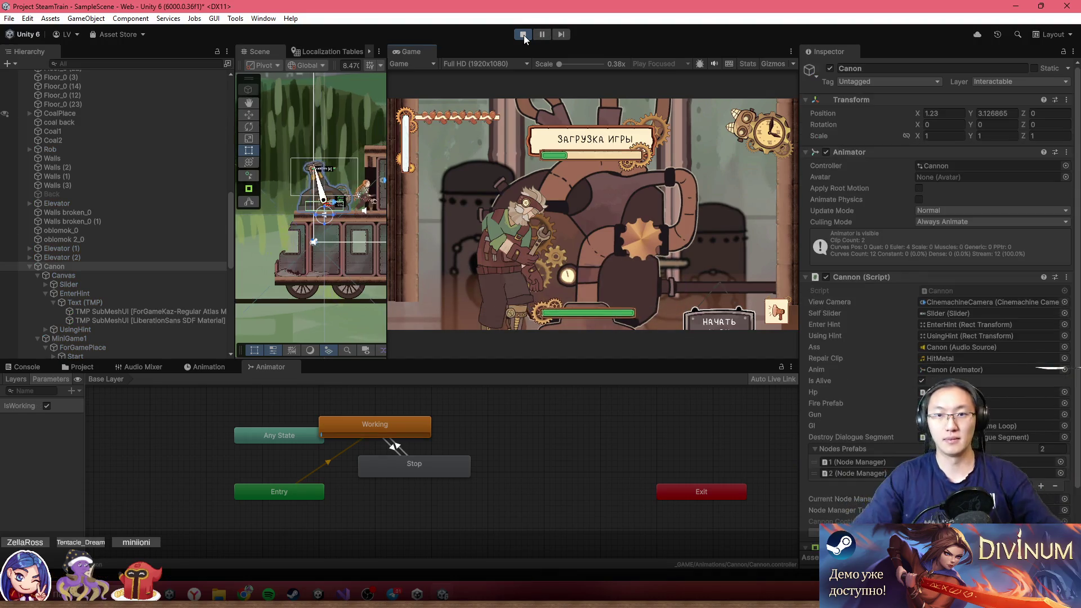
{"action": "double_click", "coordinate": [564, 49]}
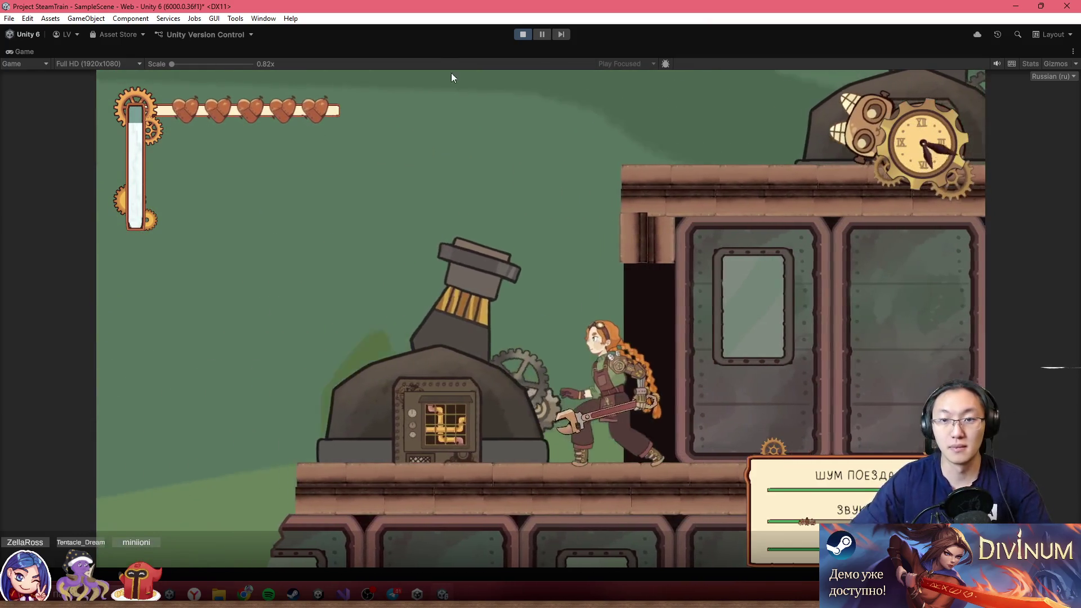
{"action": "key", "text": "shift+space"}
{"action": "left_click", "coordinate": [46, 405]}
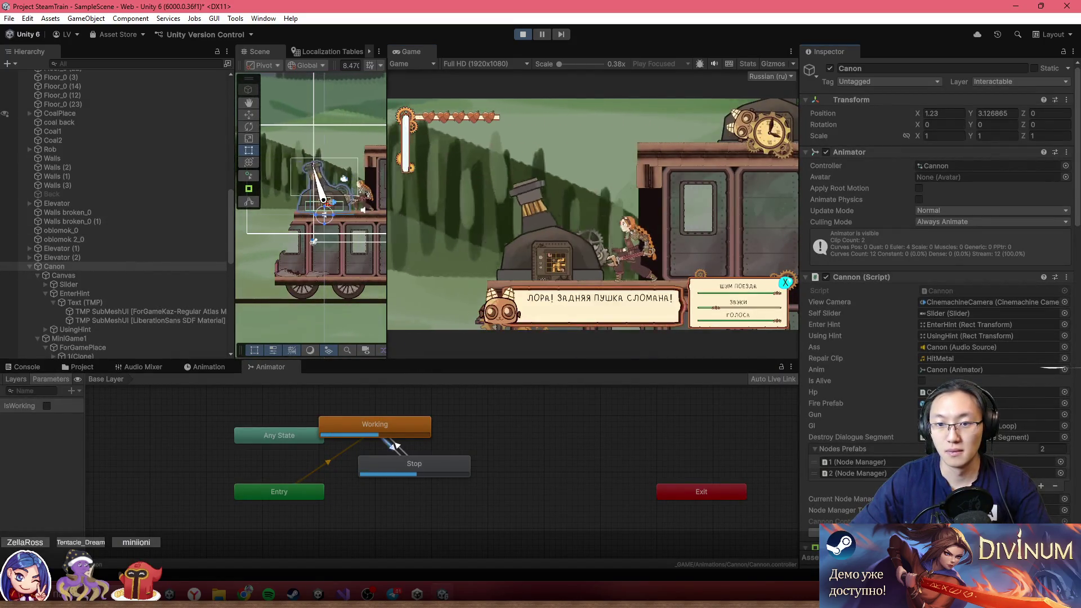
{"action": "key", "text": "shift+space"}
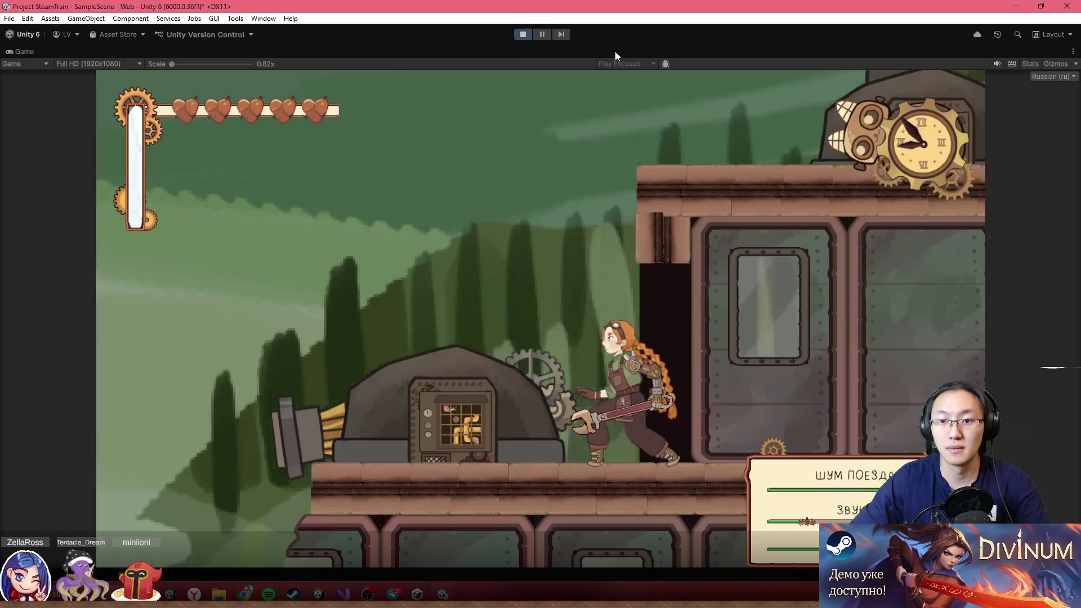
- Use the pipe machine, moving the straight pipe out and the elbow into row 1, column 3
{"action": "key", "text": "z"}
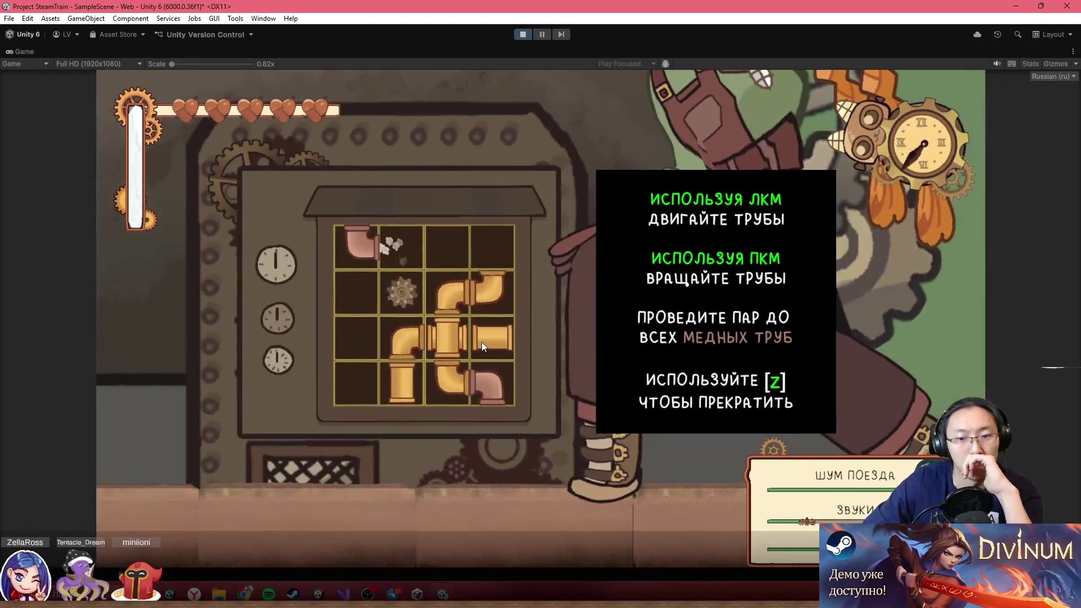
{"action": "left_click_drag", "start_coordinate": [491, 336], "coordinate": [440, 256]}
{"action": "mouse_move", "coordinate": [469, 262]}
{"action": "left_mouse_down"}
{"action": "mouse_move", "coordinate": [450, 242]}
{"action": "mouse_move", "coordinate": [488, 302]}
{"action": "left_mouse_up"}
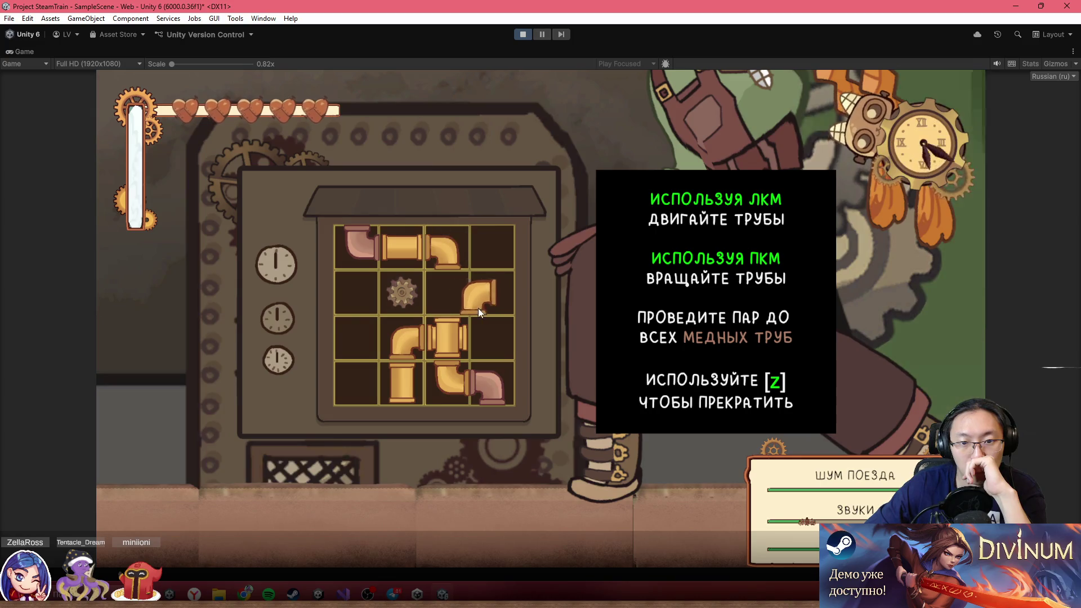
{"action": "key", "text": "z"}
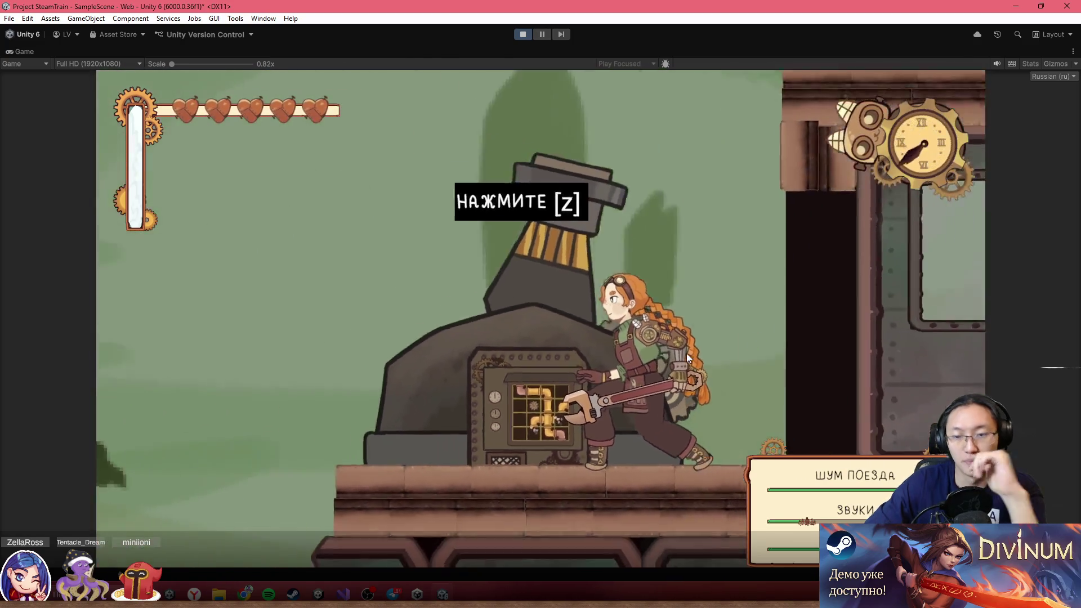
- Walk the character between the machine and train car twice, then stop the game
{"action": "key", "text": "Right"}
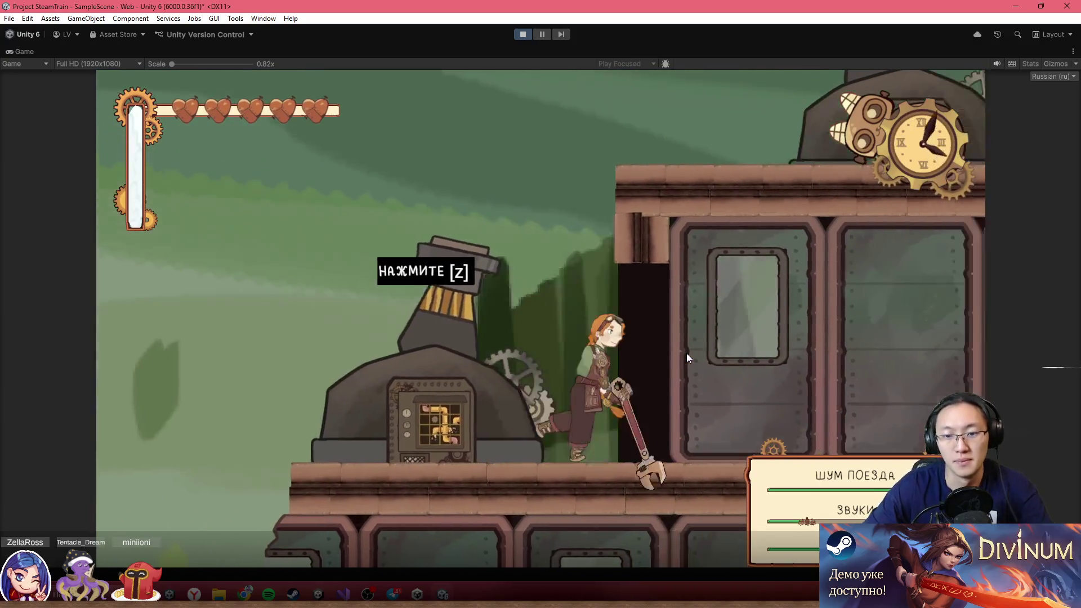
{"action": "key", "text": "Left"}
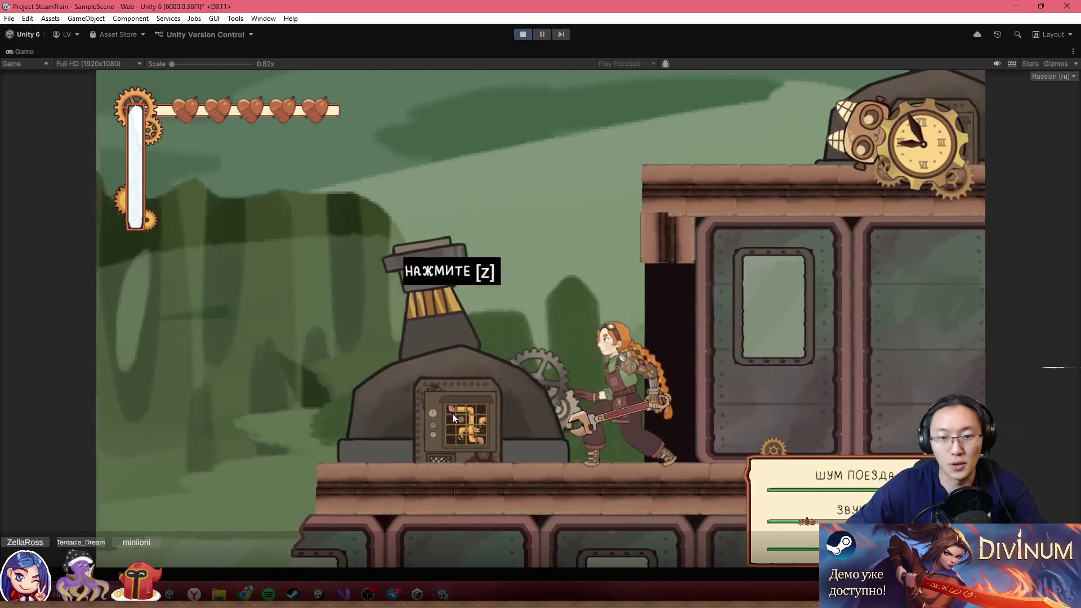
{"action": "key", "text": "Right"}
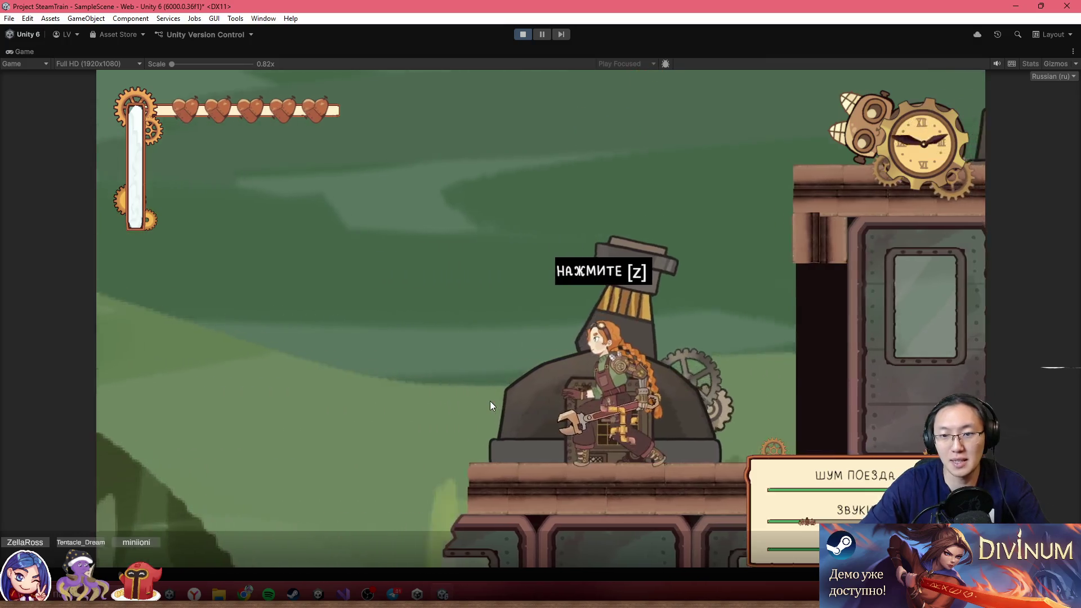
{"action": "key", "text": "Left"}
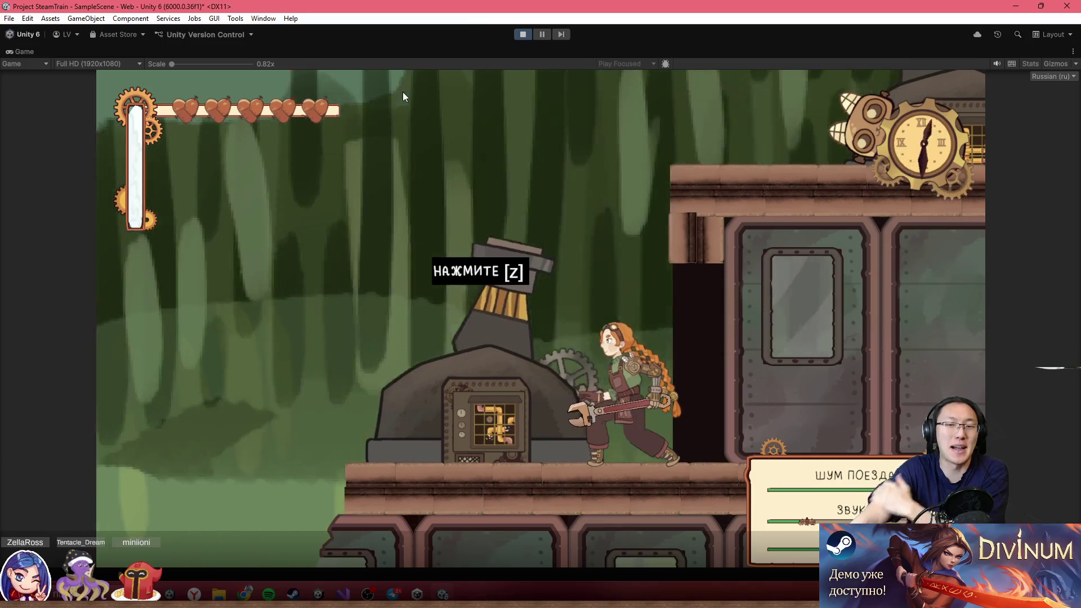
{"action": "left_click", "coordinate": [524, 37]}
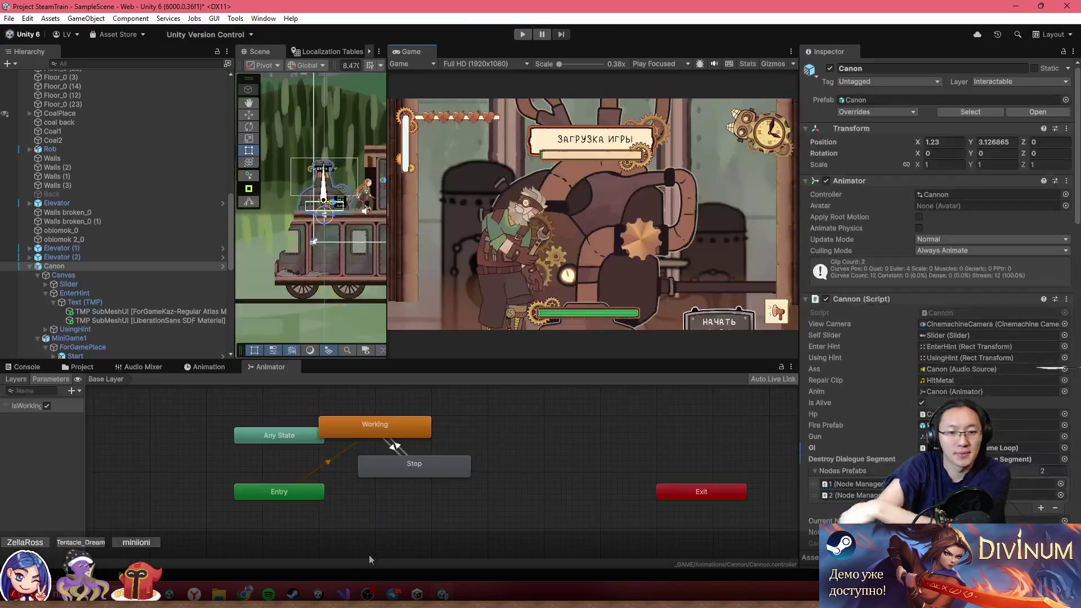
{"action": "left_click", "coordinate": [358, 587]}
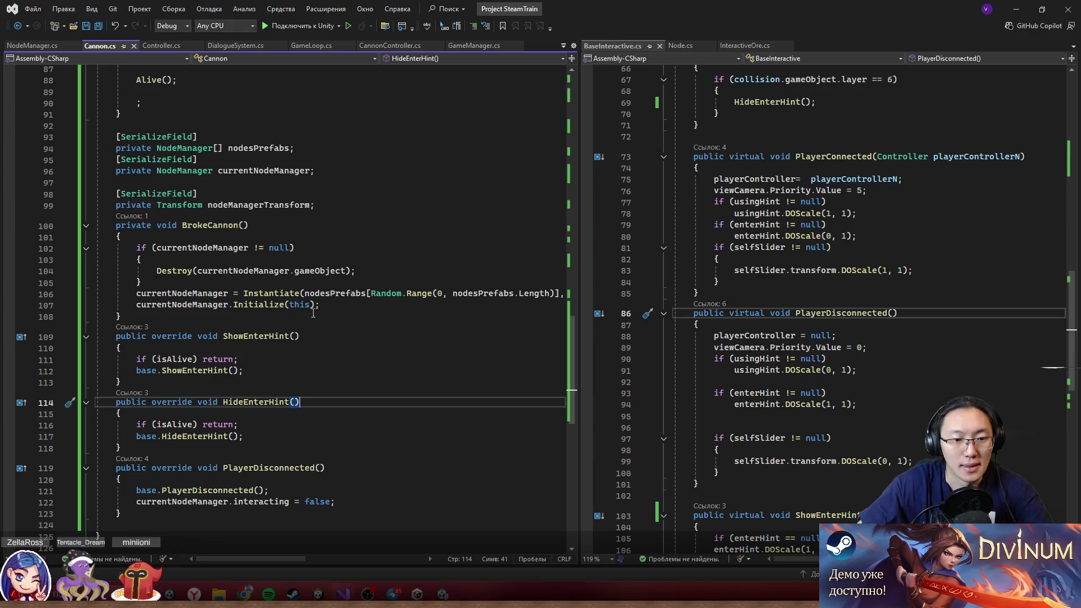
- Review the return statement in BaseInteractive.cs's HideEnterHint method
{"action": "scroll", "coordinate": [325, 305], "scroll_direction": "up", "scroll_amount": 2}
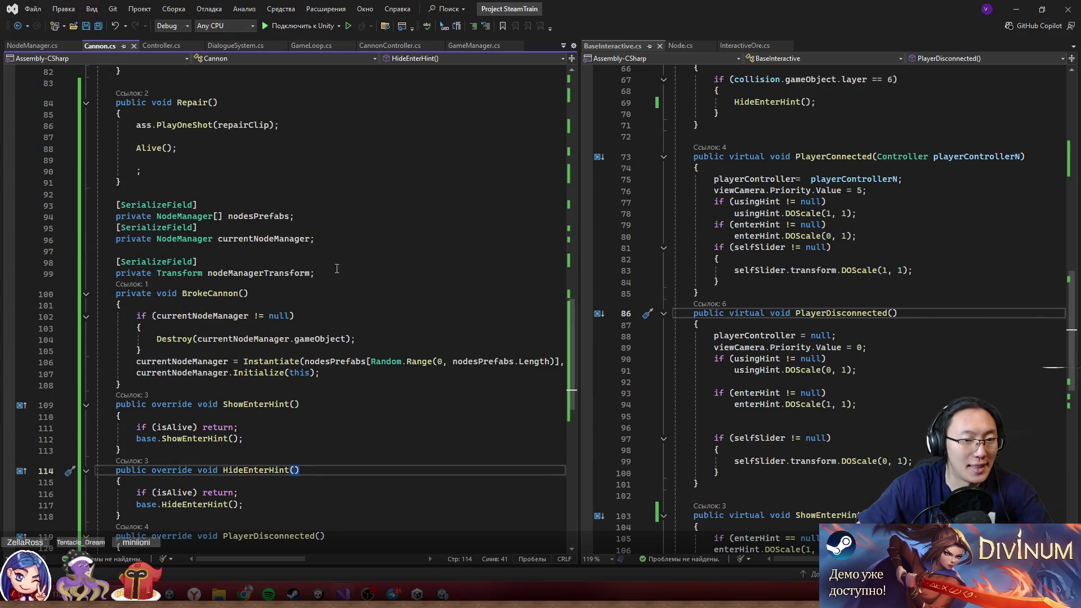
{"action": "scroll", "coordinate": [755, 307], "scroll_direction": "down", "scroll_amount": 6}
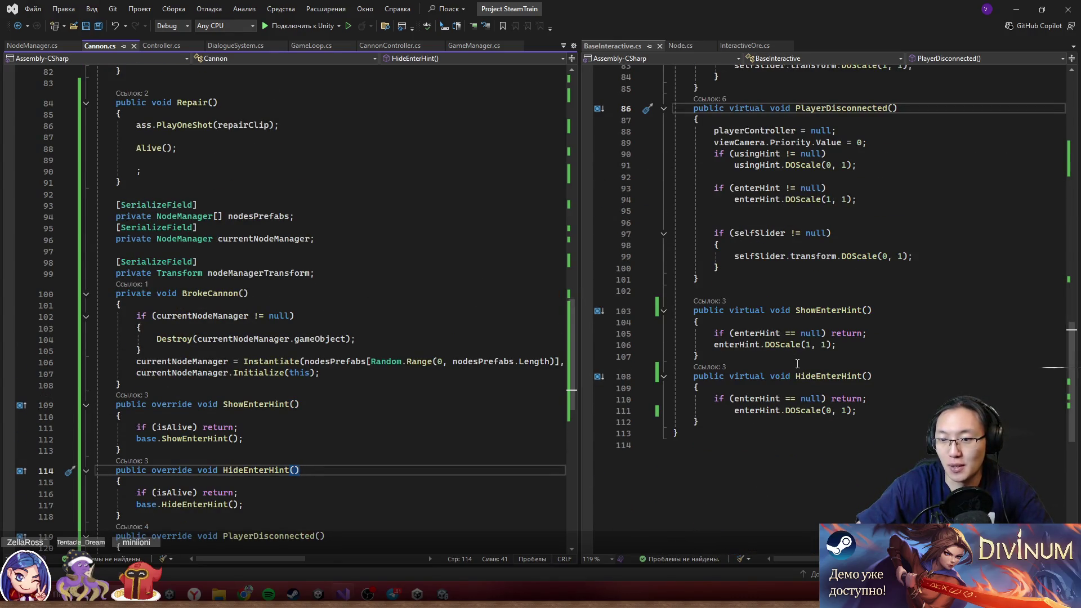
{"action": "left_click_drag", "start_coordinate": [715, 400], "coordinate": [861, 400]}
{"action": "double_click", "coordinate": [853, 400]}
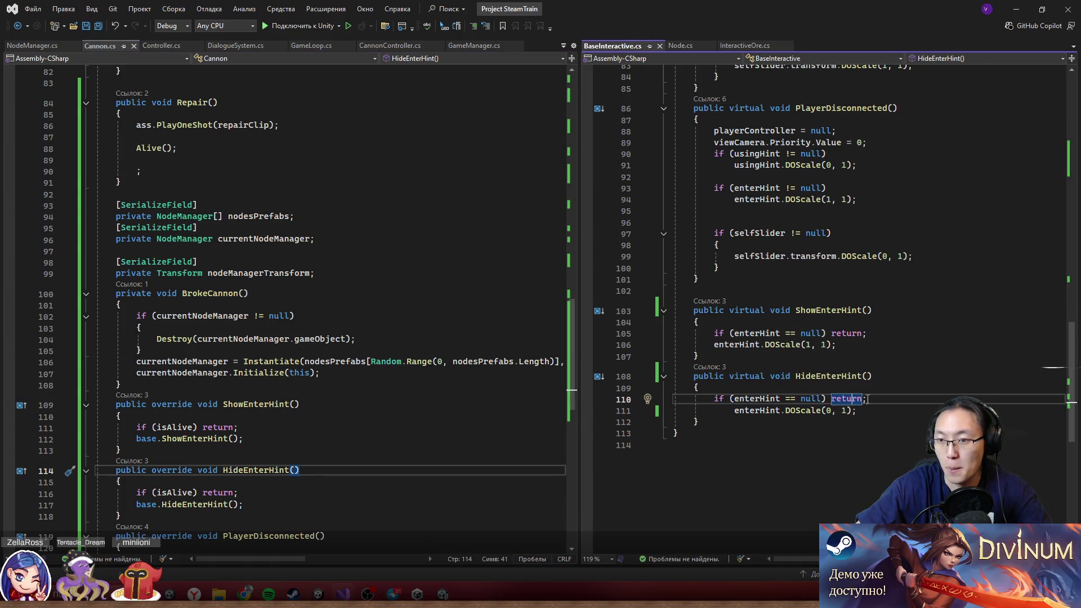
{"action": "scroll", "coordinate": [868, 400], "scroll_direction": "up", "scroll_amount": 2}
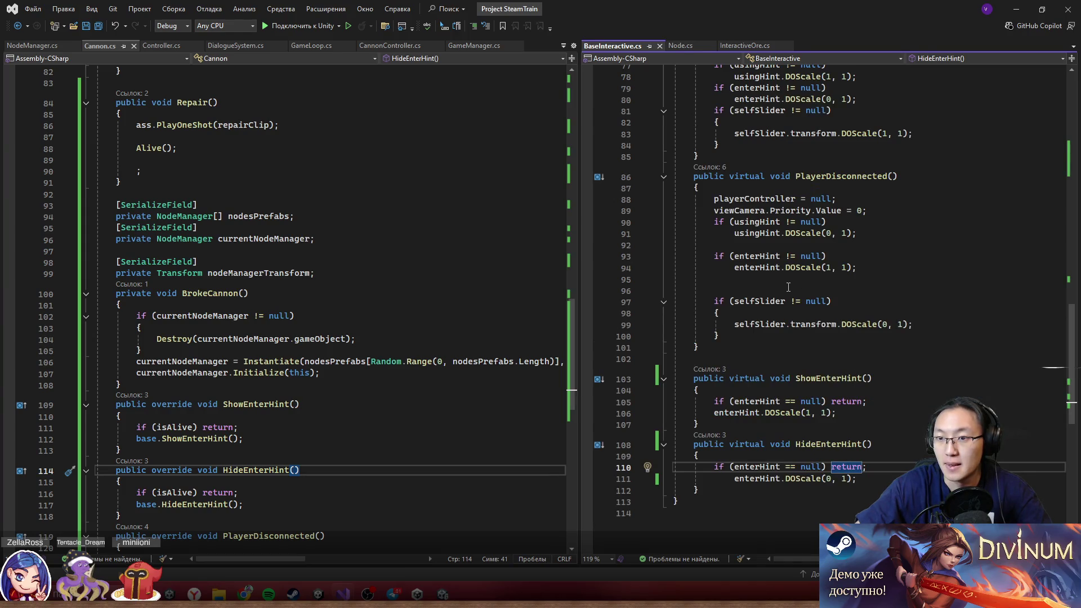
- Select PlayerDisconnected's enterHint lines 93–94 and place the caret inside line 93's parenthesis
{"action": "left_click_drag", "start_coordinate": [756, 186], "coordinate": [864, 184]}
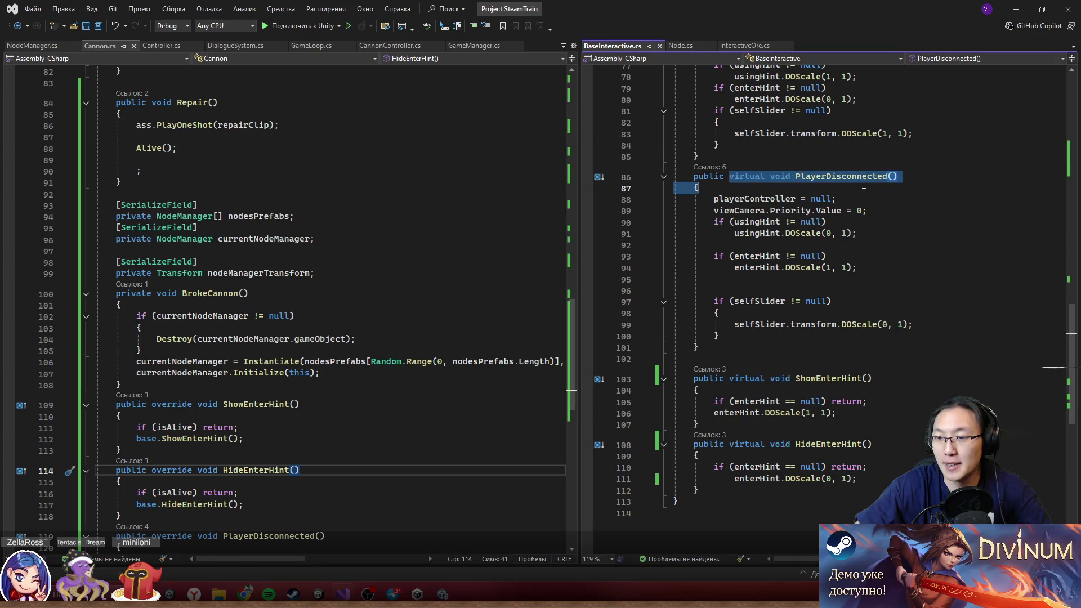
{"action": "double_click", "coordinate": [757, 256]}
{"action": "left_click", "coordinate": [857, 269], "text": "shift"}
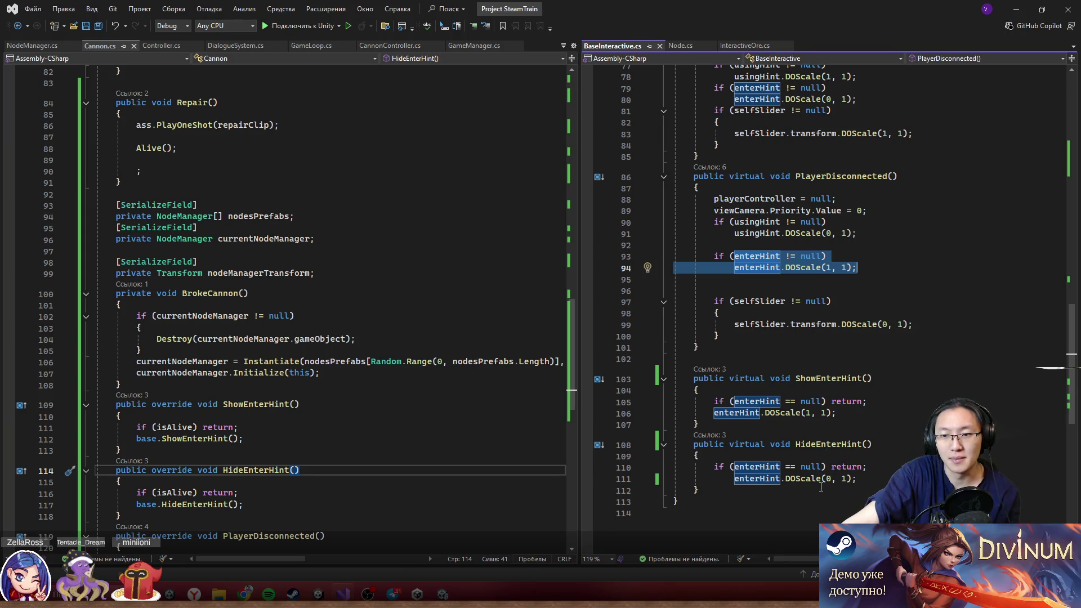
{"action": "mouse_move", "coordinate": [823, 483]}
{"action": "mouse_move", "coordinate": [809, 467]}
{"action": "scroll", "coordinate": [754, 293], "scroll_direction": "up", "scroll_amount": 1}
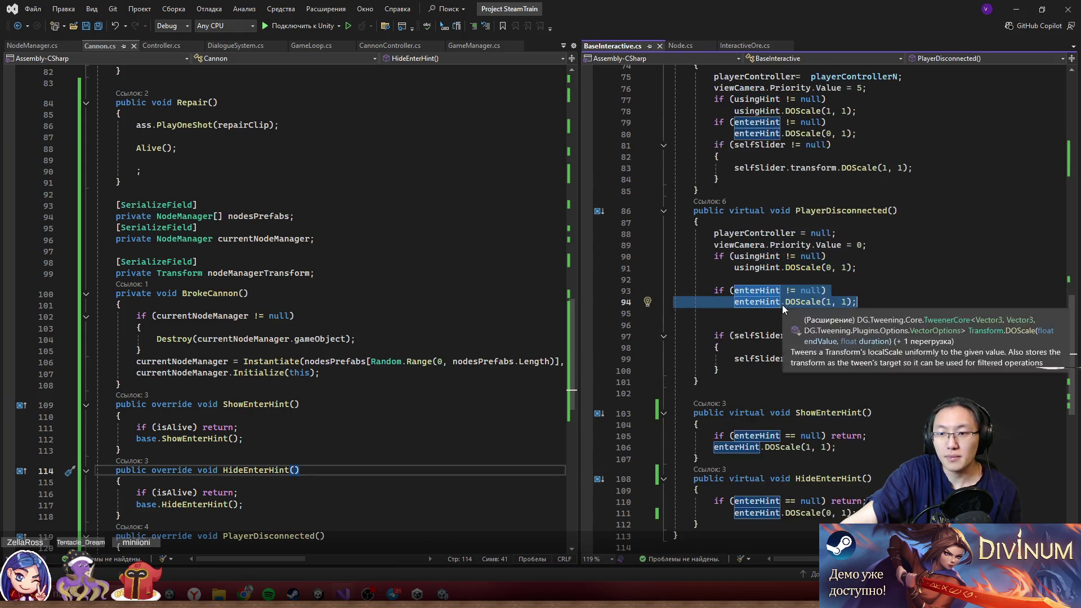
{"action": "left_click", "coordinate": [720, 291]}
{"action": "left_click", "coordinate": [735, 290]}
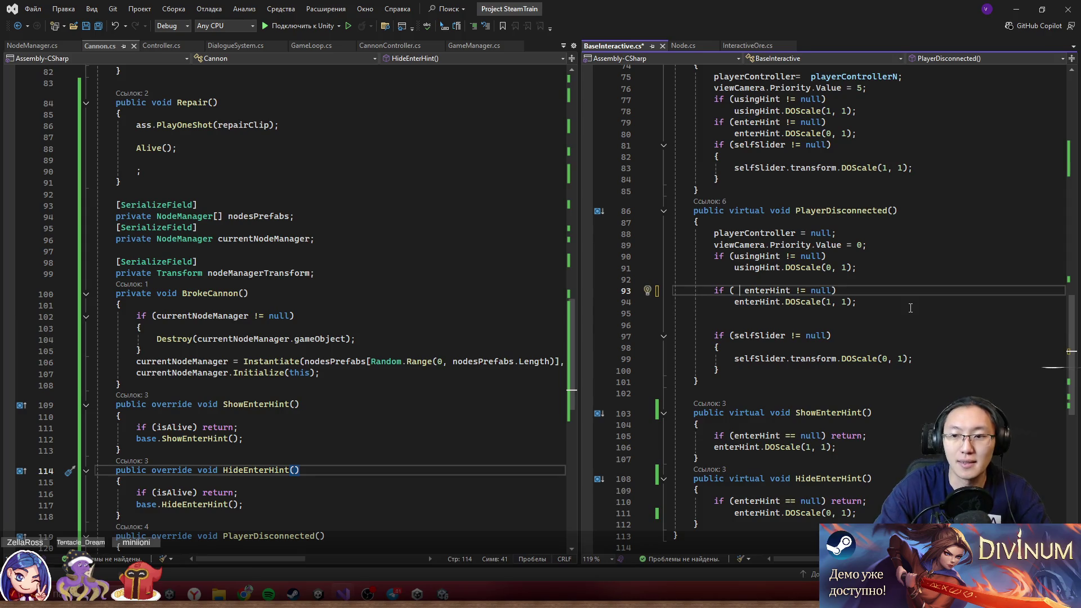
{"action": "scroll", "coordinate": [911, 308], "scroll_direction": "up", "scroll_amount": 19}
{"action": "scroll", "coordinate": [360, 249], "scroll_direction": "up", "scroll_amount": 20}
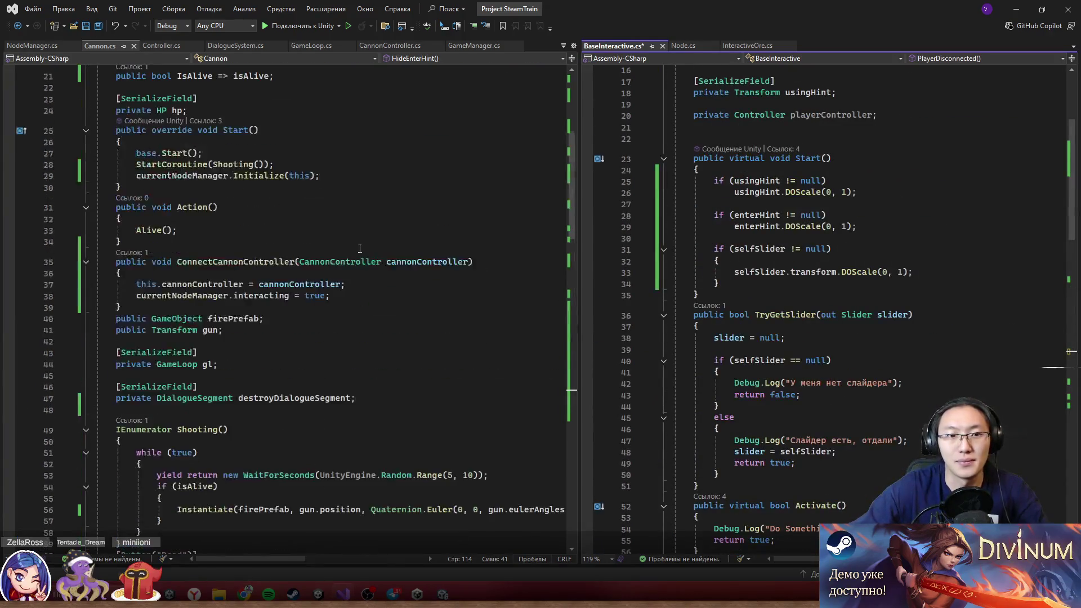
- Scroll through Cannon.cs and BaseInteractive.cs to read both scripts
{"action": "scroll", "coordinate": [360, 248], "scroll_direction": "up", "scroll_amount": 7}
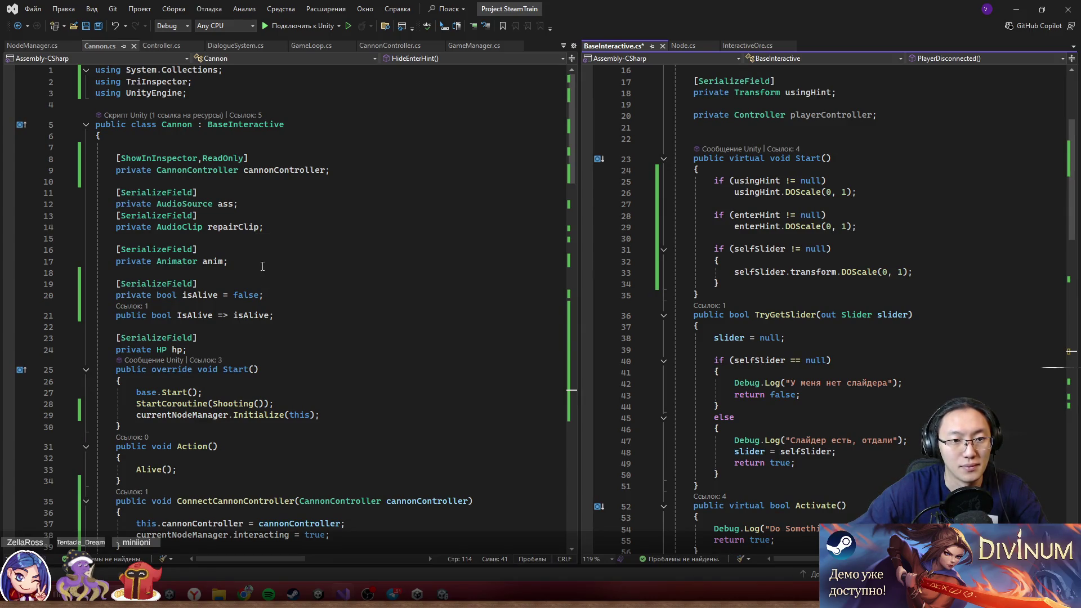
{"action": "scroll", "coordinate": [289, 271], "scroll_direction": "down", "scroll_amount": 7}
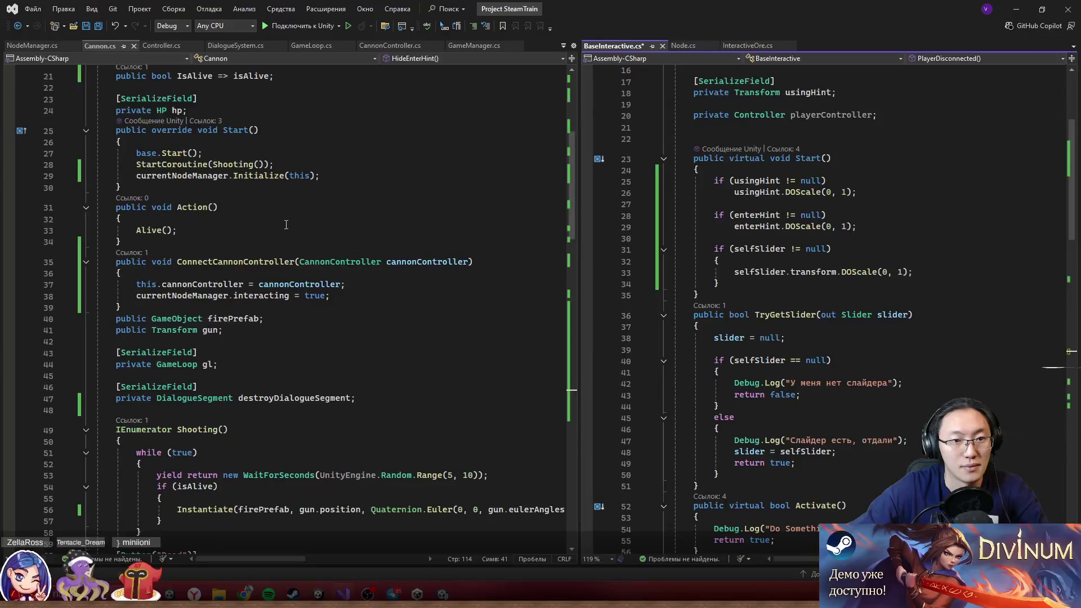
{"action": "scroll", "coordinate": [279, 207], "scroll_direction": "up", "scroll_amount": 7}
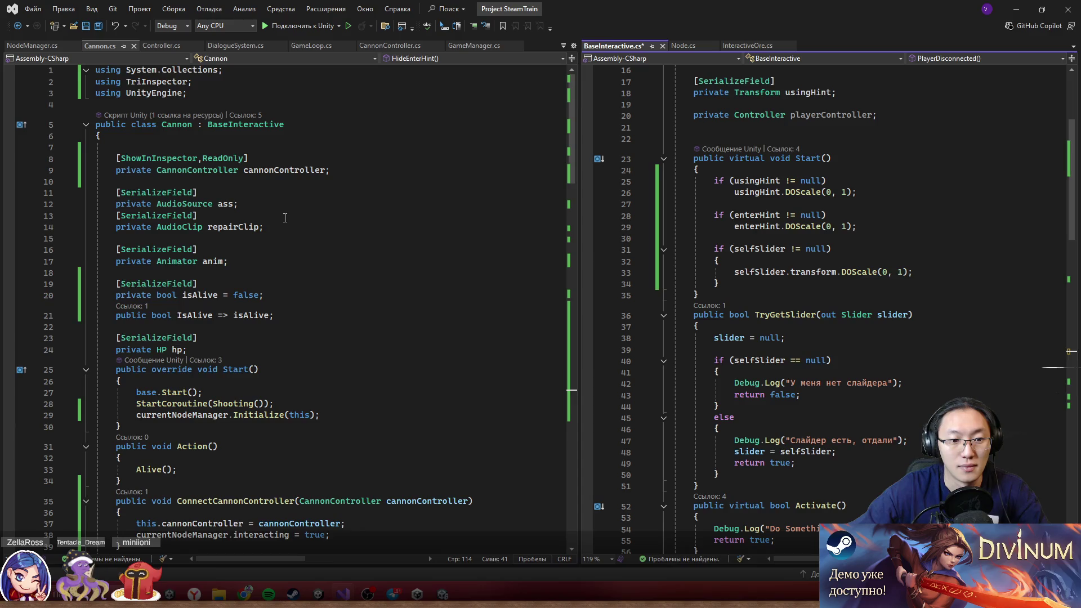
{"action": "scroll", "coordinate": [285, 218], "scroll_direction": "down", "scroll_amount": 2}
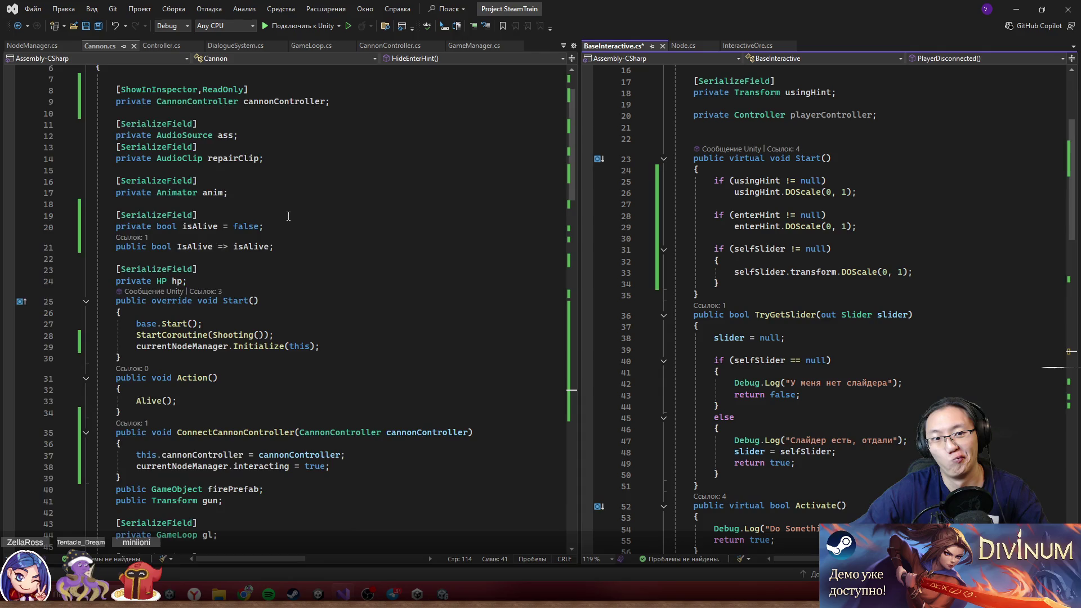
{"action": "scroll", "coordinate": [288, 216], "scroll_direction": "down", "scroll_amount": 8}
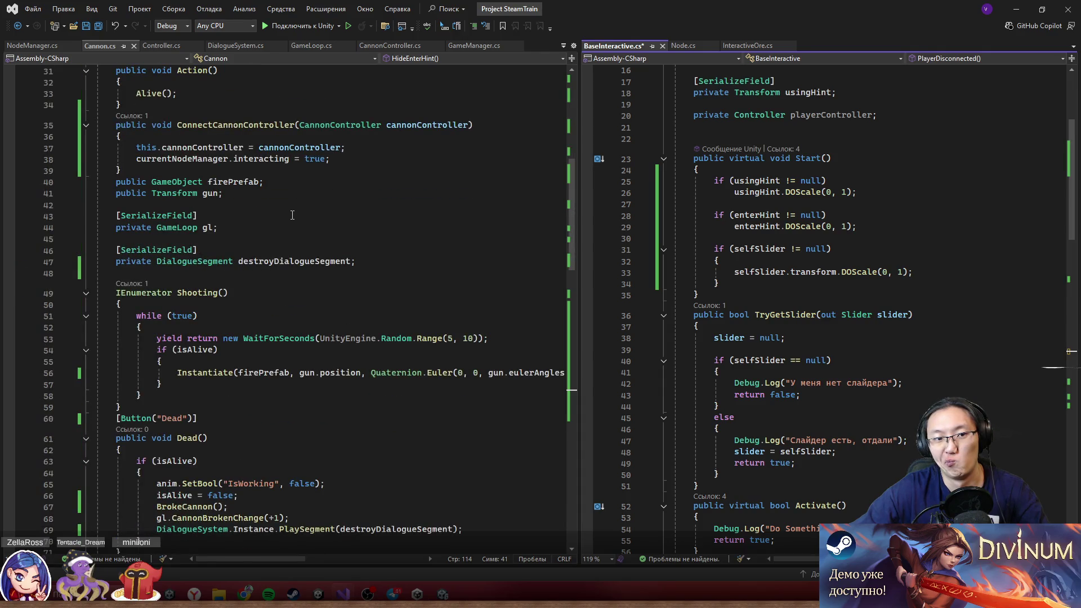
{"action": "scroll", "coordinate": [293, 215], "scroll_direction": "down", "scroll_amount": 12}
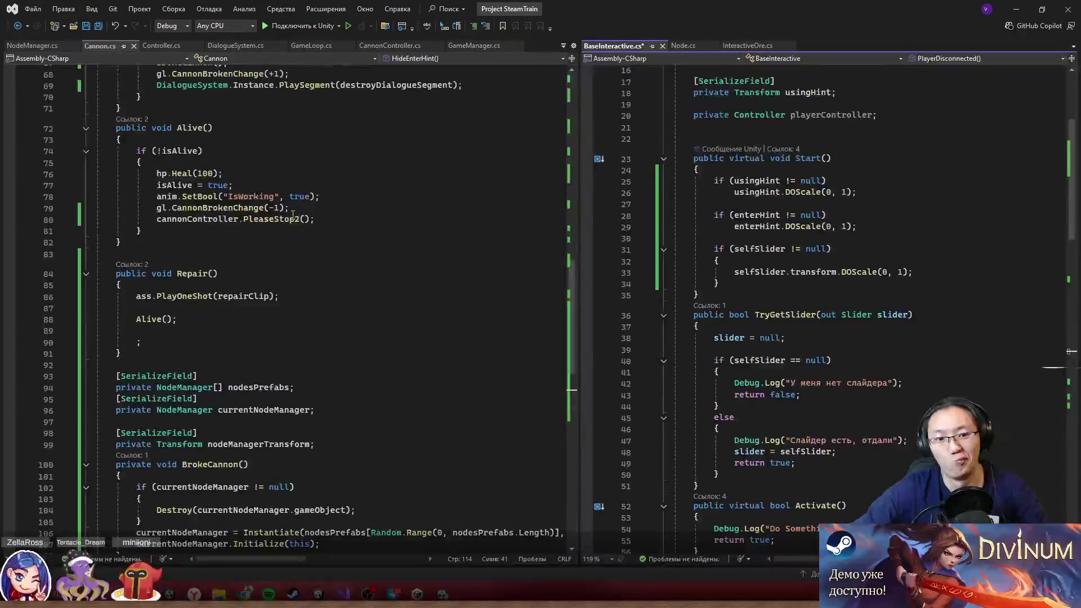
{"action": "scroll", "coordinate": [292, 215], "scroll_direction": "down", "scroll_amount": 6}
{"action": "scroll", "coordinate": [292, 216], "scroll_direction": "up", "scroll_amount": 20}
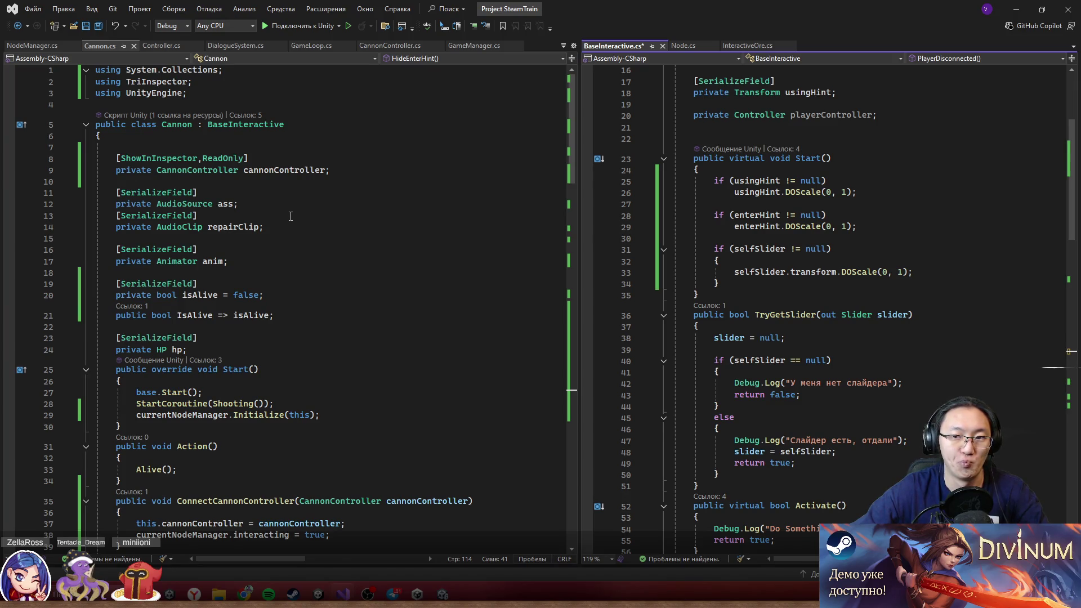
{"action": "scroll", "coordinate": [705, 297], "scroll_direction": "down", "scroll_amount": 8}
{"action": "scroll", "coordinate": [725, 312], "scroll_direction": "up", "scroll_amount": 6}
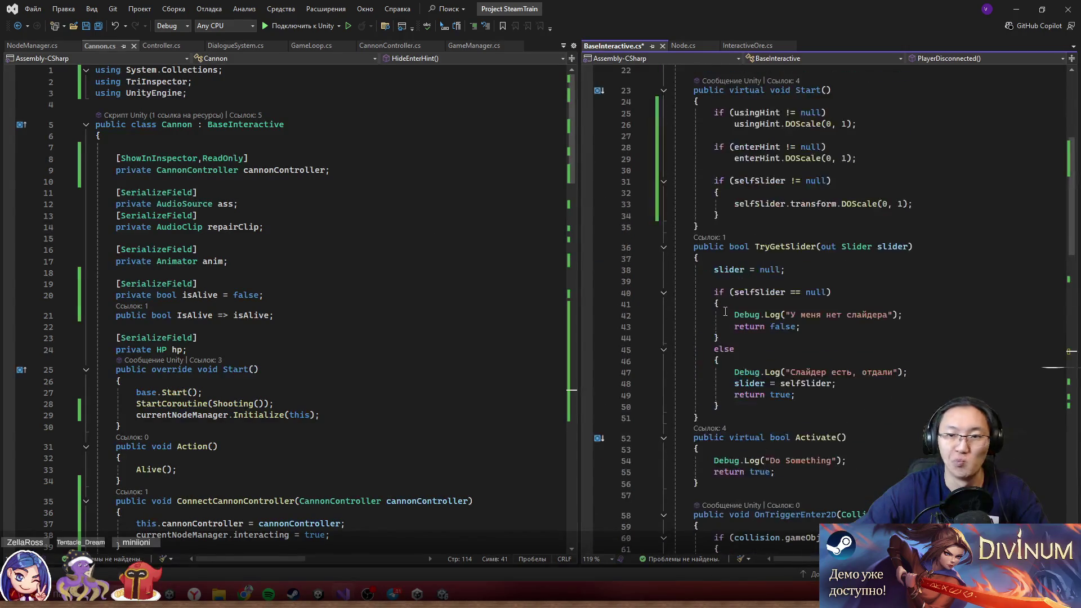
{"action": "scroll", "coordinate": [754, 307], "scroll_direction": "up", "scroll_amount": 7}
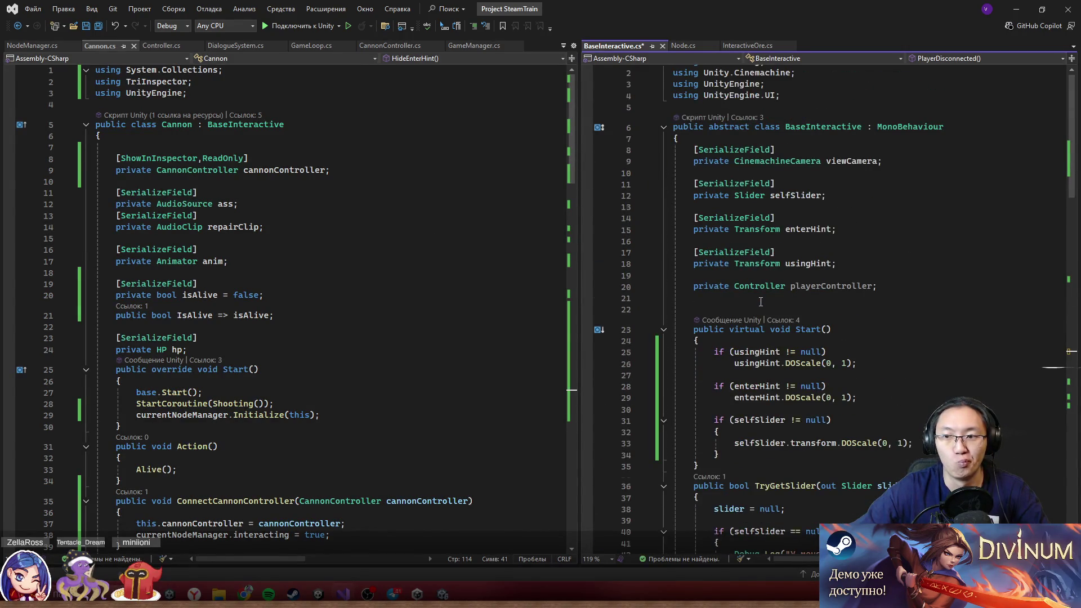
{"action": "scroll", "coordinate": [760, 302], "scroll_direction": "down", "scroll_amount": 20}
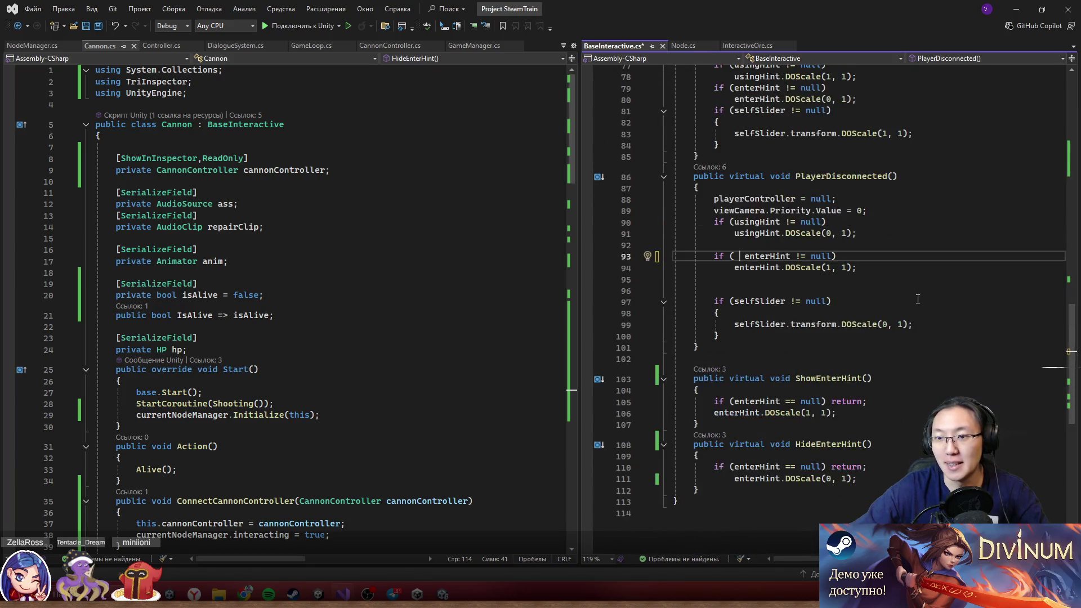
{"action": "scroll", "coordinate": [338, 281], "scroll_direction": "down", "scroll_amount": 14}
- Save BaseInteractive.cs and place the caret in Cannon.cs's Dead method on line 64
{"action": "left_click", "coordinate": [816, 359]}
{"action": "key", "text": "ctrl+s"}
{"action": "left_click", "coordinate": [428, 335]}
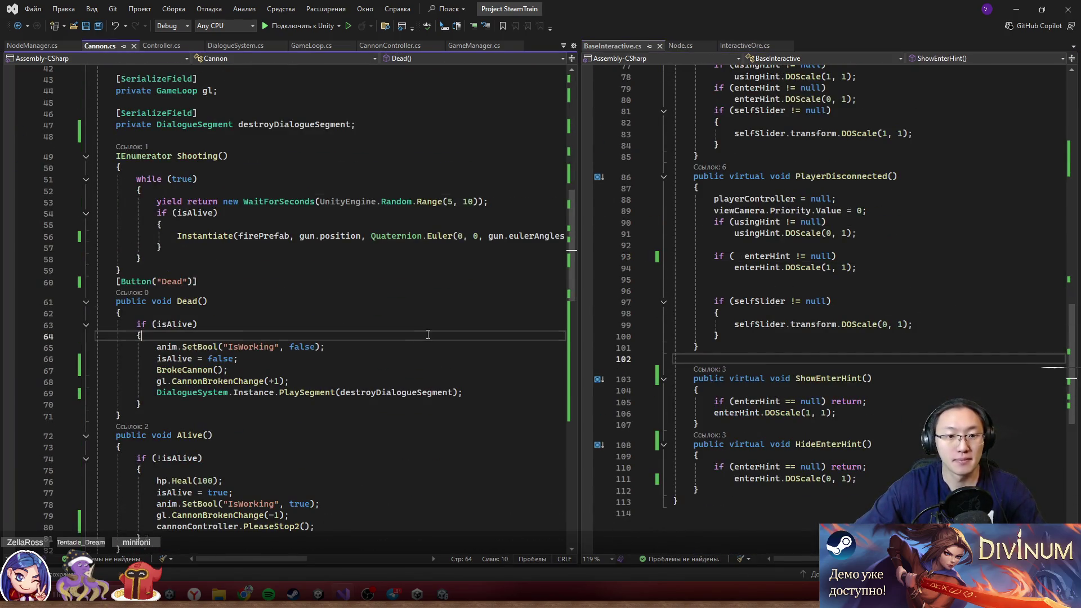
- Remove the isAlive guard from Cannon.cs's HideEnterHint method and save
{"action": "scroll", "coordinate": [434, 332], "scroll_direction": "down", "scroll_amount": 20}
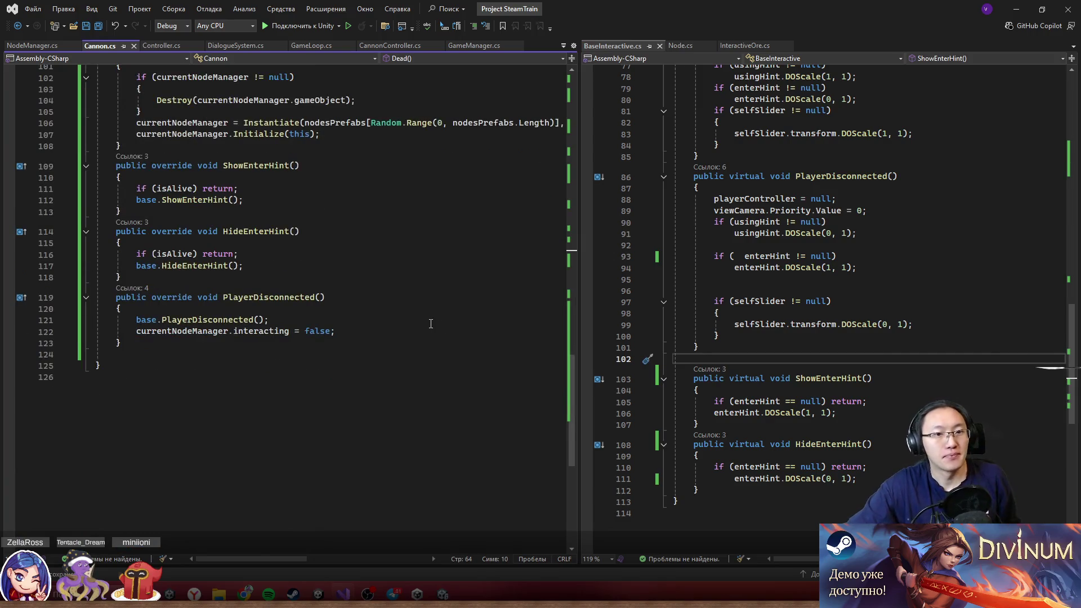
{"action": "left_click_drag", "start_coordinate": [136, 189], "coordinate": [230, 195]}
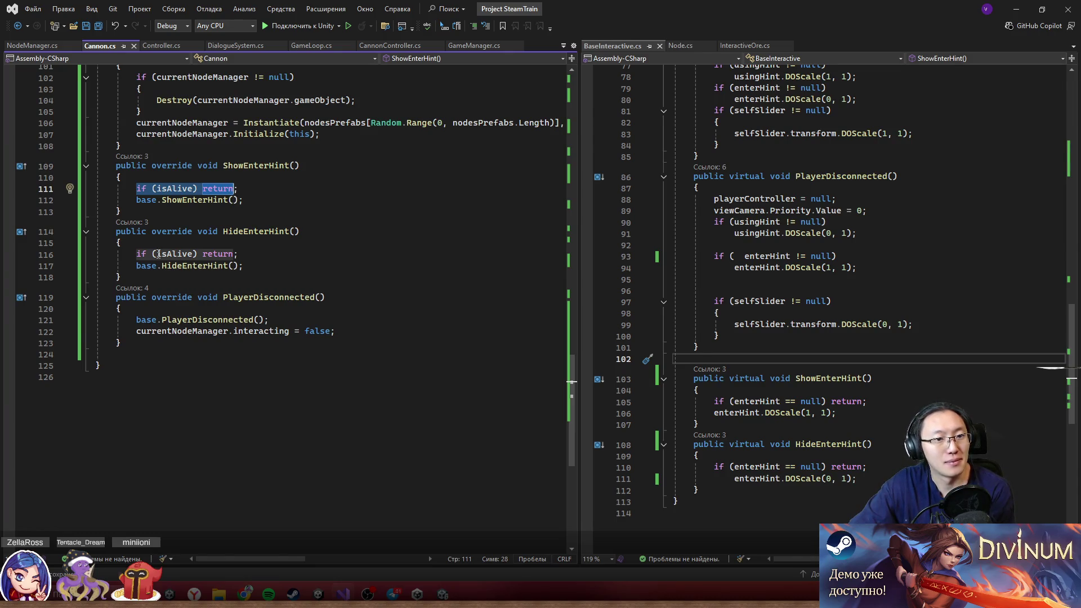
{"action": "left_click_drag", "start_coordinate": [137, 254], "coordinate": [247, 255]}
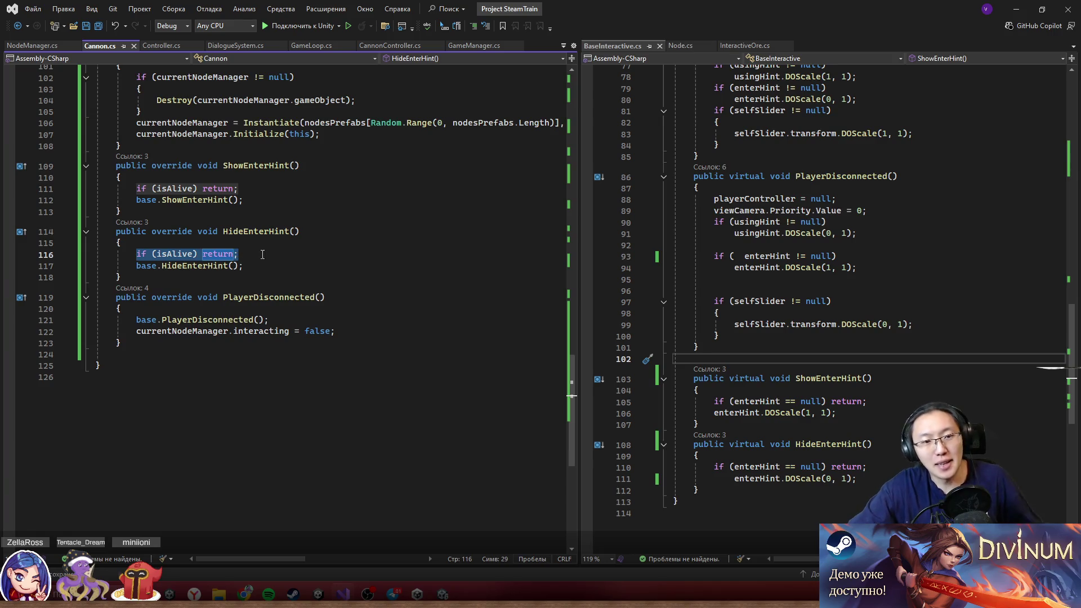
{"action": "key", "text": "BackSpace"}
{"action": "key", "text": "ctrl+s"}
- Add a HideEnterHint() call on Repair()'s empty line, join the semicolon, and save Cannon.cs
{"action": "left_click_drag", "start_coordinate": [224, 231], "coordinate": [300, 232]}
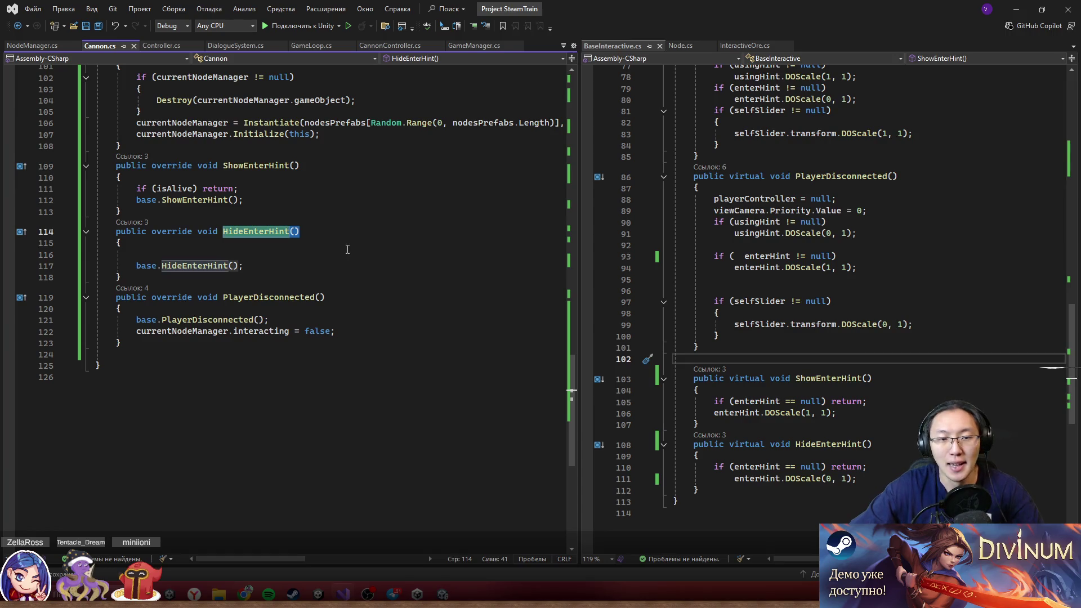
{"action": "scroll", "coordinate": [358, 244], "scroll_direction": "up", "scroll_amount": 2}
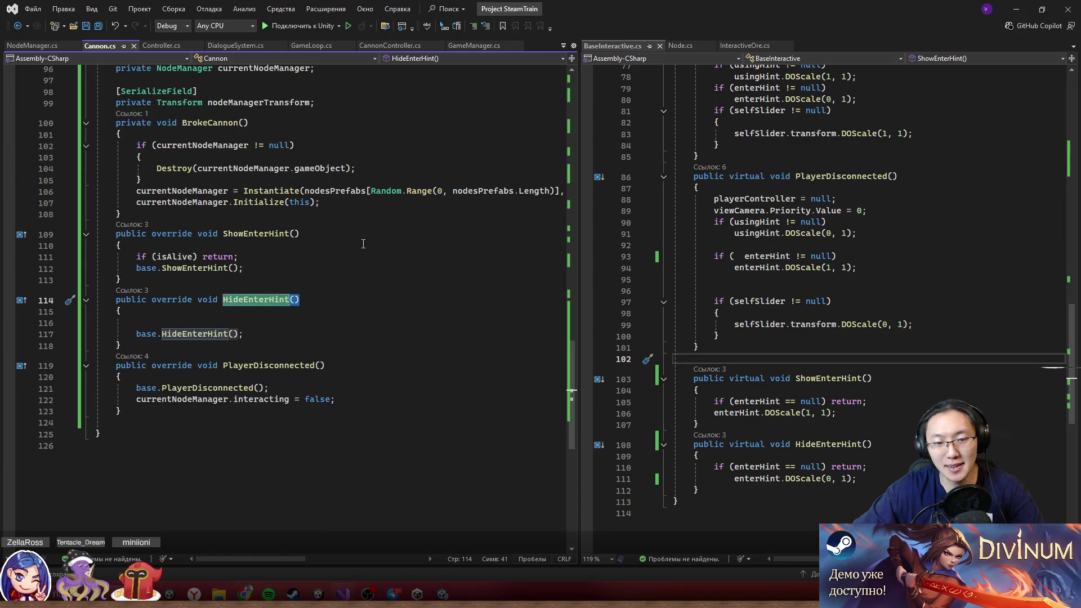
{"action": "scroll", "coordinate": [367, 242], "scroll_direction": "up", "scroll_amount": 3}
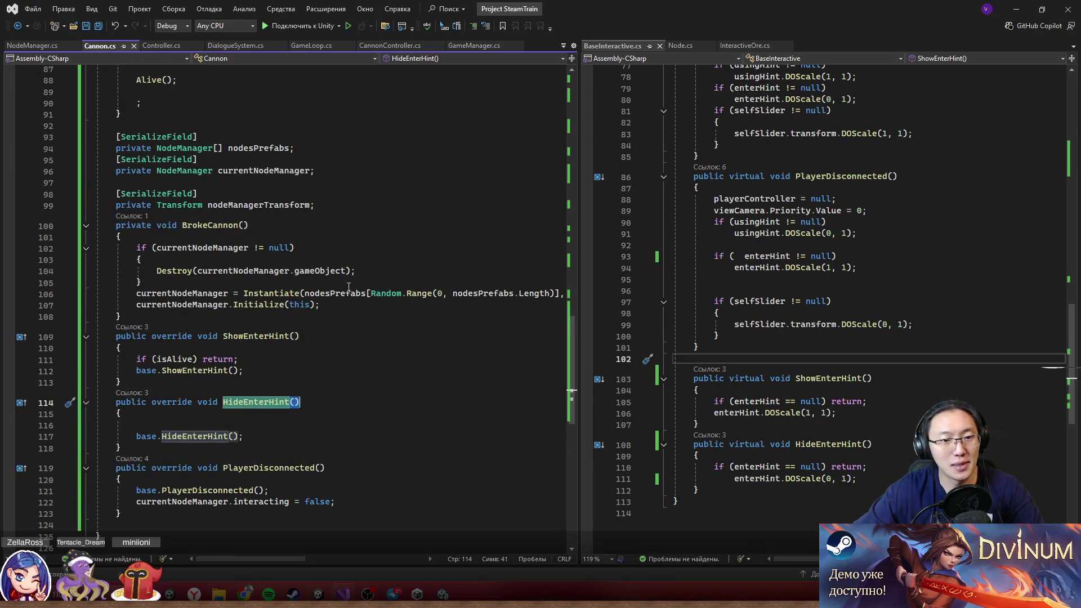
{"action": "scroll", "coordinate": [349, 288], "scroll_direction": "up", "scroll_amount": 6}
{"action": "left_click", "coordinate": [223, 296]}
{"action": "type", "text": "HideEnterHint()"}
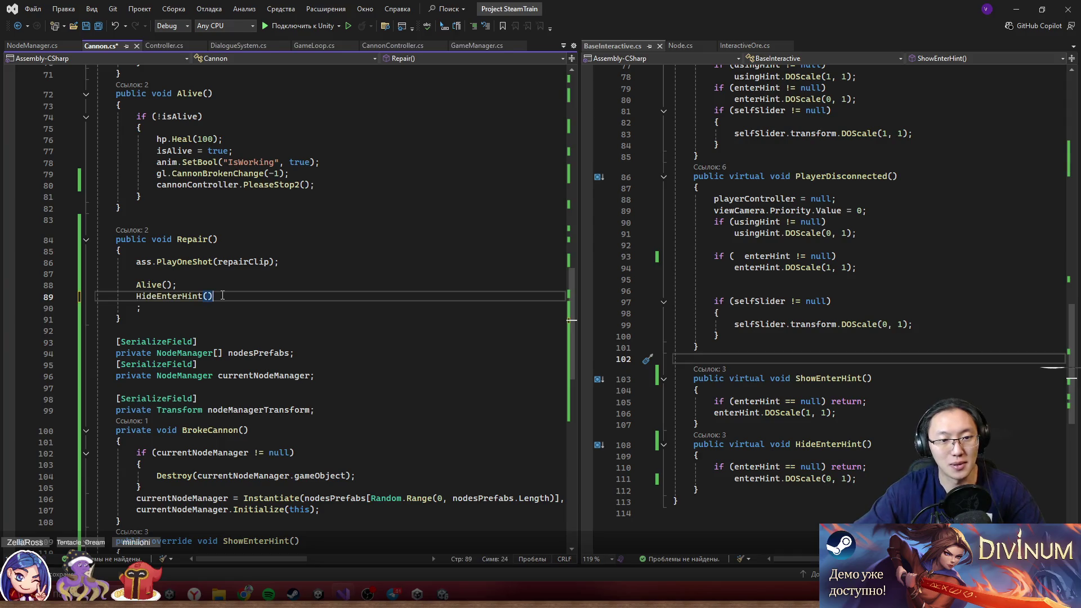
{"action": "left_click_drag", "start_coordinate": [138, 308], "coordinate": [221, 296]}
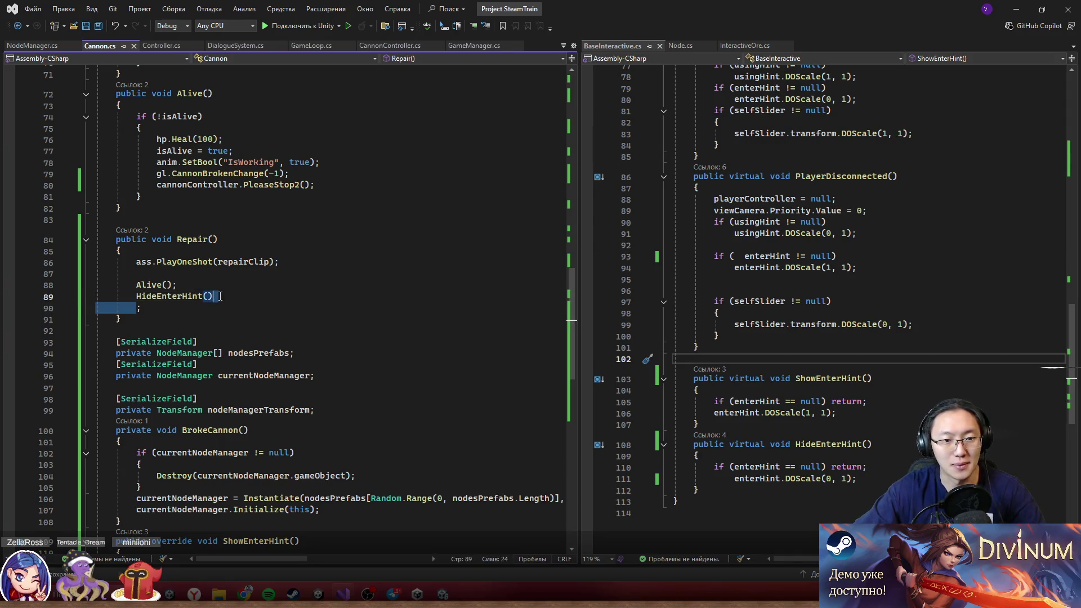
{"action": "key", "text": "Delete"}
{"action": "key", "text": "ctrl+s"}
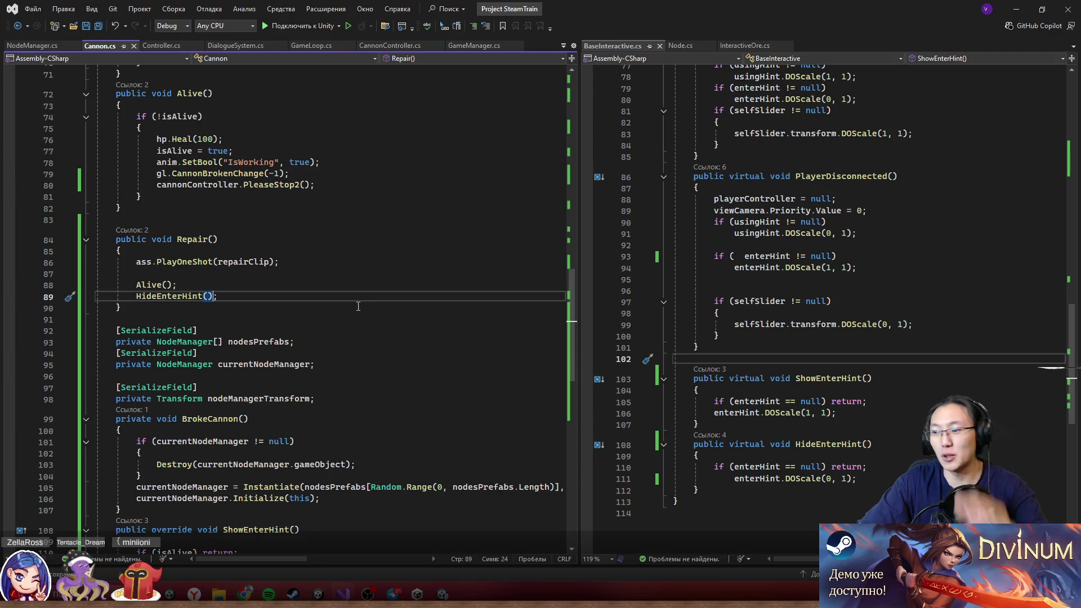
{"action": "left_click", "coordinate": [1017, 10]}
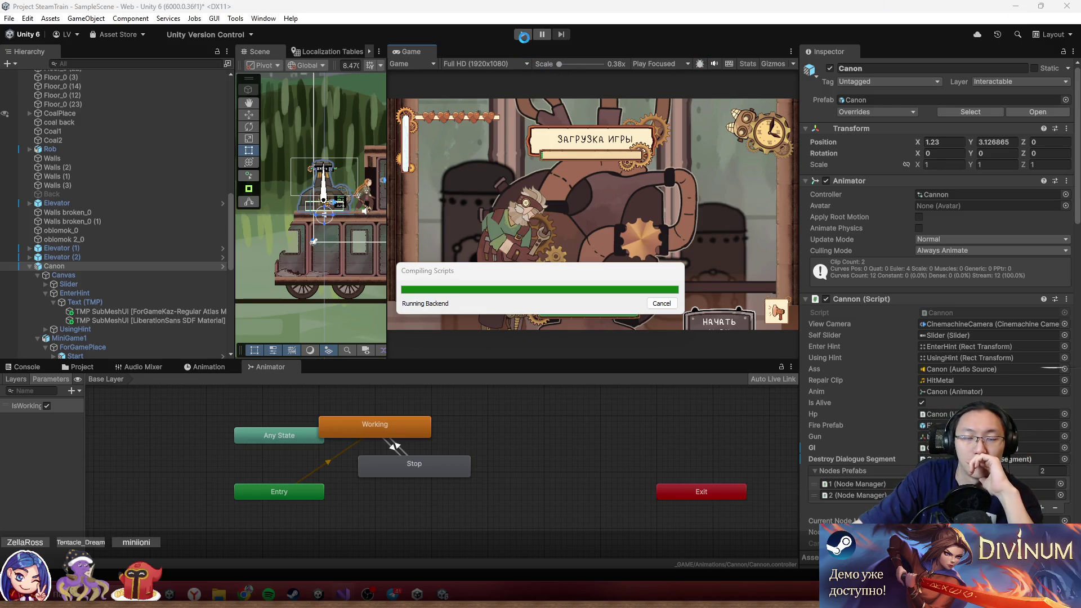
- Play the game, open the sound settings, and uncheck Is Alive on the cannon to break it
{"action": "left_click", "coordinate": [523, 35]}
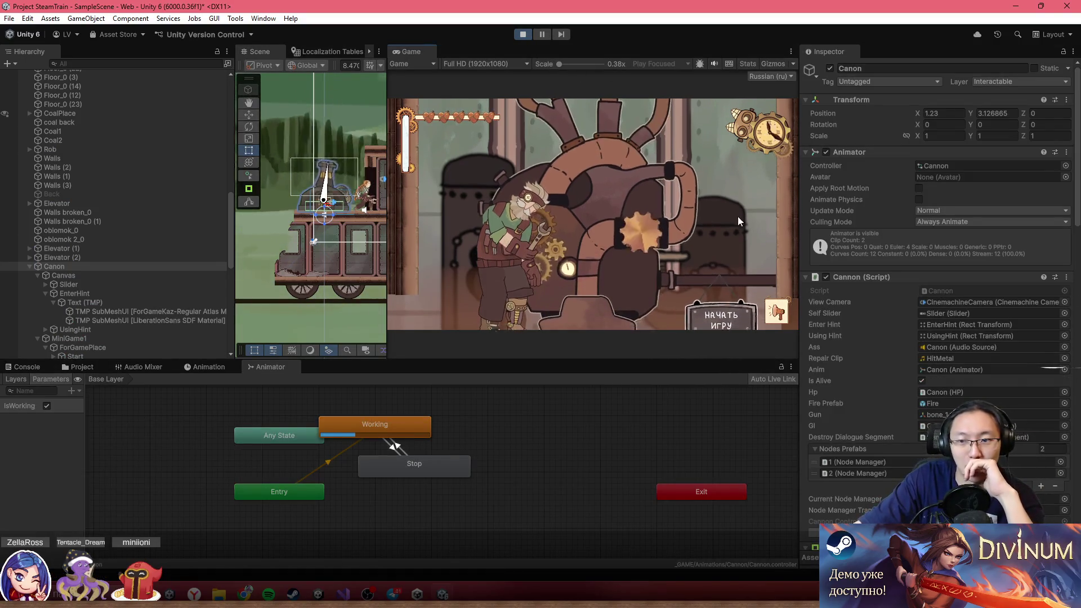
{"action": "left_click", "coordinate": [772, 311]}
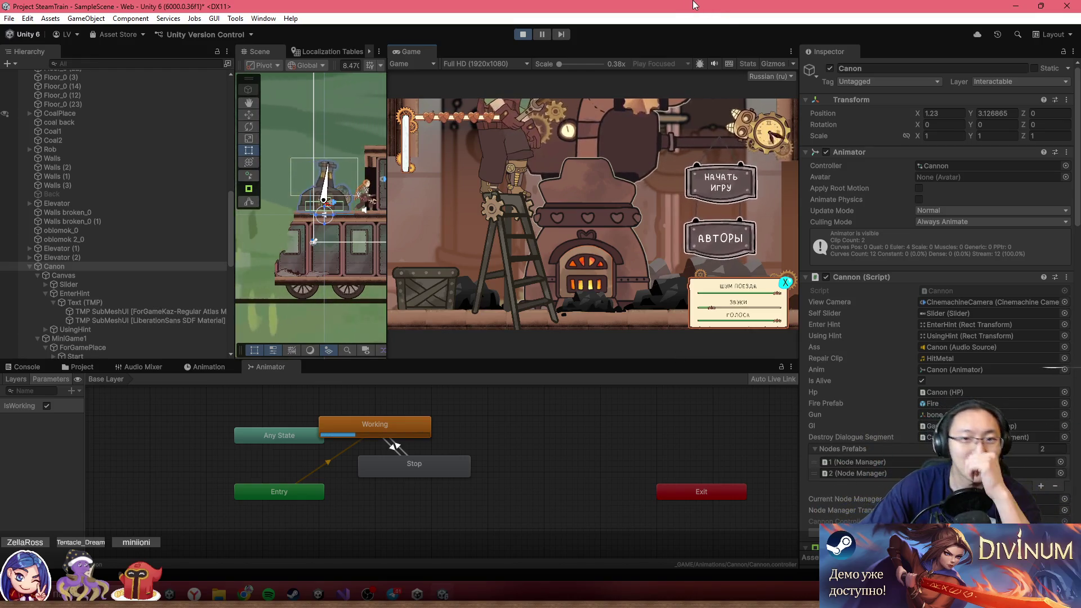
{"action": "scroll", "coordinate": [887, 328], "scroll_direction": "down", "scroll_amount": 5}
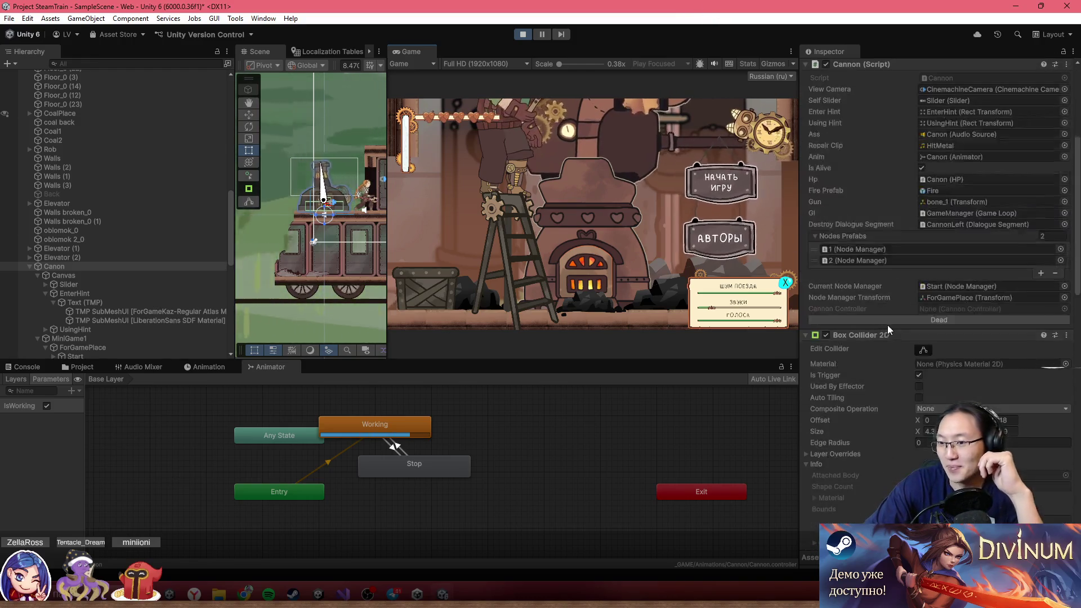
{"action": "left_click", "coordinate": [965, 320]}
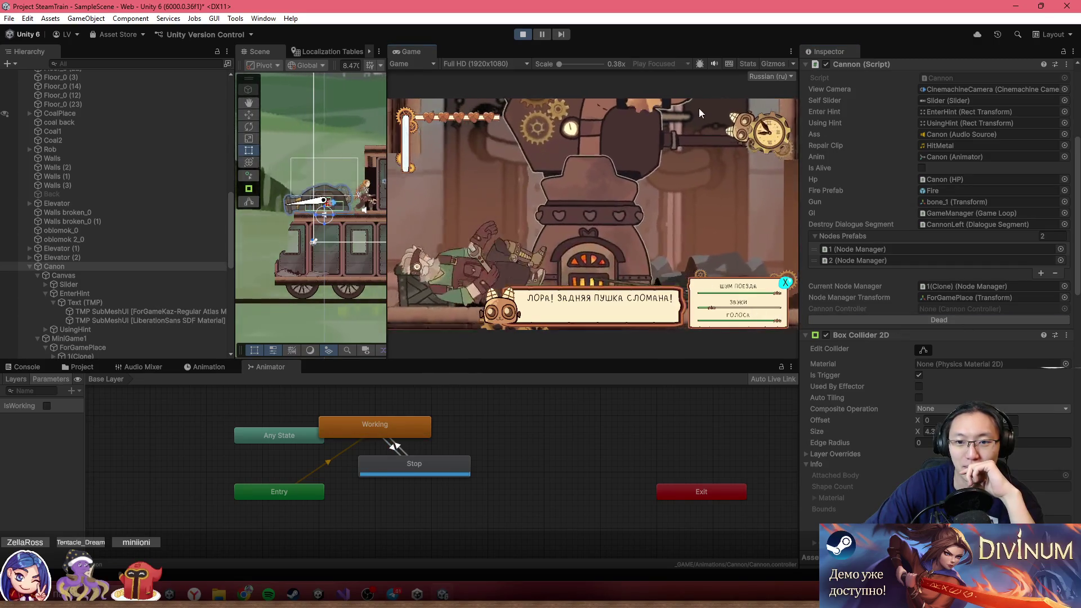
{"action": "double_click", "coordinate": [645, 52]}
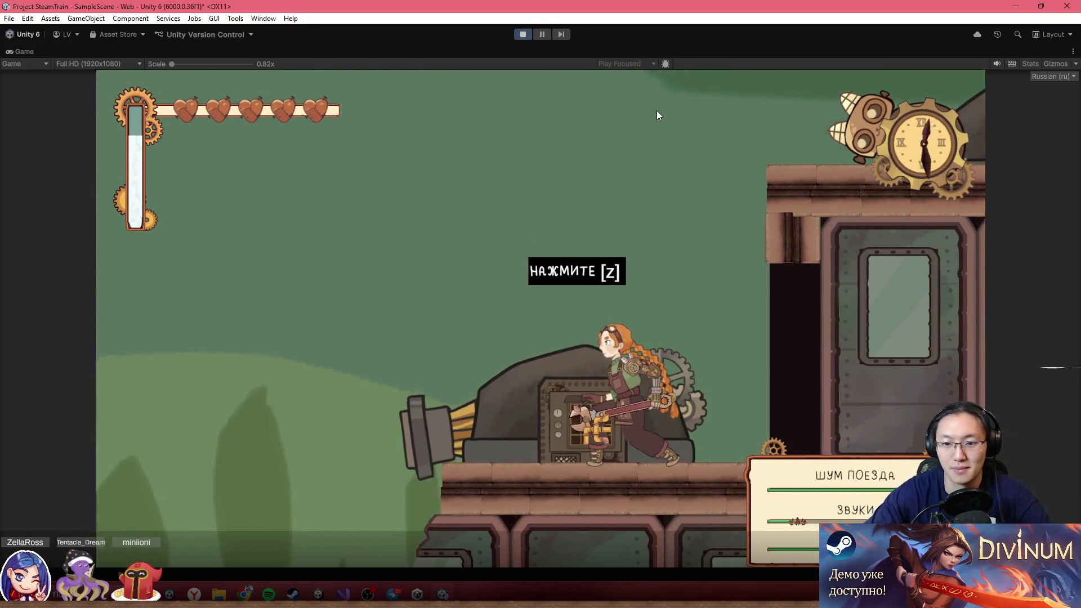
- Solve the broken cannon's pipe puzzle by swapping and rotating pipes to complete the steam path
{"action": "key", "text": "z"}
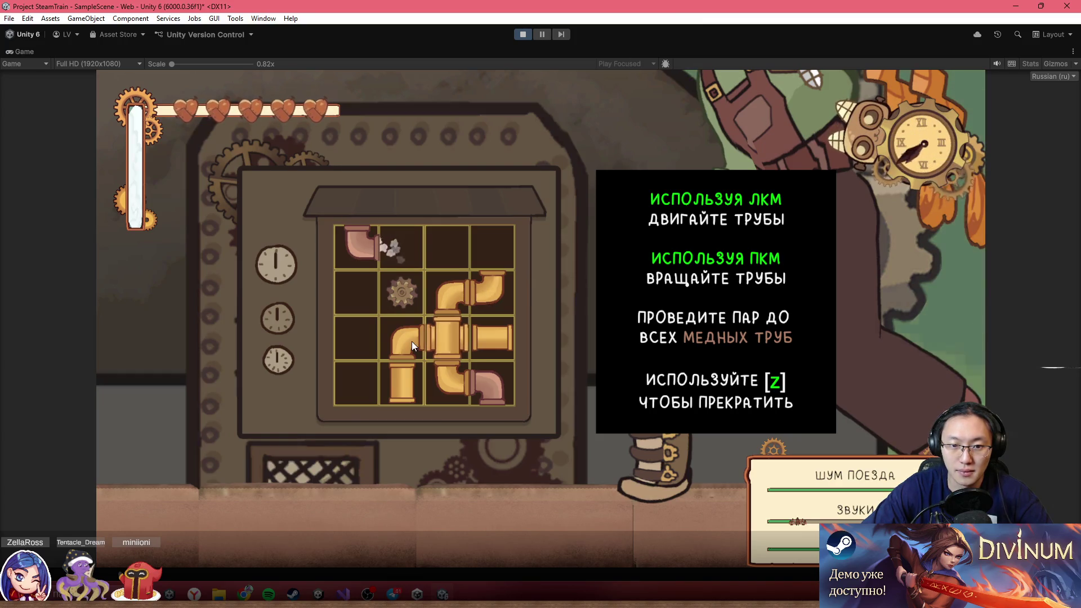
{"action": "left_click_drag", "start_coordinate": [400, 339], "coordinate": [436, 343]}
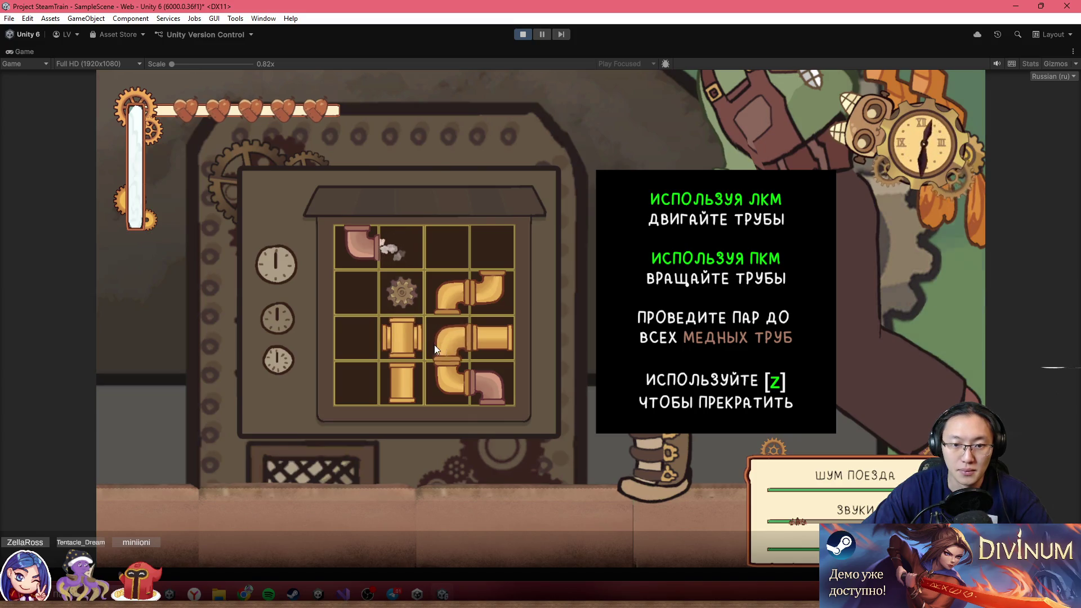
{"action": "right_click", "coordinate": [446, 342]}
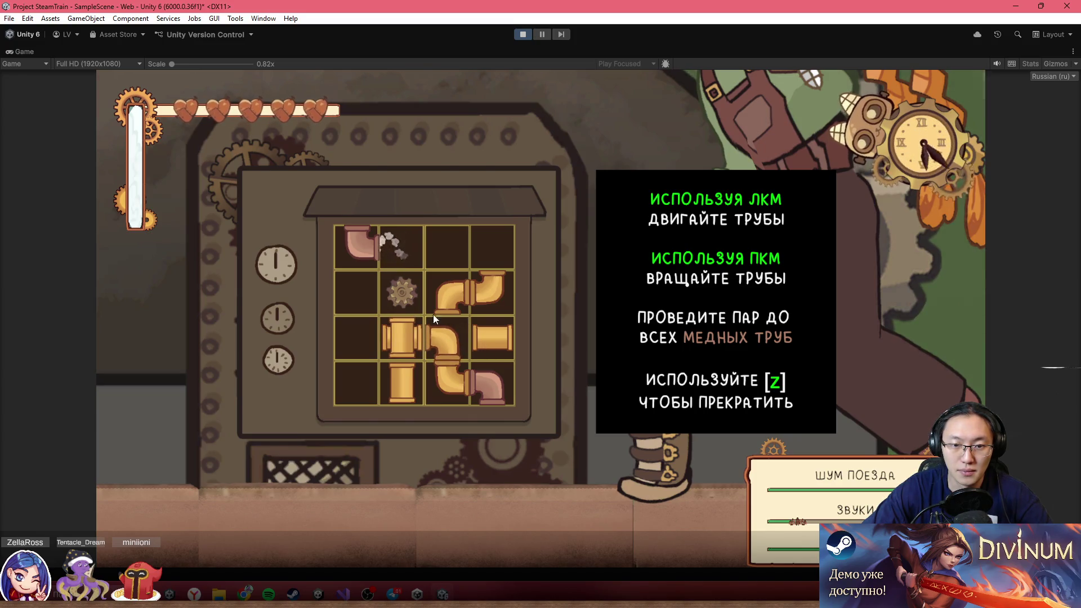
{"action": "left_click_drag", "start_coordinate": [454, 285], "coordinate": [351, 347]}
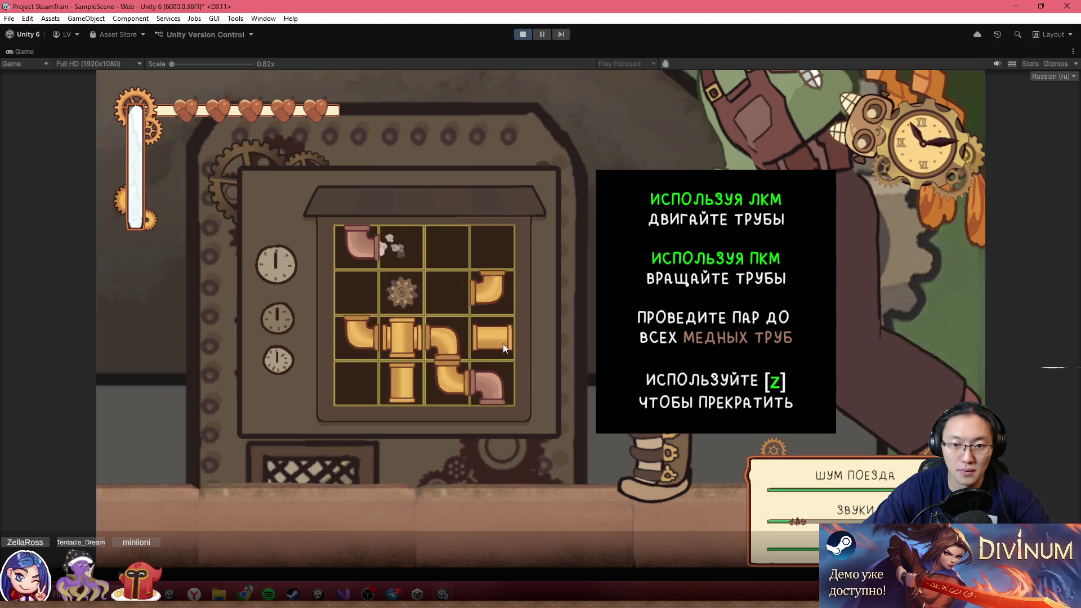
{"action": "right_click", "coordinate": [357, 292]}
{"action": "mouse_move", "coordinate": [492, 337]}
{"action": "left_mouse_down"}
{"action": "mouse_move", "coordinate": [357, 293]}
{"action": "mouse_move", "coordinate": [471, 296]}
{"action": "mouse_move", "coordinate": [448, 293]}
{"action": "left_mouse_up"}
{"action": "left_click_drag", "start_coordinate": [359, 295], "coordinate": [452, 251]}
{"action": "right_click", "coordinate": [453, 252]}
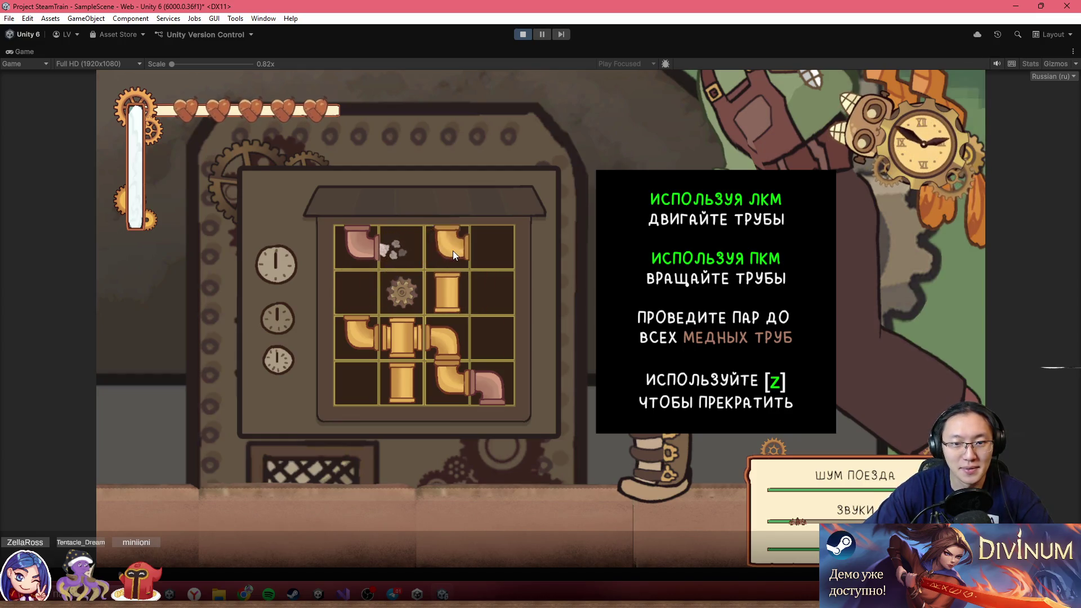
{"action": "right_click", "coordinate": [453, 251]}
{"action": "left_click_drag", "start_coordinate": [396, 347], "coordinate": [402, 250]}
{"action": "left_click_drag", "start_coordinate": [402, 383], "coordinate": [444, 353]}
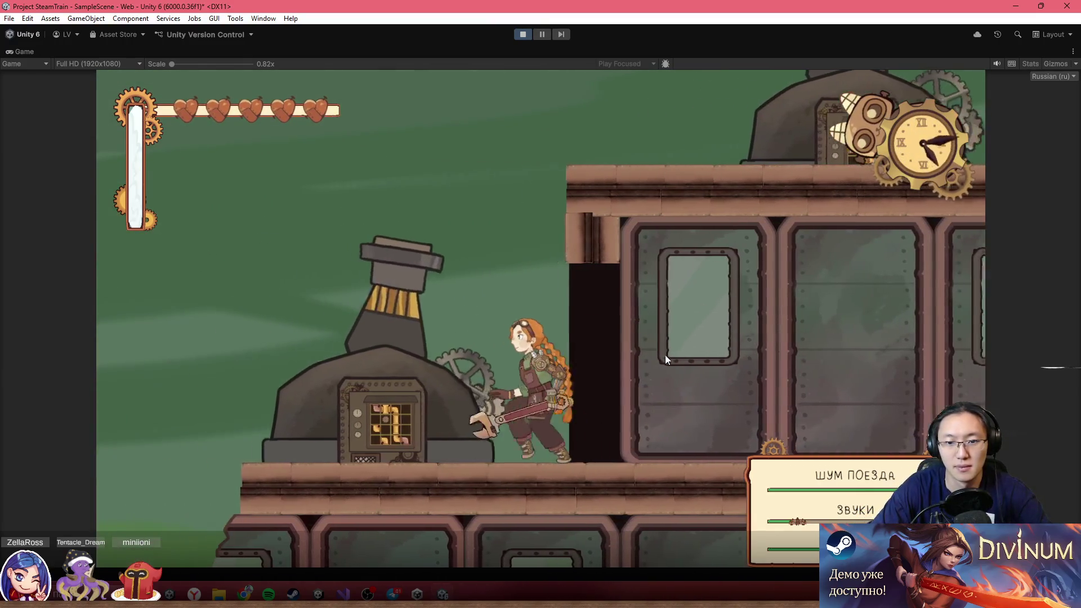
- Jump swinging the wrench, then walk the character left onto the boiler
{"action": "key", "text": "space"}
{"action": "key", "text": "Left"}
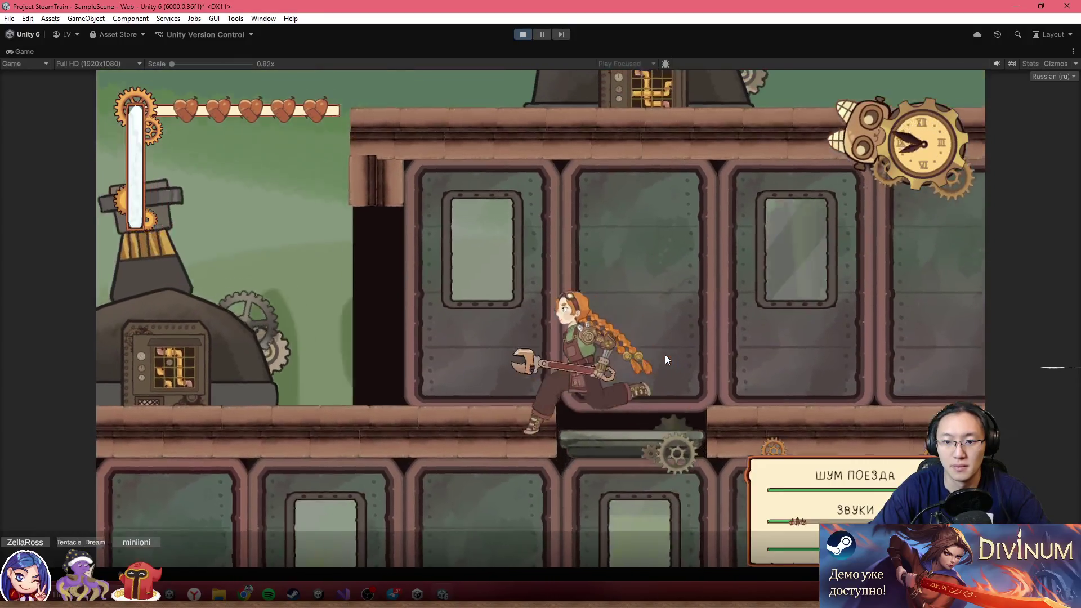
{"action": "key", "text": "Left"}
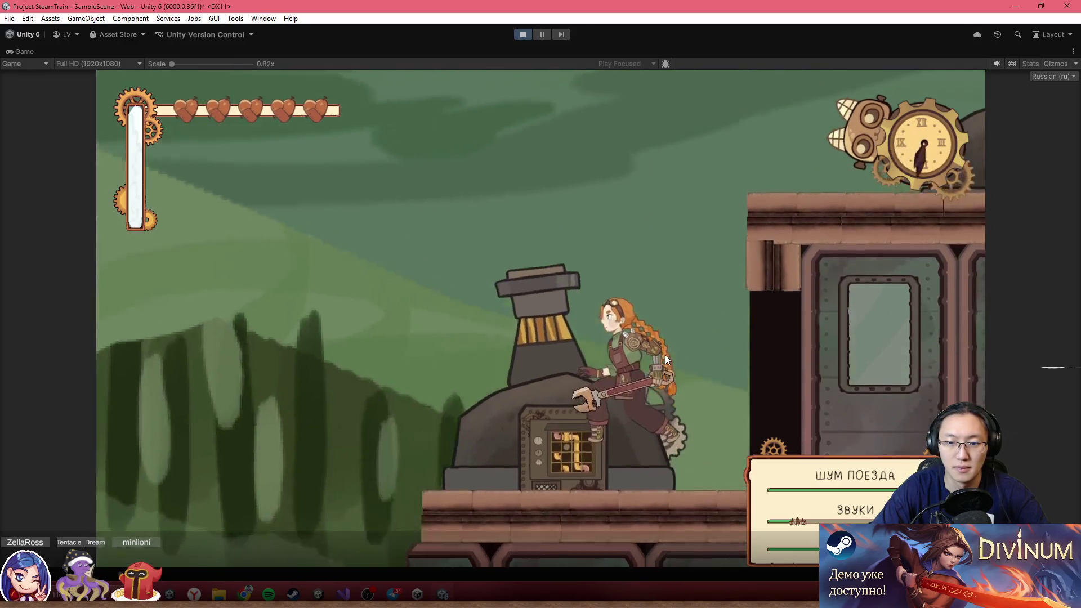
{"action": "key", "text": "Left"}
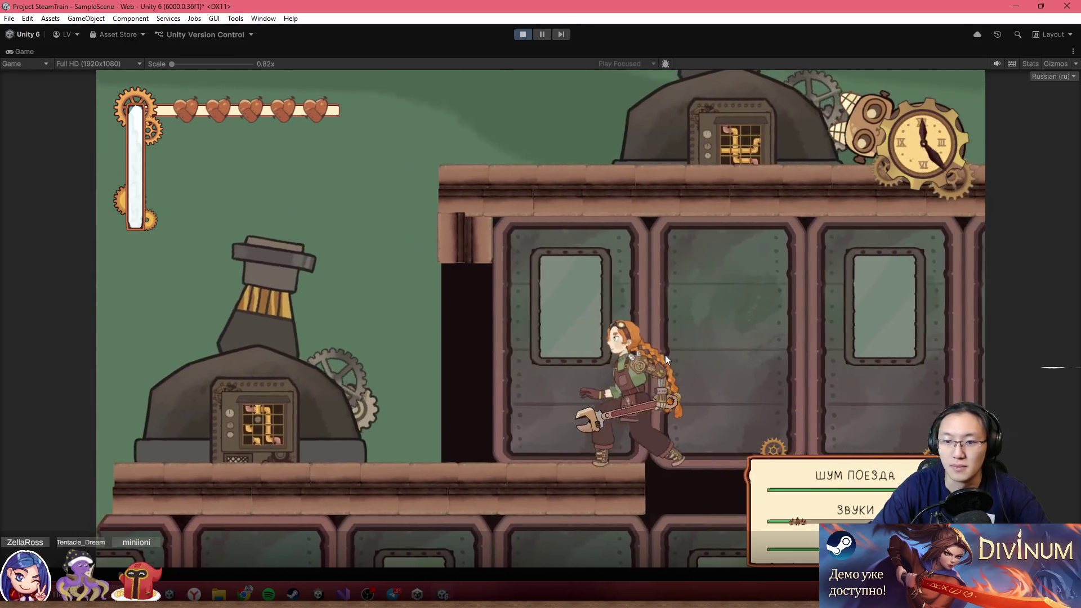
{"action": "key", "text": "Left"}
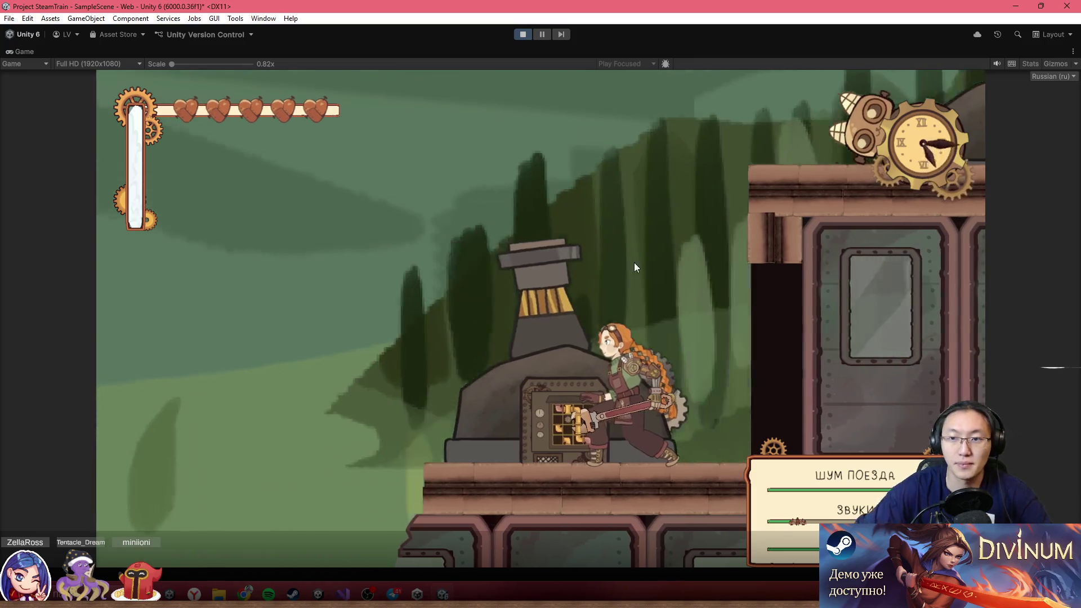
{"action": "key", "text": "shift+space"}
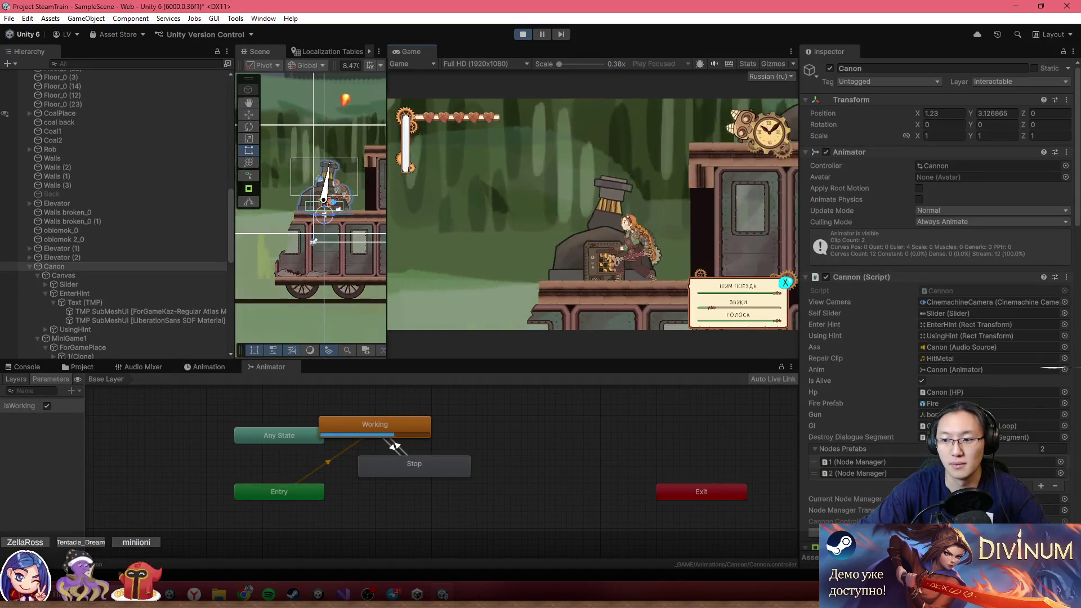
{"action": "key", "text": "shift+space"}
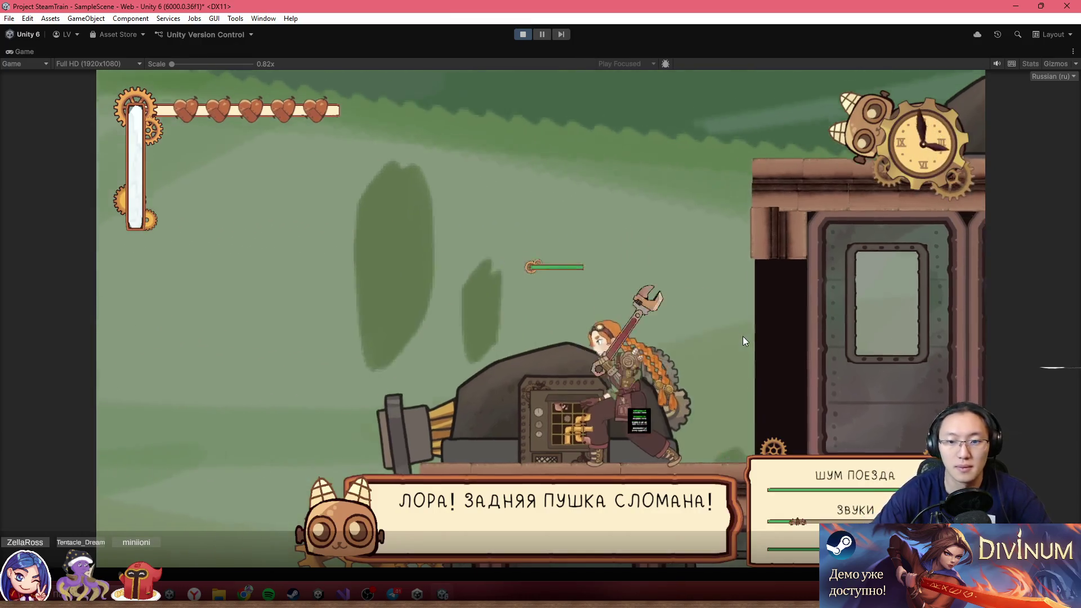
- Rearrange the boiler's pipe puzzle, moving the elbow into the empty top cell
{"action": "key", "text": "z"}
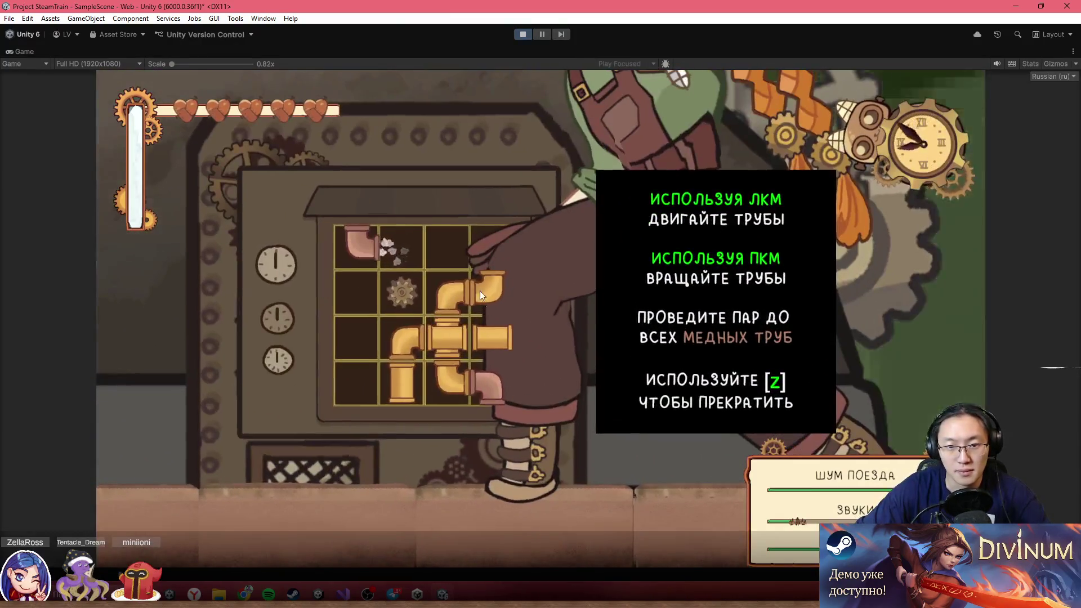
{"action": "left_click_drag", "start_coordinate": [480, 291], "coordinate": [453, 251]}
{"action": "left_click_drag", "start_coordinate": [490, 338], "coordinate": [409, 248]}
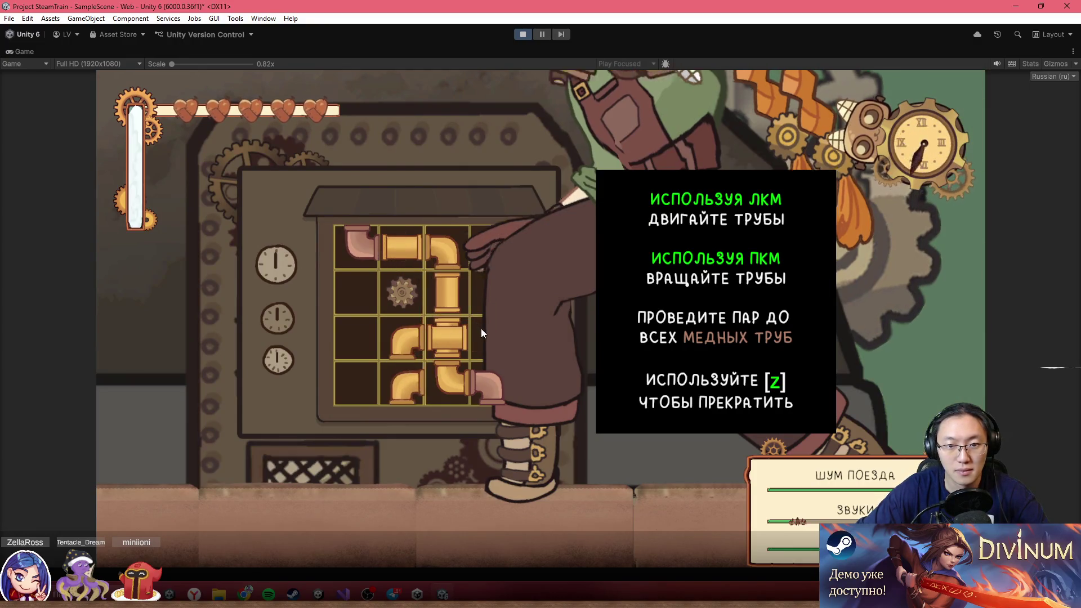
{"action": "key", "text": "z"}
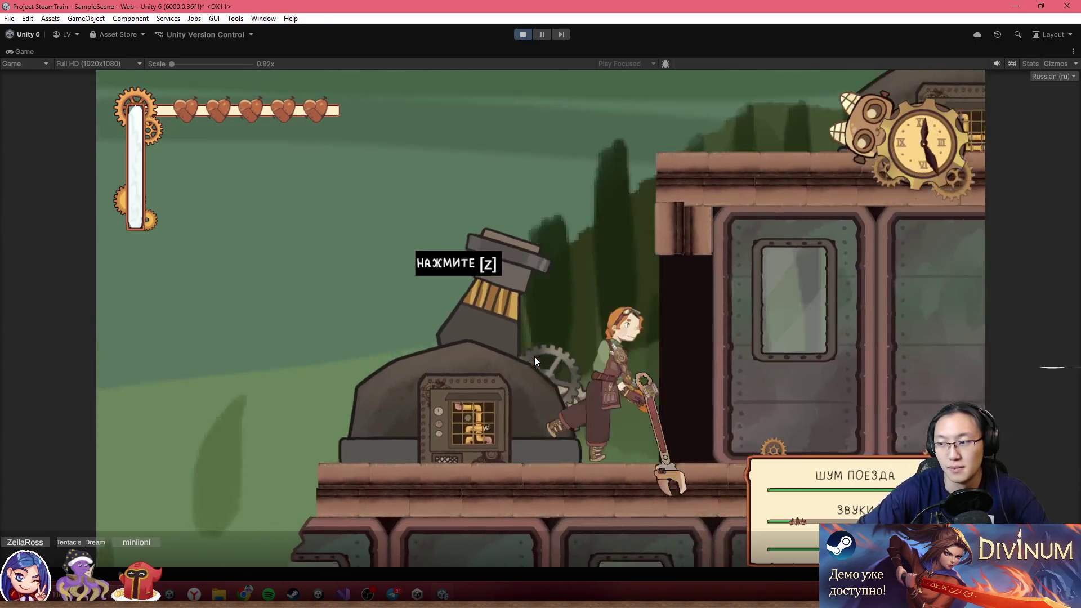
- Run the character back and forth along the train, then restore the full editor layout
{"action": "key", "text": "Right"}
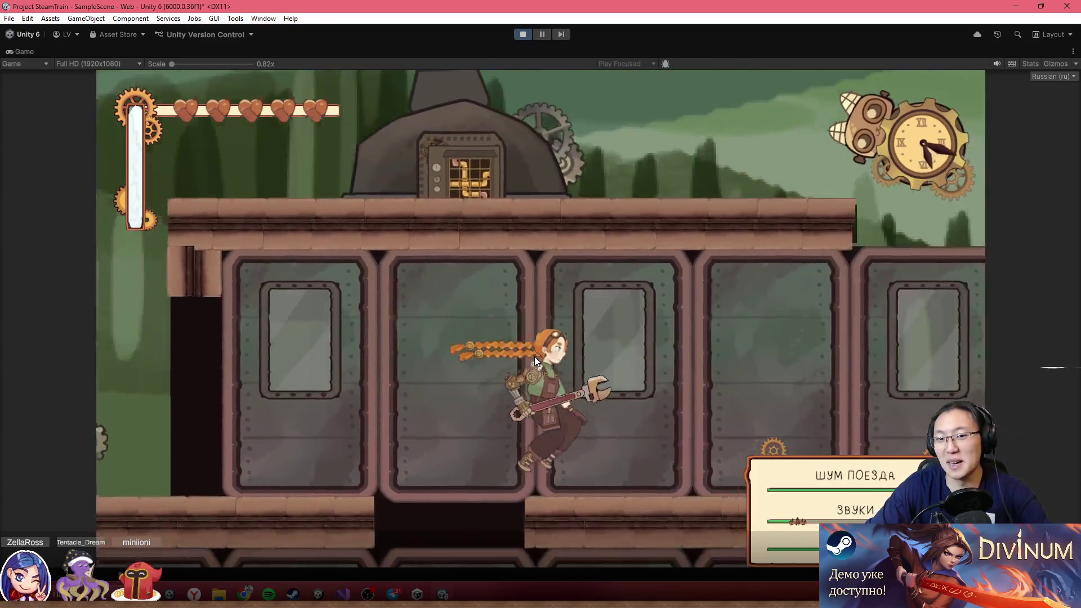
{"action": "key", "text": "Left"}
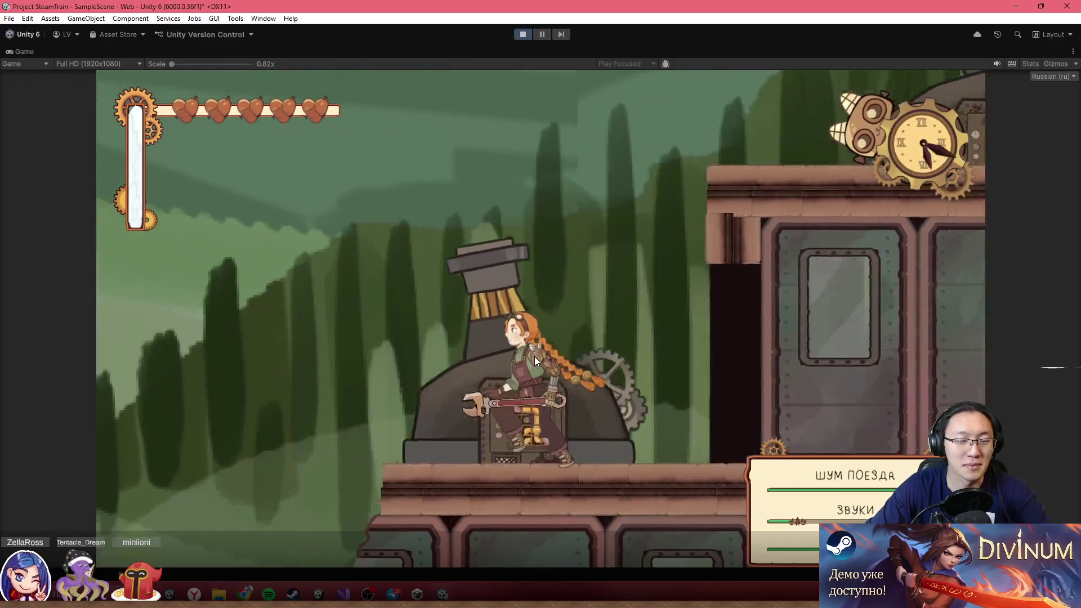
{"action": "key", "text": "Right"}
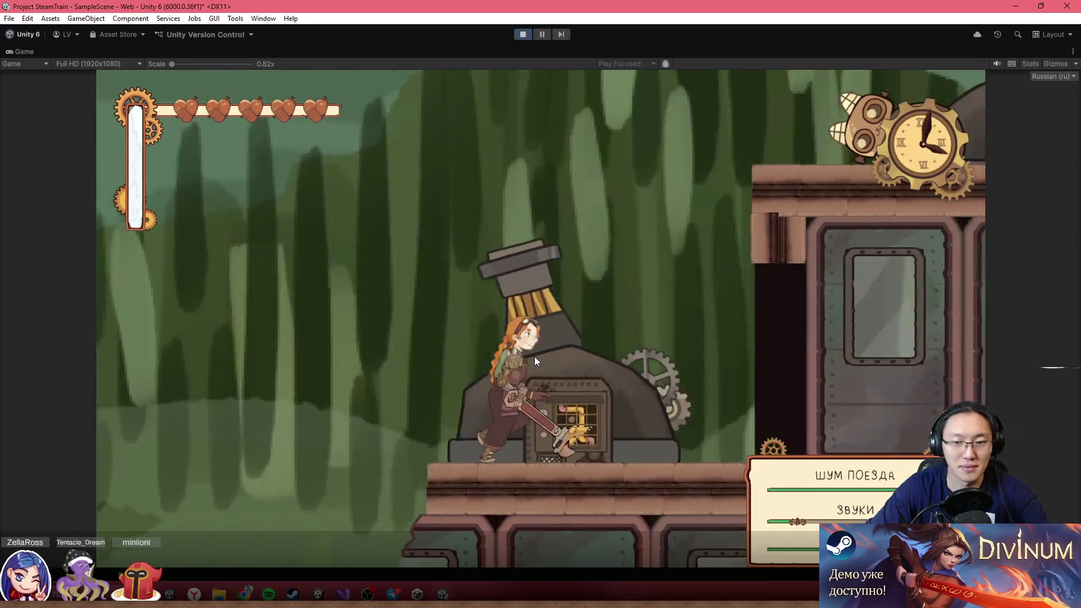
{"action": "key", "text": "Right"}
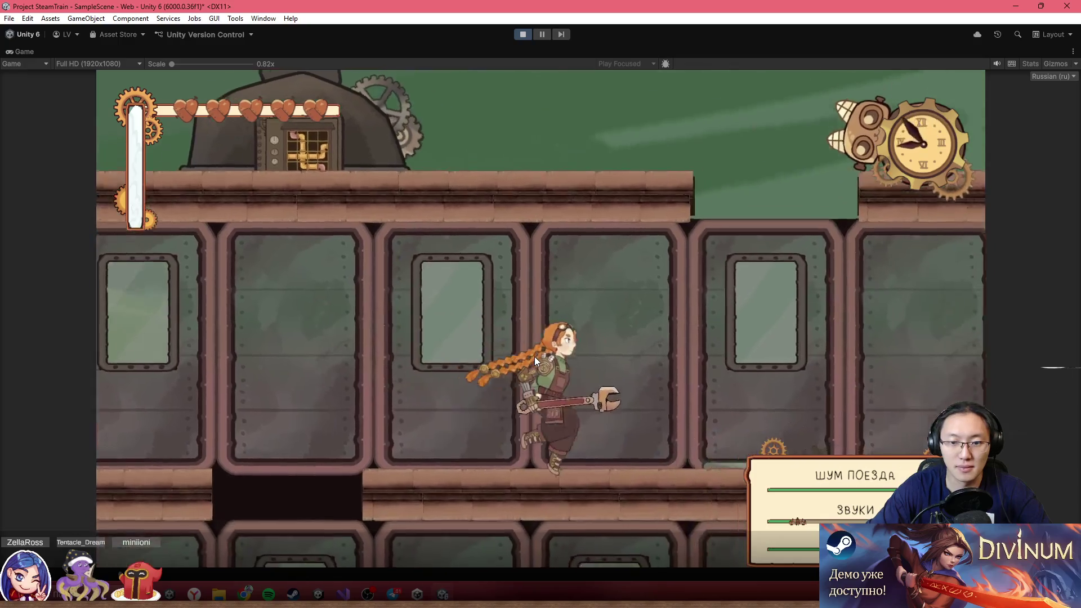
{"action": "key", "text": "Left"}
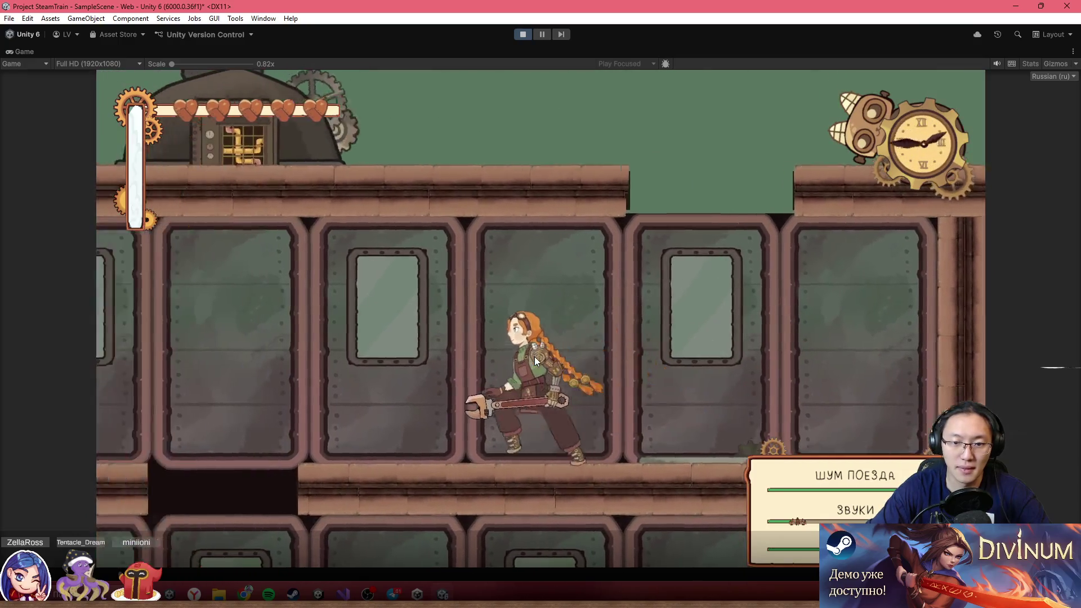
{"action": "key", "text": "Left"}
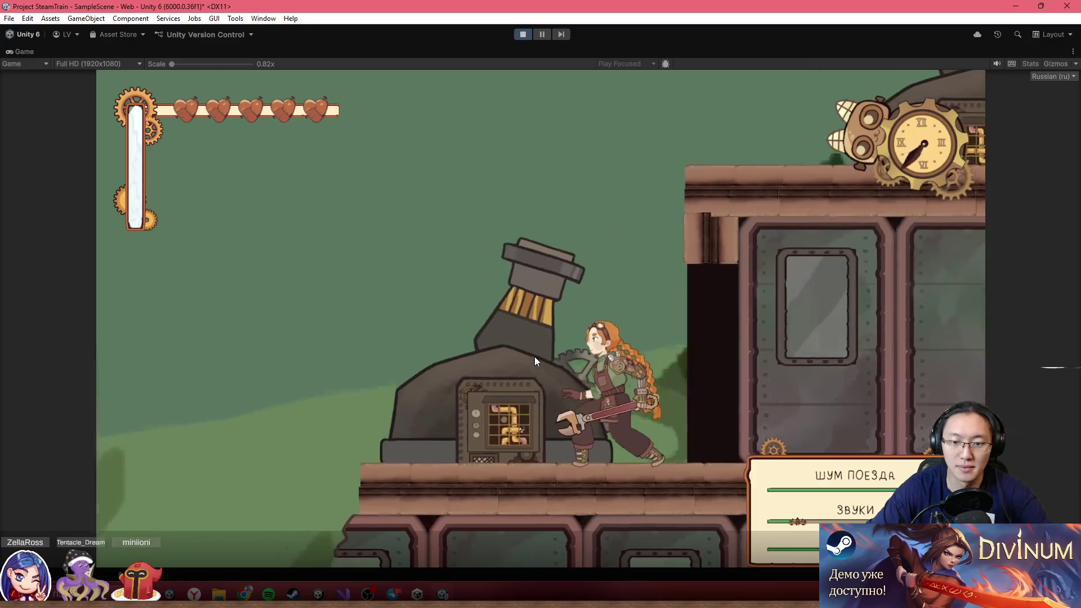
{"action": "key", "text": "Right"}
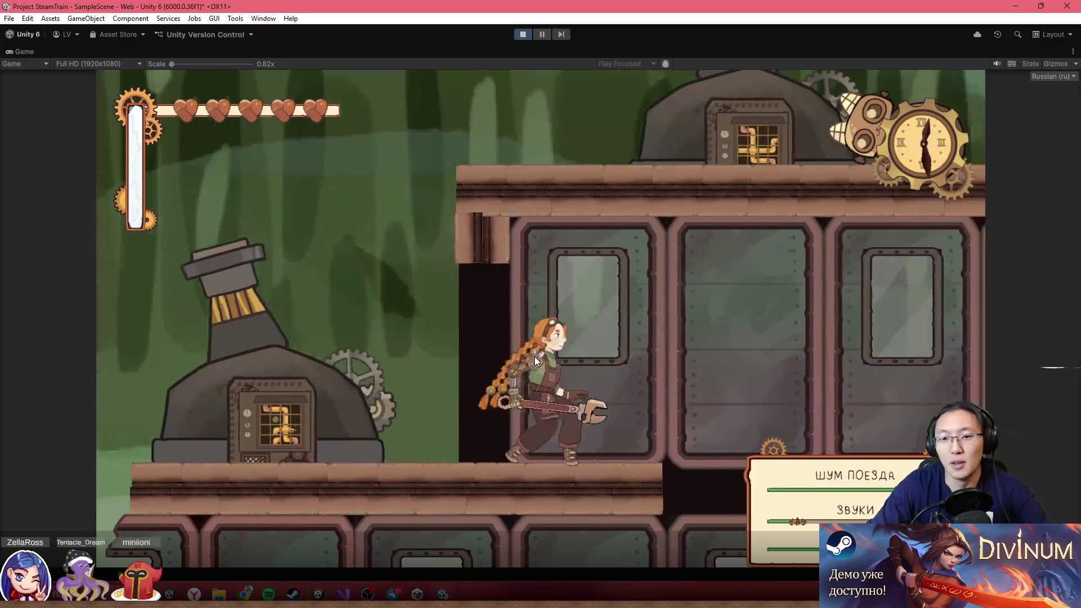
{"action": "double_click", "coordinate": [496, 52]}
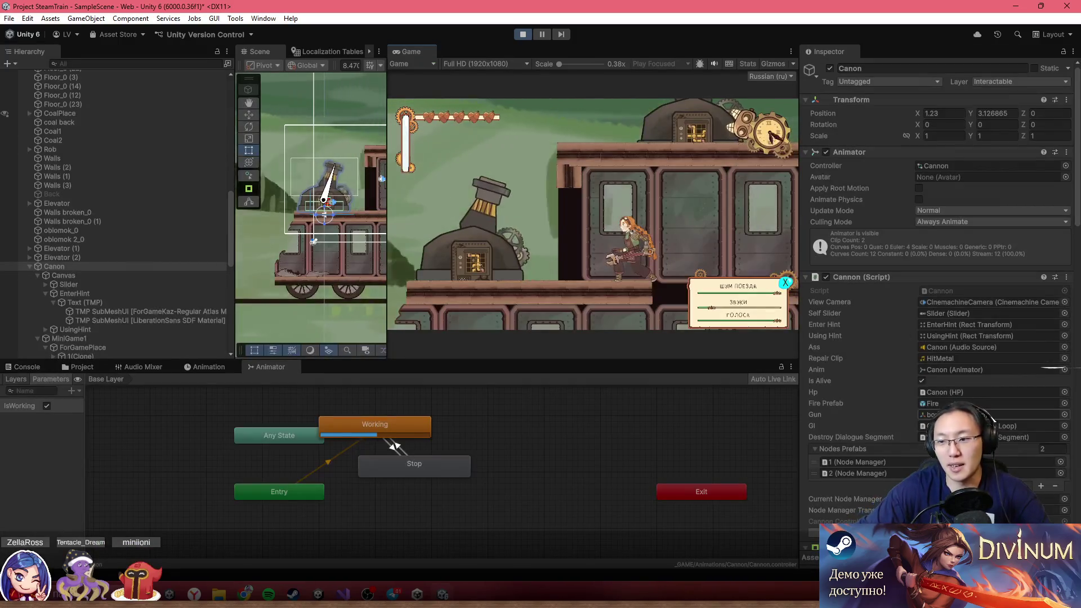
- Uncheck Is Alive on the Canon script so the cannon breaks, then play with the Game view maximized
{"action": "double_click", "coordinate": [496, 55]}
{"action": "key", "text": "Left"}
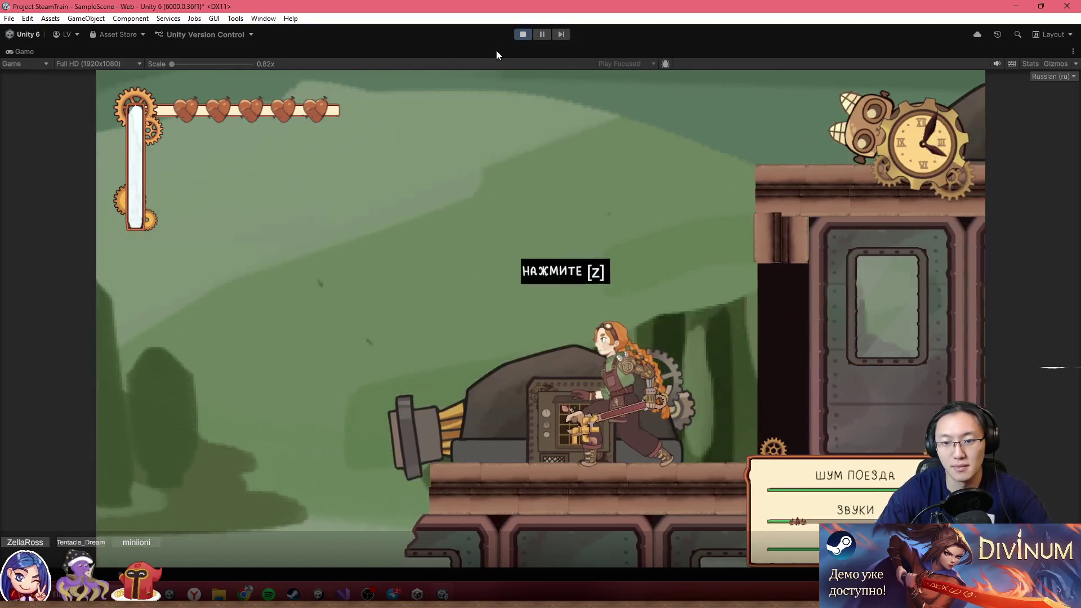
{"action": "double_click", "coordinate": [499, 56]}
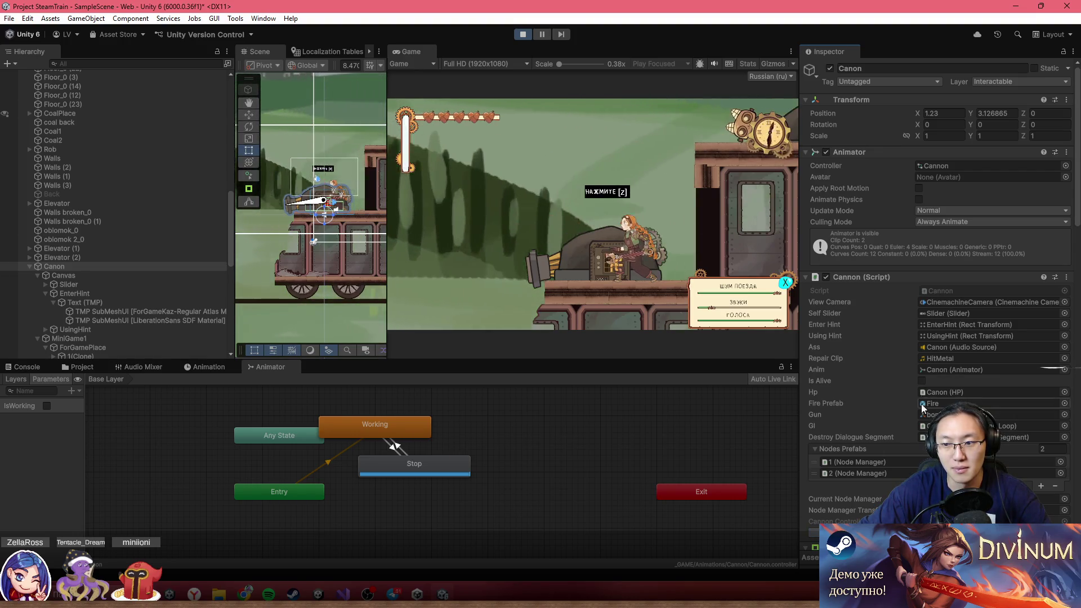
{"action": "left_click", "coordinate": [922, 381]}
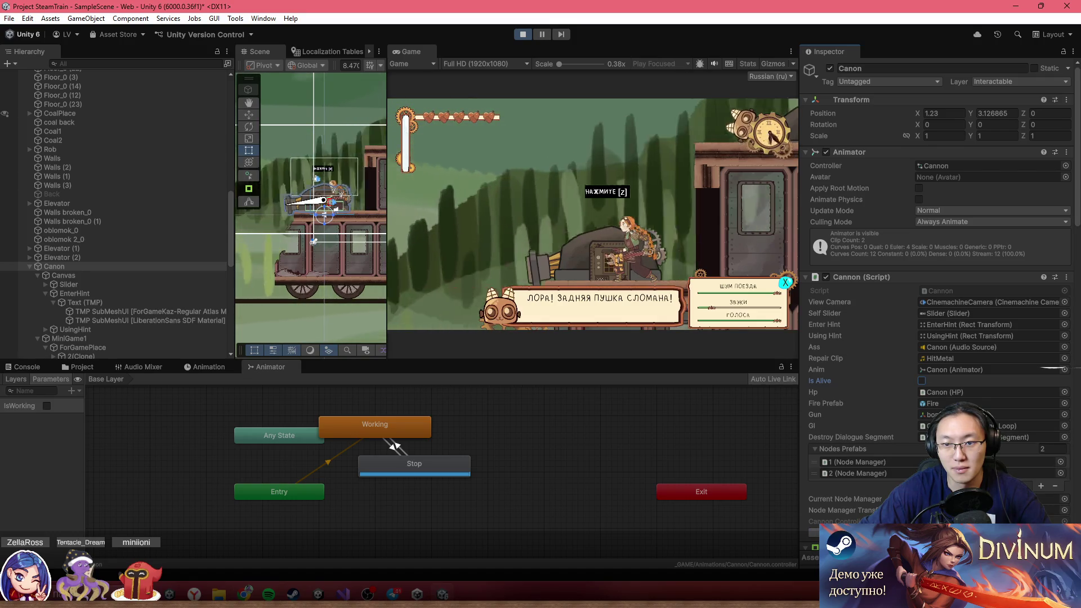
{"action": "key", "text": "shift+space"}
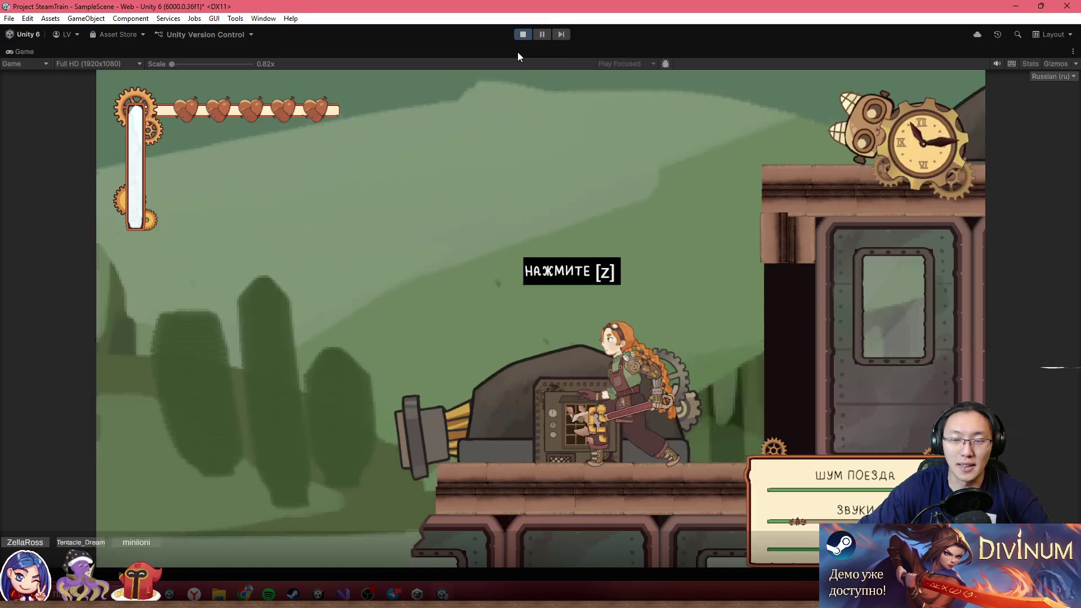
{"action": "key", "text": "Right"}
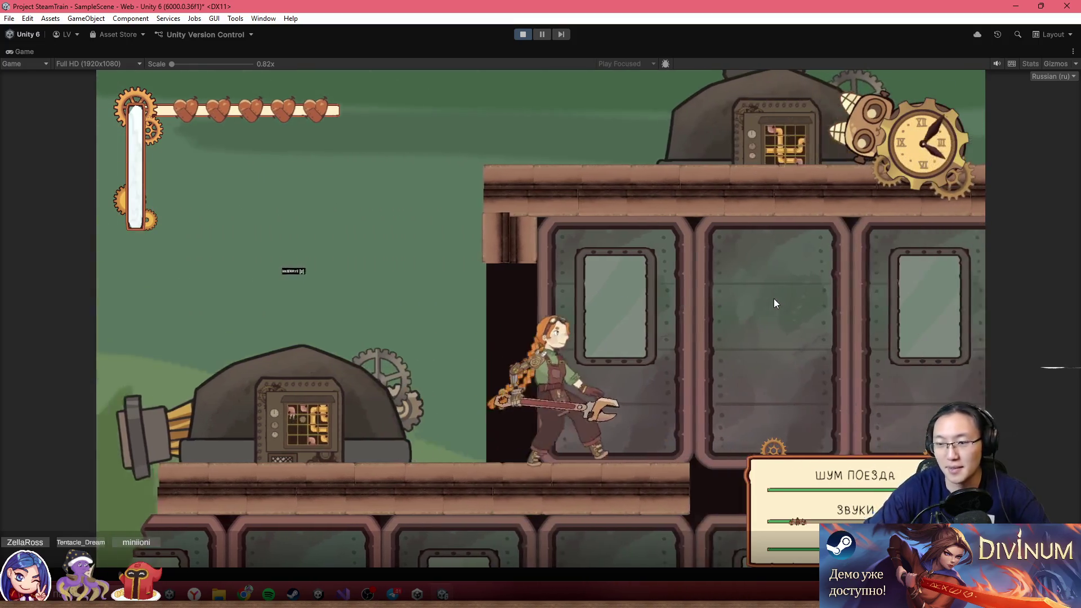
- Walk to the cannon, solve its pipe puzzle by joining the gold pipes, then stop play mode
{"action": "key", "text": "Left"}
{"action": "key", "text": "z"}
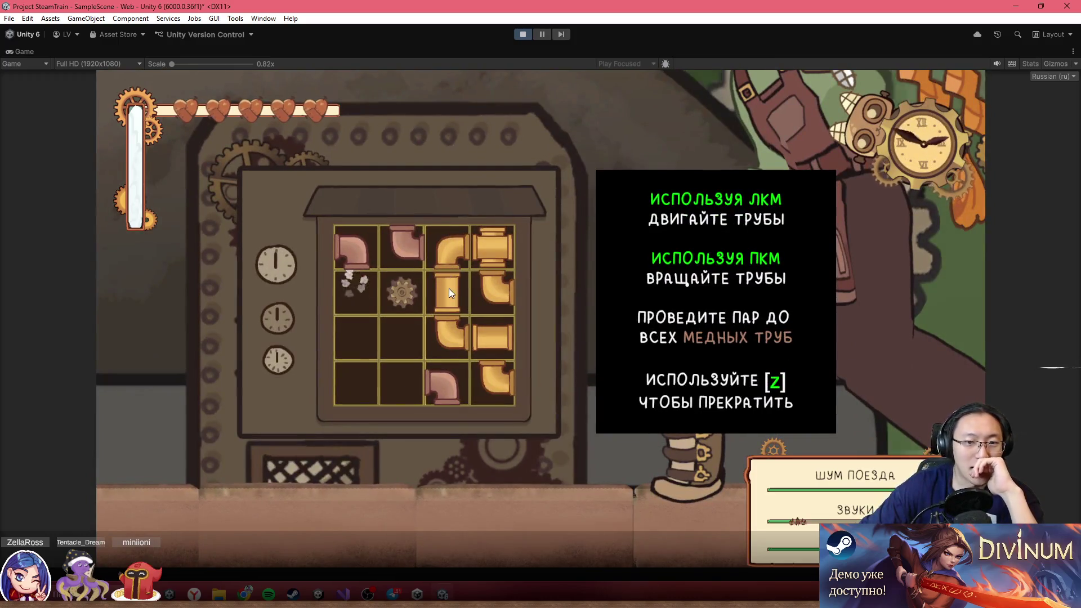
{"action": "mouse_move", "coordinate": [458, 252]}
{"action": "left_mouse_down"}
{"action": "mouse_move", "coordinate": [371, 350]}
{"action": "mouse_move", "coordinate": [358, 344]}
{"action": "left_mouse_up"}
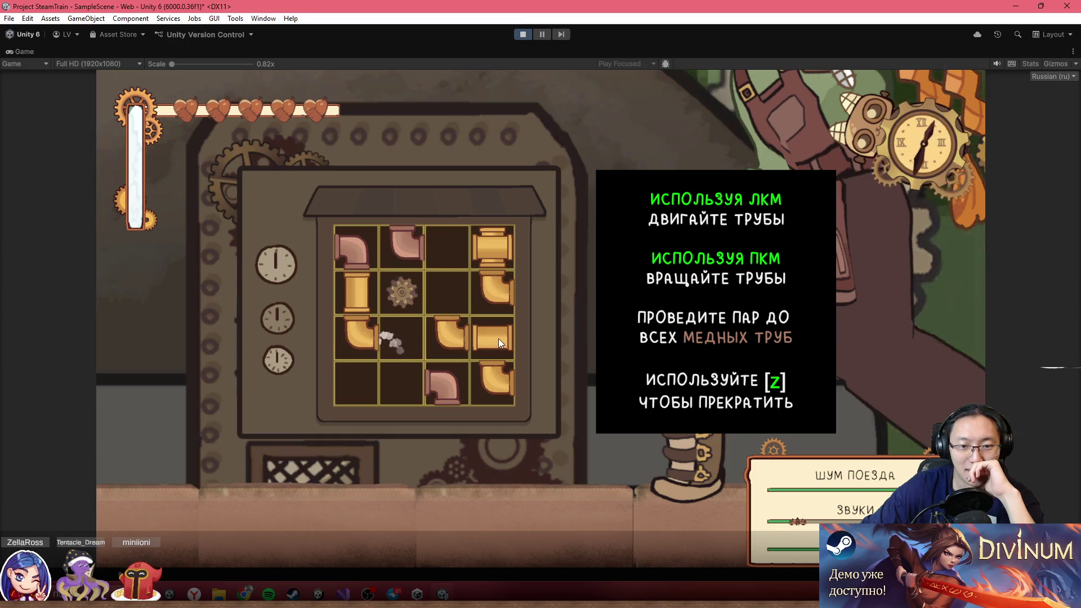
{"action": "left_click_drag", "start_coordinate": [457, 346], "coordinate": [411, 377]}
{"action": "left_click_drag", "start_coordinate": [499, 383], "coordinate": [402, 340]}
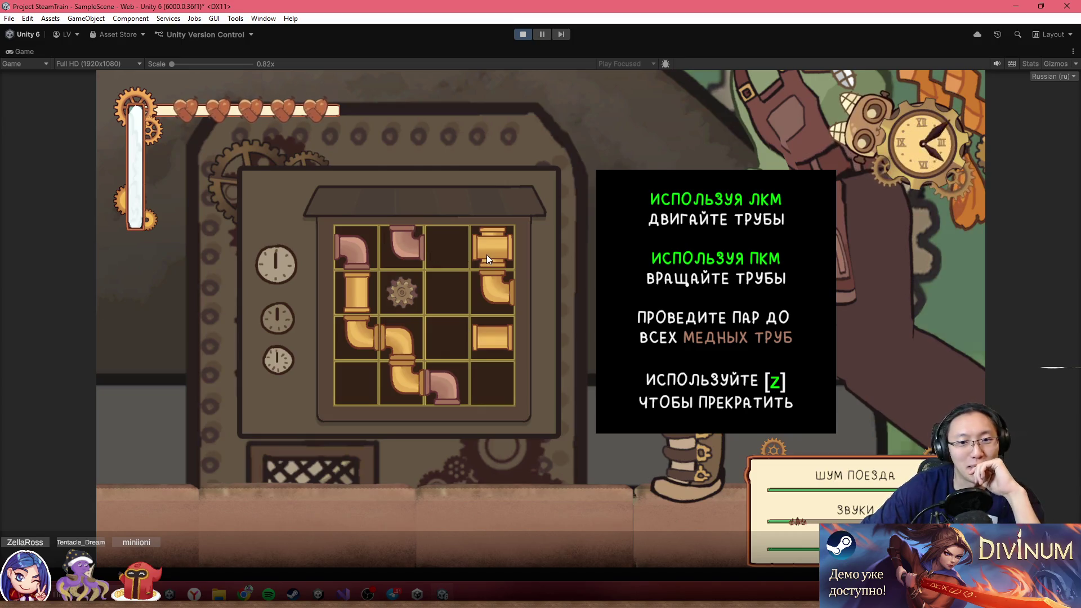
{"action": "left_click_drag", "start_coordinate": [498, 281], "coordinate": [445, 252]}
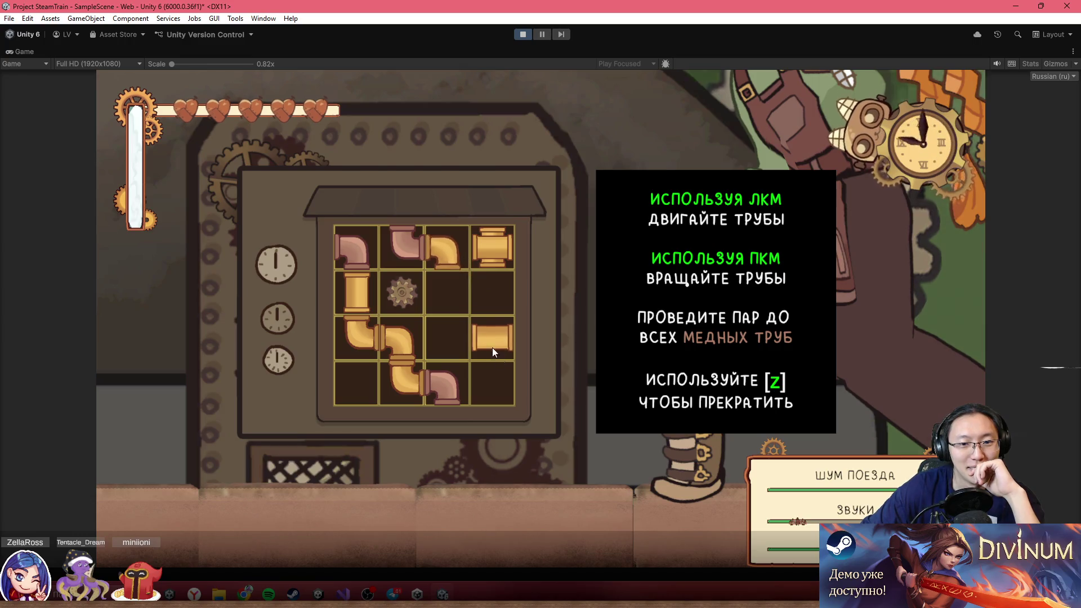
{"action": "left_click_drag", "start_coordinate": [492, 338], "coordinate": [443, 293]}
{"action": "left_click_drag", "start_coordinate": [484, 259], "coordinate": [403, 347]}
{"action": "left_click_drag", "start_coordinate": [495, 241], "coordinate": [459, 373]}
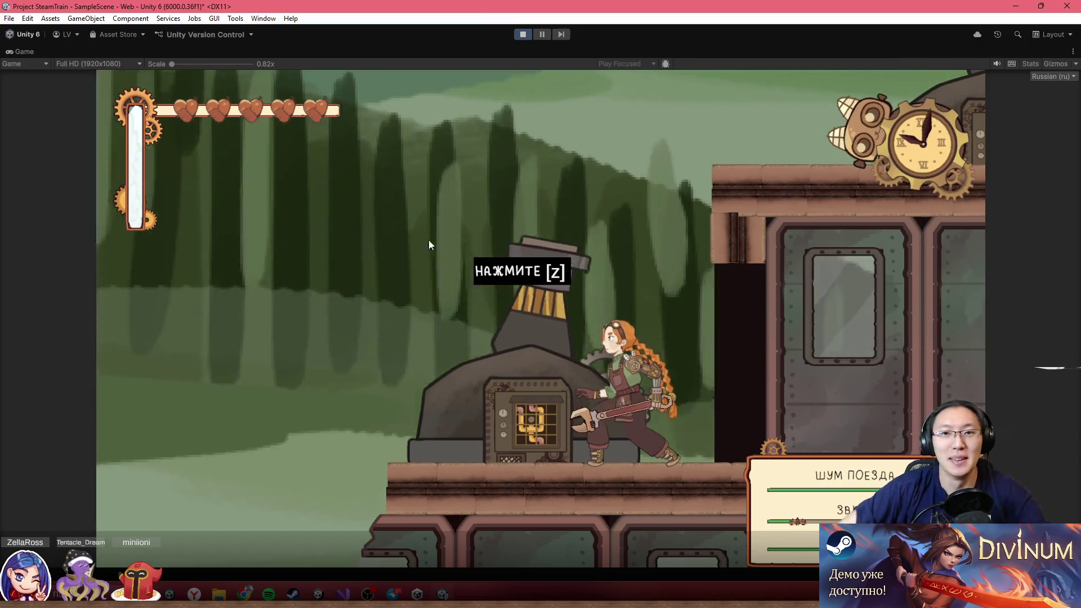
{"action": "left_click", "coordinate": [521, 34]}
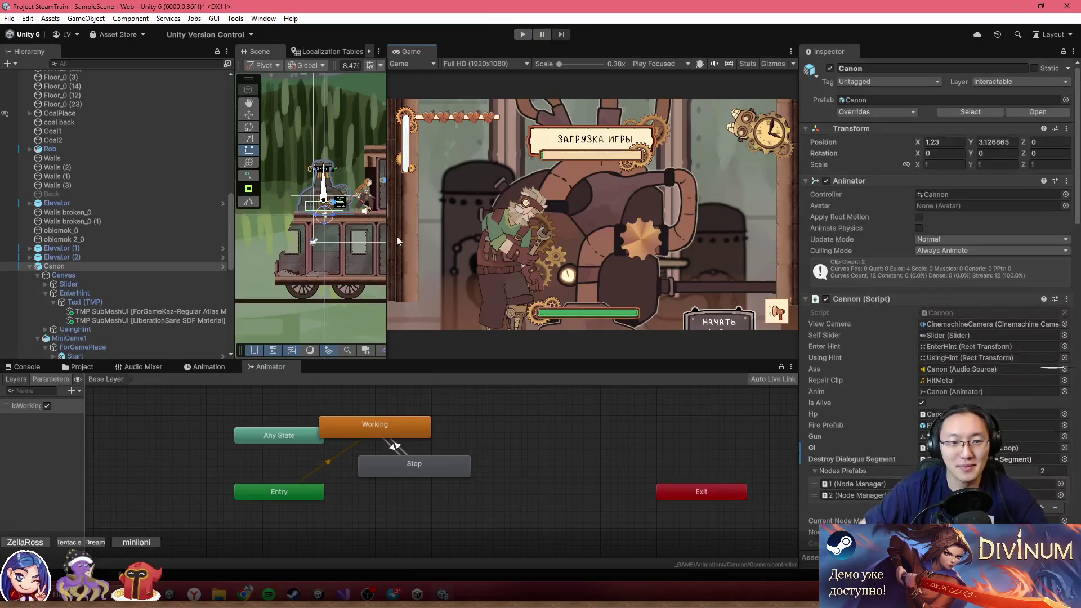
{"action": "key", "text": "alt+Tab"}
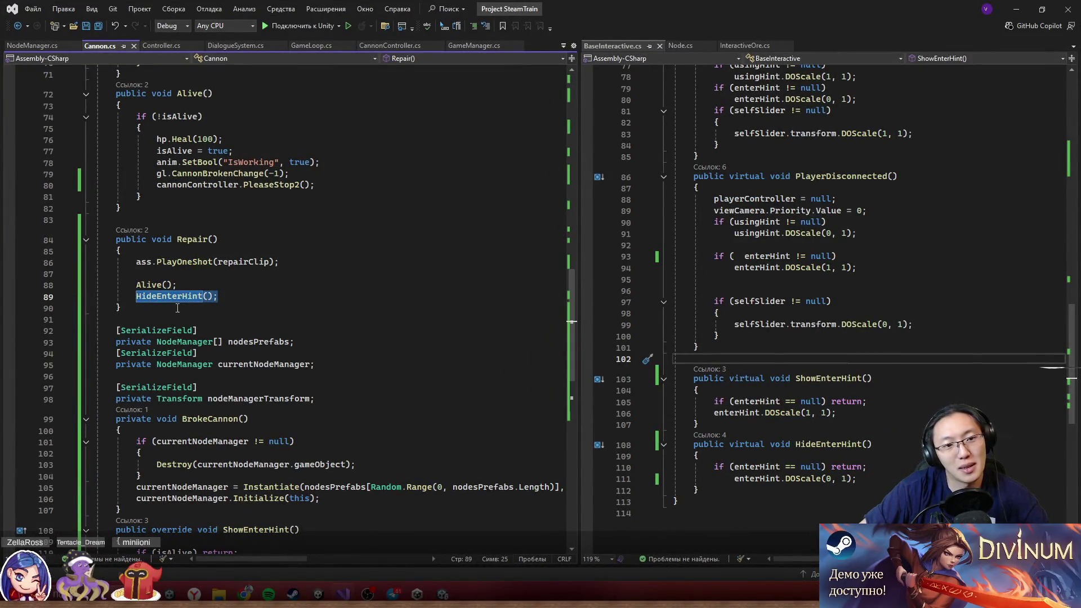
{"action": "left_click", "coordinate": [203, 296]}
{"action": "key", "text": "F12"}
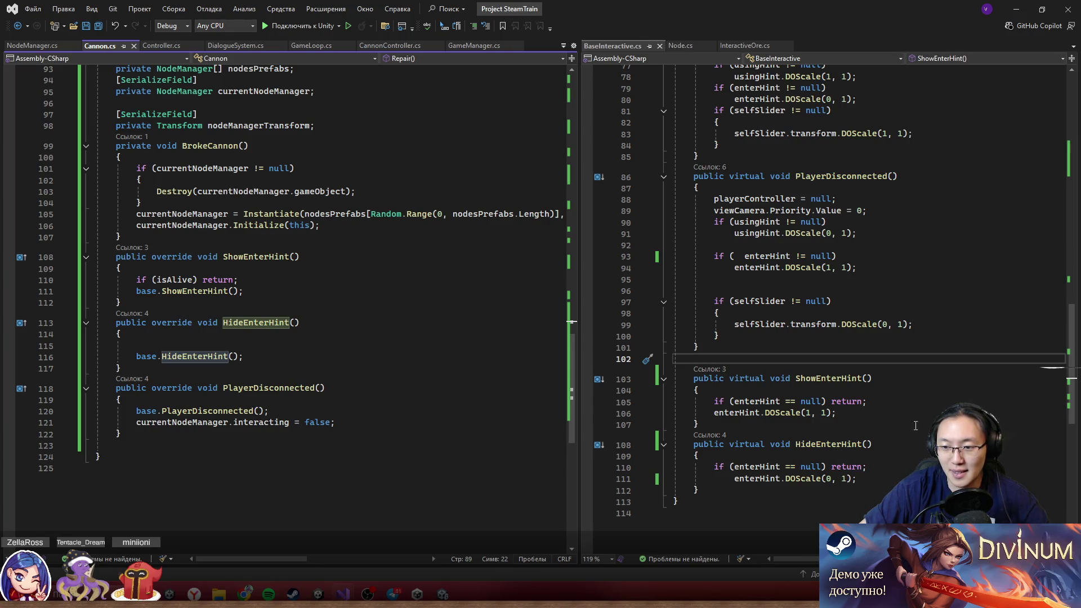
{"action": "left_click", "coordinate": [800, 443]}
{"action": "left_click_drag", "start_coordinate": [734, 479], "coordinate": [818, 480]}
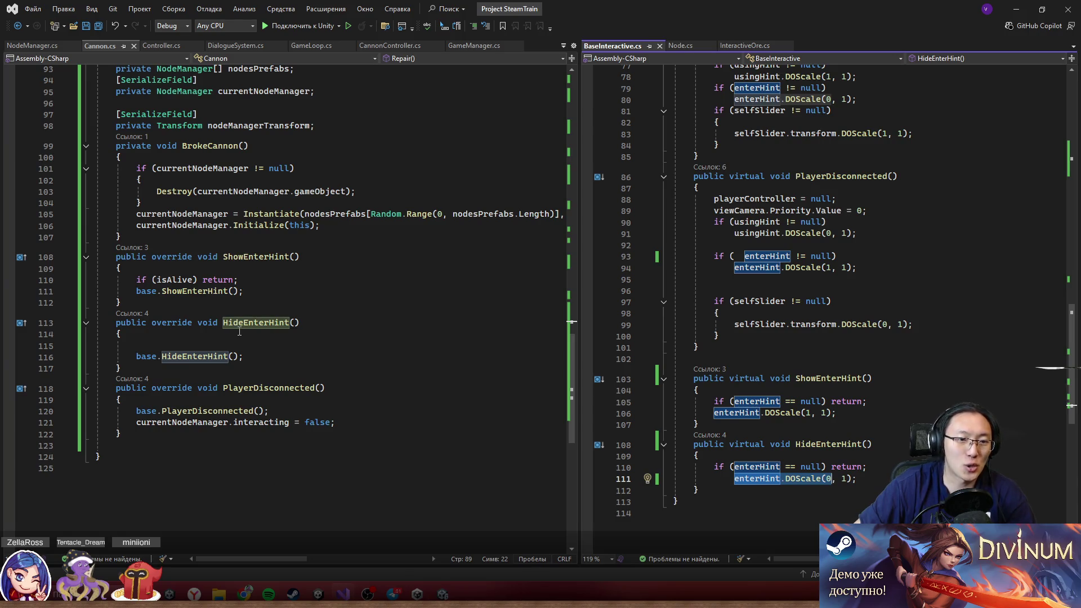
{"action": "left_click", "coordinate": [1016, 10]}
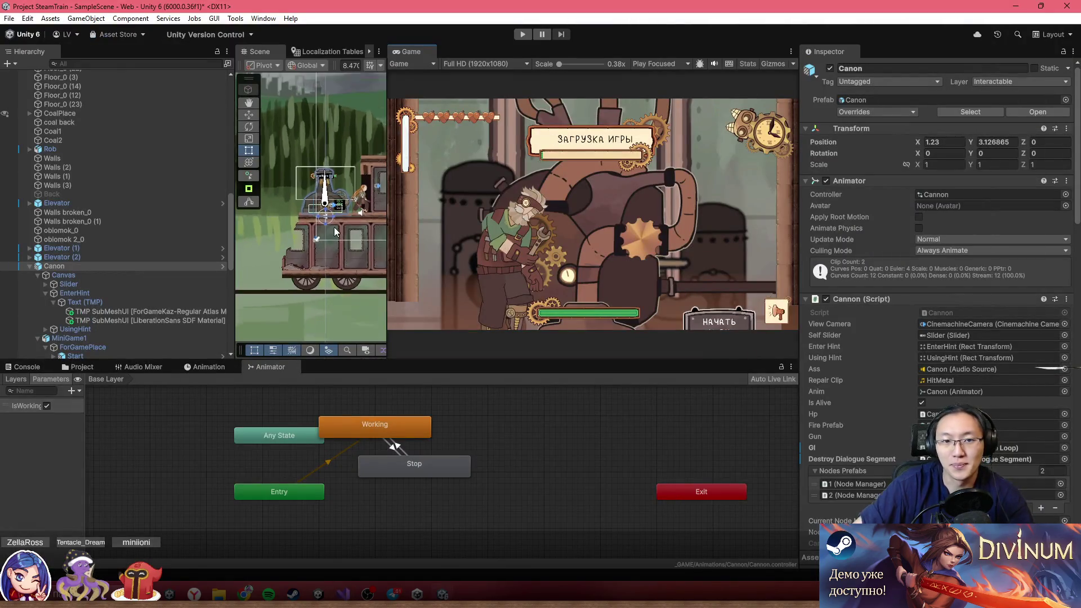
- Widen the Scene view over the cannon and browse the cannon's animation clips
{"action": "left_click_drag", "start_coordinate": [387, 200], "coordinate": [725, 214]}
{"action": "scroll", "coordinate": [526, 192], "scroll_direction": "up", "scroll_amount": 10}
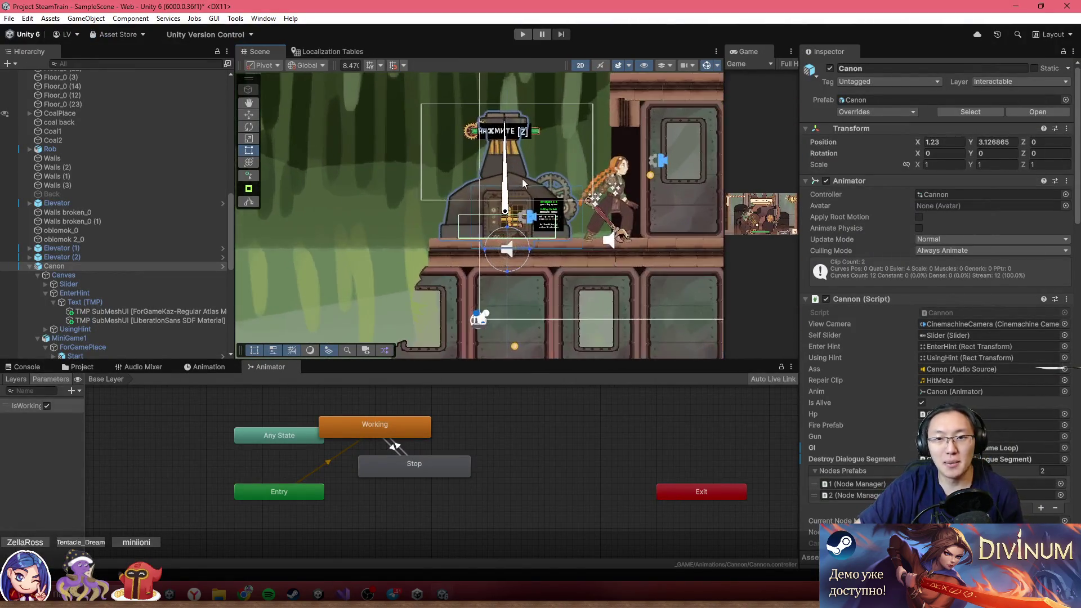
{"action": "scroll", "coordinate": [507, 203], "scroll_direction": "up", "scroll_amount": 2}
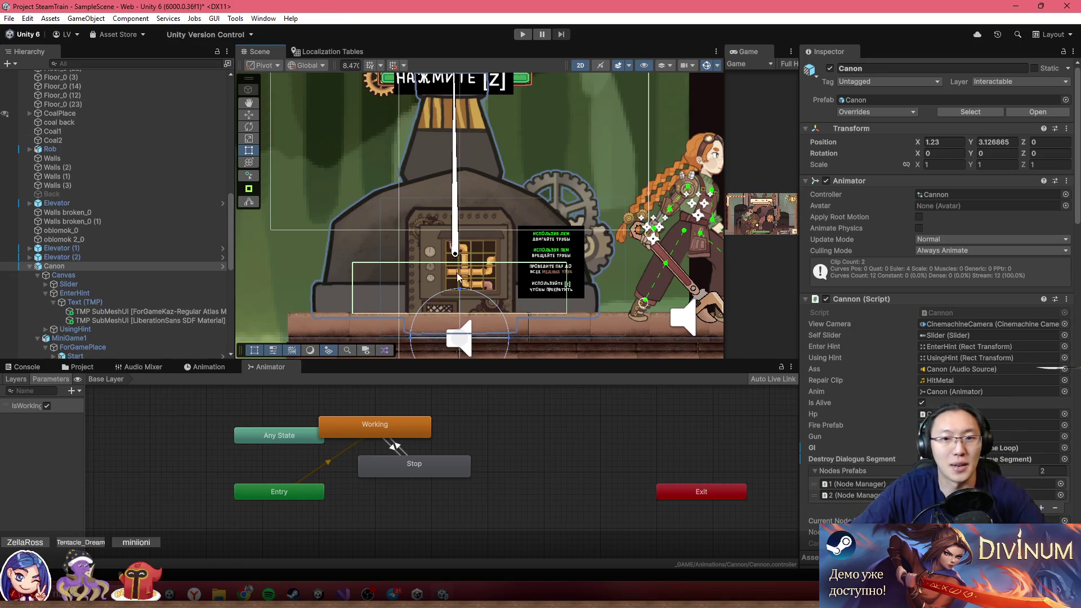
{"action": "left_click", "coordinate": [81, 367]}
{"action": "left_click", "coordinate": [225, 368]}
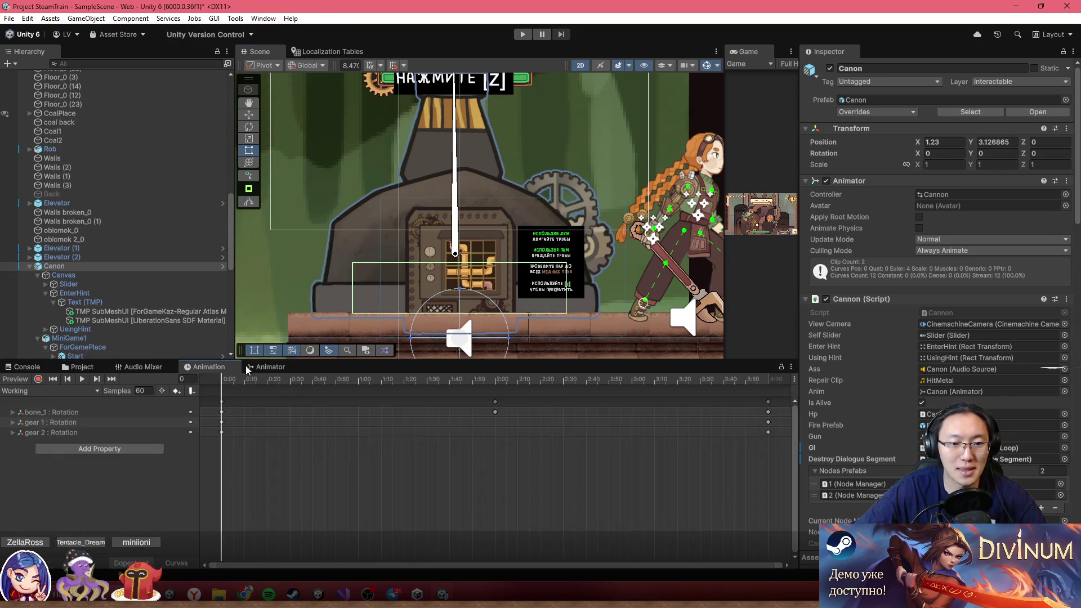
{"action": "left_click", "coordinate": [48, 391]}
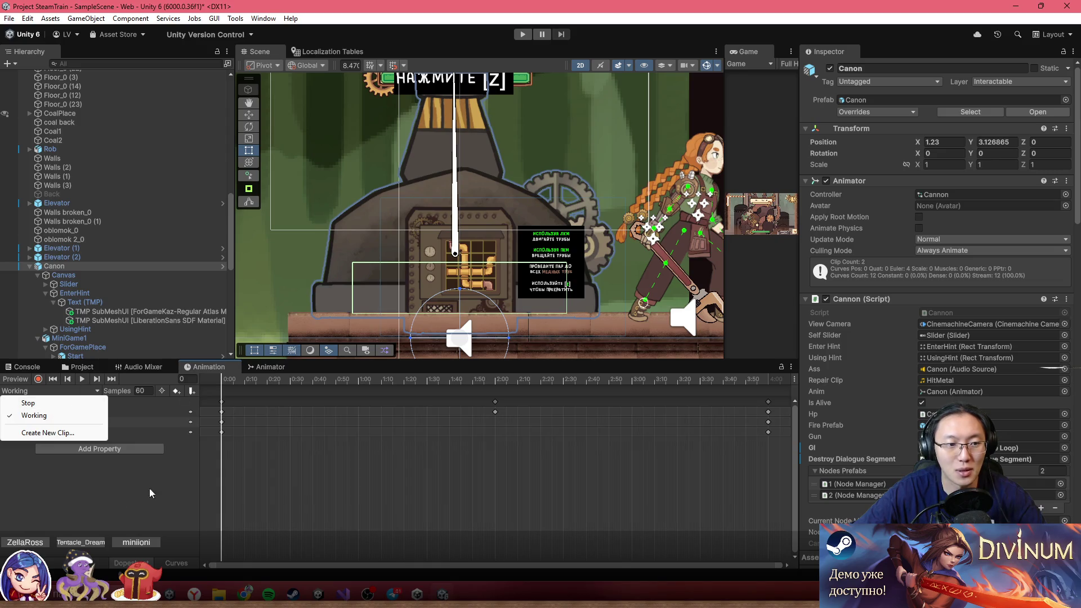
{"action": "scroll", "coordinate": [169, 186], "scroll_direction": "up", "scroll_amount": 15}
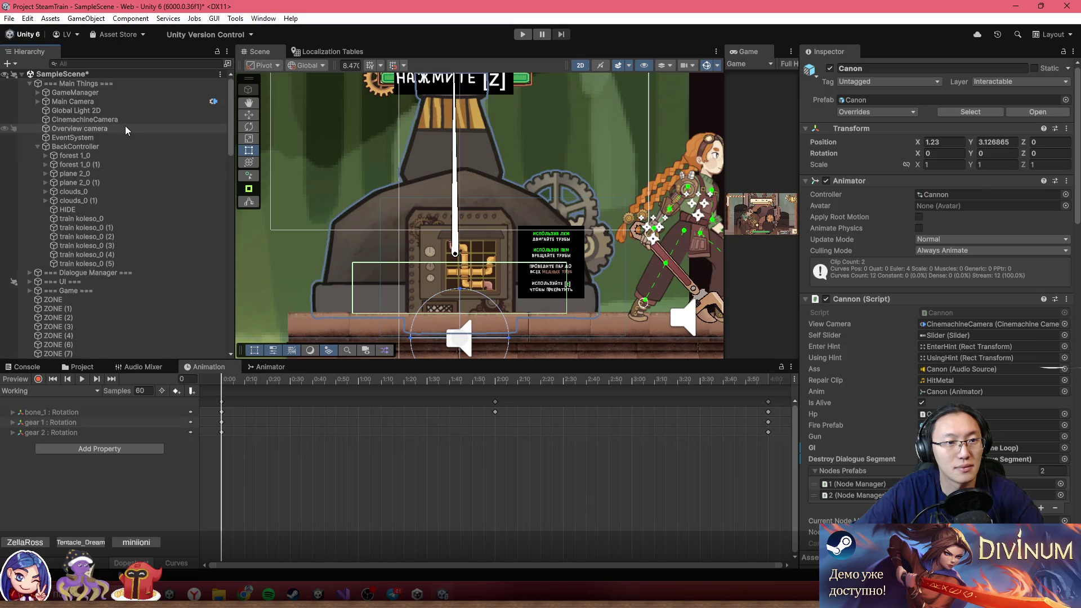
- Select Lora in the Hierarchy so the Animation window shows her Idle clip
{"action": "left_click", "coordinate": [112, 145]}
{"action": "left_click", "coordinate": [109, 129]}
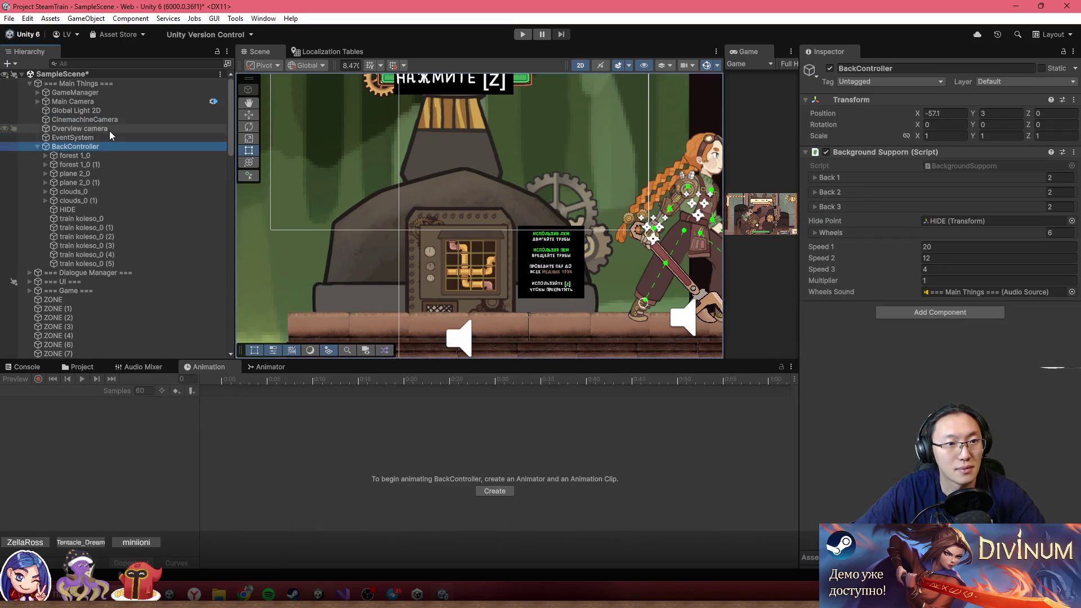
{"action": "left_click", "coordinate": [85, 101]}
{"action": "left_click", "coordinate": [121, 146]}
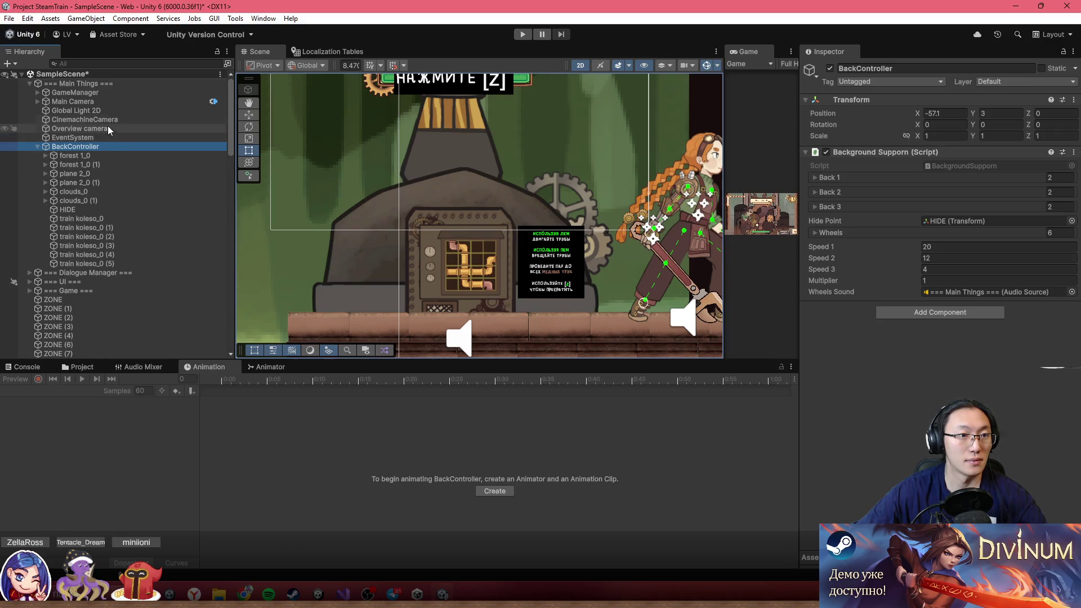
{"action": "left_click", "coordinate": [699, 152]}
{"action": "left_click", "coordinate": [94, 300]}
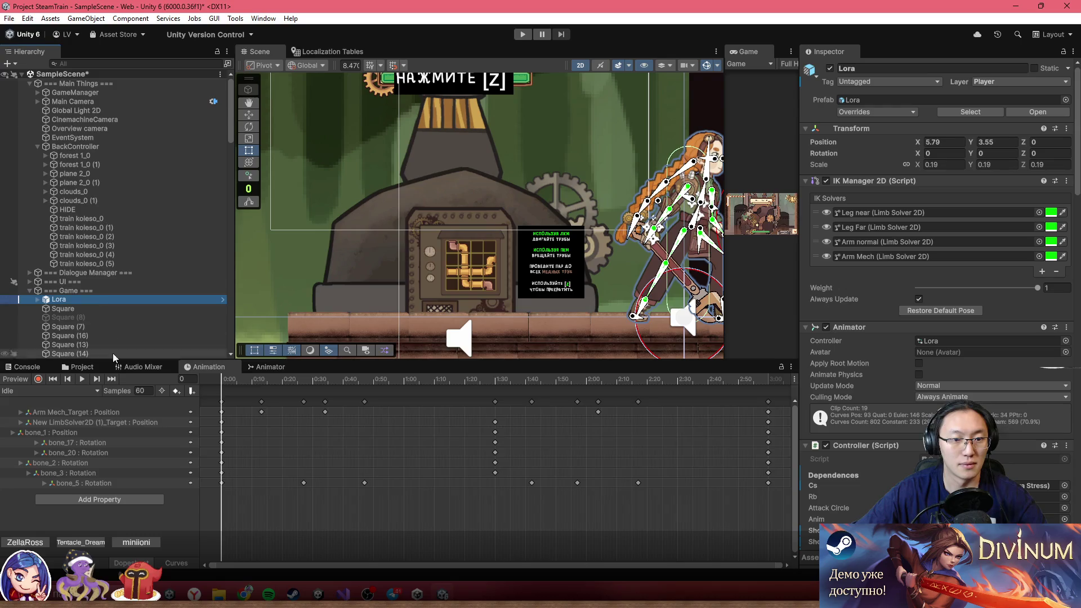
- Switch Lora's Animation window to the CannonStart clip and set the playhead to frame 7
{"action": "left_click", "coordinate": [82, 379]}
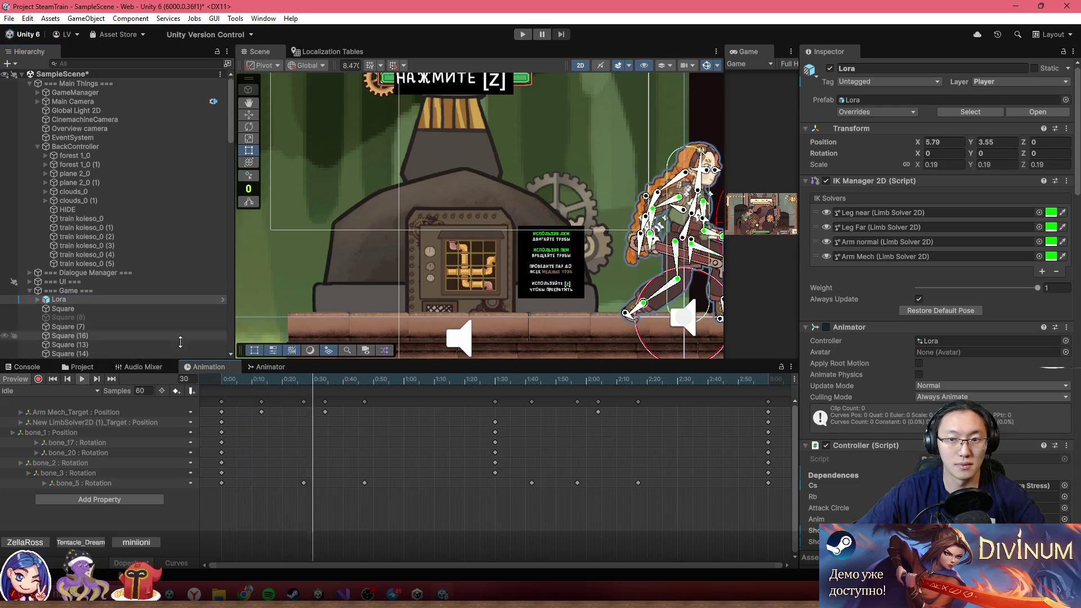
{"action": "left_click", "coordinate": [79, 391]}
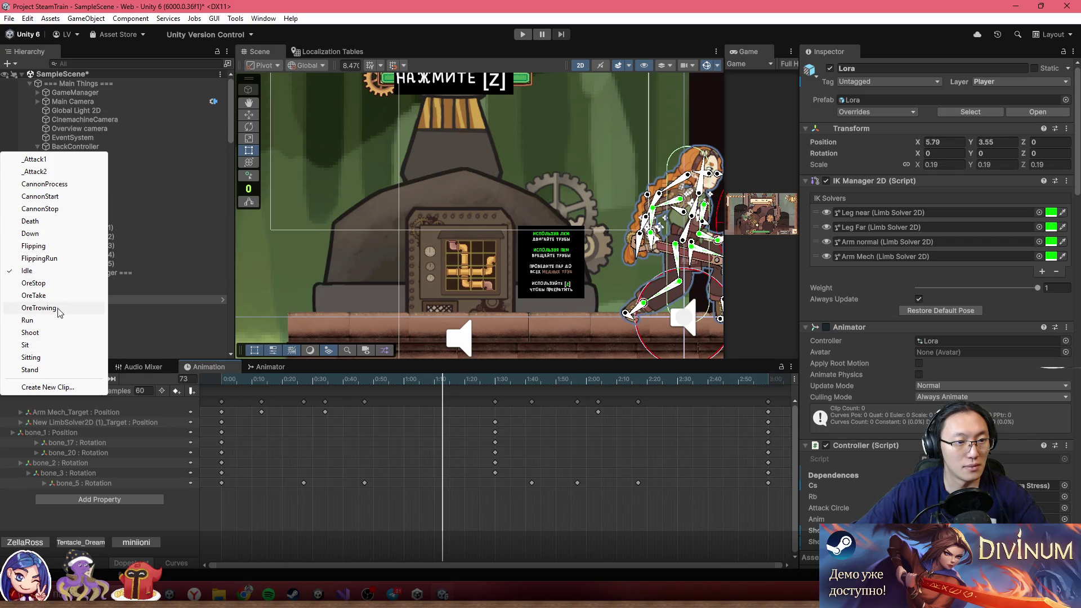
{"action": "left_click", "coordinate": [63, 200]}
{"action": "mouse_move", "coordinate": [230, 376]}
{"action": "left_mouse_down"}
{"action": "mouse_move", "coordinate": [414, 392]}
{"action": "mouse_move", "coordinate": [392, 366]}
{"action": "left_mouse_up"}
{"action": "left_click_drag", "start_coordinate": [228, 374], "coordinate": [448, 381]}
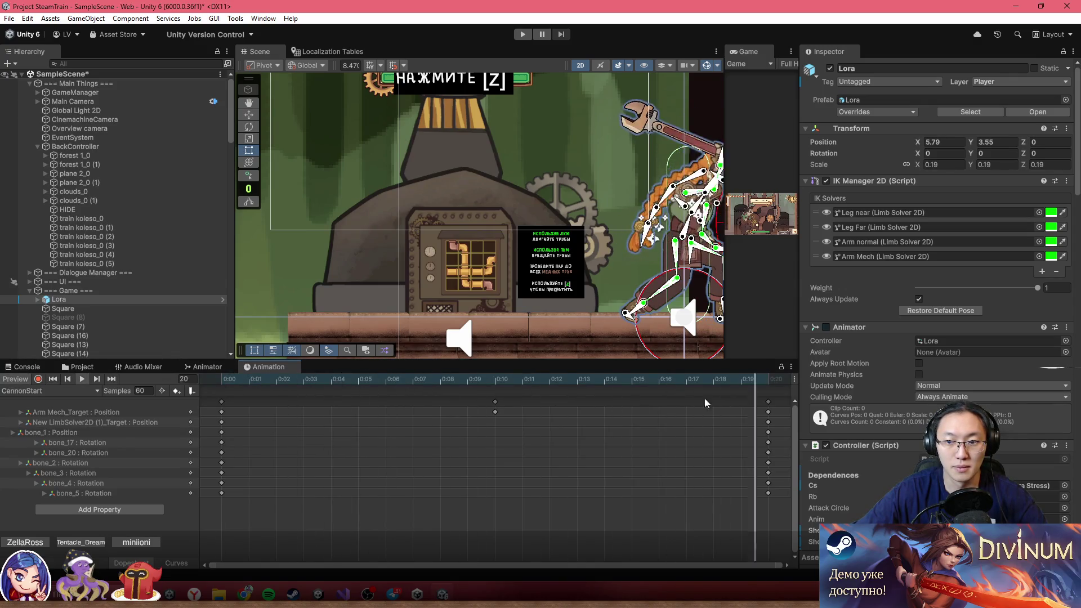
{"action": "key", "text": "comma"}
{"action": "key", "text": "comma"}
{"action": "key", "text": "comma"}
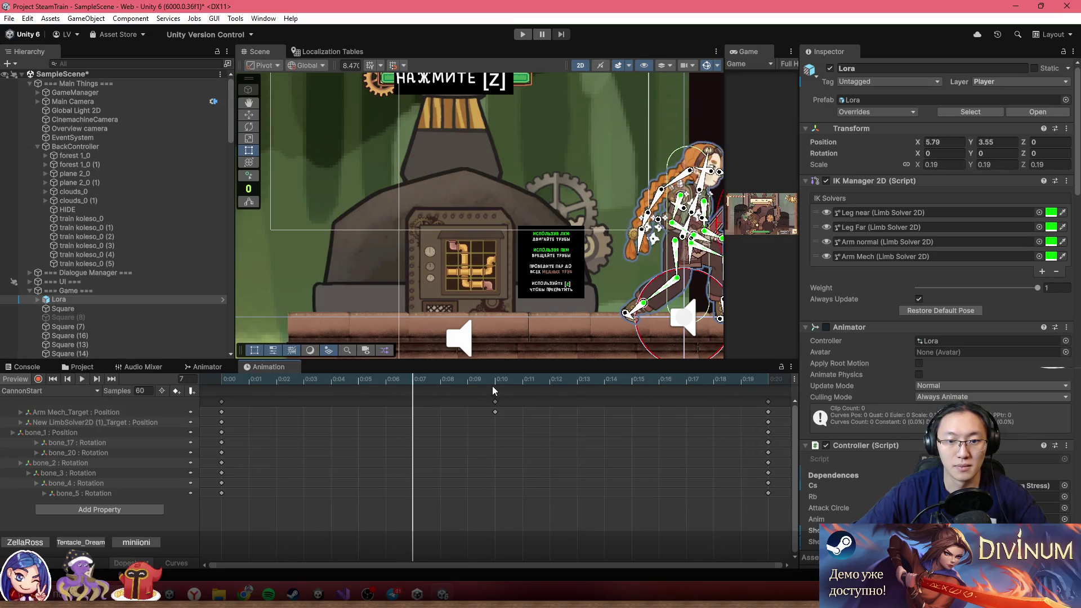
- Turn on recording, frame Lora's rig and move CannonStart's playhead to frame 20
{"action": "left_click", "coordinate": [38, 379]}
{"action": "key", "text": "f"}
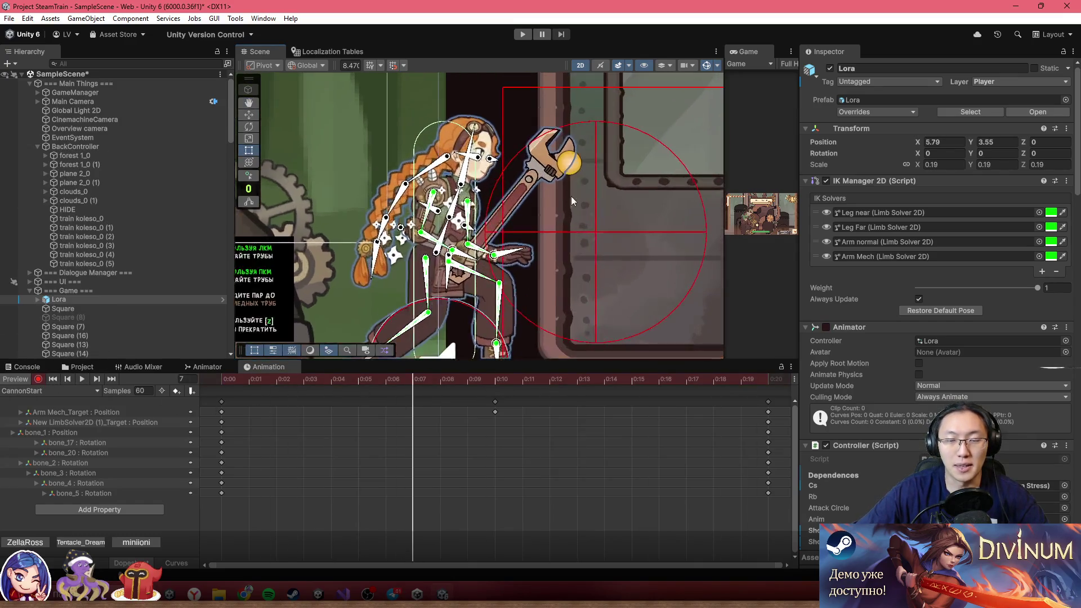
{"action": "left_click_drag", "start_coordinate": [277, 383], "coordinate": [769, 403]}
{"action": "left_click_drag", "start_coordinate": [526, 221], "coordinate": [507, 259]}
{"action": "key", "text": "f"}
- Rotate bone_9 and bone_10 to swing the wrench down into a level position
{"action": "mouse_move", "coordinate": [499, 162]}
{"action": "left_mouse_down"}
{"action": "mouse_move", "coordinate": [409, 308]}
{"action": "mouse_move", "coordinate": [445, 316]}
{"action": "mouse_move", "coordinate": [450, 304]}
{"action": "mouse_move", "coordinate": [463, 315]}
{"action": "left_mouse_up"}
{"action": "scroll", "coordinate": [463, 316], "scroll_direction": "up", "scroll_amount": 5}
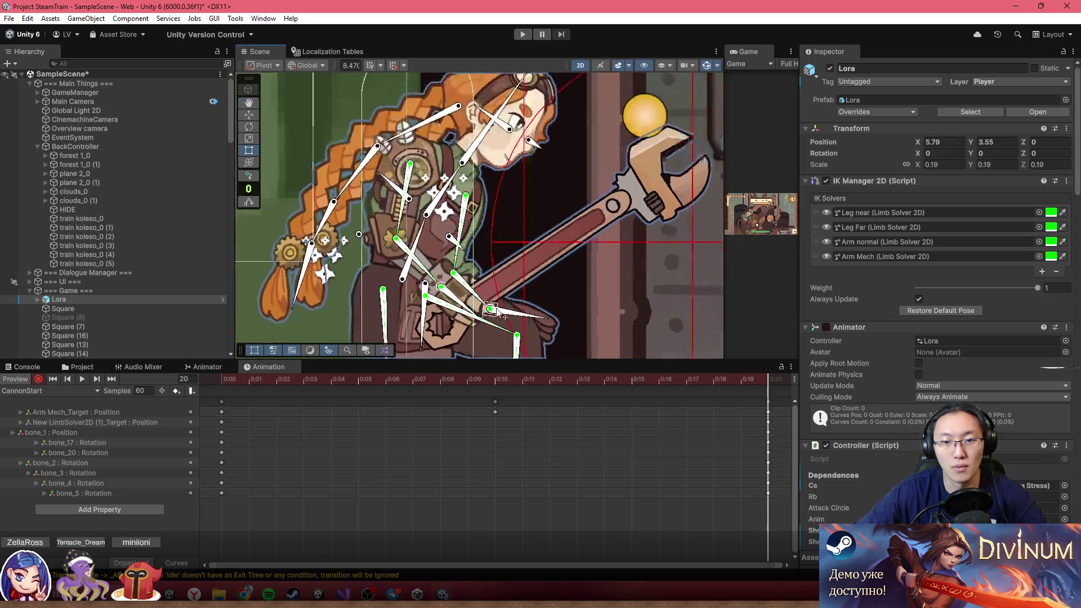
{"action": "left_click_drag", "start_coordinate": [415, 240], "coordinate": [408, 252]}
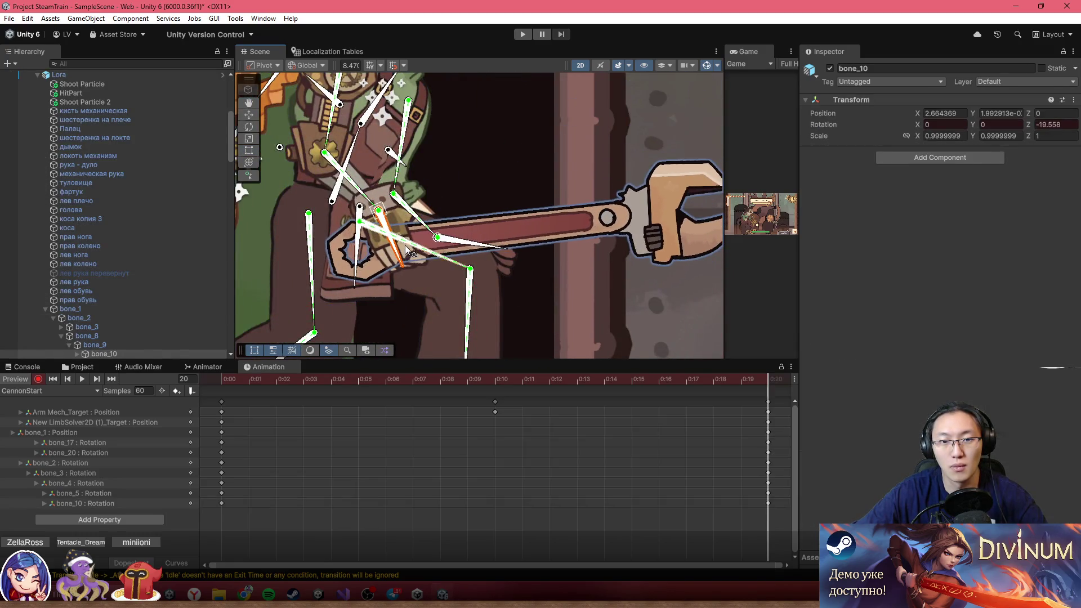
{"action": "left_click", "coordinate": [363, 196]}
{"action": "left_click_drag", "start_coordinate": [376, 213], "coordinate": [354, 236]}
{"action": "mouse_move", "coordinate": [353, 274]}
{"action": "left_mouse_down"}
{"action": "mouse_move", "coordinate": [381, 275]}
{"action": "mouse_move", "coordinate": [281, 224]}
{"action": "mouse_move", "coordinate": [309, 214]}
{"action": "mouse_move", "coordinate": [292, 225]}
{"action": "mouse_move", "coordinate": [305, 242]}
{"action": "left_mouse_up"}
{"action": "scroll", "coordinate": [467, 238], "scroll_direction": "down", "scroll_amount": 5}
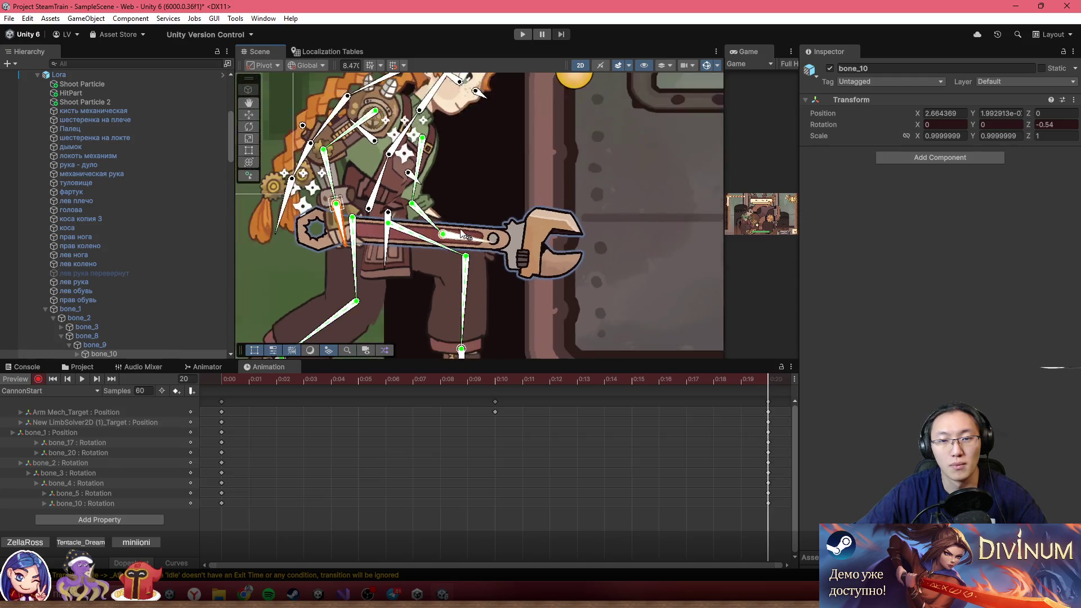
- Scrub through CannonStart to preview the wrench swing
{"action": "left_click_drag", "start_coordinate": [293, 381], "coordinate": [659, 380]}
{"action": "mouse_move", "coordinate": [670, 438]}
{"action": "left_mouse_down"}
{"action": "mouse_move", "coordinate": [499, 424]}
{"action": "mouse_move", "coordinate": [488, 405]}
{"action": "mouse_move", "coordinate": [536, 415]}
{"action": "mouse_move", "coordinate": [509, 422]}
{"action": "mouse_move", "coordinate": [762, 435]}
{"action": "left_mouse_up"}
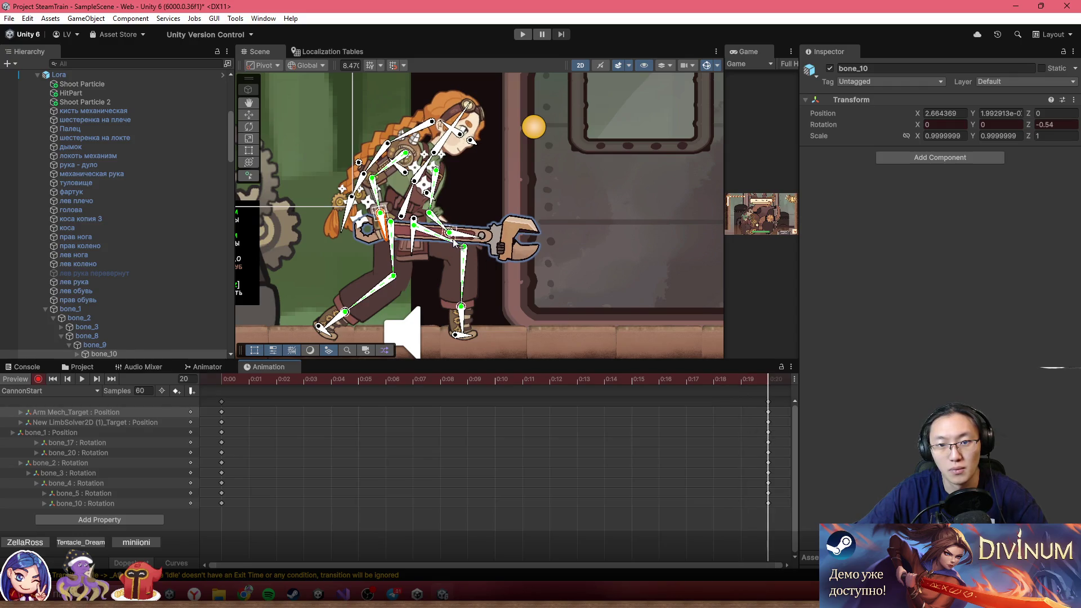
{"action": "mouse_move", "coordinate": [277, 377]}
{"action": "left_mouse_down"}
{"action": "mouse_move", "coordinate": [526, 430]}
{"action": "mouse_move", "coordinate": [661, 448]}
{"action": "mouse_move", "coordinate": [768, 445]}
{"action": "left_mouse_up"}
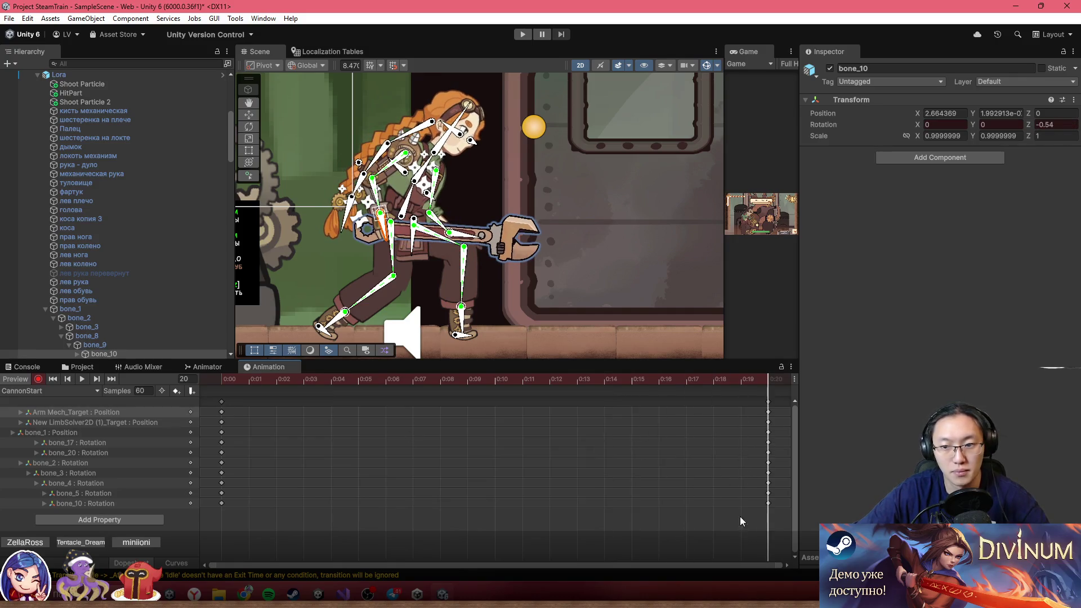
{"action": "left_click", "coordinate": [56, 391]}
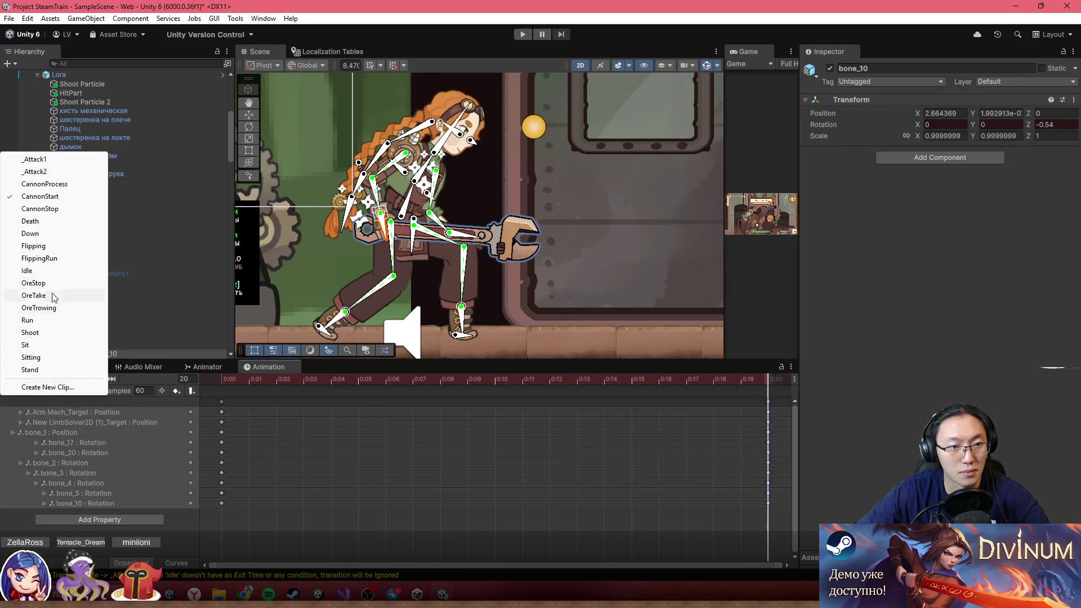
- Switch to the CannonProcess clip and play a preview of it
{"action": "left_click", "coordinate": [41, 184]}
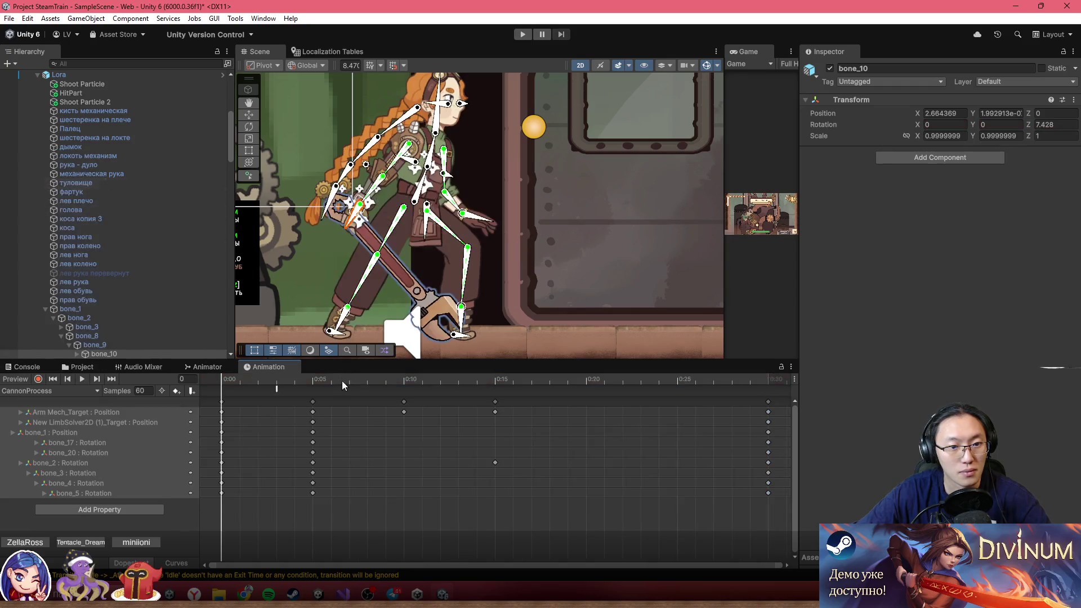
{"action": "left_click", "coordinate": [276, 391]}
{"action": "mouse_move", "coordinate": [228, 380]}
{"action": "left_mouse_down"}
{"action": "mouse_move", "coordinate": [294, 383]}
{"action": "mouse_move", "coordinate": [231, 393]}
{"action": "left_mouse_up"}
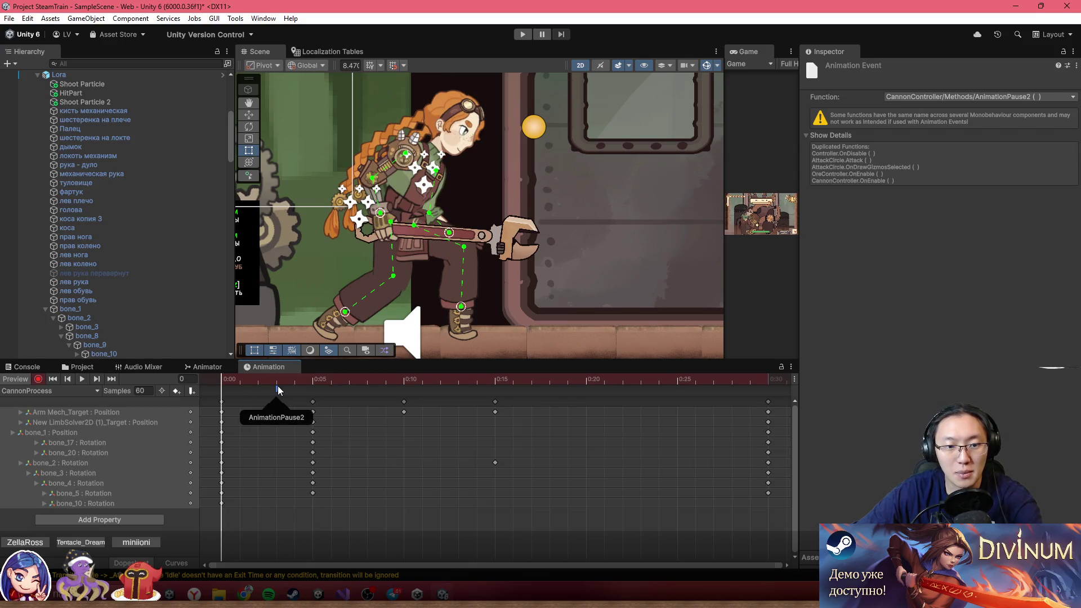
{"action": "left_click", "coordinate": [600, 430]}
{"action": "key", "text": "space"}
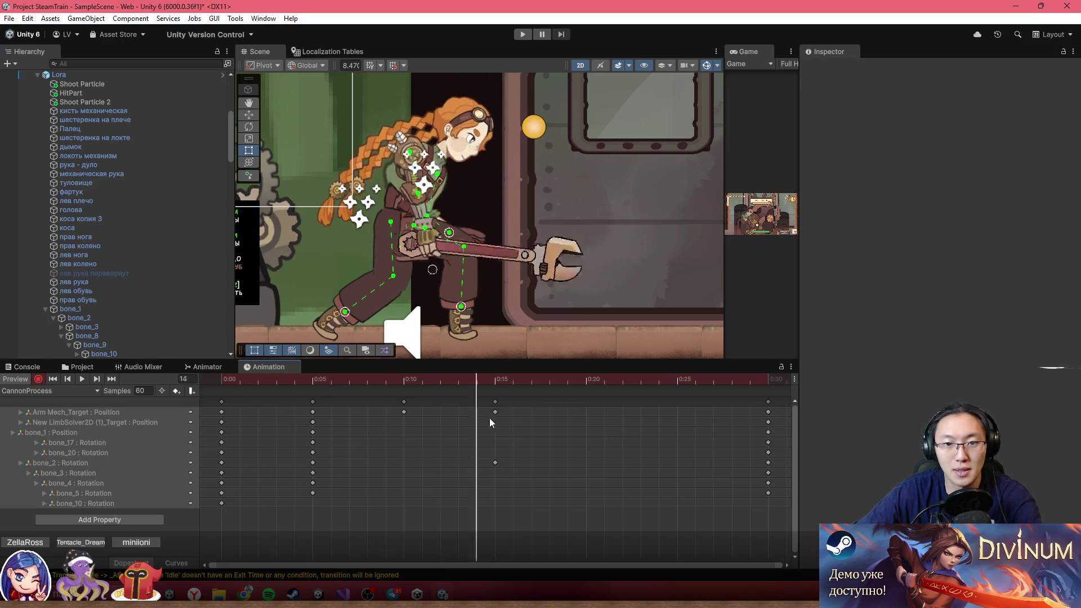
- Delete all CannonProcess keyframes after 0:00 and confirm the pose stays fixed
{"action": "mouse_move", "coordinate": [774, 536]}
{"action": "left_mouse_down"}
{"action": "mouse_move", "coordinate": [440, 395]}
{"action": "mouse_move", "coordinate": [307, 391]}
{"action": "left_mouse_up"}
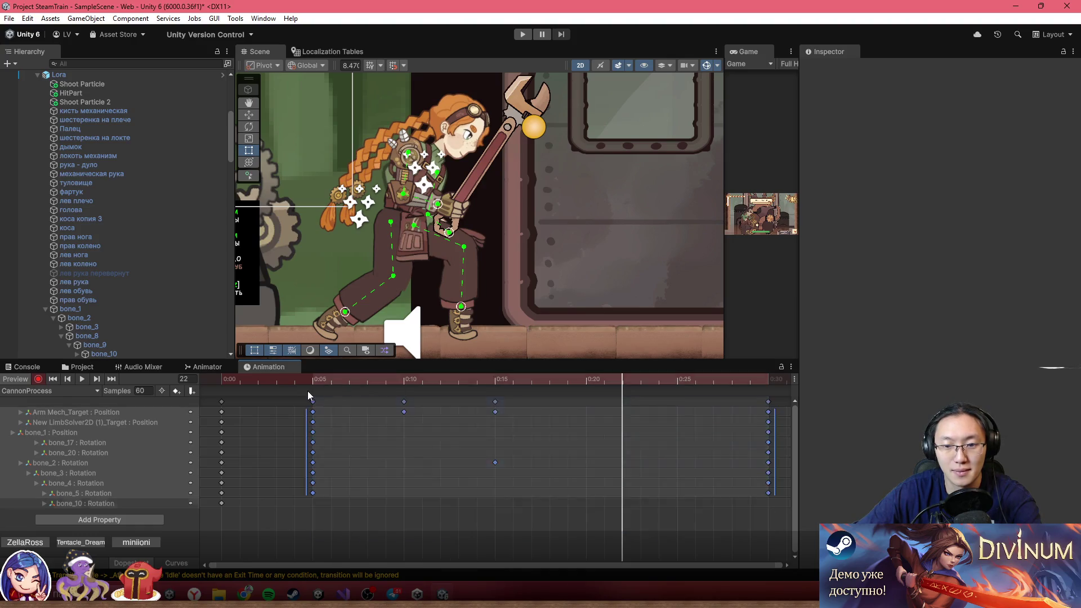
{"action": "key", "text": "Delete"}
{"action": "mouse_move", "coordinate": [245, 377]}
{"action": "left_mouse_down"}
{"action": "mouse_move", "coordinate": [341, 395]}
{"action": "mouse_move", "coordinate": [223, 386]}
{"action": "left_mouse_up"}
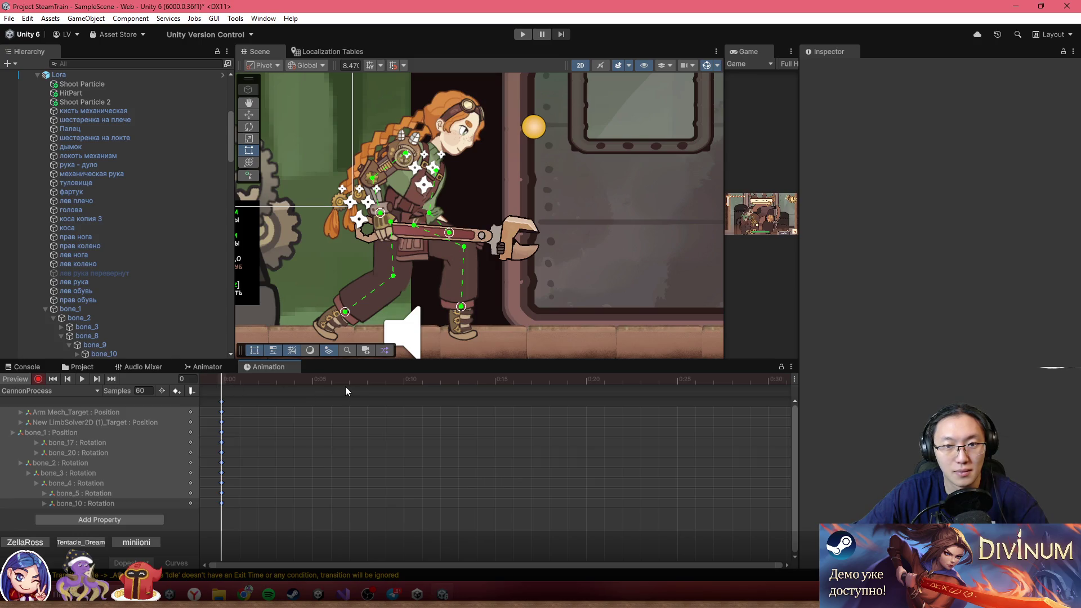
{"action": "left_click_drag", "start_coordinate": [354, 390], "coordinate": [514, 389]}
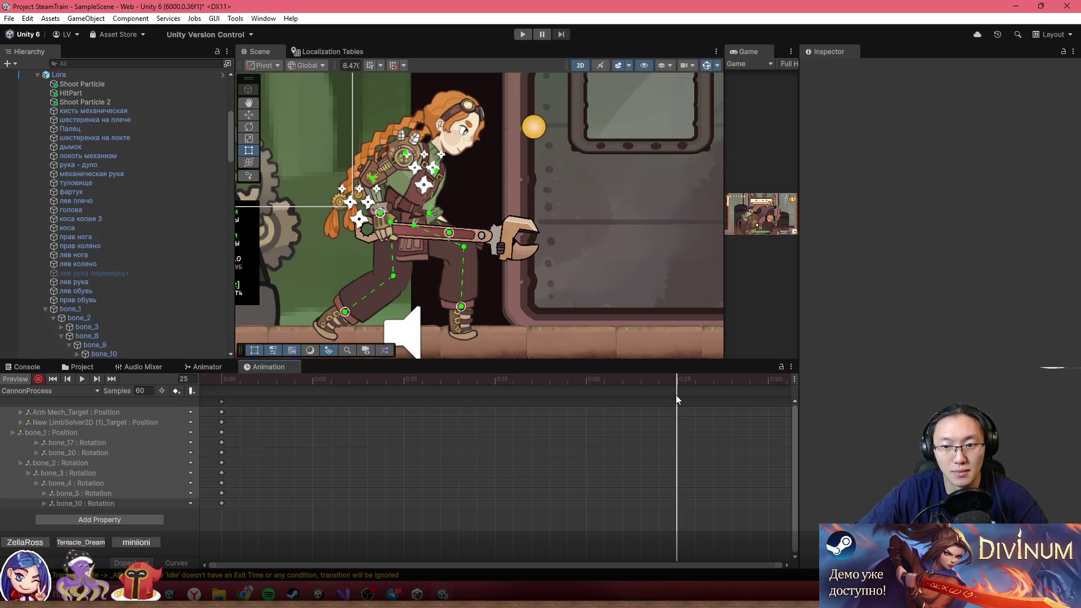
{"action": "scroll", "coordinate": [372, 180], "scroll_direction": "up", "scroll_amount": 3}
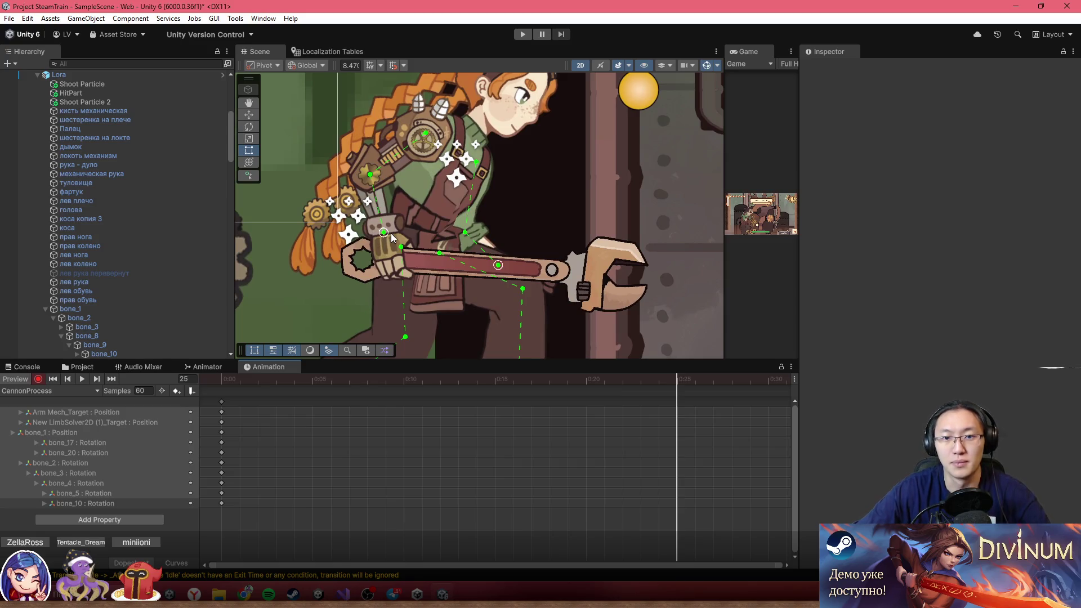
{"action": "left_click_drag", "start_coordinate": [391, 233], "coordinate": [382, 183]}
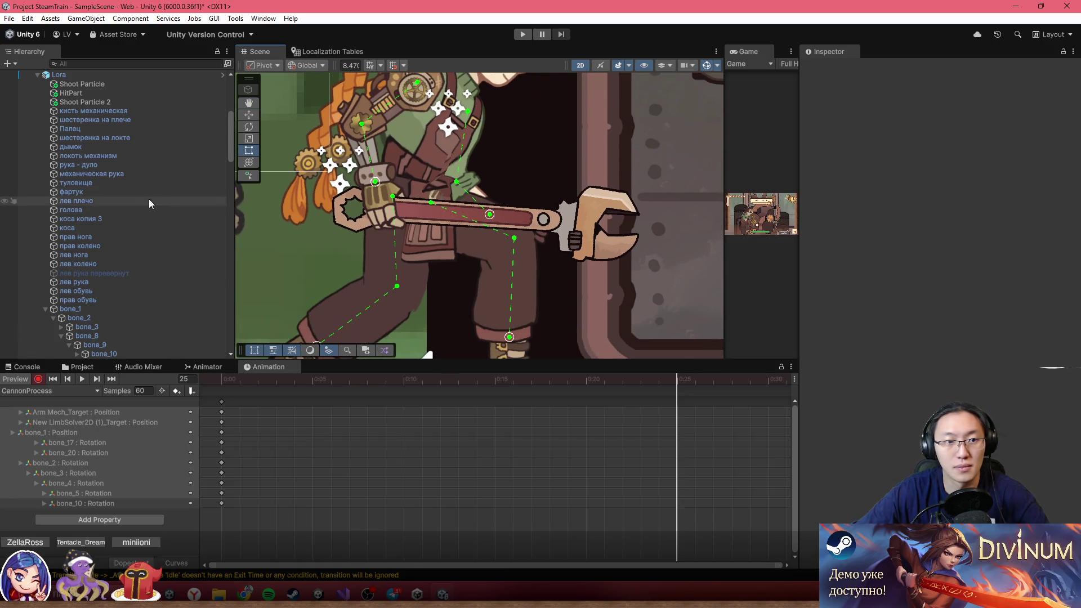
{"action": "left_click", "coordinate": [120, 245]}
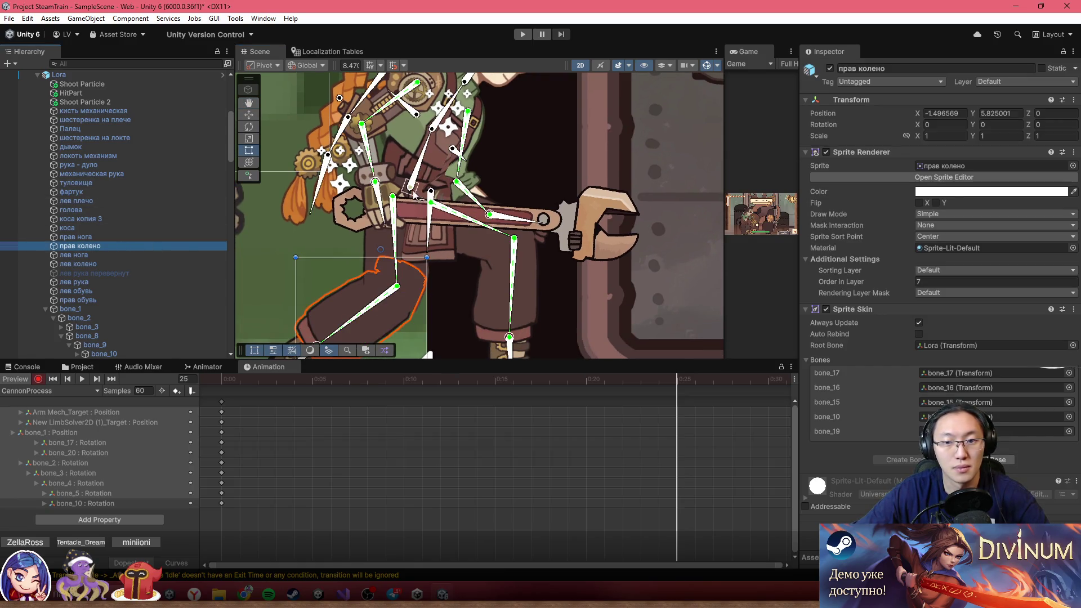
{"action": "scroll", "coordinate": [648, 422], "scroll_direction": "down", "scroll_amount": 3}
{"action": "left_click", "coordinate": [556, 380]}
{"action": "mouse_move", "coordinate": [409, 190]}
{"action": "left_mouse_down"}
{"action": "mouse_move", "coordinate": [417, 225]}
{"action": "mouse_move", "coordinate": [387, 217]}
{"action": "mouse_move", "coordinate": [398, 265]}
{"action": "mouse_move", "coordinate": [388, 252]}
{"action": "mouse_move", "coordinate": [385, 241]}
{"action": "mouse_move", "coordinate": [401, 264]}
{"action": "left_mouse_up"}
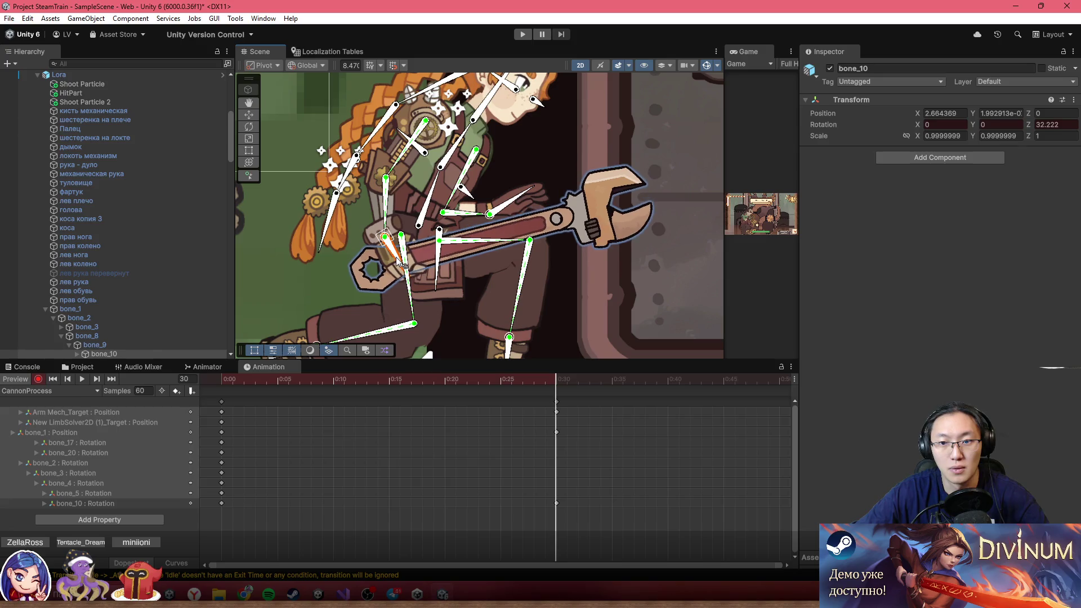
{"action": "mouse_move", "coordinate": [338, 379]}
{"action": "left_mouse_down"}
{"action": "mouse_move", "coordinate": [434, 379]}
{"action": "mouse_move", "coordinate": [507, 416]}
{"action": "mouse_move", "coordinate": [552, 420]}
{"action": "mouse_move", "coordinate": [333, 400]}
{"action": "mouse_move", "coordinate": [437, 386]}
{"action": "mouse_move", "coordinate": [400, 385]}
{"action": "left_mouse_up"}
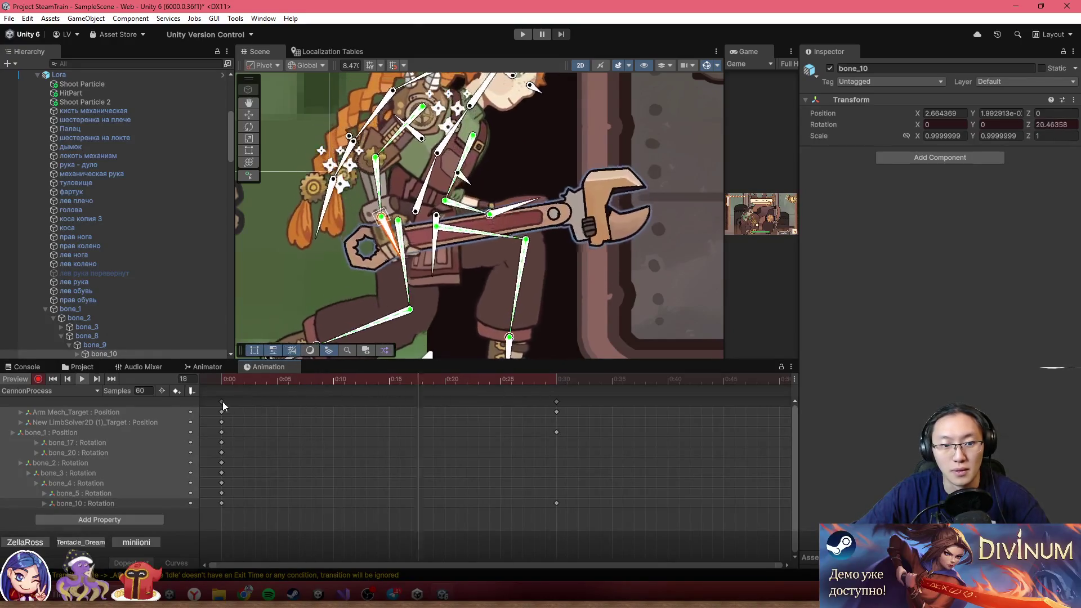
{"action": "left_click", "coordinate": [222, 403]}
{"action": "left_click", "coordinate": [754, 380]}
{"action": "scroll", "coordinate": [687, 408], "scroll_direction": "down", "scroll_amount": 3}
{"action": "left_click", "coordinate": [640, 381]}
{"action": "key", "text": "ctrl+v"}
{"action": "key", "text": "space"}
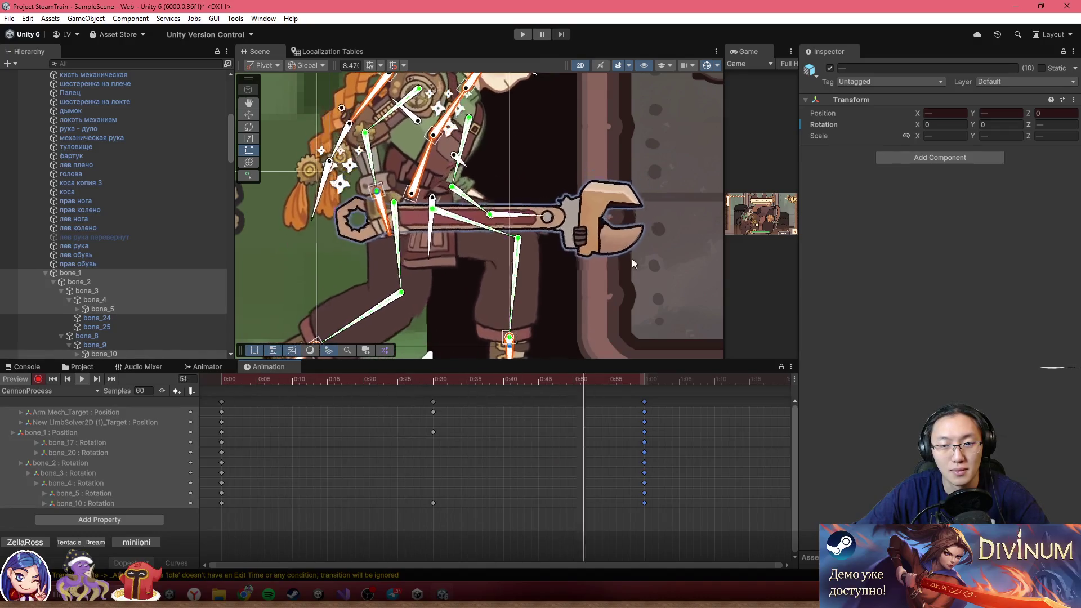
{"action": "key", "text": "space"}
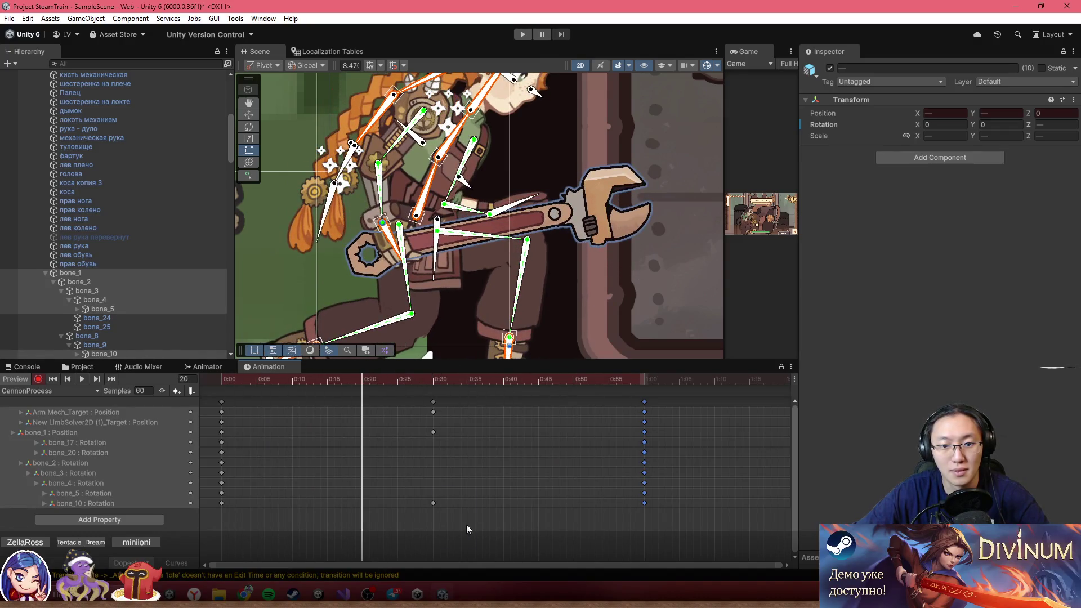
{"action": "left_click_drag", "start_coordinate": [472, 538], "coordinate": [413, 396]}
{"action": "key", "text": "Delete"}
{"action": "left_click_drag", "start_coordinate": [689, 535], "coordinate": [623, 396]}
{"action": "key", "text": "Delete"}
{"action": "left_click_drag", "start_coordinate": [390, 379], "coordinate": [376, 379]}
{"action": "scroll", "coordinate": [443, 212], "scroll_direction": "down", "scroll_amount": 2}
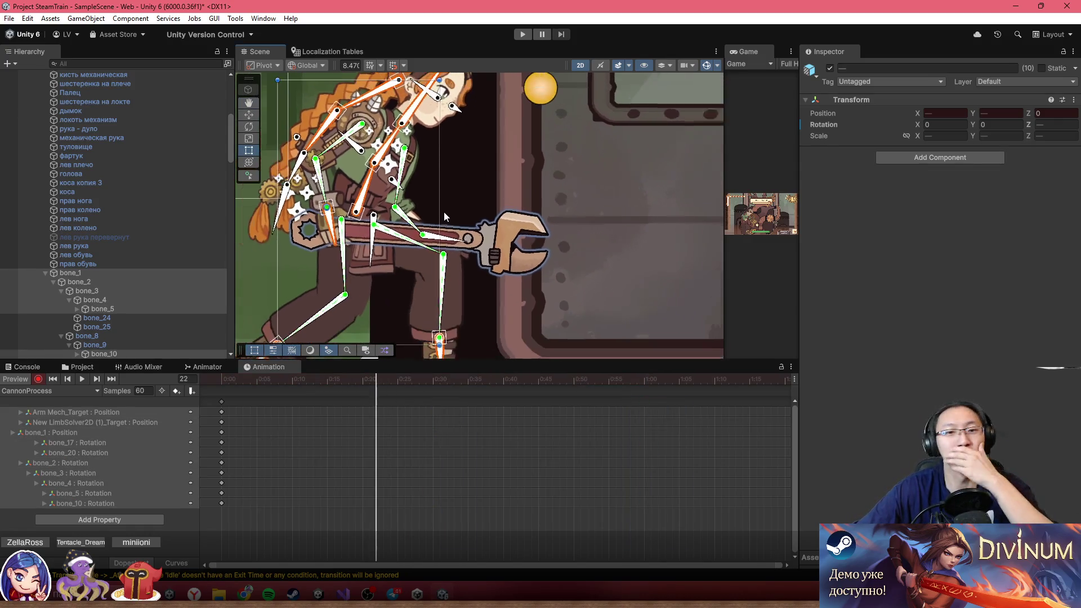
{"action": "scroll", "coordinate": [444, 212], "scroll_direction": "down", "scroll_amount": 1}
{"action": "left_click_drag", "start_coordinate": [255, 380], "coordinate": [509, 390]}
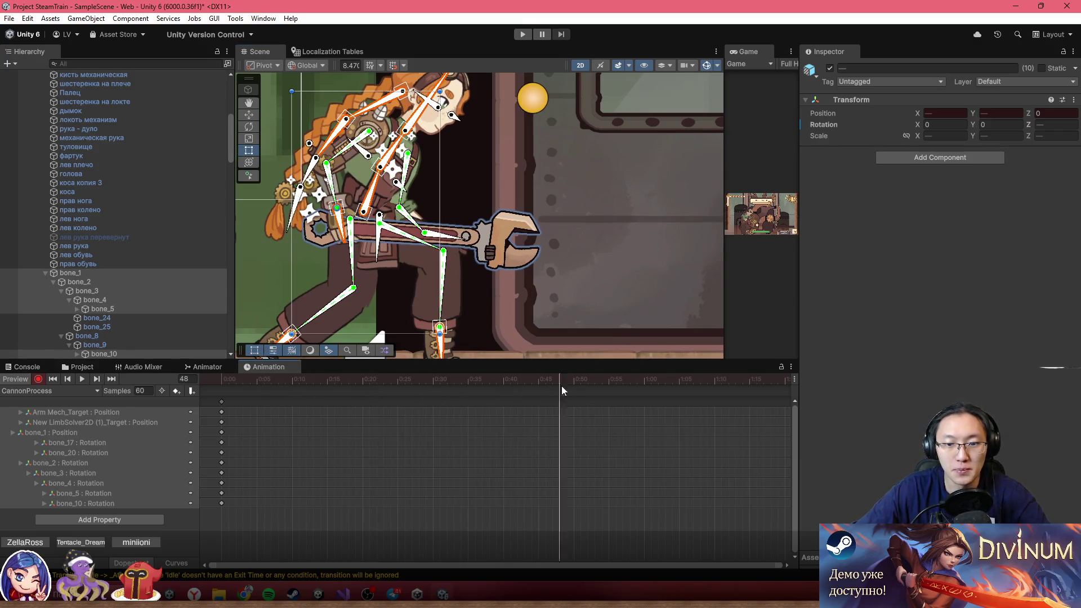
{"action": "left_click_drag", "start_coordinate": [658, 383], "coordinate": [644, 383]}
{"action": "left_click_drag", "start_coordinate": [327, 222], "coordinate": [313, 270]}
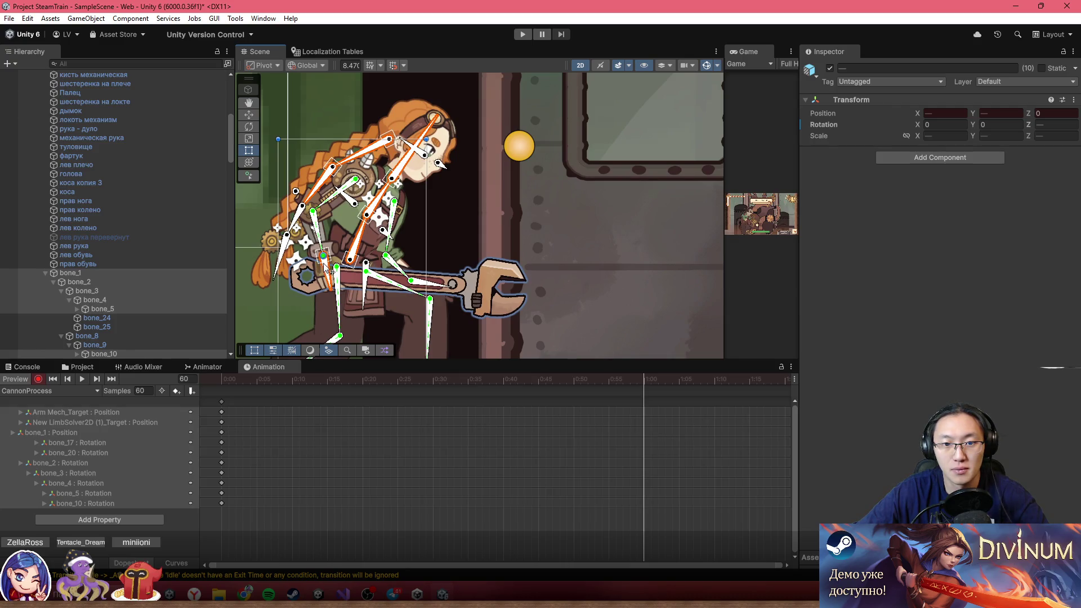
{"action": "scroll", "coordinate": [332, 270], "scroll_direction": "up", "scroll_amount": 4}
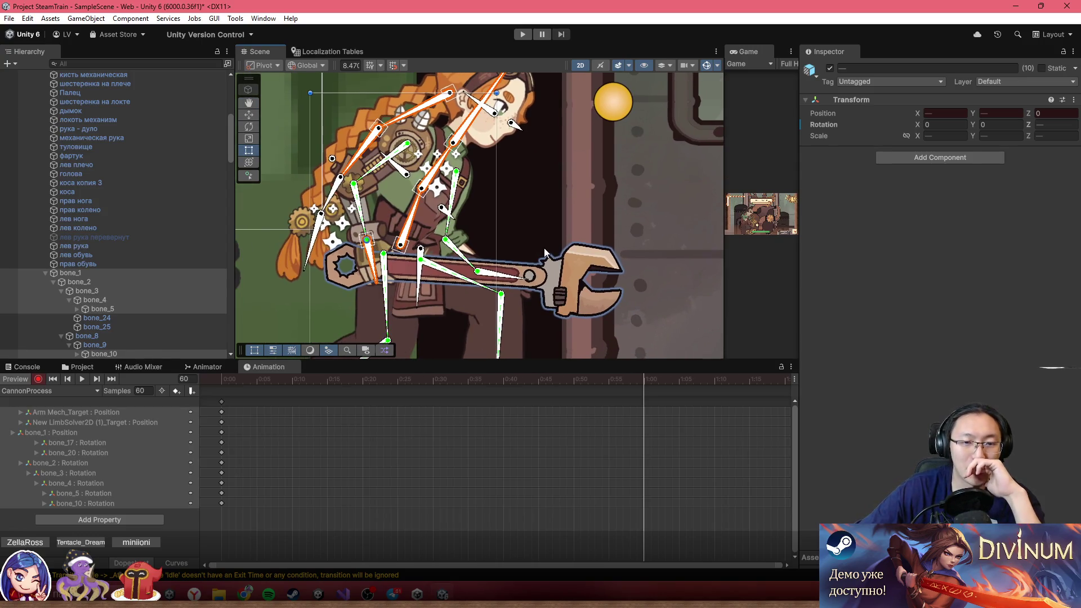
- Begin creating a new animation clip, then cancel it
{"action": "left_click", "coordinate": [49, 388]}
{"action": "left_click", "coordinate": [48, 384]}
{"action": "left_click", "coordinate": [489, 307]}
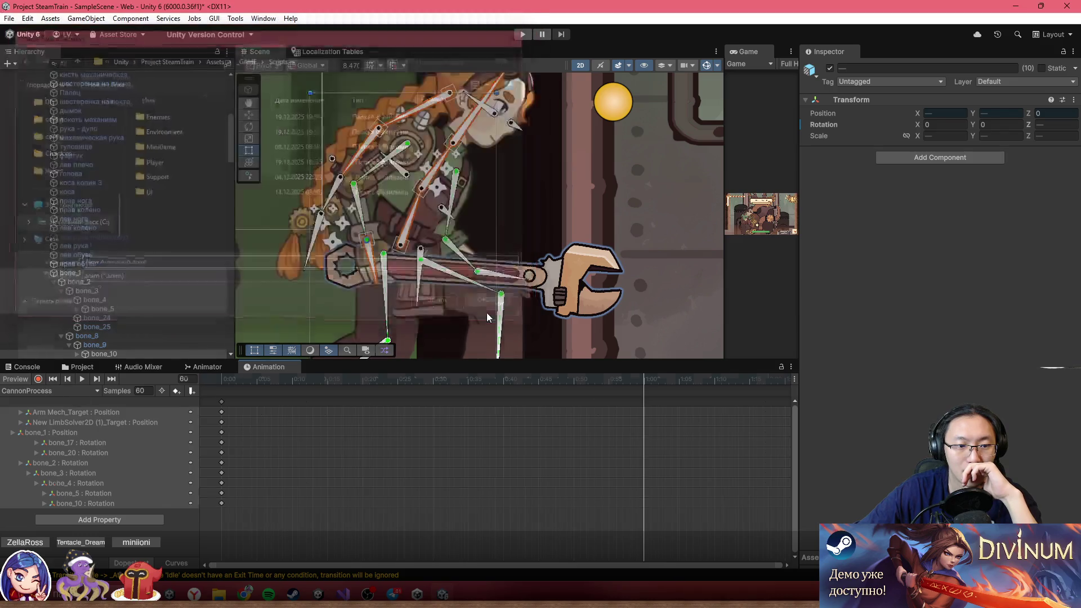
- Switch back to the CannonStart clip and step the playhead to frame 20
{"action": "left_click", "coordinate": [39, 390]}
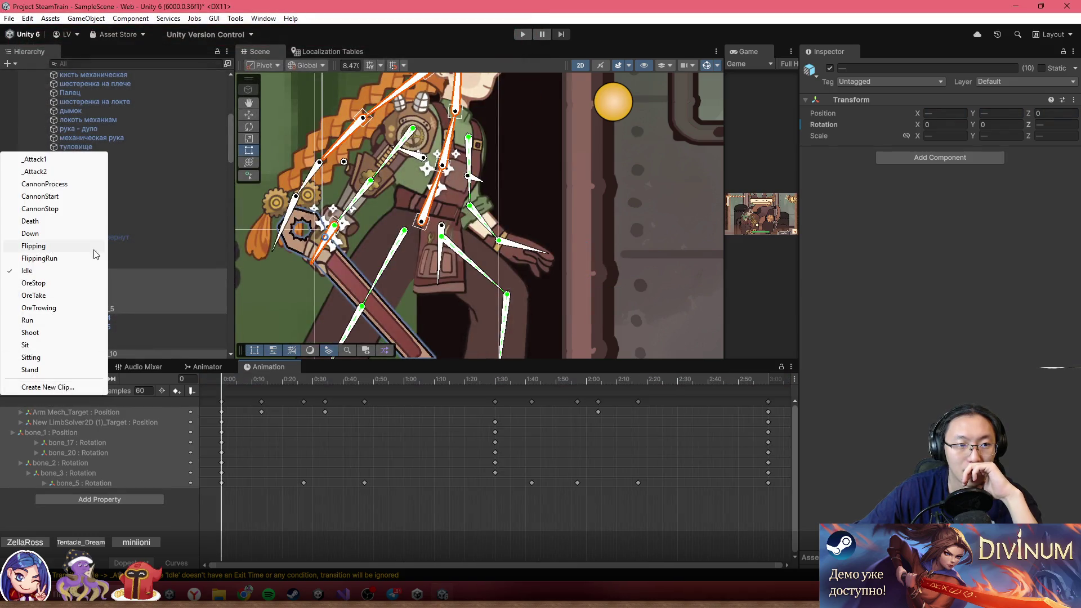
{"action": "left_click", "coordinate": [77, 199]}
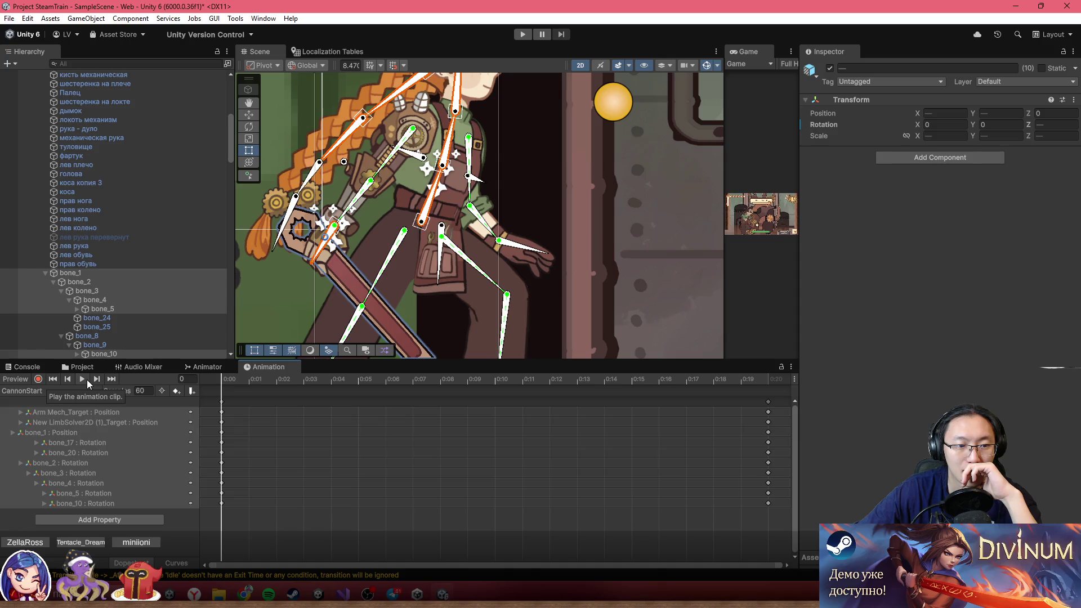
{"action": "left_click_drag", "start_coordinate": [246, 376], "coordinate": [739, 383]}
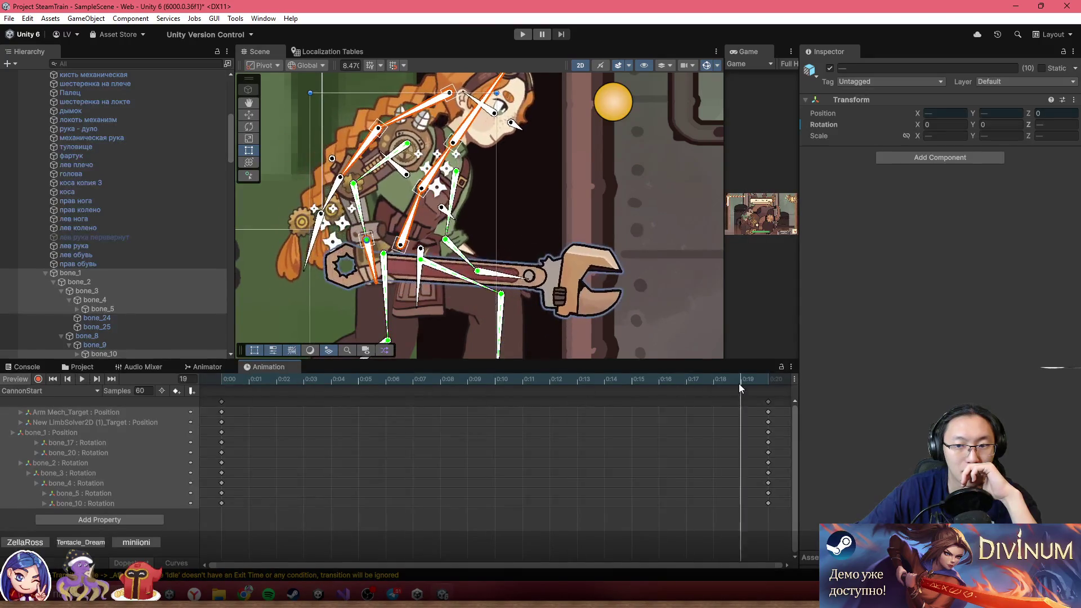
{"action": "key", "text": "period"}
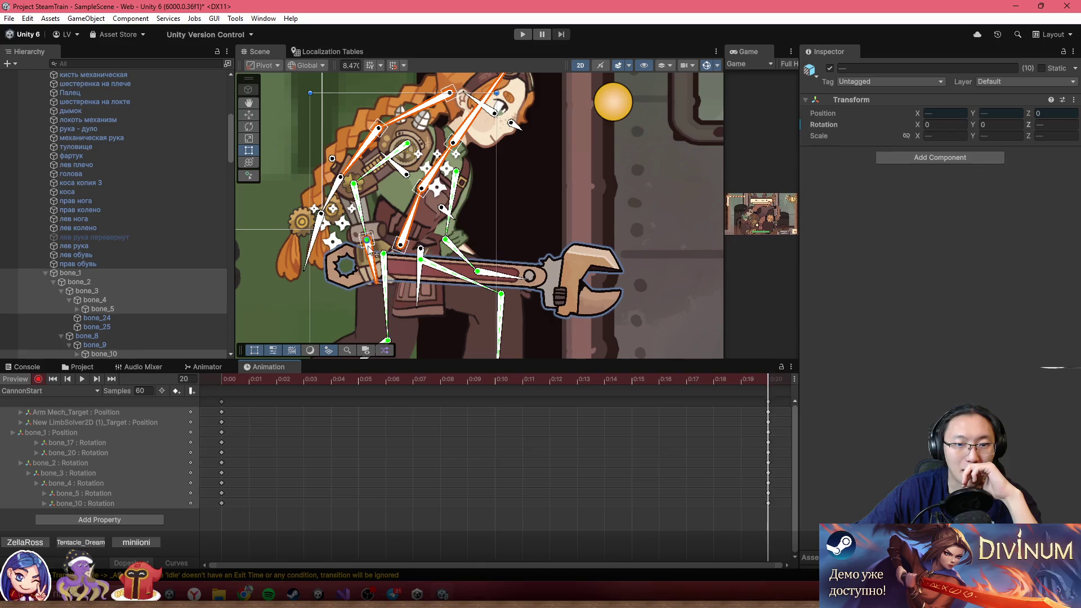
{"action": "key", "text": "comma"}
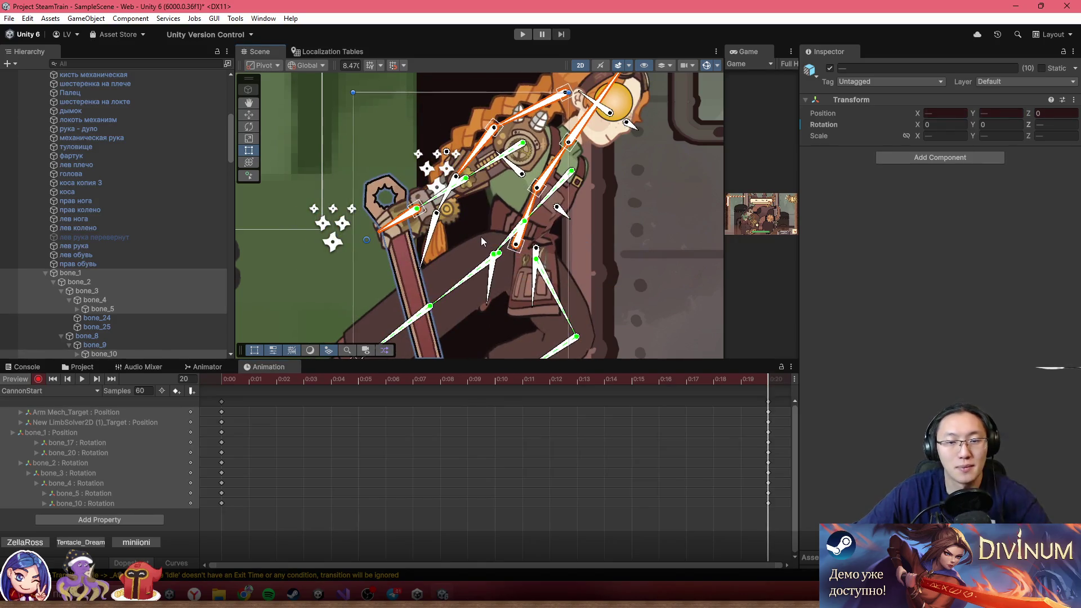
{"action": "key", "text": "period"}
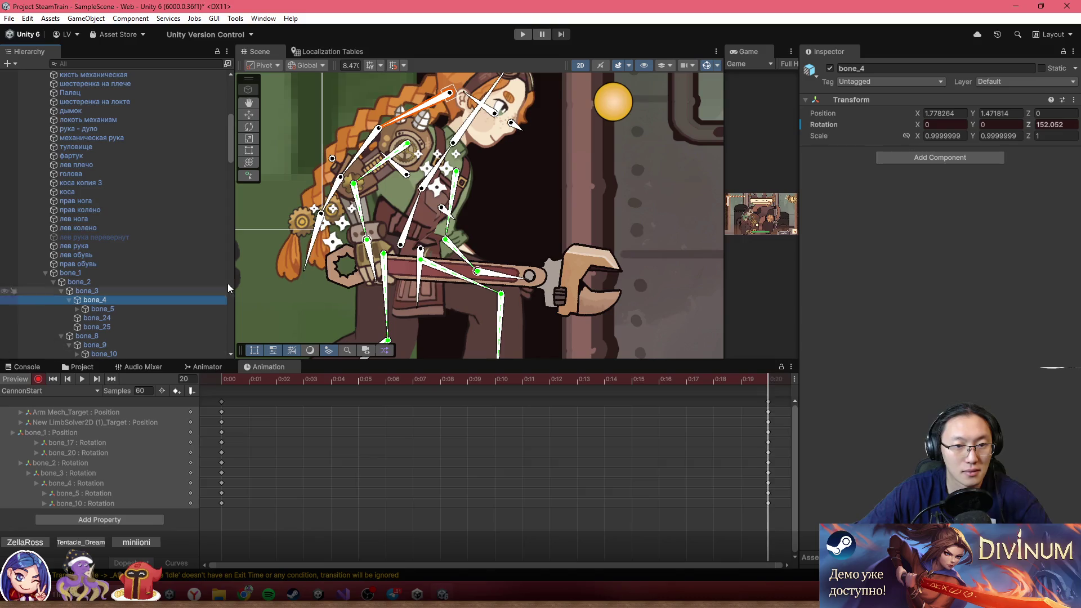
- Rotate bone_4 to raise the arm, then select Weapon_0 under bone_10
{"action": "mouse_move", "coordinate": [367, 240]}
{"action": "left_mouse_down"}
{"action": "mouse_move", "coordinate": [442, 244]}
{"action": "mouse_move", "coordinate": [520, 151]}
{"action": "left_mouse_up"}
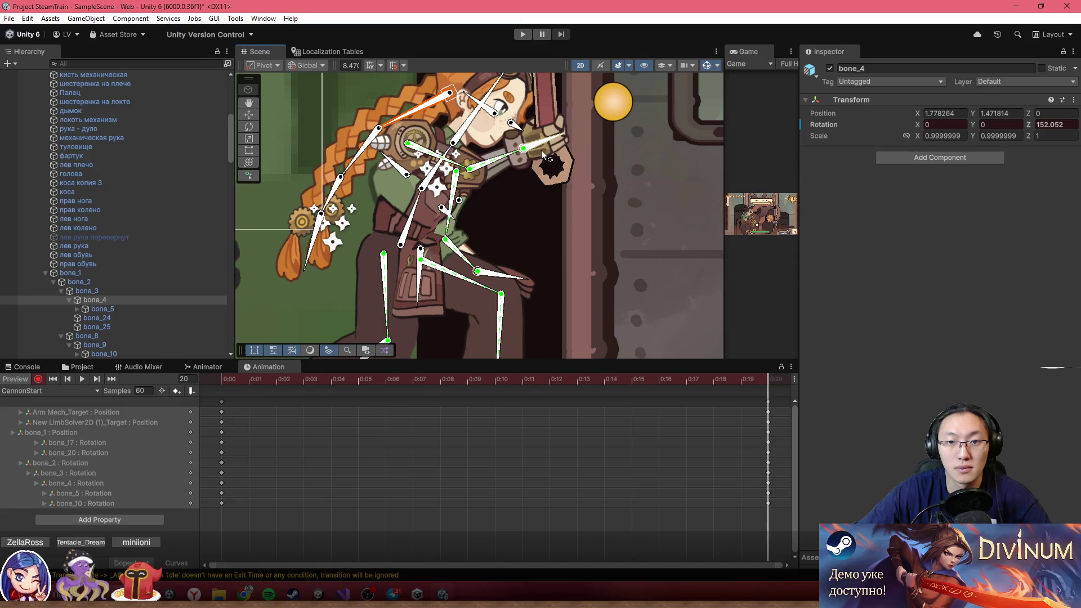
{"action": "left_click", "coordinate": [78, 309]}
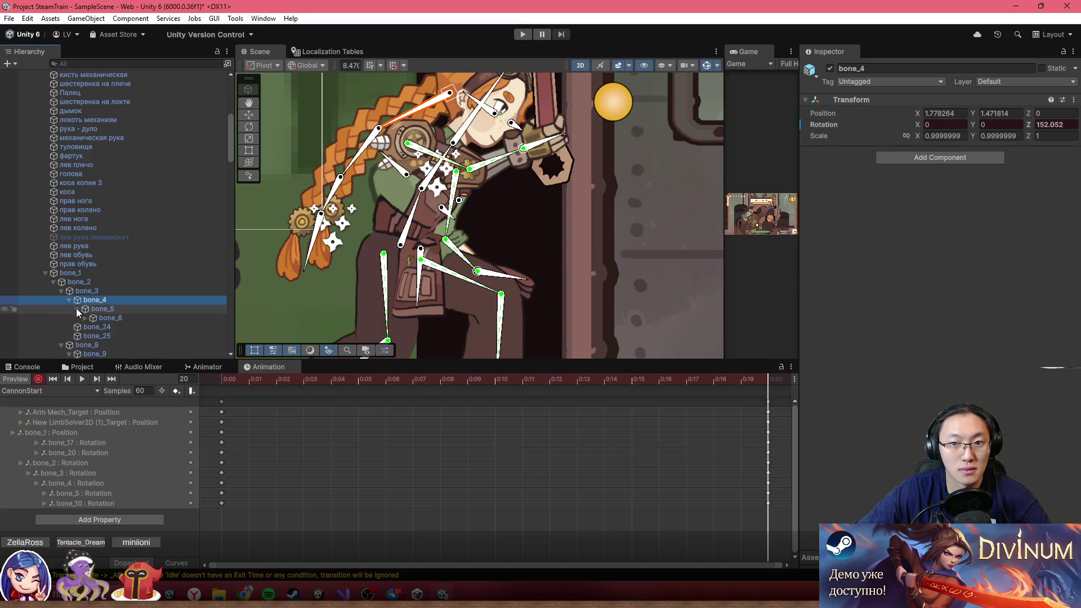
{"action": "left_click", "coordinate": [108, 318]}
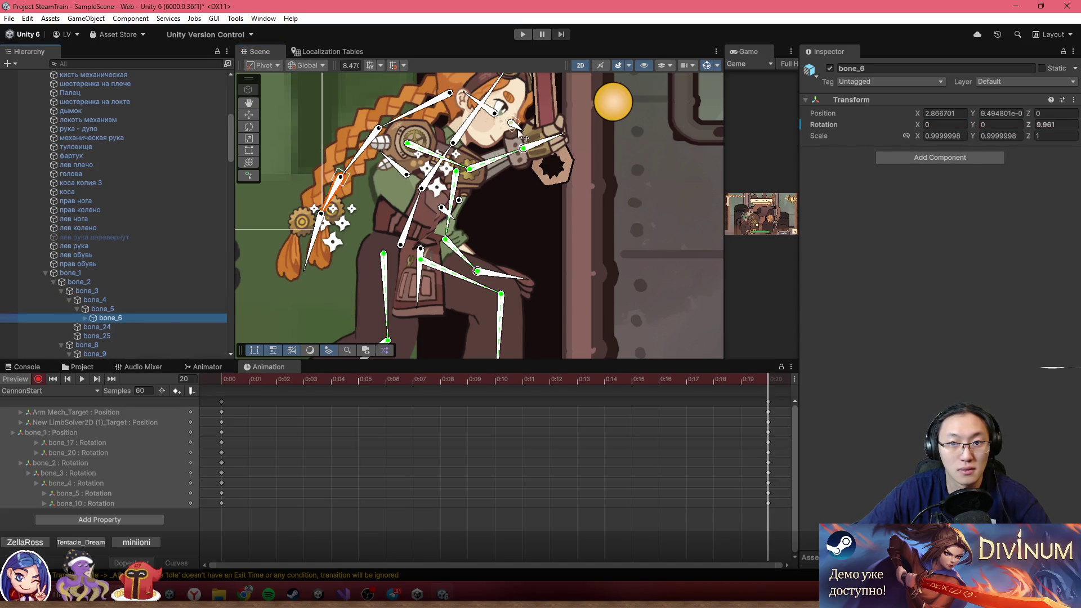
{"action": "left_click", "coordinate": [536, 139]}
{"action": "scroll", "coordinate": [140, 325], "scroll_direction": "down", "scroll_amount": 5}
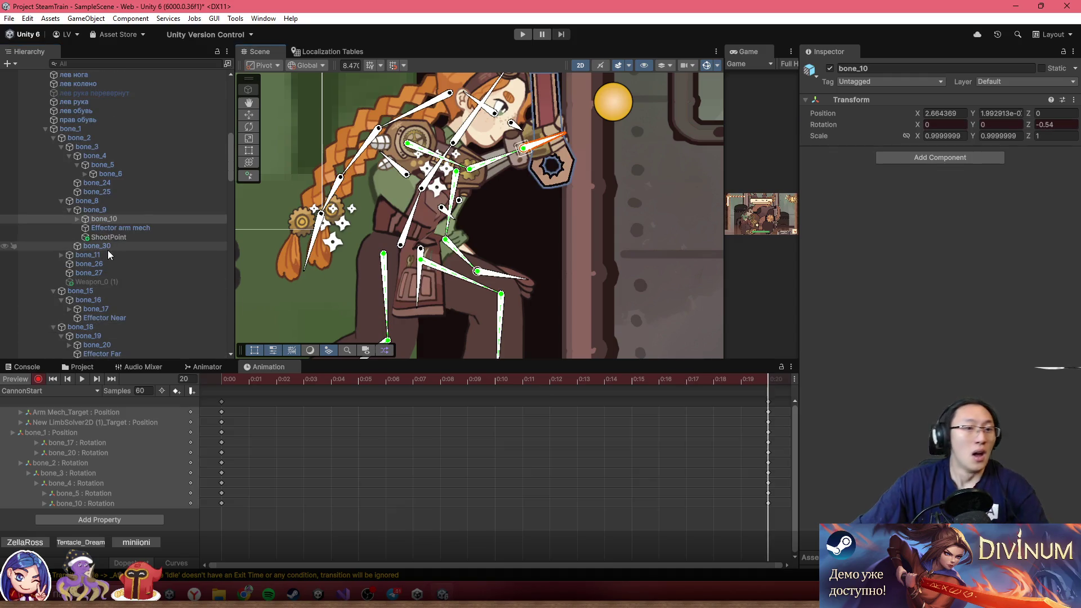
{"action": "left_click", "coordinate": [76, 219]}
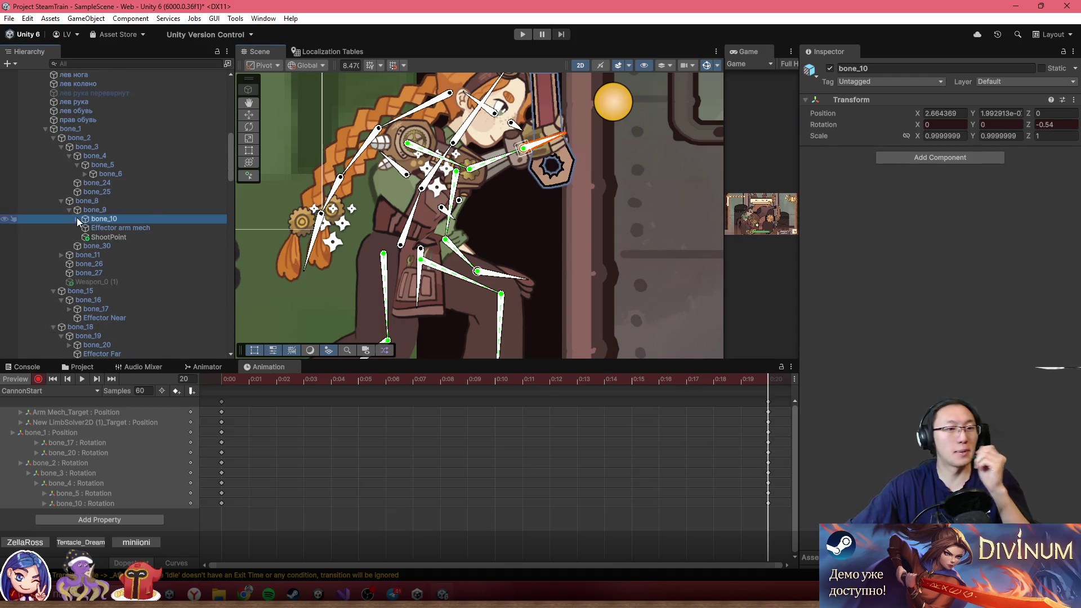
{"action": "left_click", "coordinate": [77, 218]}
{"action": "left_click", "coordinate": [97, 229]}
- Key Weapon_0 rotated to -183.9° and positioned upright in Lora's hand
{"action": "scroll", "coordinate": [616, 258], "scroll_direction": "down", "scroll_amount": 3}
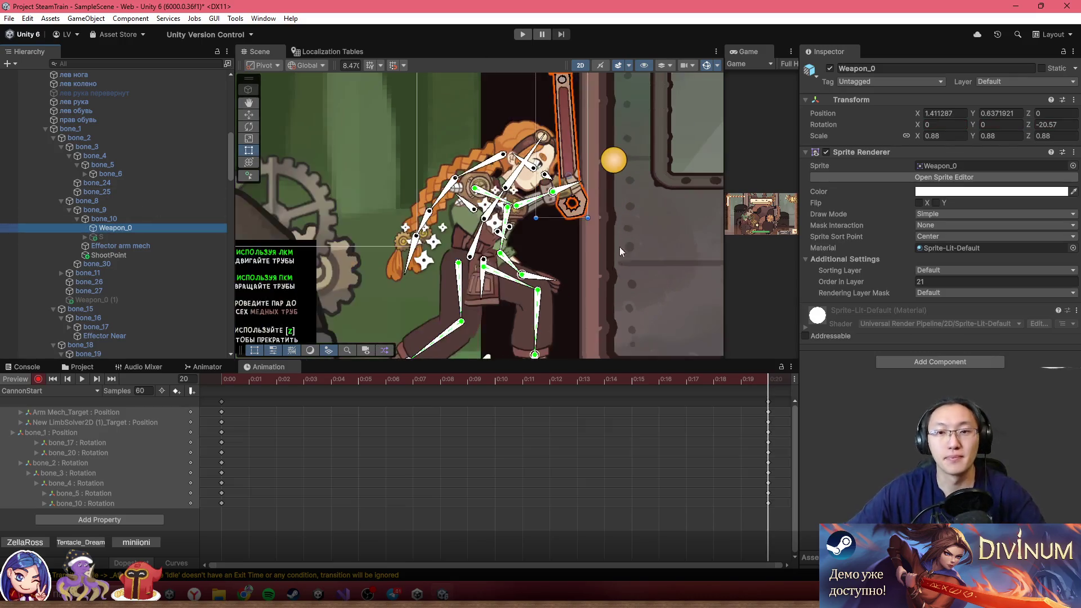
{"action": "left_click_drag", "start_coordinate": [616, 258], "coordinate": [620, 289]}
{"action": "left_click_drag", "start_coordinate": [654, 214], "coordinate": [649, 154]}
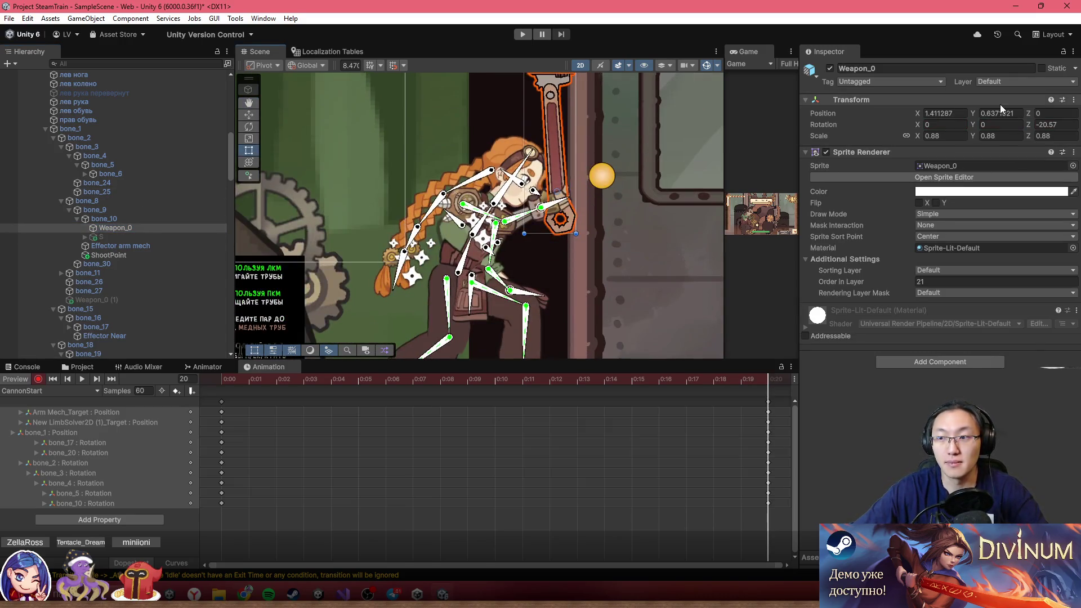
{"action": "mouse_move", "coordinate": [1029, 121]}
{"action": "left_mouse_down"}
{"action": "mouse_move", "coordinate": [803, 119]}
{"action": "mouse_move", "coordinate": [844, 69]}
{"action": "mouse_move", "coordinate": [431, 107]}
{"action": "mouse_move", "coordinate": [378, 184]}
{"action": "left_mouse_up"}
{"action": "scroll", "coordinate": [532, 225], "scroll_direction": "up", "scroll_amount": 3}
{"action": "left_click_drag", "start_coordinate": [531, 224], "coordinate": [544, 217]}
{"action": "left_click_drag", "start_coordinate": [1031, 126], "coordinate": [919, 144]}
{"action": "left_click_drag", "start_coordinate": [528, 200], "coordinate": [536, 197]}
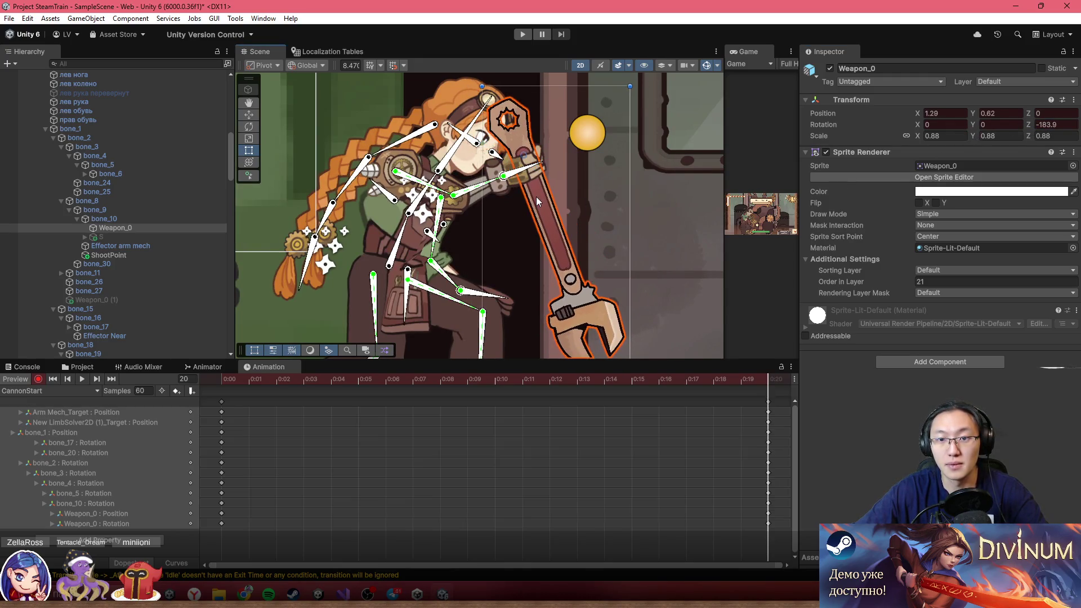
- Preview CannonStart back and forth, ending on its first frame
{"action": "mouse_move", "coordinate": [219, 379]}
{"action": "left_mouse_down"}
{"action": "mouse_move", "coordinate": [762, 389]}
{"action": "mouse_move", "coordinate": [357, 382]}
{"action": "mouse_move", "coordinate": [767, 381]}
{"action": "left_mouse_up"}
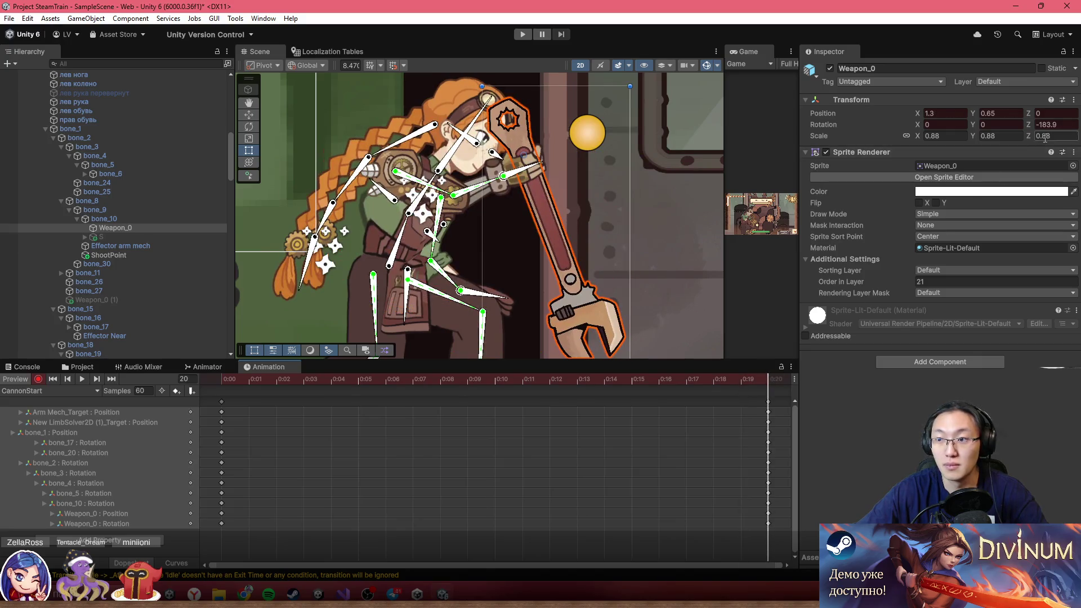
{"action": "mouse_move", "coordinate": [518, 383]}
{"action": "left_mouse_down"}
{"action": "mouse_move", "coordinate": [274, 388]}
{"action": "mouse_move", "coordinate": [766, 419]}
{"action": "left_mouse_up"}
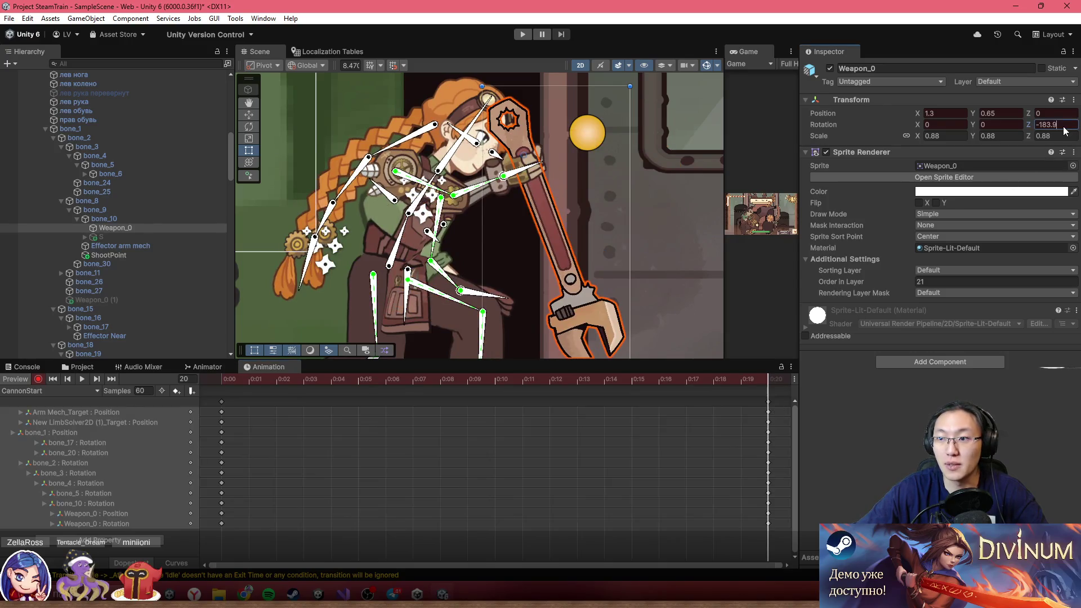
{"action": "type", "text": "-360"}
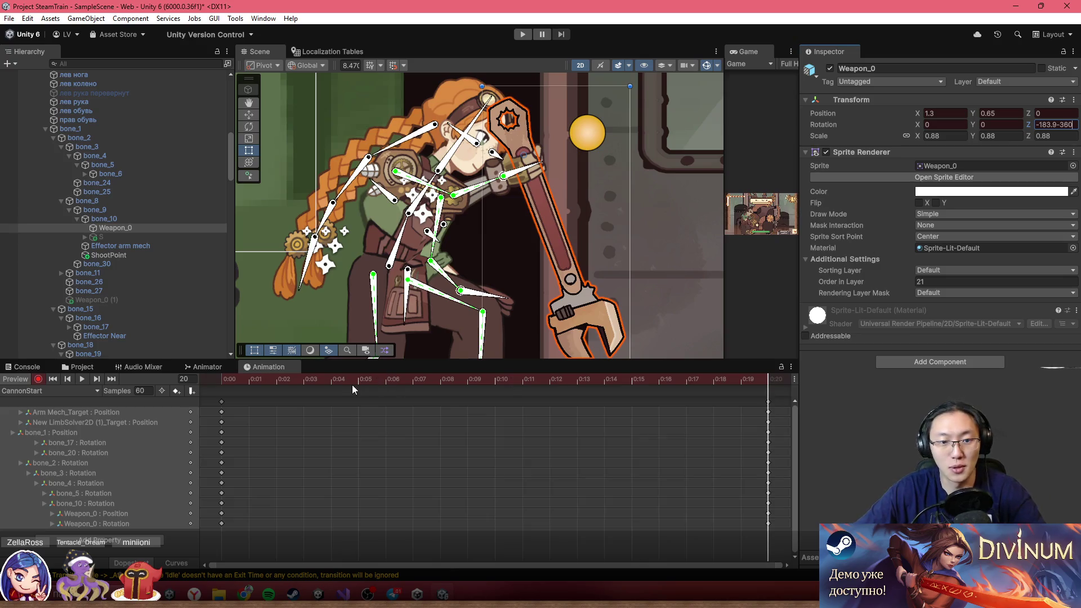
{"action": "left_click_drag", "start_coordinate": [224, 382], "coordinate": [752, 421]}
{"action": "key", "text": "shift+comma"}
- Move CannonStart's final keys from frame 20 to frame 30 and preview the longer clip
{"action": "left_click", "coordinate": [84, 391]}
{"action": "left_click", "coordinate": [195, 379]}
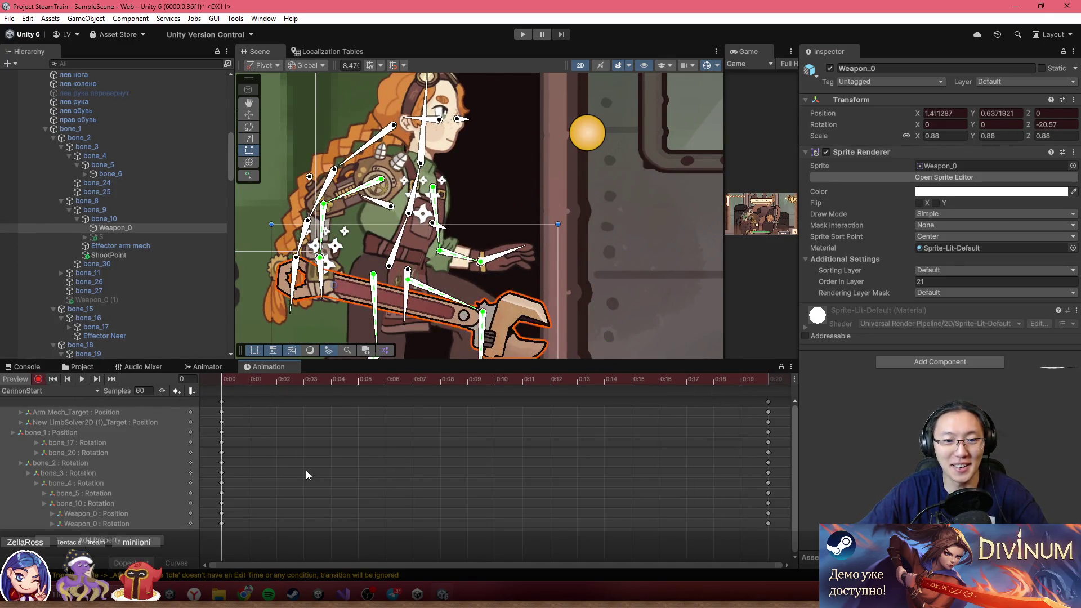
{"action": "mouse_move", "coordinate": [238, 383]}
{"action": "left_mouse_down"}
{"action": "mouse_move", "coordinate": [495, 398]}
{"action": "mouse_move", "coordinate": [387, 372]}
{"action": "mouse_move", "coordinate": [488, 377]}
{"action": "mouse_move", "coordinate": [753, 455]}
{"action": "mouse_move", "coordinate": [394, 451]}
{"action": "mouse_move", "coordinate": [540, 323]}
{"action": "mouse_move", "coordinate": [394, 395]}
{"action": "mouse_move", "coordinate": [662, 428]}
{"action": "left_mouse_up"}
{"action": "scroll", "coordinate": [397, 455], "scroll_direction": "down", "scroll_amount": 3}
{"action": "key", "text": "space"}
{"action": "key", "text": "space"}
{"action": "mouse_move", "coordinate": [432, 402]}
{"action": "left_mouse_down"}
{"action": "mouse_move", "coordinate": [551, 403]}
{"action": "mouse_move", "coordinate": [538, 403]}
{"action": "left_mouse_up"}
{"action": "mouse_move", "coordinate": [219, 379]}
{"action": "left_mouse_down"}
{"action": "mouse_move", "coordinate": [563, 415]}
{"action": "mouse_move", "coordinate": [269, 387]}
{"action": "mouse_move", "coordinate": [382, 401]}
{"action": "mouse_move", "coordinate": [360, 406]}
{"action": "mouse_move", "coordinate": [437, 390]}
{"action": "mouse_move", "coordinate": [585, 410]}
{"action": "mouse_move", "coordinate": [110, 397]}
{"action": "mouse_move", "coordinate": [434, 403]}
{"action": "mouse_move", "coordinate": [587, 427]}
{"action": "mouse_move", "coordinate": [580, 419]}
{"action": "left_mouse_up"}
- At frame 30, rotate bone_10 to 16.475° to swing the wrench arm higher
{"action": "left_click", "coordinate": [540, 381]}
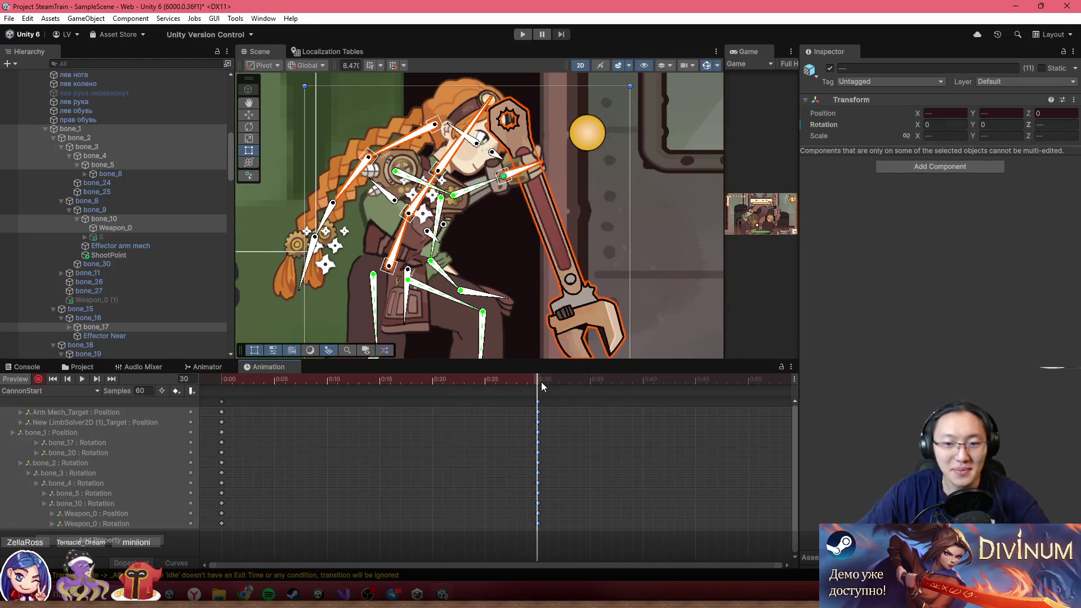
{"action": "left_click_drag", "start_coordinate": [525, 180], "coordinate": [542, 172]}
{"action": "key", "text": "ctrl+z"}
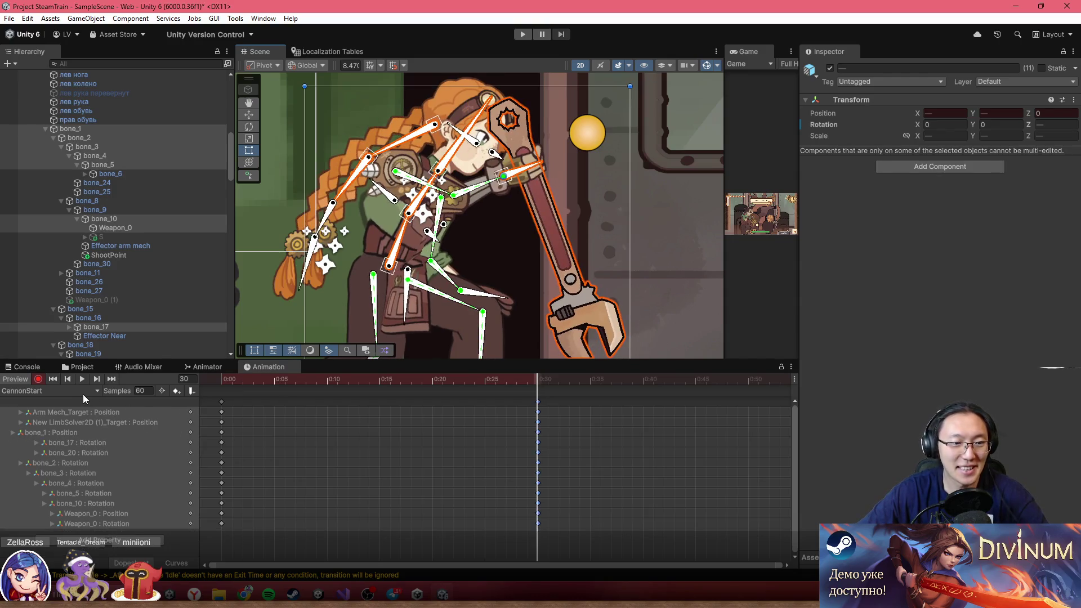
{"action": "left_click", "coordinate": [107, 412]}
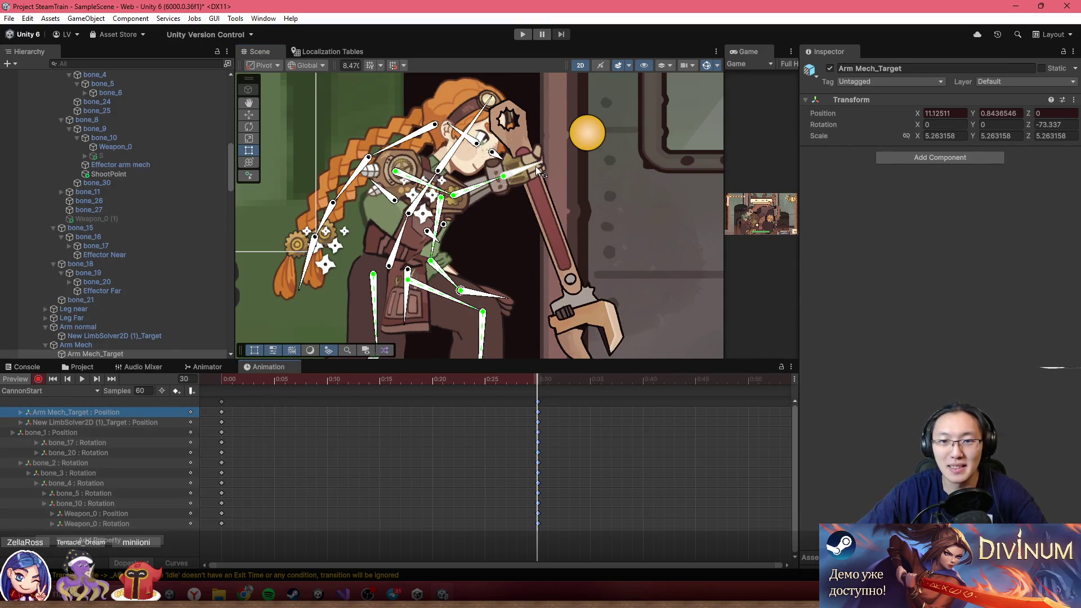
{"action": "key", "text": "ctrl+z"}
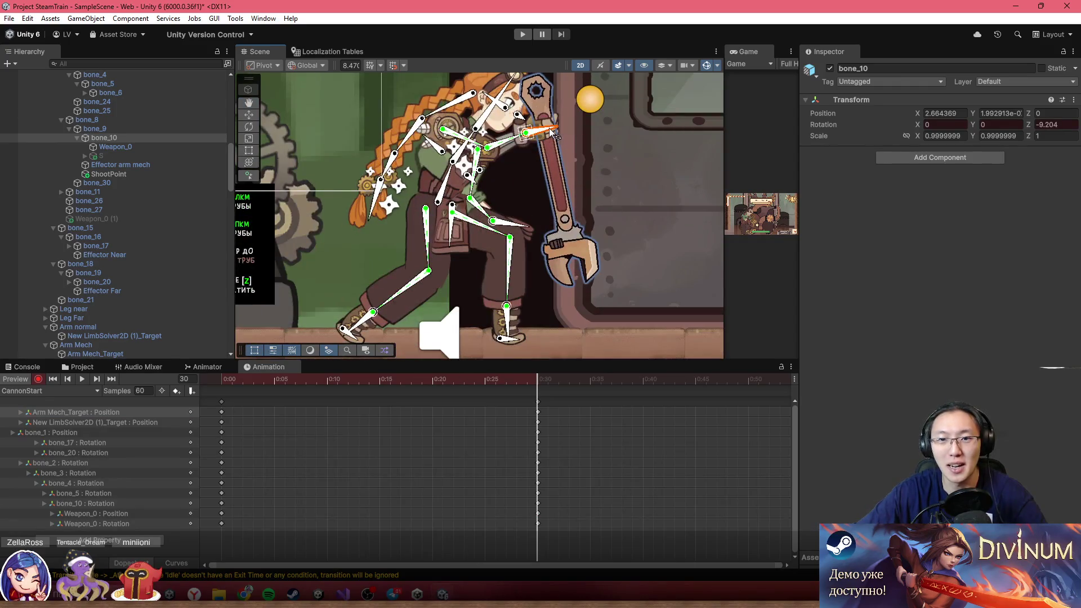
{"action": "left_click_drag", "start_coordinate": [553, 133], "coordinate": [556, 112]}
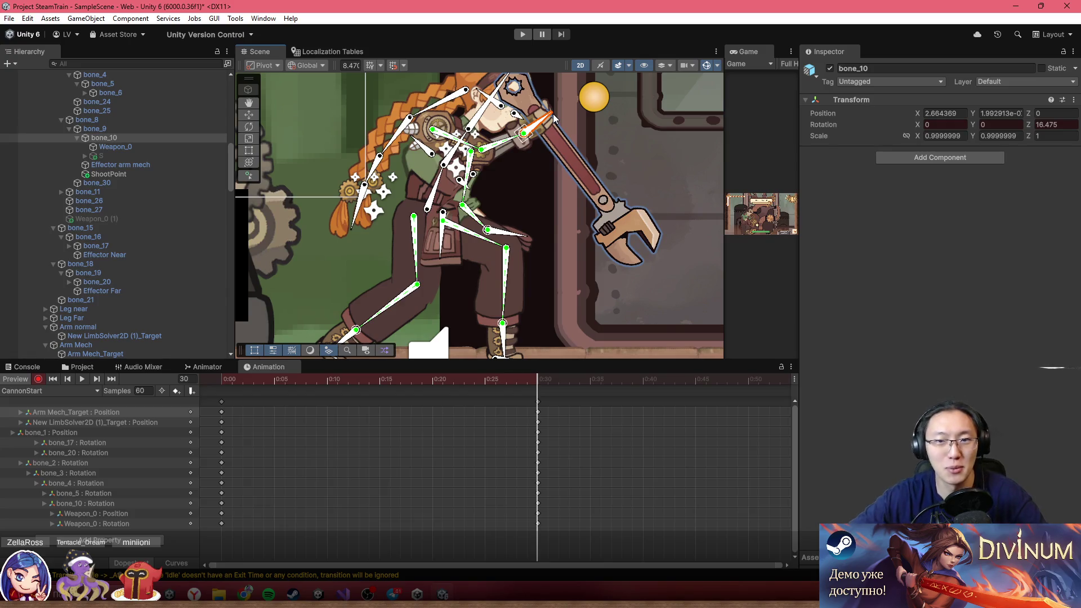
{"action": "left_click", "coordinate": [74, 412]}
{"action": "mouse_move", "coordinate": [222, 380]}
{"action": "left_mouse_down"}
{"action": "mouse_move", "coordinate": [297, 394]}
{"action": "mouse_move", "coordinate": [560, 401]}
{"action": "mouse_move", "coordinate": [571, 406]}
{"action": "mouse_move", "coordinate": [534, 409]}
{"action": "mouse_move", "coordinate": [550, 415]}
{"action": "mouse_move", "coordinate": [543, 475]}
{"action": "left_mouse_up"}
{"action": "scroll", "coordinate": [507, 470], "scroll_direction": "down", "scroll_amount": 5}
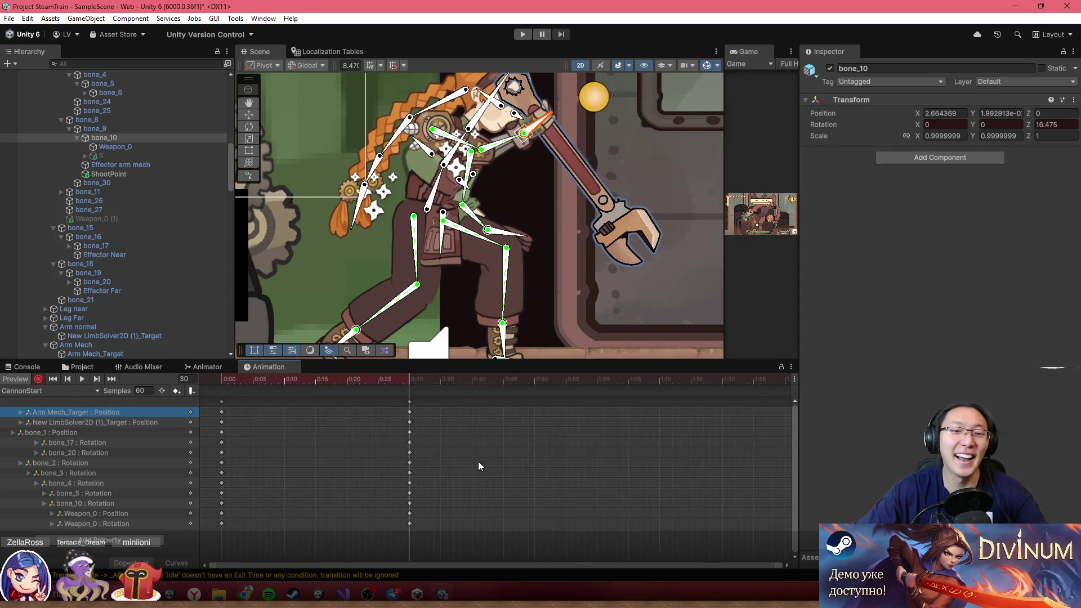
{"action": "left_click", "coordinate": [389, 401]}
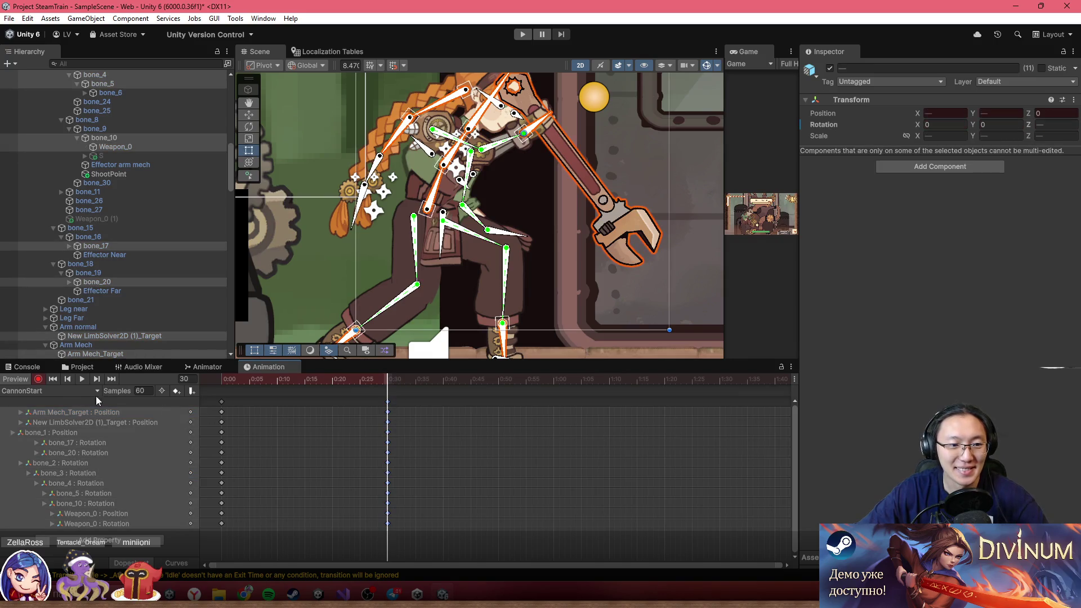
- Switch to the CannonProcess clip and move the playhead to frame 30
{"action": "left_click", "coordinate": [70, 392]}
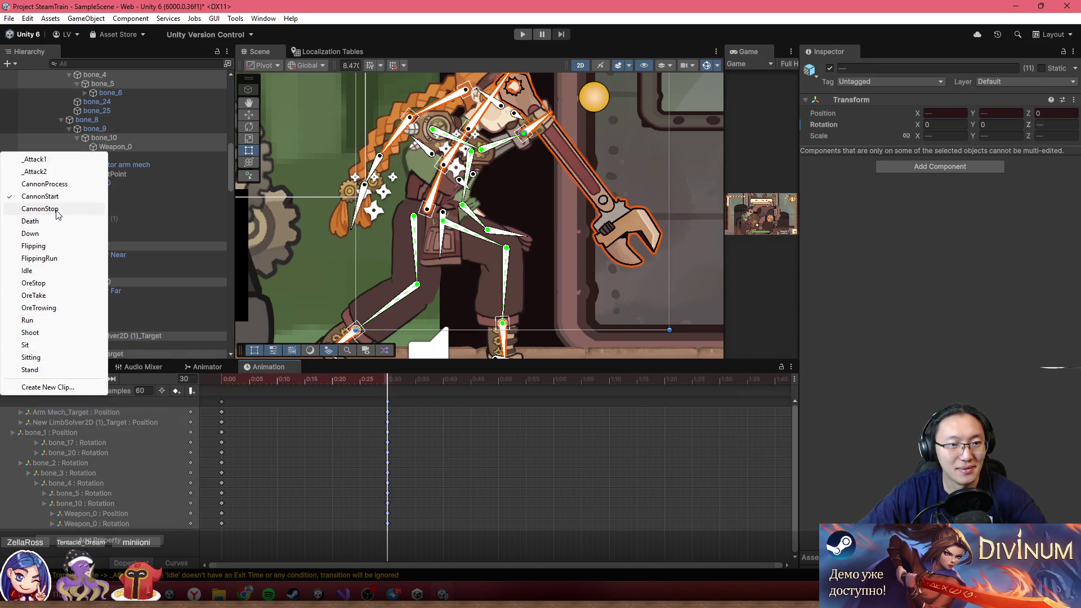
{"action": "left_click", "coordinate": [48, 184]}
{"action": "mouse_move", "coordinate": [246, 380]}
{"action": "left_mouse_down"}
{"action": "mouse_move", "coordinate": [339, 384]}
{"action": "mouse_move", "coordinate": [316, 397]}
{"action": "mouse_move", "coordinate": [676, 374]}
{"action": "left_mouse_up"}
{"action": "scroll", "coordinate": [620, 405], "scroll_direction": "down", "scroll_amount": 5}
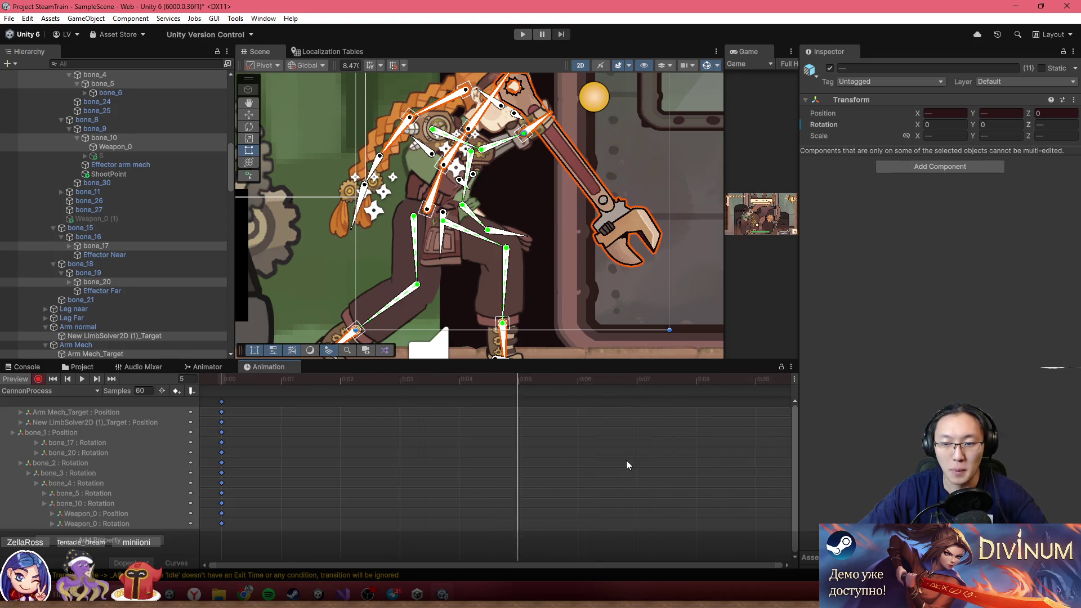
{"action": "scroll", "coordinate": [625, 479], "scroll_direction": "down", "scroll_amount": 3}
{"action": "left_click", "coordinate": [656, 379]}
{"action": "scroll", "coordinate": [670, 379], "scroll_direction": "down", "scroll_amount": 3}
{"action": "left_click_drag", "start_coordinate": [554, 379], "coordinate": [544, 379]}
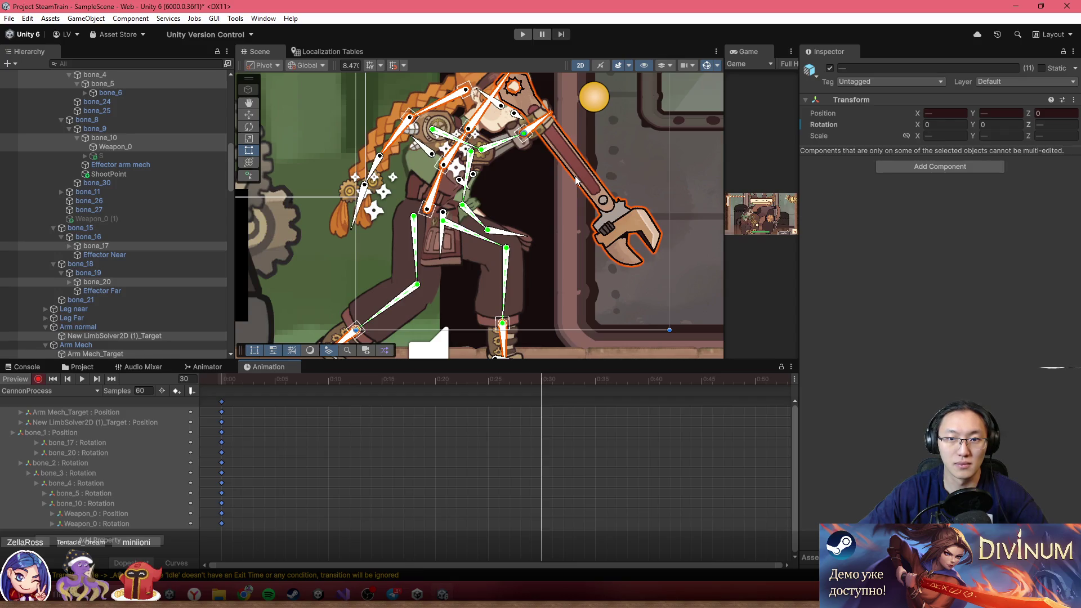
- Shift the body via bone_1 and rotate bone_10 to swing the wrench down
{"action": "scroll", "coordinate": [440, 243], "scroll_direction": "down", "scroll_amount": 3}
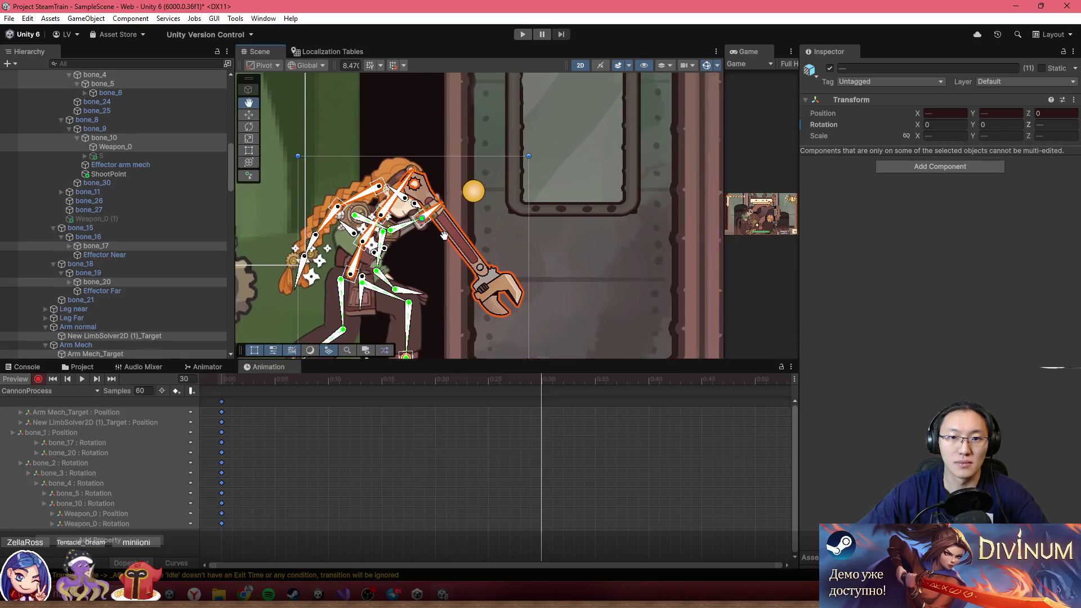
{"action": "left_click", "coordinate": [363, 293]}
{"action": "scroll", "coordinate": [387, 294], "scroll_direction": "up", "scroll_amount": 3}
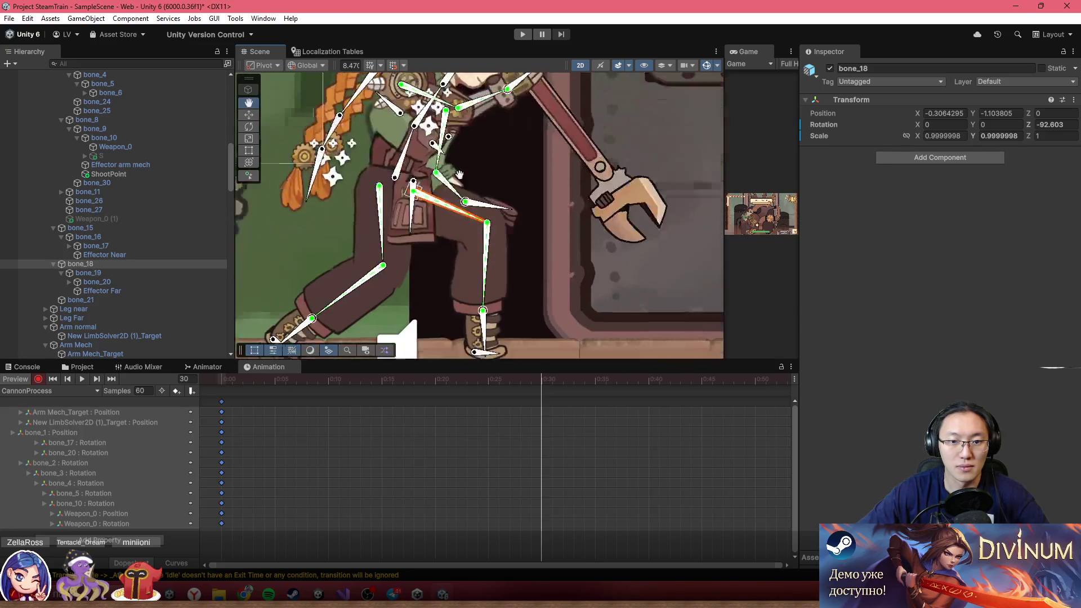
{"action": "mouse_move", "coordinate": [415, 148]}
{"action": "left_mouse_down"}
{"action": "mouse_move", "coordinate": [484, 163]}
{"action": "mouse_move", "coordinate": [438, 240]}
{"action": "left_mouse_up"}
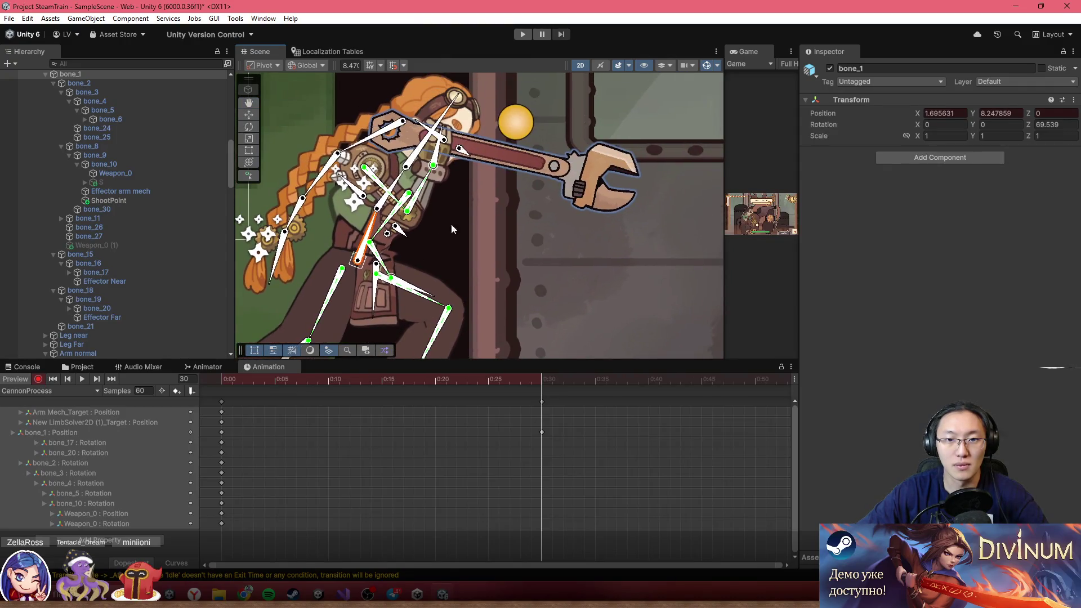
{"action": "mouse_move", "coordinate": [438, 158]}
{"action": "left_mouse_down"}
{"action": "mouse_move", "coordinate": [461, 154]}
{"action": "mouse_move", "coordinate": [442, 151]}
{"action": "mouse_move", "coordinate": [456, 125]}
{"action": "left_mouse_up"}
{"action": "mouse_move", "coordinate": [428, 378]}
{"action": "left_mouse_down"}
{"action": "mouse_move", "coordinate": [276, 372]}
{"action": "mouse_move", "coordinate": [542, 372]}
{"action": "left_mouse_up"}
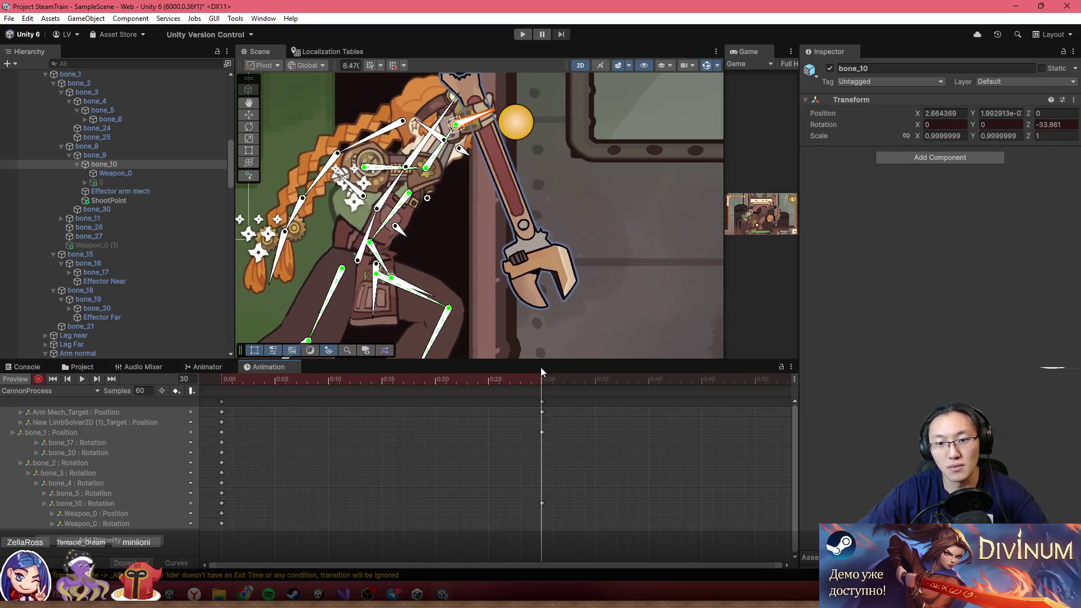
- Adjust the arm IK target and lean the upper body with bone_2 at -24.833°
{"action": "mouse_move", "coordinate": [467, 127]}
{"action": "left_mouse_down"}
{"action": "mouse_move", "coordinate": [468, 111]}
{"action": "mouse_move", "coordinate": [496, 112]}
{"action": "mouse_move", "coordinate": [497, 99]}
{"action": "left_mouse_up"}
{"action": "mouse_move", "coordinate": [296, 377]}
{"action": "left_mouse_down"}
{"action": "mouse_move", "coordinate": [228, 383]}
{"action": "mouse_move", "coordinate": [497, 377]}
{"action": "mouse_move", "coordinate": [272, 374]}
{"action": "mouse_move", "coordinate": [215, 385]}
{"action": "mouse_move", "coordinate": [541, 417]}
{"action": "mouse_move", "coordinate": [361, 420]}
{"action": "mouse_move", "coordinate": [576, 434]}
{"action": "mouse_move", "coordinate": [319, 438]}
{"action": "mouse_move", "coordinate": [542, 440]}
{"action": "left_mouse_up"}
{"action": "mouse_move", "coordinate": [467, 115]}
{"action": "left_mouse_down"}
{"action": "mouse_move", "coordinate": [477, 106]}
{"action": "mouse_move", "coordinate": [470, 126]}
{"action": "left_mouse_up"}
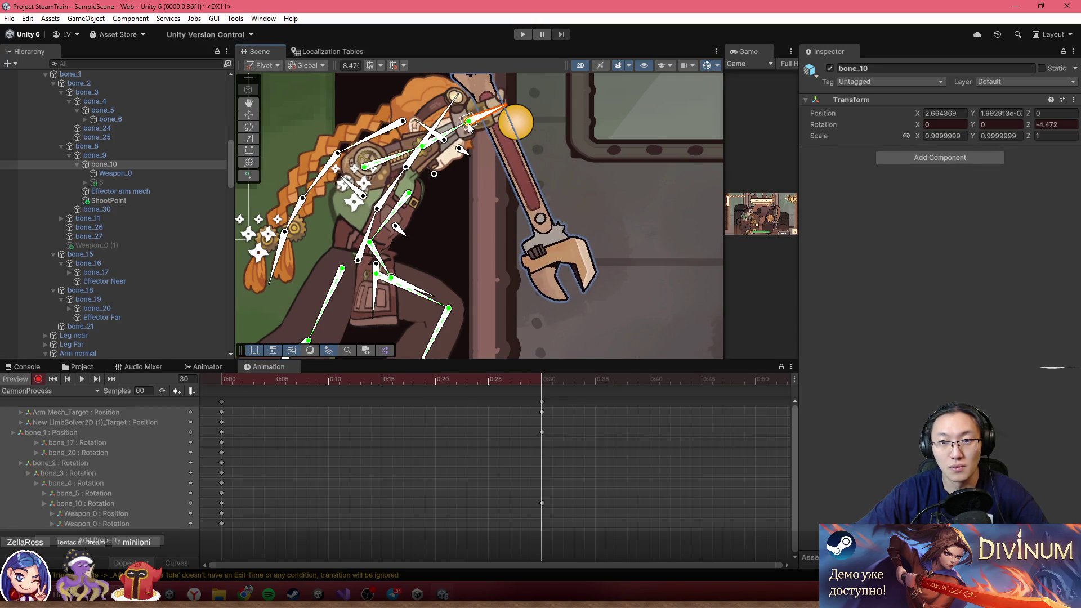
{"action": "mouse_move", "coordinate": [375, 384]}
{"action": "left_mouse_down"}
{"action": "mouse_move", "coordinate": [246, 375]}
{"action": "mouse_move", "coordinate": [552, 374]}
{"action": "mouse_move", "coordinate": [401, 394]}
{"action": "mouse_move", "coordinate": [422, 403]}
{"action": "mouse_move", "coordinate": [292, 405]}
{"action": "mouse_move", "coordinate": [421, 394]}
{"action": "mouse_move", "coordinate": [469, 371]}
{"action": "mouse_move", "coordinate": [212, 364]}
{"action": "mouse_move", "coordinate": [463, 361]}
{"action": "mouse_move", "coordinate": [225, 369]}
{"action": "mouse_move", "coordinate": [530, 372]}
{"action": "mouse_move", "coordinate": [329, 370]}
{"action": "mouse_move", "coordinate": [523, 383]}
{"action": "mouse_move", "coordinate": [223, 383]}
{"action": "mouse_move", "coordinate": [544, 385]}
{"action": "left_mouse_up"}
{"action": "left_click_drag", "start_coordinate": [347, 274], "coordinate": [353, 275]}
{"action": "left_click_drag", "start_coordinate": [378, 206], "coordinate": [443, 163]}
{"action": "mouse_move", "coordinate": [471, 121]}
{"action": "left_mouse_down"}
{"action": "mouse_move", "coordinate": [440, 245]}
{"action": "mouse_move", "coordinate": [405, 271]}
{"action": "mouse_move", "coordinate": [479, 281]}
{"action": "mouse_move", "coordinate": [388, 242]}
{"action": "mouse_move", "coordinate": [340, 246]}
{"action": "left_mouse_up"}
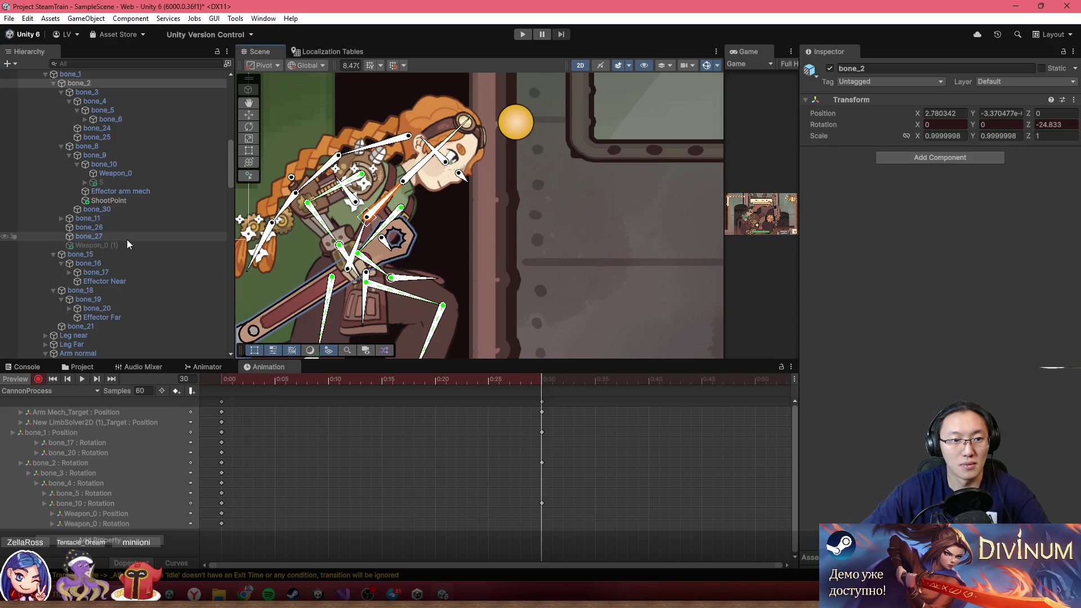
- Select the Weapon_0 wrench and key its rotation at -517.94 degrees
{"action": "left_click", "coordinate": [136, 174]}
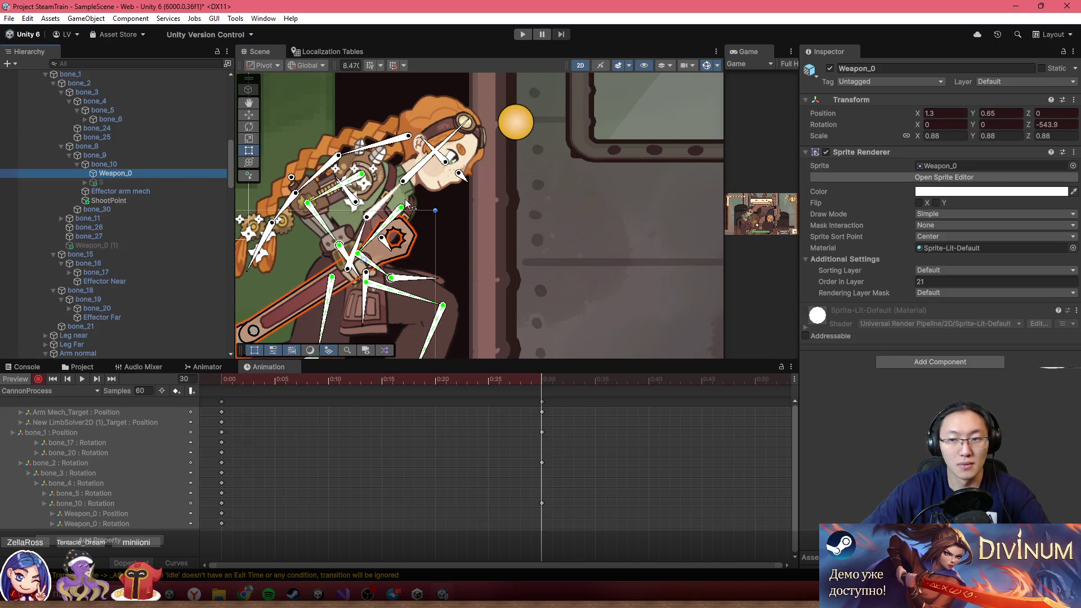
{"action": "mouse_move", "coordinate": [1037, 120]}
{"action": "left_mouse_down"}
{"action": "mouse_move", "coordinate": [1073, 121]}
{"action": "mouse_move", "coordinate": [68, 127]}
{"action": "mouse_move", "coordinate": [177, 131]}
{"action": "mouse_move", "coordinate": [191, 146]}
{"action": "mouse_move", "coordinate": [178, 145]}
{"action": "left_mouse_up"}
{"action": "mouse_move", "coordinate": [250, 380]}
{"action": "left_mouse_down"}
{"action": "mouse_move", "coordinate": [305, 373]}
{"action": "mouse_move", "coordinate": [542, 387]}
{"action": "mouse_move", "coordinate": [220, 380]}
{"action": "mouse_move", "coordinate": [546, 404]}
{"action": "left_mouse_up"}
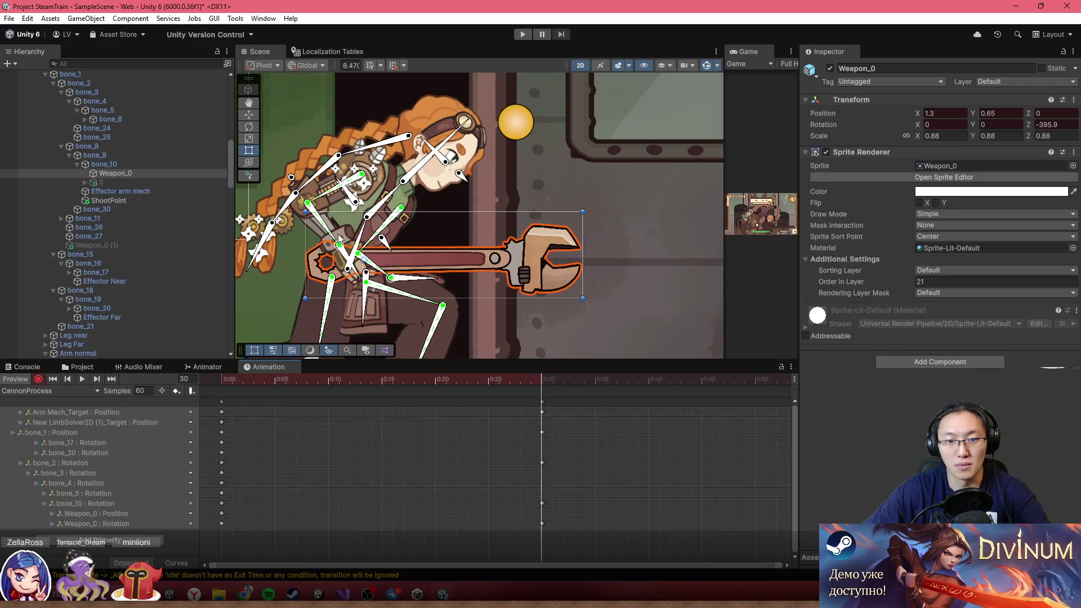
- Shift the arm joint down and right, then preview the pose at frame 5
{"action": "scroll", "coordinate": [341, 257], "scroll_direction": "up", "scroll_amount": 2}
{"action": "left_click_drag", "start_coordinate": [342, 256], "coordinate": [349, 269]}
{"action": "right_click", "coordinate": [355, 264]}
{"action": "key", "text": "Escape"}
{"action": "mouse_move", "coordinate": [340, 373]}
{"action": "left_mouse_down"}
{"action": "mouse_move", "coordinate": [241, 379]}
{"action": "mouse_move", "coordinate": [444, 393]}
{"action": "mouse_move", "coordinate": [362, 397]}
{"action": "mouse_move", "coordinate": [512, 395]}
{"action": "mouse_move", "coordinate": [234, 379]}
{"action": "mouse_move", "coordinate": [535, 401]}
{"action": "mouse_move", "coordinate": [218, 387]}
{"action": "mouse_move", "coordinate": [283, 399]}
{"action": "mouse_move", "coordinate": [408, 396]}
{"action": "mouse_move", "coordinate": [329, 396]}
{"action": "mouse_move", "coordinate": [363, 396]}
{"action": "left_mouse_up"}
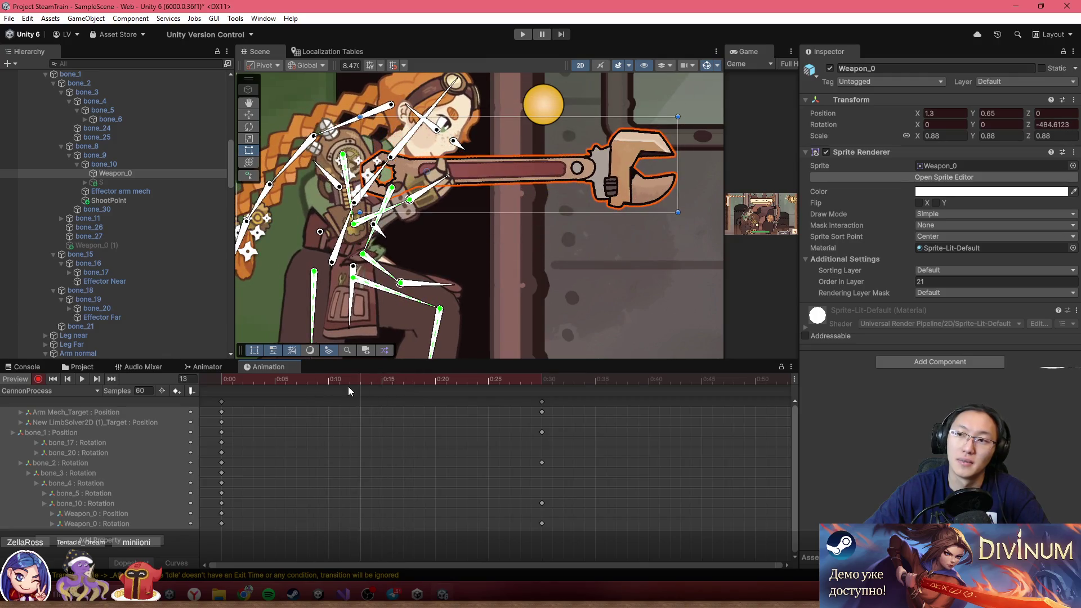
- Key the wrench rotated further down at frame 13, then select all frame-0 keyframes
{"action": "mouse_move", "coordinate": [1030, 126]}
{"action": "left_mouse_down"}
{"action": "mouse_move", "coordinate": [971, 133]}
{"action": "mouse_move", "coordinate": [1000, 137]}
{"action": "left_mouse_up"}
{"action": "mouse_move", "coordinate": [322, 382]}
{"action": "left_mouse_down"}
{"action": "mouse_move", "coordinate": [284, 380]}
{"action": "mouse_move", "coordinate": [519, 401]}
{"action": "mouse_move", "coordinate": [222, 388]}
{"action": "left_mouse_up"}
{"action": "left_click", "coordinate": [50, 391]}
{"action": "left_click", "coordinate": [380, 398]}
{"action": "left_click", "coordinate": [221, 403]}
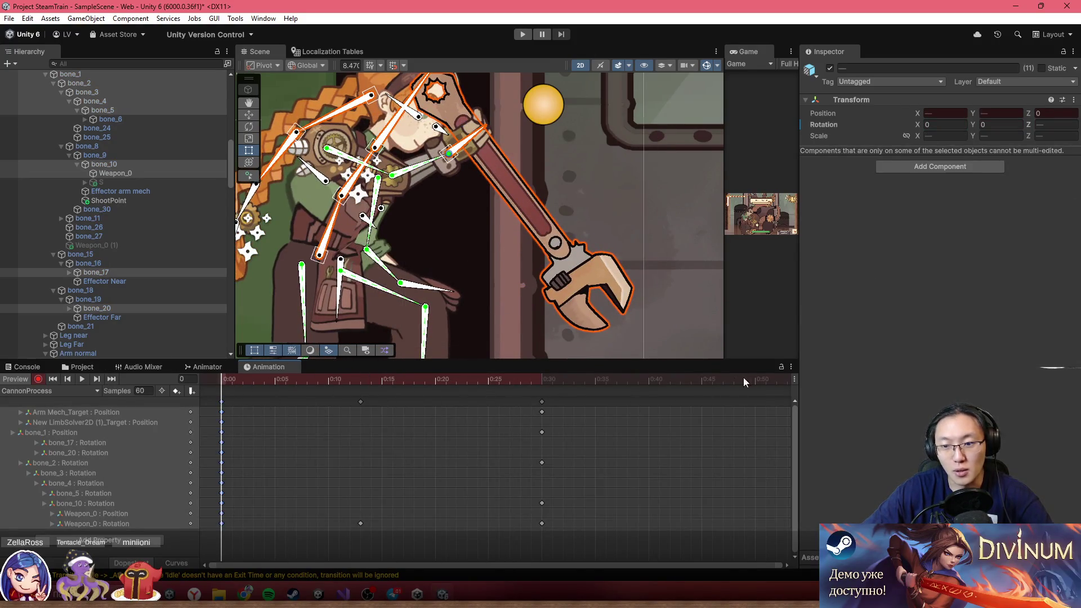
- Paste the starting keyframes at 0:50 and return the preview to frame 0
{"action": "left_click", "coordinate": [769, 381]}
{"action": "key", "text": "ctrl+v"}
{"action": "key", "text": "space"}
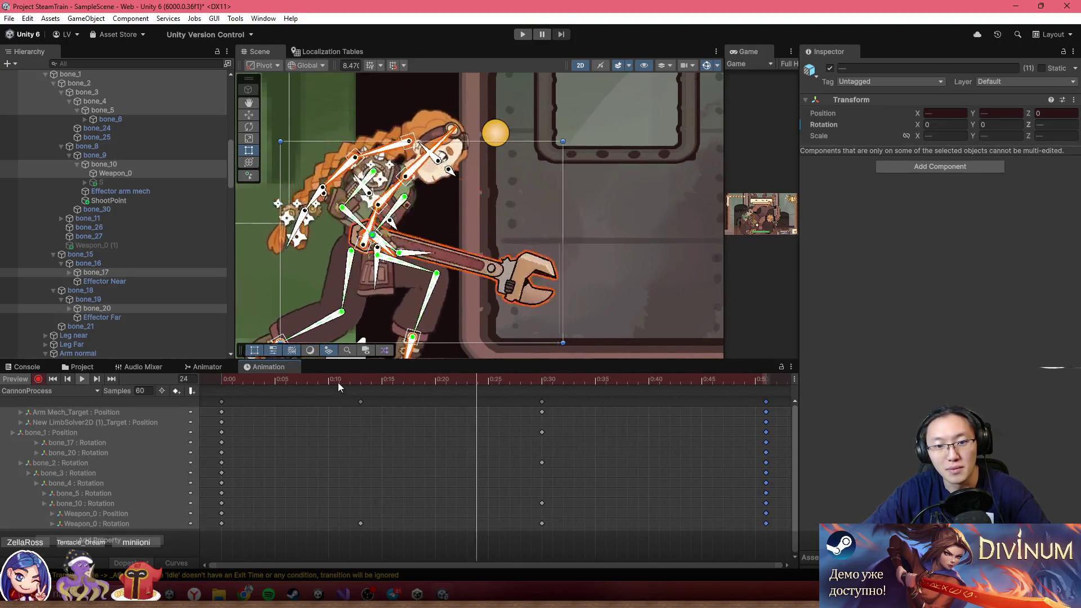
{"action": "left_click_drag", "start_coordinate": [338, 383], "coordinate": [217, 373]}
- At frame 13, undo a stray rig move and key the arm raising the wrench
{"action": "scroll", "coordinate": [575, 260], "scroll_direction": "up", "scroll_amount": 3}
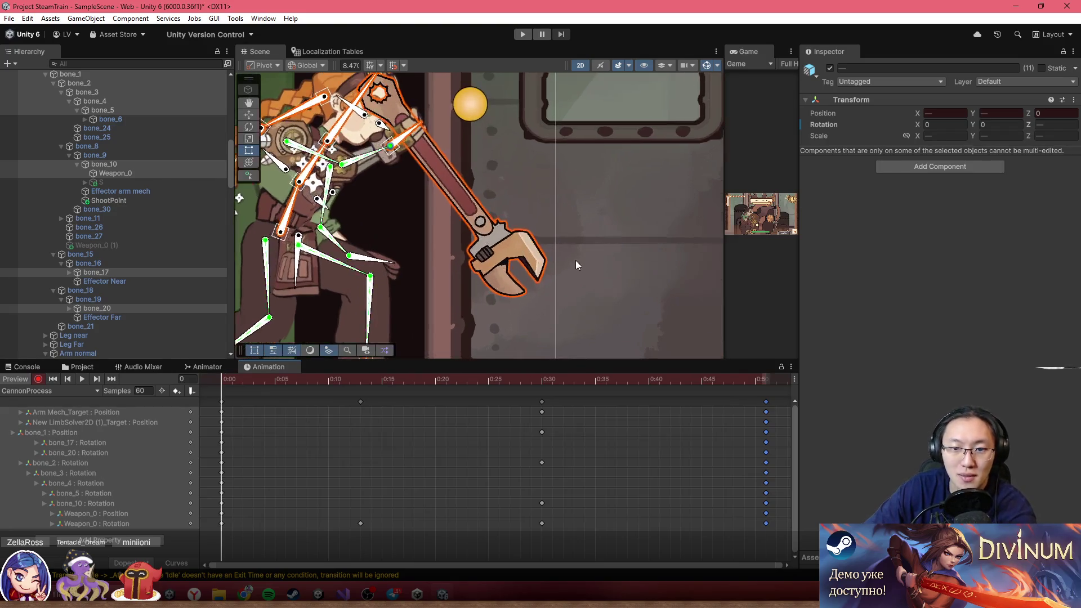
{"action": "left_click_drag", "start_coordinate": [252, 384], "coordinate": [357, 395]}
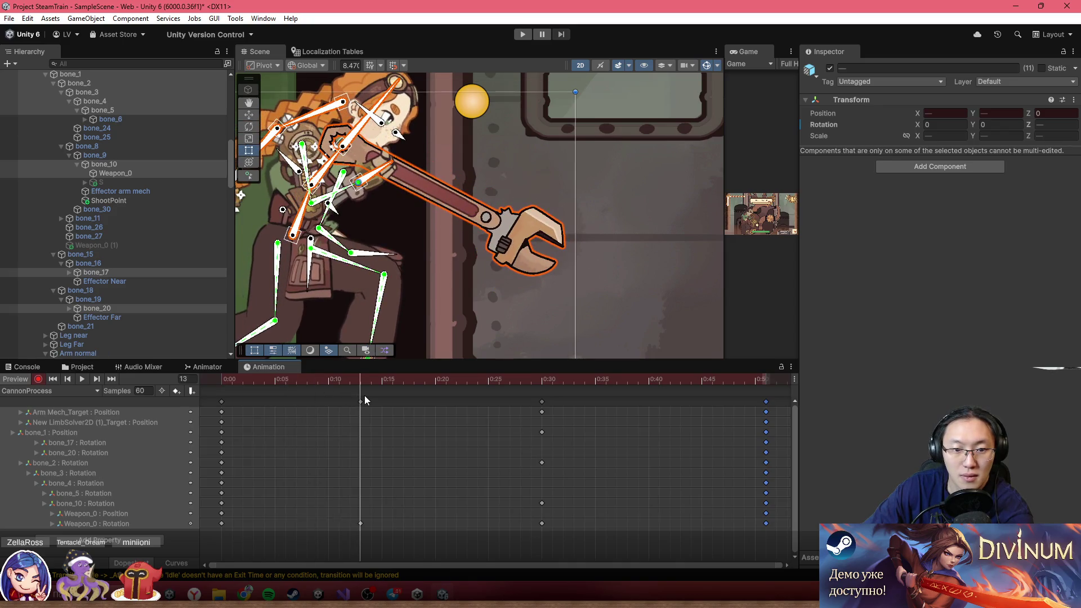
{"action": "left_click_drag", "start_coordinate": [360, 184], "coordinate": [345, 189]}
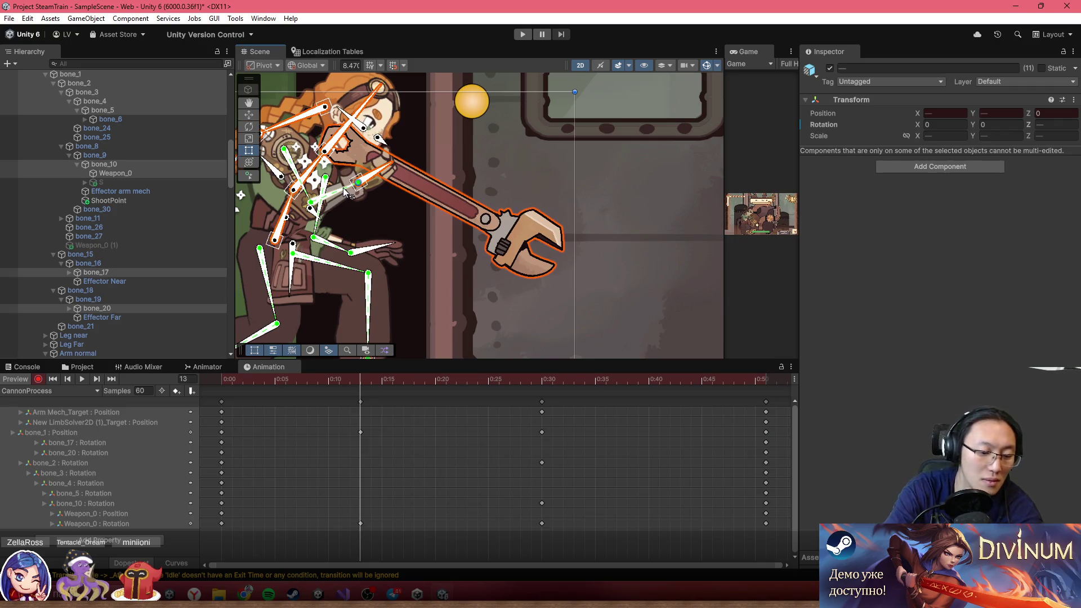
{"action": "key", "text": "ctrl+z"}
{"action": "left_click", "coordinate": [131, 249]}
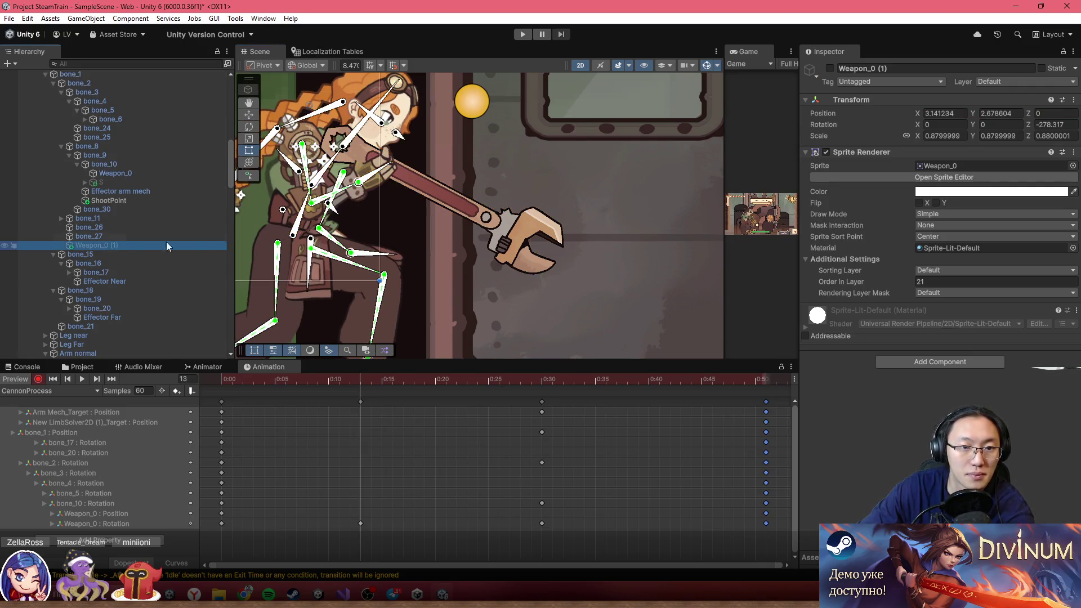
{"action": "left_click_drag", "start_coordinate": [364, 191], "coordinate": [346, 191]}
- Key the arm lifting the wrench at frame 8, then review the swing
{"action": "mouse_move", "coordinate": [265, 383]}
{"action": "left_mouse_down"}
{"action": "mouse_move", "coordinate": [225, 382]}
{"action": "mouse_move", "coordinate": [310, 380]}
{"action": "left_mouse_up"}
{"action": "left_click_drag", "start_coordinate": [366, 167], "coordinate": [359, 171]}
{"action": "mouse_move", "coordinate": [266, 379]}
{"action": "left_mouse_down"}
{"action": "mouse_move", "coordinate": [250, 376]}
{"action": "mouse_move", "coordinate": [723, 388]}
{"action": "left_mouse_up"}
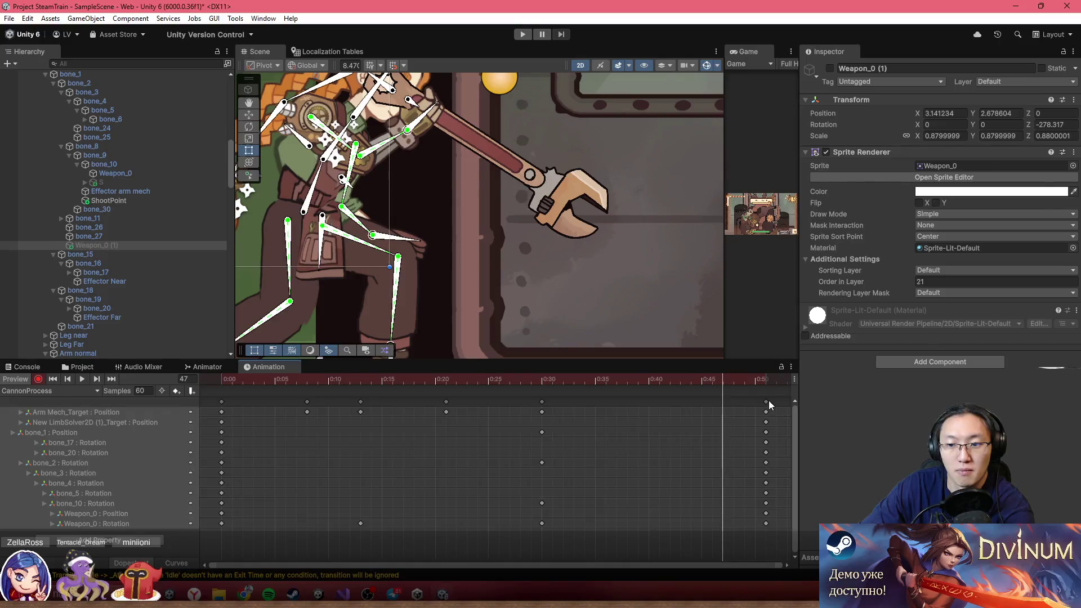
{"action": "left_click", "coordinate": [769, 401]}
{"action": "mouse_move", "coordinate": [533, 378]}
{"action": "left_mouse_down"}
{"action": "mouse_move", "coordinate": [414, 387]}
{"action": "mouse_move", "coordinate": [538, 407]}
{"action": "left_mouse_up"}
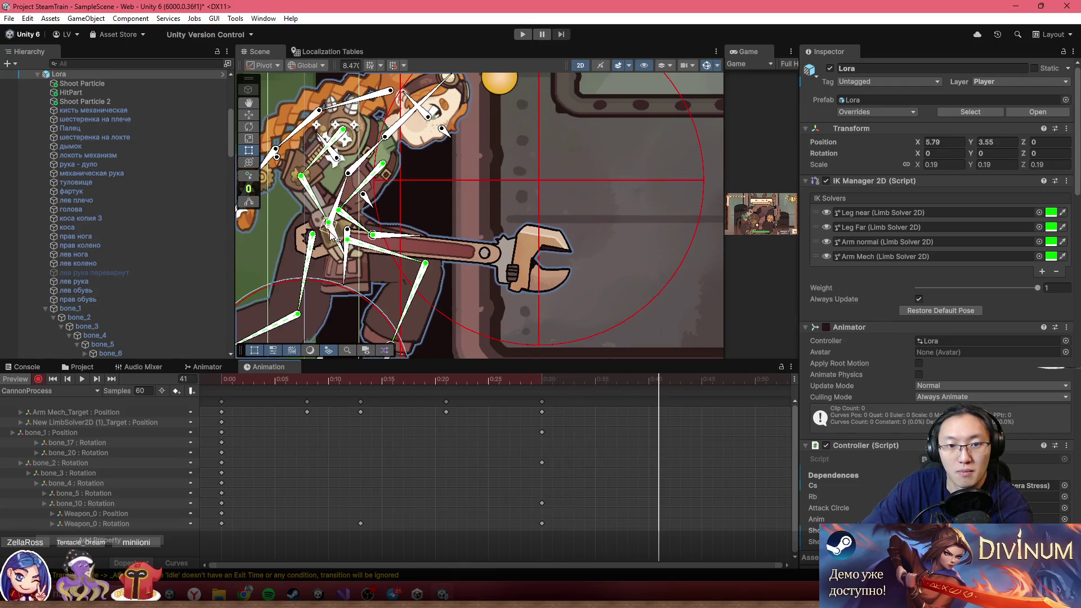
- At frame 41, key the wrench arm lowered and the body leaning forward
{"action": "left_click_drag", "start_coordinate": [327, 226], "coordinate": [352, 272]}
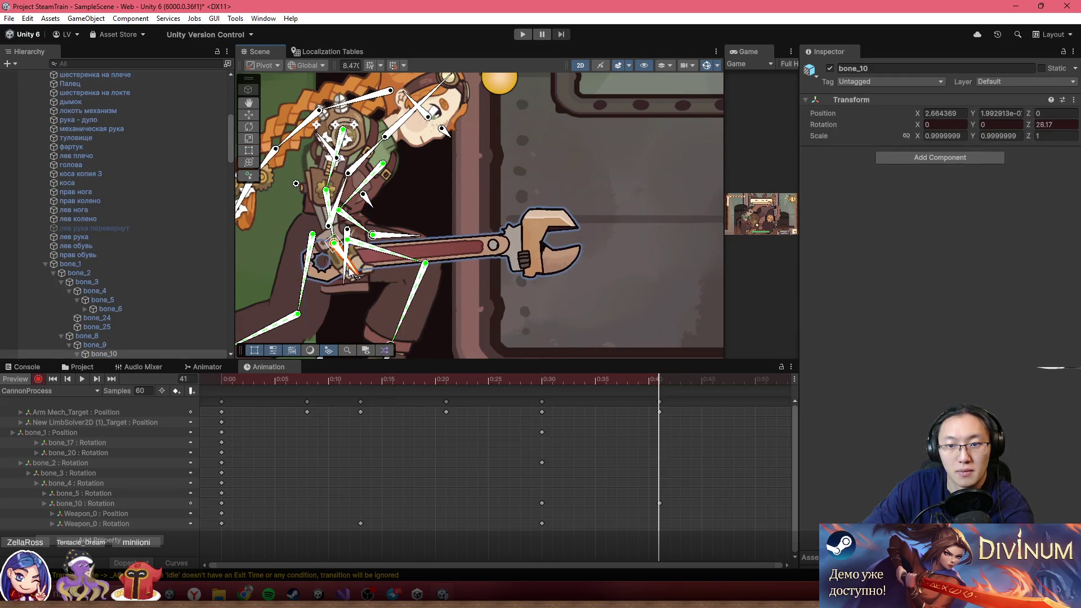
{"action": "left_click_drag", "start_coordinate": [341, 379], "coordinate": [657, 390]}
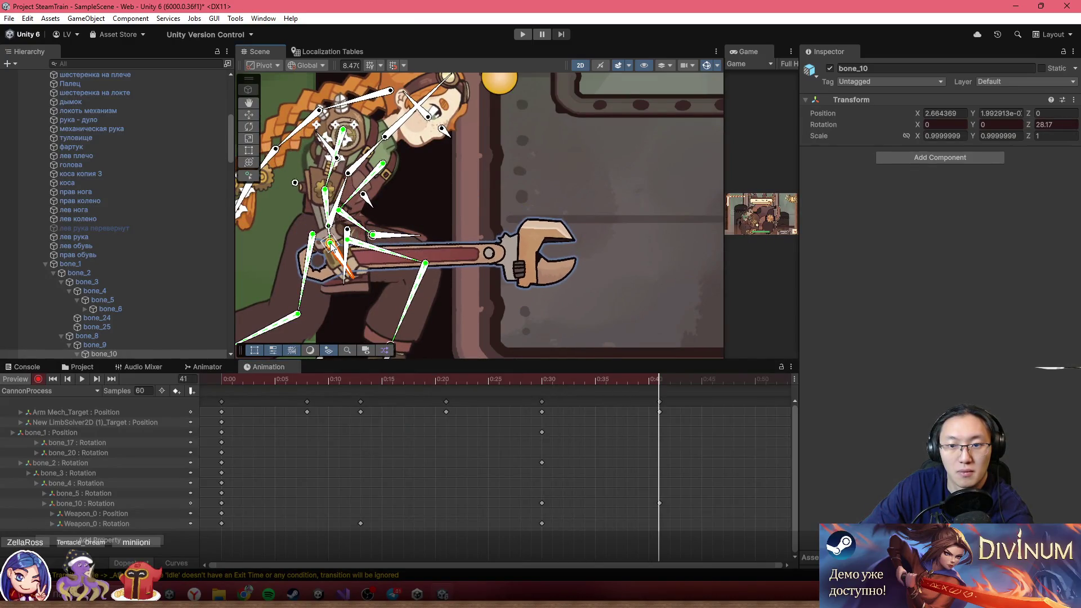
{"action": "left_click_drag", "start_coordinate": [334, 229], "coordinate": [332, 258]}
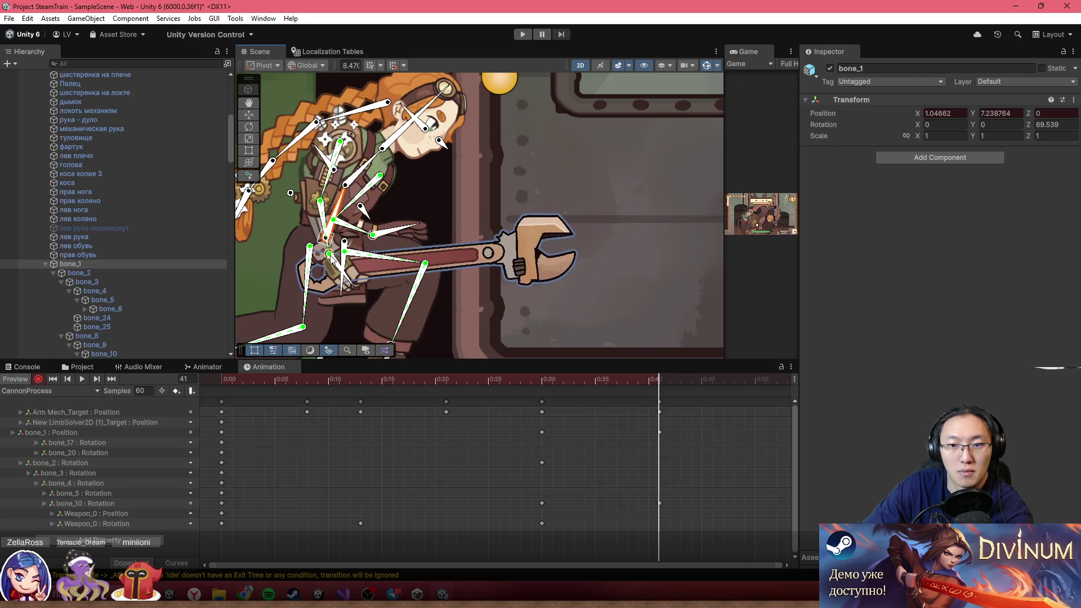
{"action": "mouse_move", "coordinate": [412, 380]}
{"action": "left_mouse_down"}
{"action": "mouse_move", "coordinate": [325, 394]}
{"action": "mouse_move", "coordinate": [613, 439]}
{"action": "mouse_move", "coordinate": [277, 390]}
{"action": "left_mouse_up"}
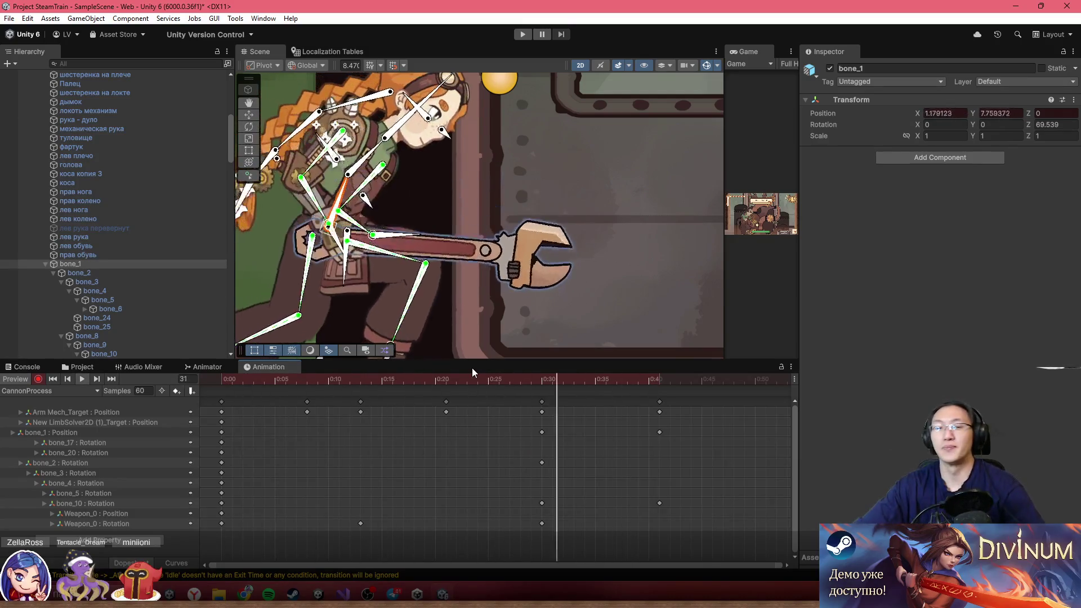
- Copy the 0:00 keyframe column to 0:50 to close the loop
{"action": "scroll", "coordinate": [544, 197], "scroll_direction": "down", "scroll_amount": 5}
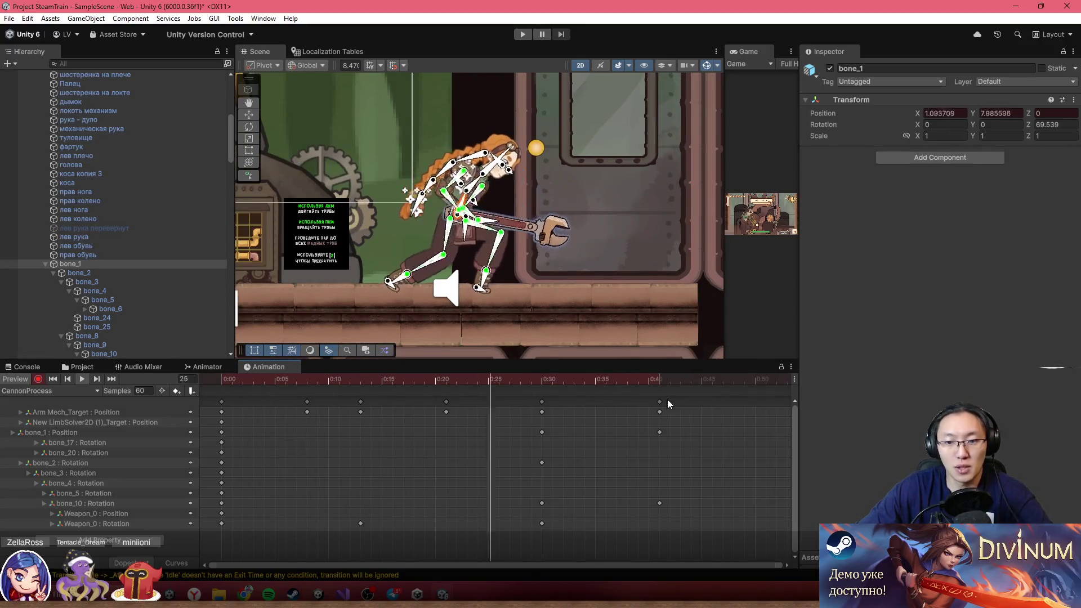
{"action": "scroll", "coordinate": [488, 169], "scroll_direction": "up", "scroll_amount": 5}
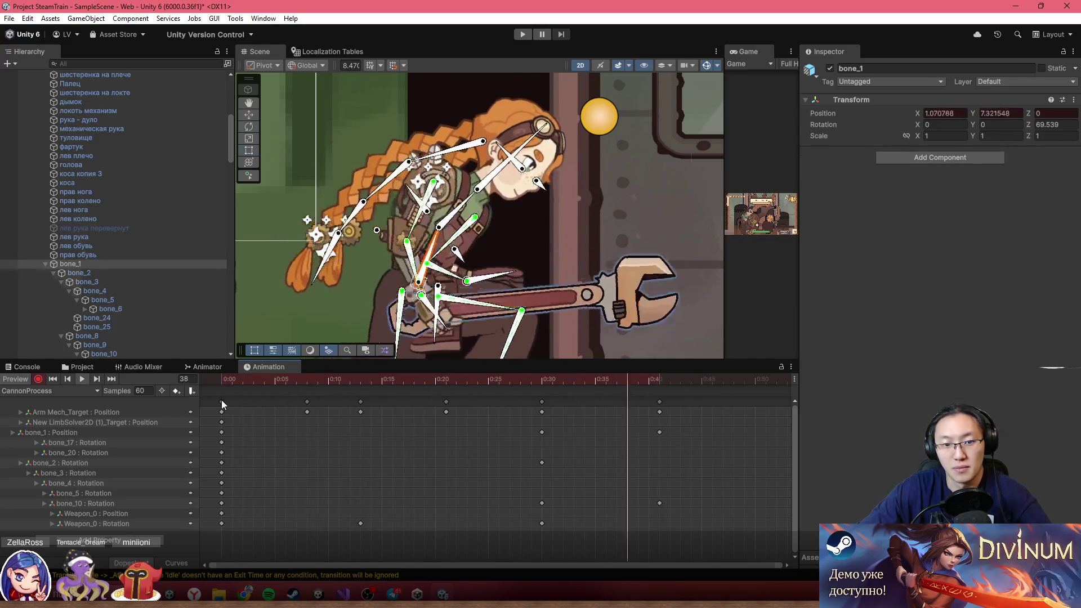
{"action": "left_click", "coordinate": [222, 401]}
{"action": "left_click", "coordinate": [758, 385]}
{"action": "key", "text": "ctrl+v"}
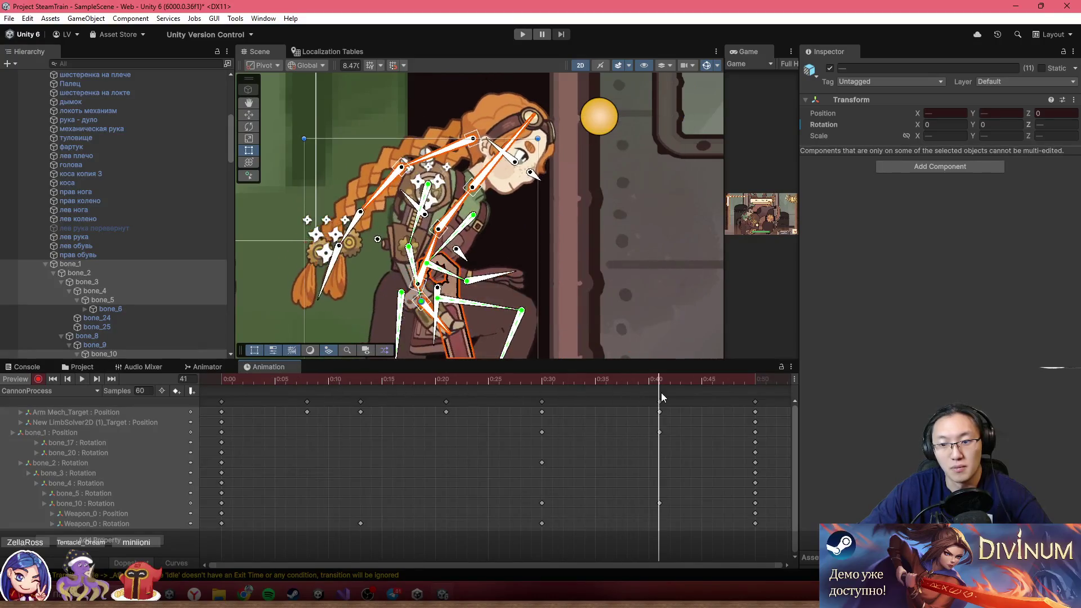
- Delete the 0:50 keys and paste a fresh copy of the starting keys there
{"action": "left_click", "coordinate": [755, 403]}
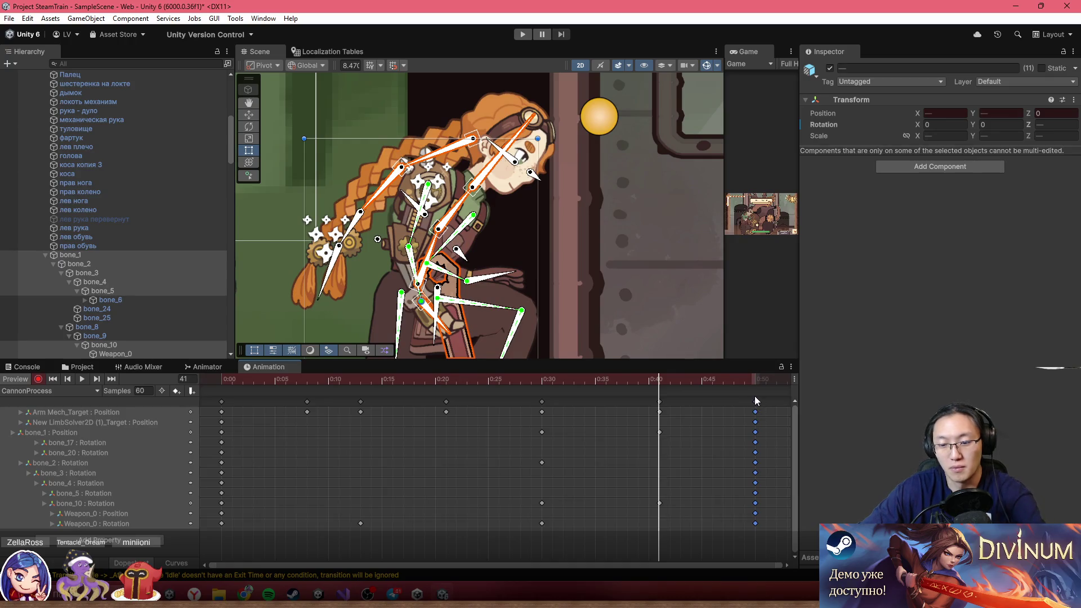
{"action": "key", "text": "Delete"}
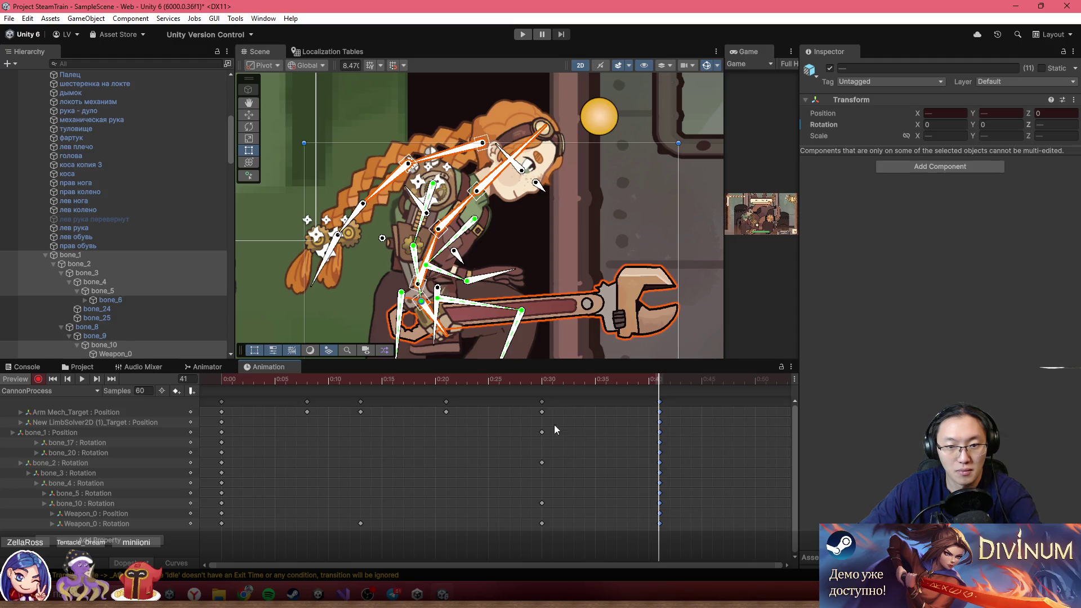
{"action": "left_click", "coordinate": [755, 380]}
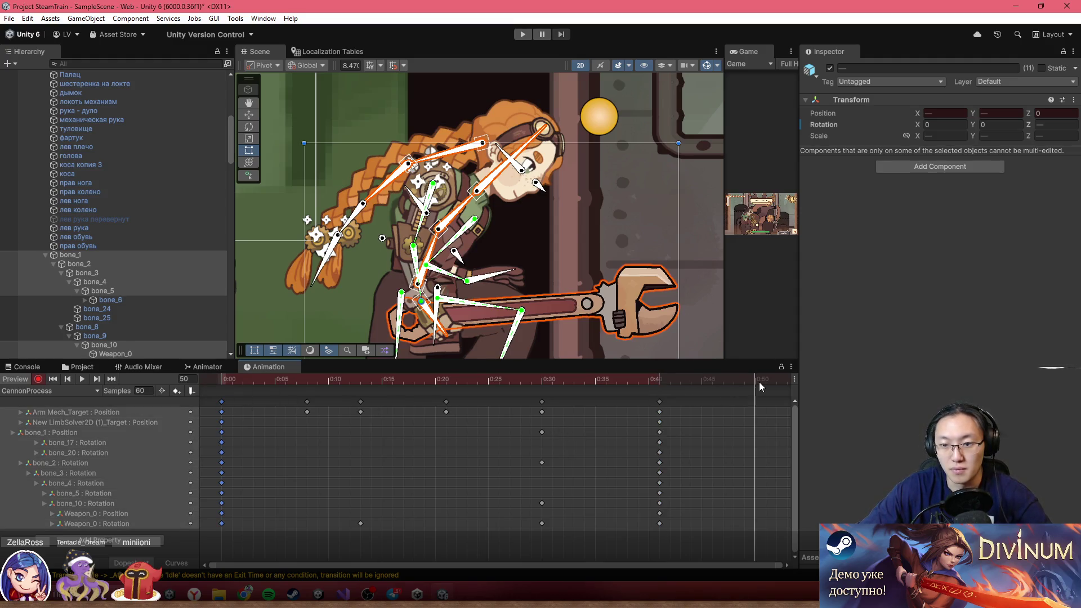
{"action": "key", "text": "ctrl+v"}
- Play and scrub the CannonProcess loop to review the wrench swing
{"action": "left_click", "coordinate": [304, 380]}
{"action": "key", "text": "space"}
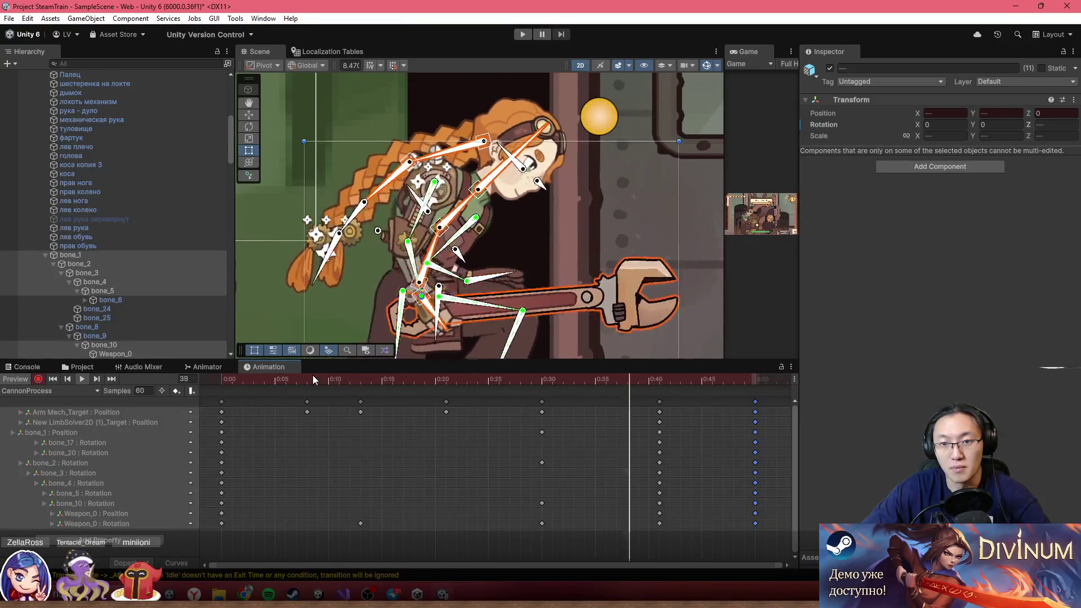
{"action": "scroll", "coordinate": [593, 218], "scroll_direction": "down", "scroll_amount": 3}
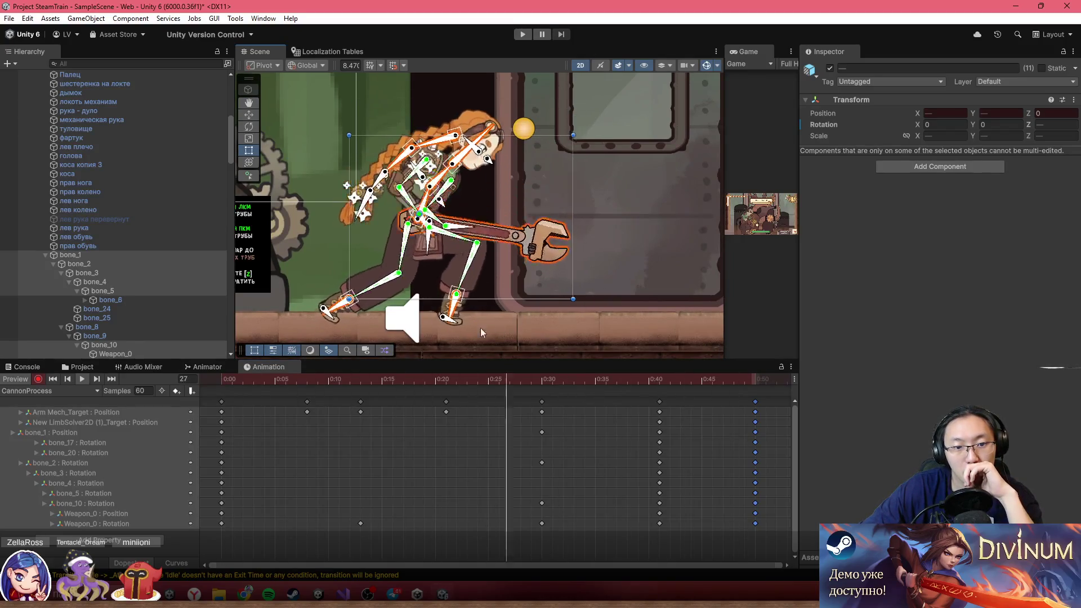
{"action": "left_click", "coordinate": [339, 379]}
{"action": "mouse_move", "coordinate": [353, 393]}
{"action": "left_mouse_down"}
{"action": "mouse_move", "coordinate": [656, 397]}
{"action": "mouse_move", "coordinate": [758, 414]}
{"action": "left_mouse_up"}
{"action": "key", "text": "space"}
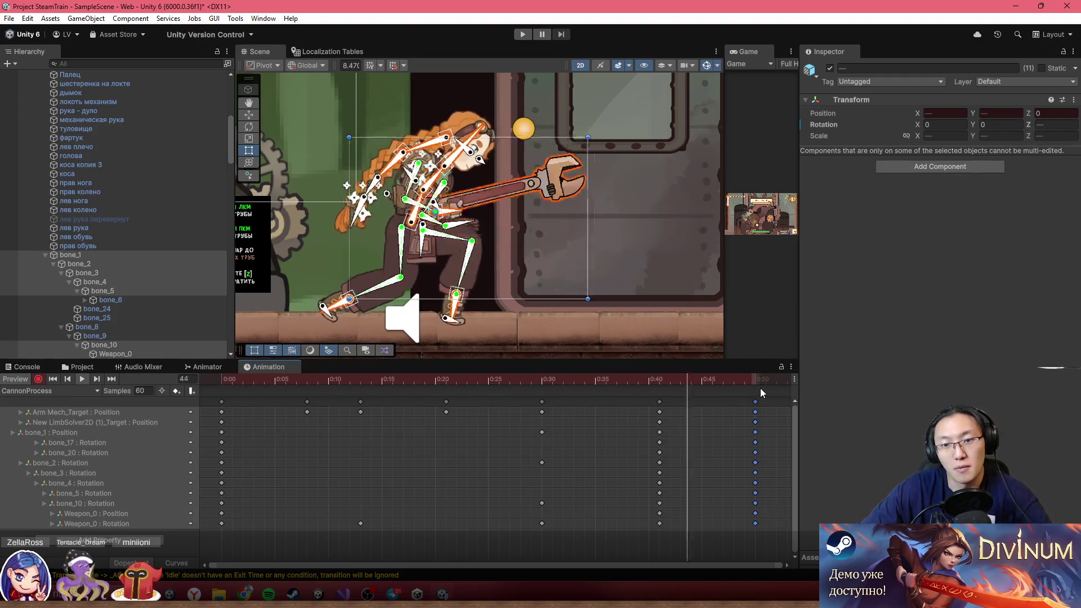
{"action": "mouse_move", "coordinate": [633, 388]}
{"action": "left_mouse_down"}
{"action": "mouse_move", "coordinate": [725, 390]}
{"action": "mouse_move", "coordinate": [701, 391]}
{"action": "left_mouse_up"}
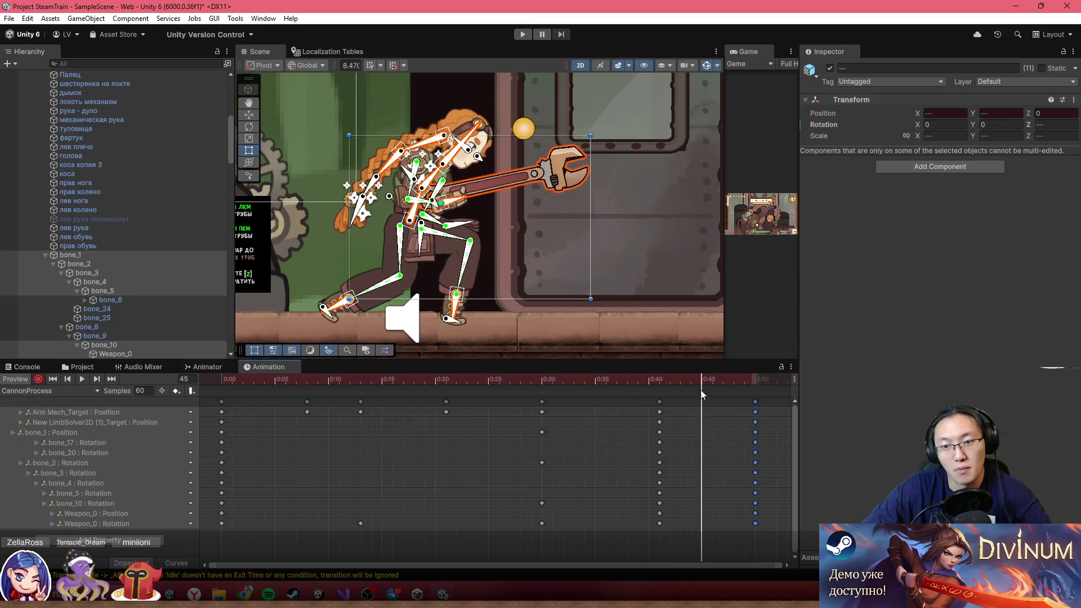
{"action": "scroll", "coordinate": [528, 210], "scroll_direction": "up", "scroll_amount": 5}
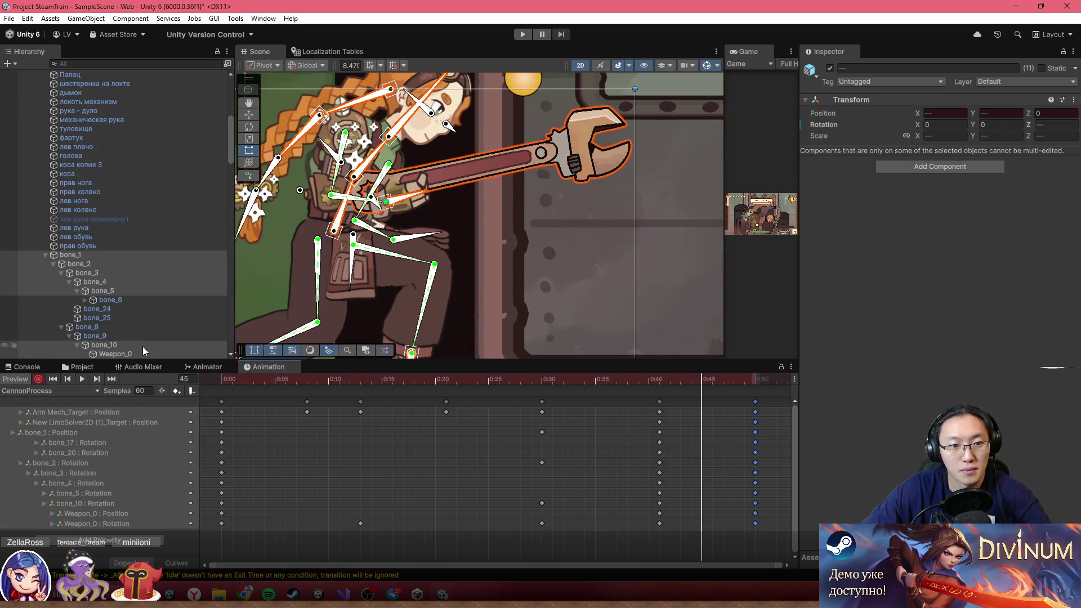
- Key Weapon_0 rotating downward at frames 45 and 48, then scrub back to review
{"action": "left_click", "coordinate": [141, 351]}
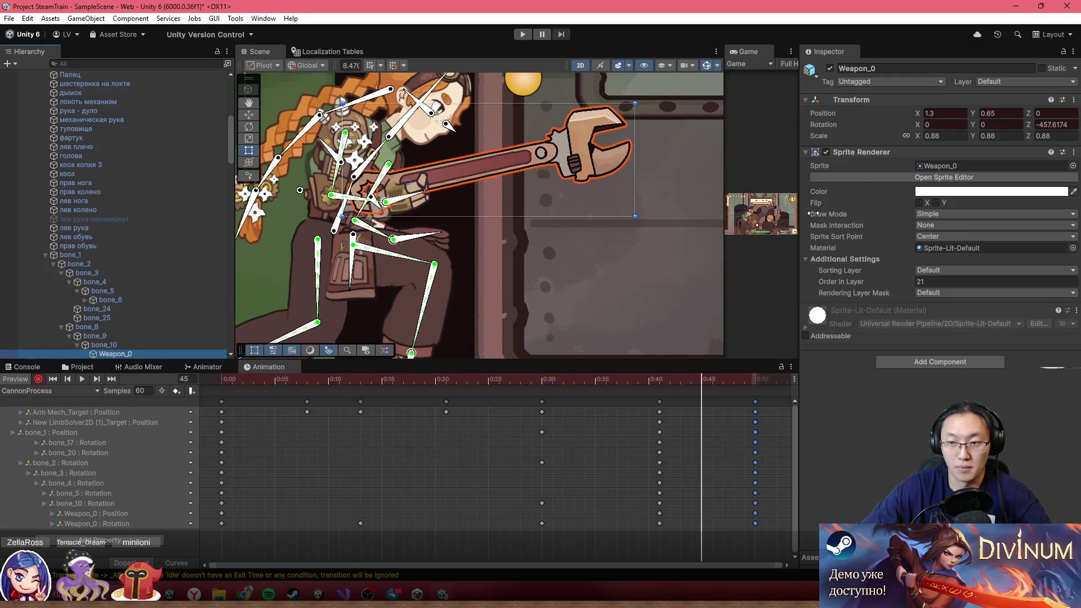
{"action": "mouse_move", "coordinate": [1032, 132]}
{"action": "left_mouse_down"}
{"action": "mouse_move", "coordinate": [994, 133]}
{"action": "mouse_move", "coordinate": [986, 147]}
{"action": "left_mouse_up"}
{"action": "left_click_drag", "start_coordinate": [660, 382], "coordinate": [731, 387]}
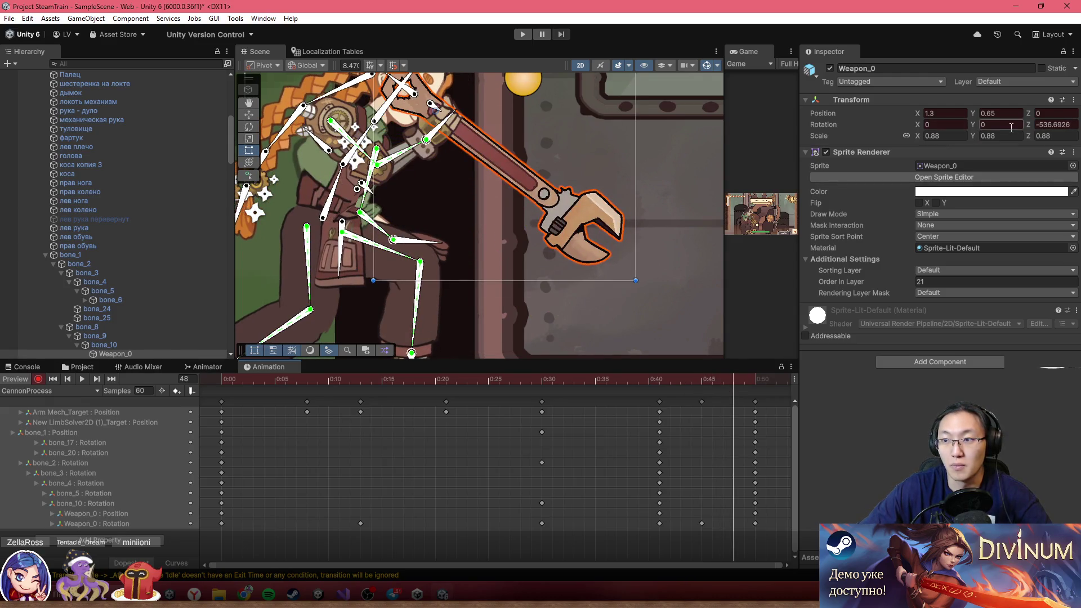
{"action": "left_click_drag", "start_coordinate": [1032, 129], "coordinate": [1011, 135]}
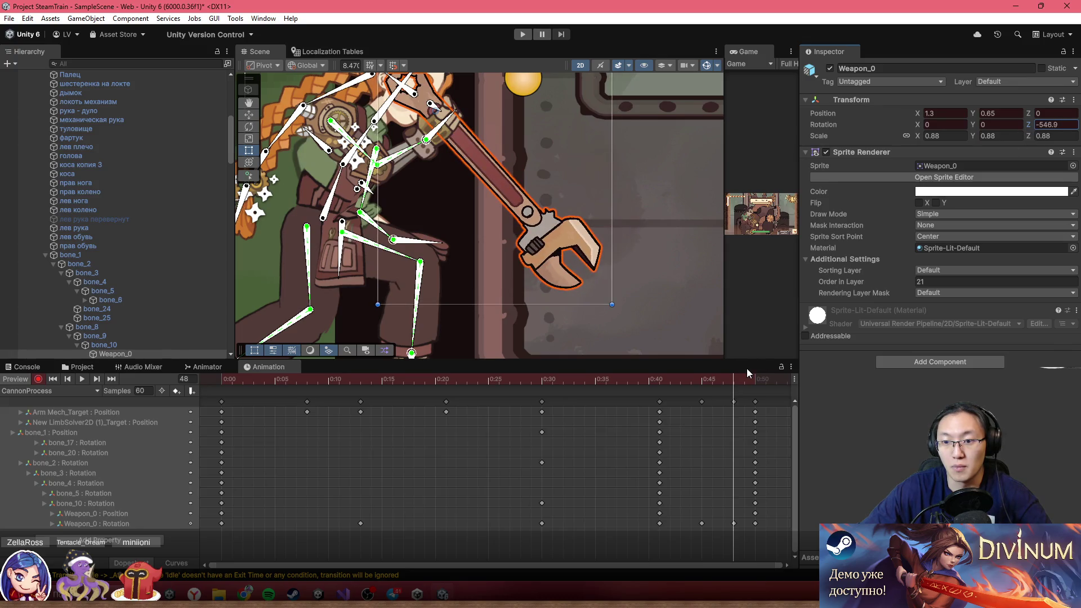
{"action": "mouse_move", "coordinate": [727, 382]}
{"action": "left_mouse_down"}
{"action": "mouse_move", "coordinate": [762, 381]}
{"action": "mouse_move", "coordinate": [664, 381]}
{"action": "left_mouse_up"}
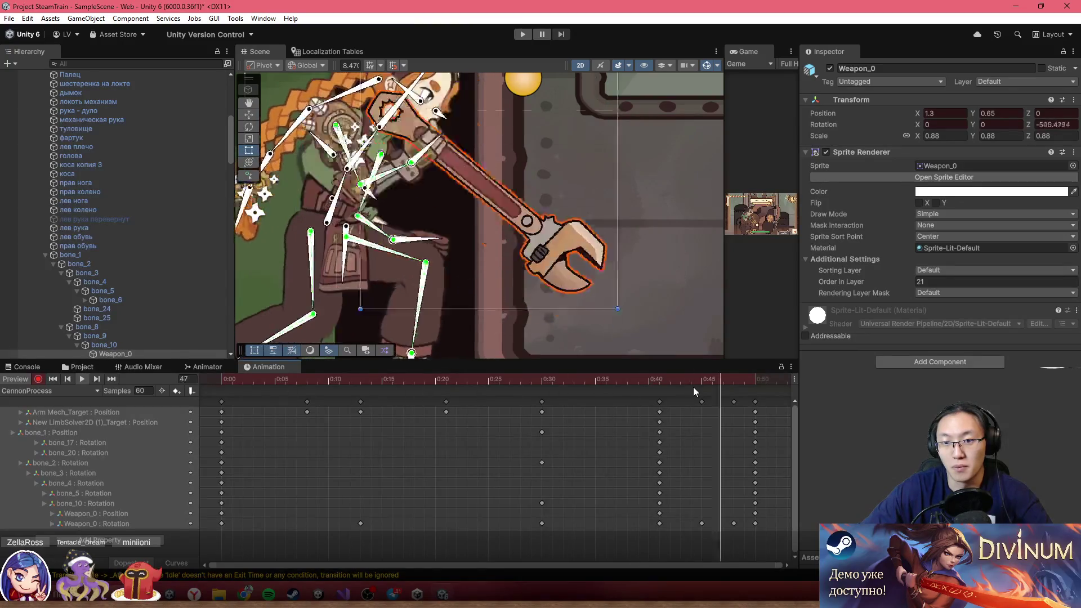
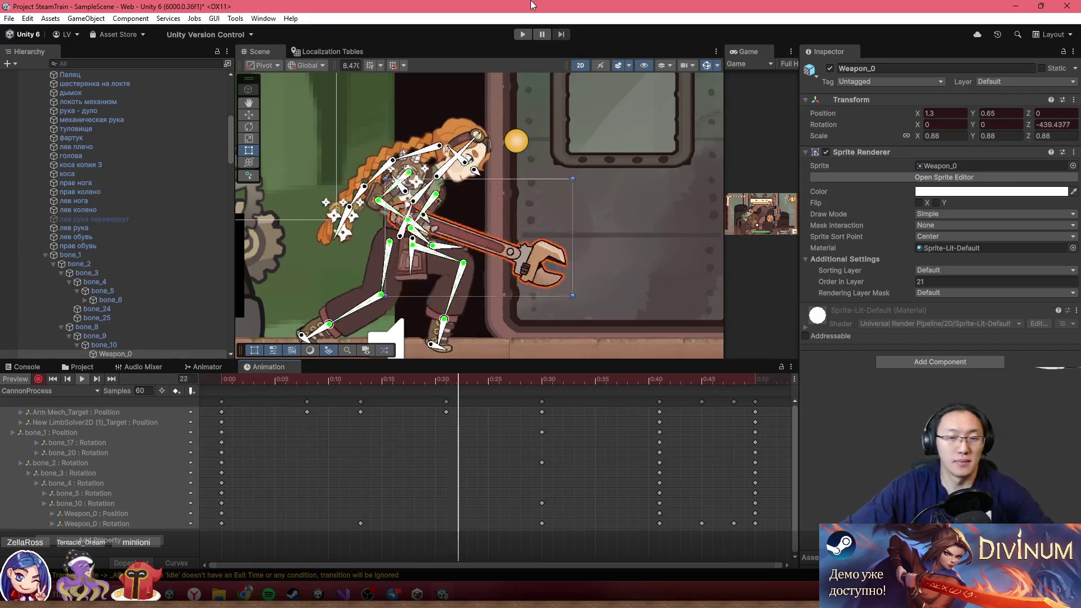
- At frame 30, swing the braid bones down-left and rotate bone_7 so its rotation is keyed
{"action": "scroll", "coordinate": [491, 519], "scroll_direction": "down", "scroll_amount": 3}
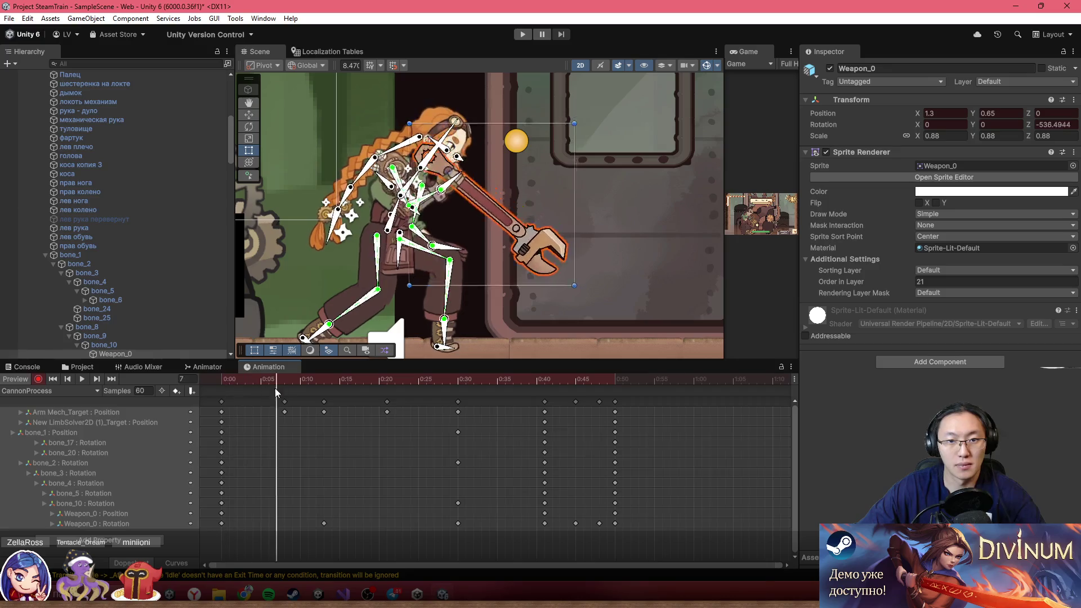
{"action": "left_click", "coordinate": [462, 407]}
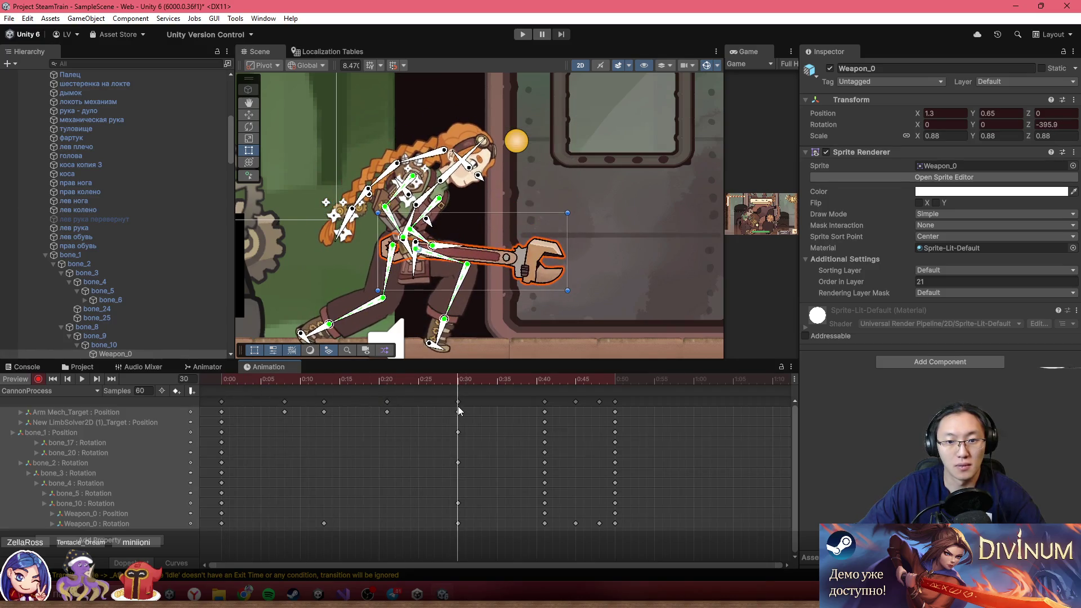
{"action": "scroll", "coordinate": [395, 173], "scroll_direction": "up", "scroll_amount": 3}
{"action": "left_click_drag", "start_coordinate": [396, 174], "coordinate": [314, 226]}
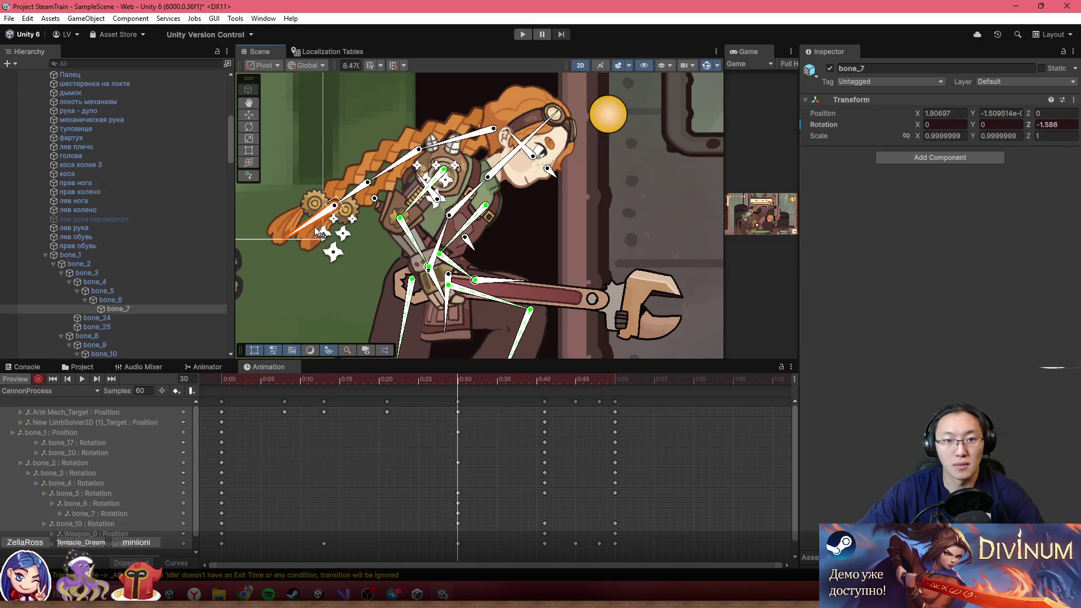
{"action": "mouse_move", "coordinate": [272, 376]}
{"action": "left_mouse_down"}
{"action": "mouse_move", "coordinate": [272, 386]}
{"action": "mouse_move", "coordinate": [522, 419]}
{"action": "mouse_move", "coordinate": [674, 401]}
{"action": "mouse_move", "coordinate": [457, 406]}
{"action": "left_mouse_up"}
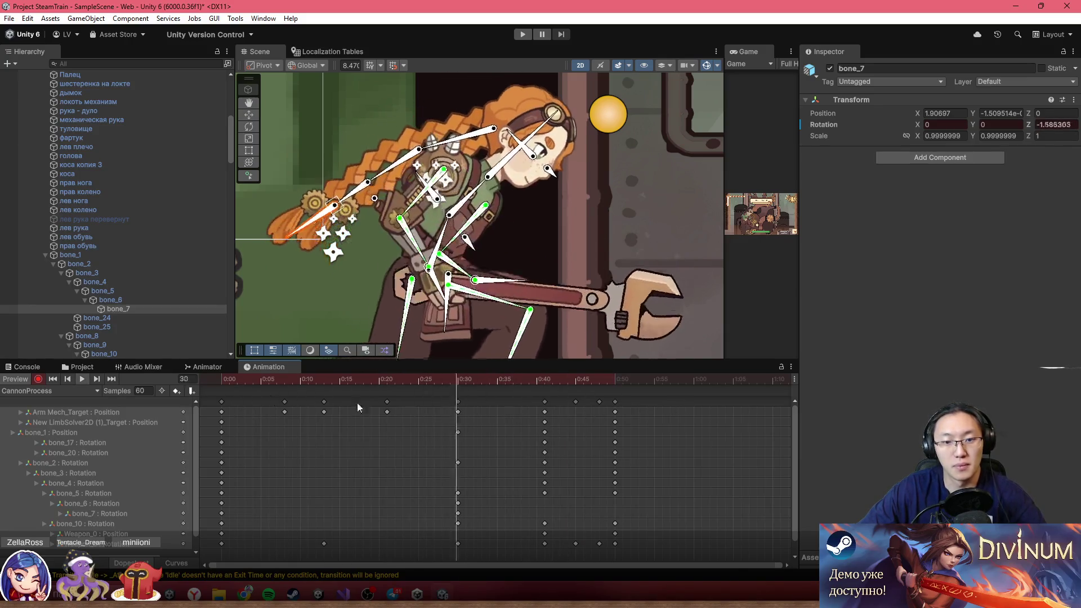
- Select the keys at 0:50 and play the CannonProcess animation preview
{"action": "left_click", "coordinate": [222, 401]}
{"action": "left_click", "coordinate": [615, 401]}
{"action": "key", "text": "space"}
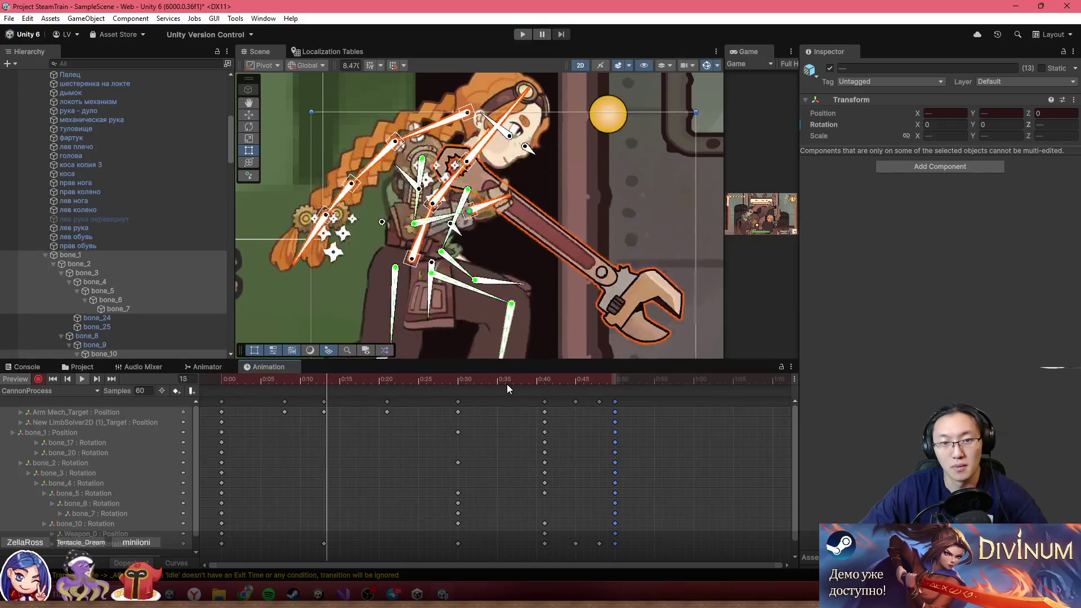
- At frame 30, select bone_4 through bone_7, pull the braid down-left, then select the 0:50 keys
{"action": "left_click_drag", "start_coordinate": [376, 382], "coordinate": [542, 386]}
{"action": "scroll", "coordinate": [361, 271], "scroll_direction": "up", "scroll_amount": 1}
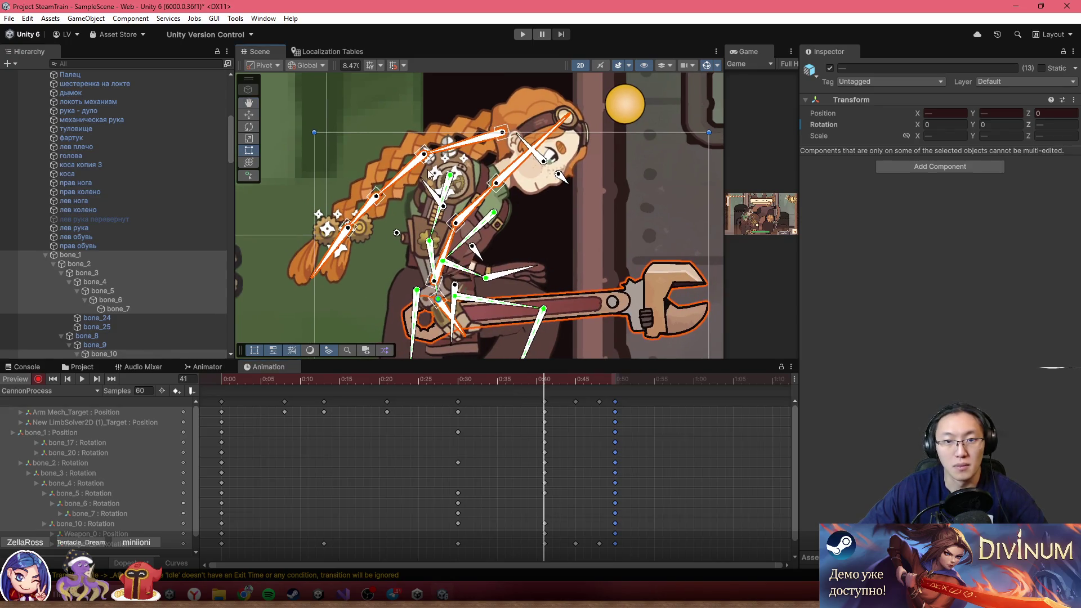
{"action": "left_click", "coordinate": [420, 158]}
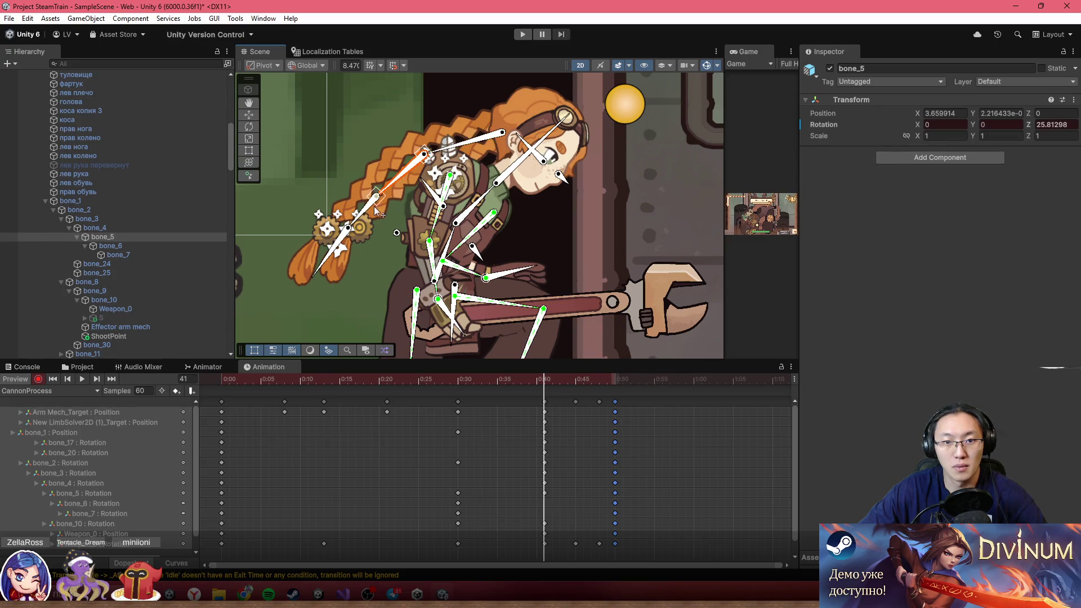
{"action": "left_click", "coordinate": [164, 255], "text": "shift"}
{"action": "mouse_move", "coordinate": [345, 240]}
{"action": "left_mouse_down"}
{"action": "mouse_move", "coordinate": [337, 252]}
{"action": "mouse_move", "coordinate": [354, 262]}
{"action": "left_mouse_up"}
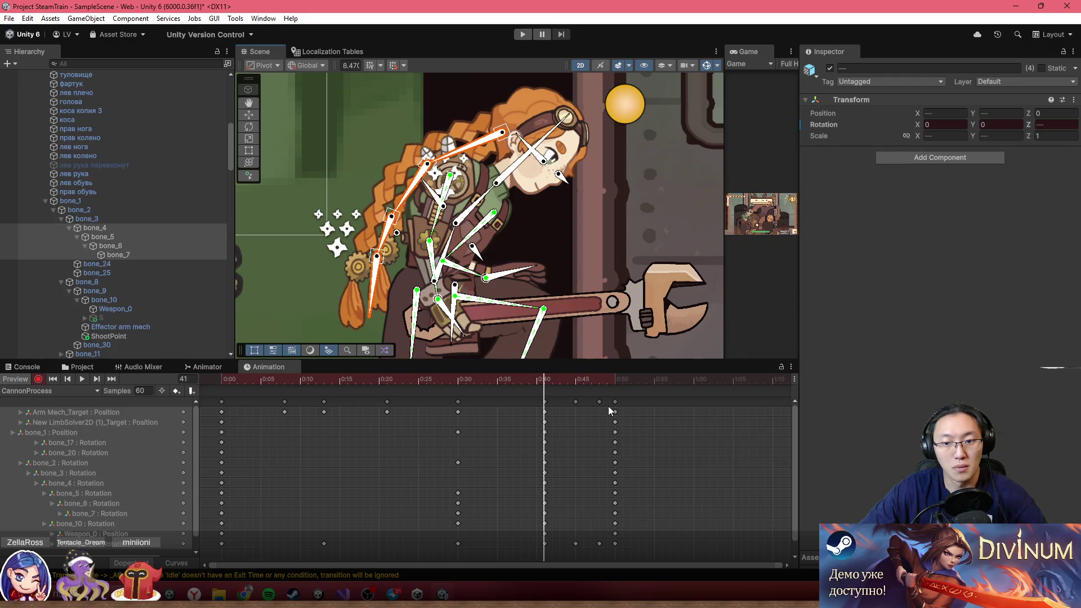
{"action": "left_click", "coordinate": [221, 402]}
{"action": "left_click", "coordinate": [615, 401]}
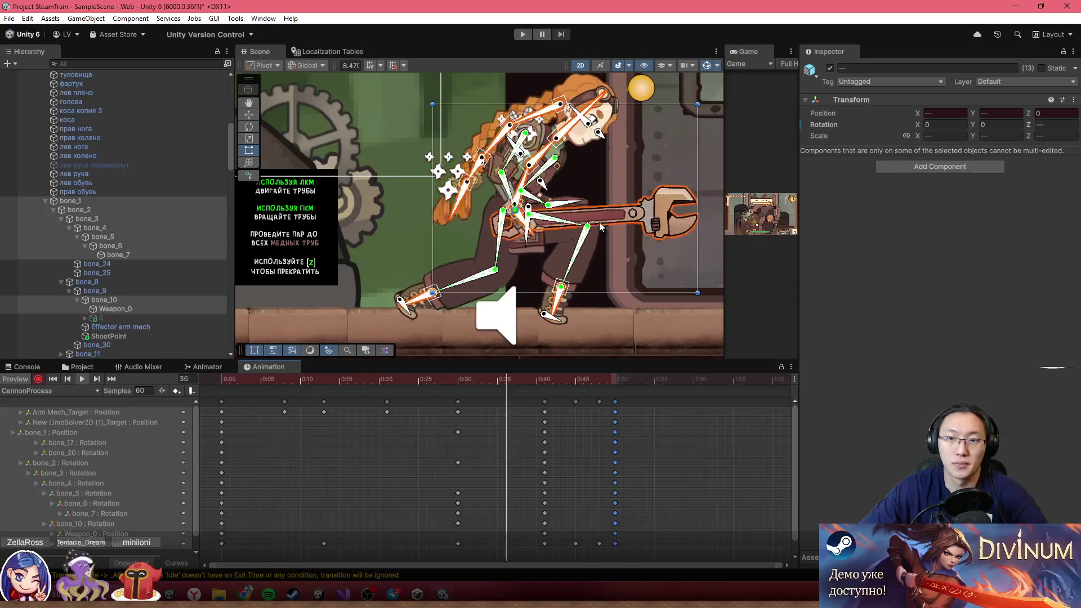
- Pan to the pipe puzzle, select Lora, and switch the Animation window to the CannonStop clip
{"action": "scroll", "coordinate": [631, 145], "scroll_direction": "down", "scroll_amount": 2}
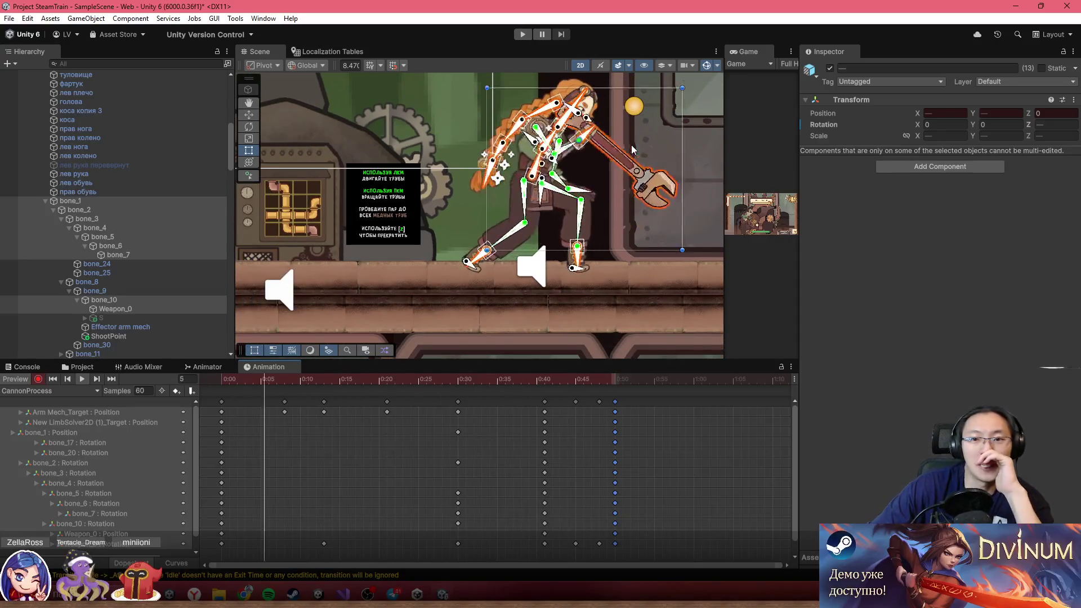
{"action": "scroll", "coordinate": [661, 82], "scroll_direction": "down", "scroll_amount": 2}
{"action": "left_click_drag", "start_coordinate": [645, 141], "coordinate": [510, 167]}
{"action": "scroll", "coordinate": [465, 169], "scroll_direction": "up", "scroll_amount": 3}
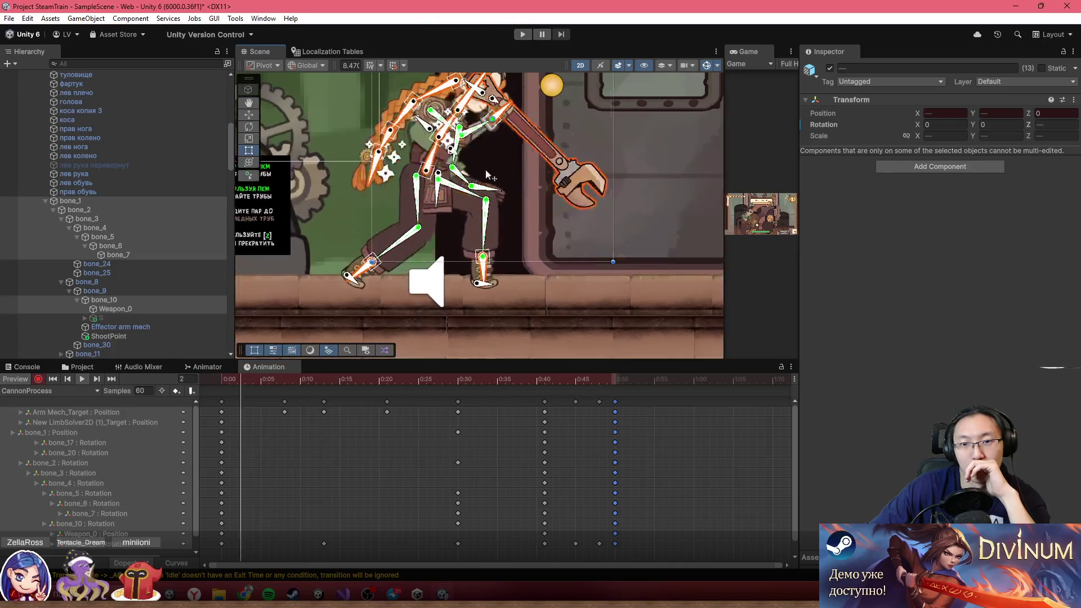
{"action": "left_click", "coordinate": [633, 399]}
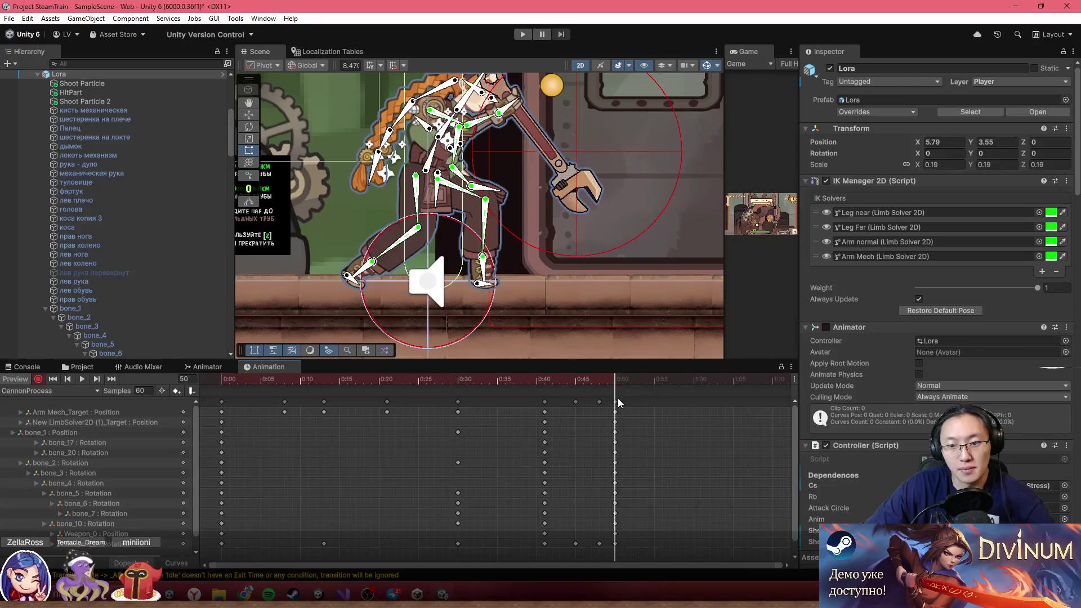
{"action": "left_click", "coordinate": [614, 404]}
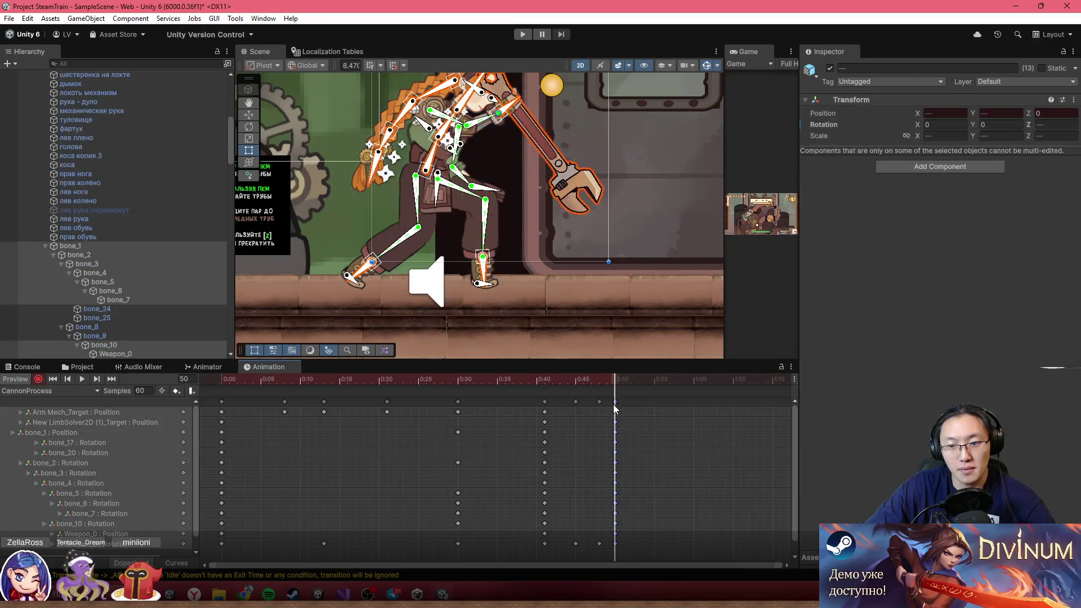
{"action": "left_click", "coordinate": [44, 392]}
{"action": "left_click", "coordinate": [40, 209]}
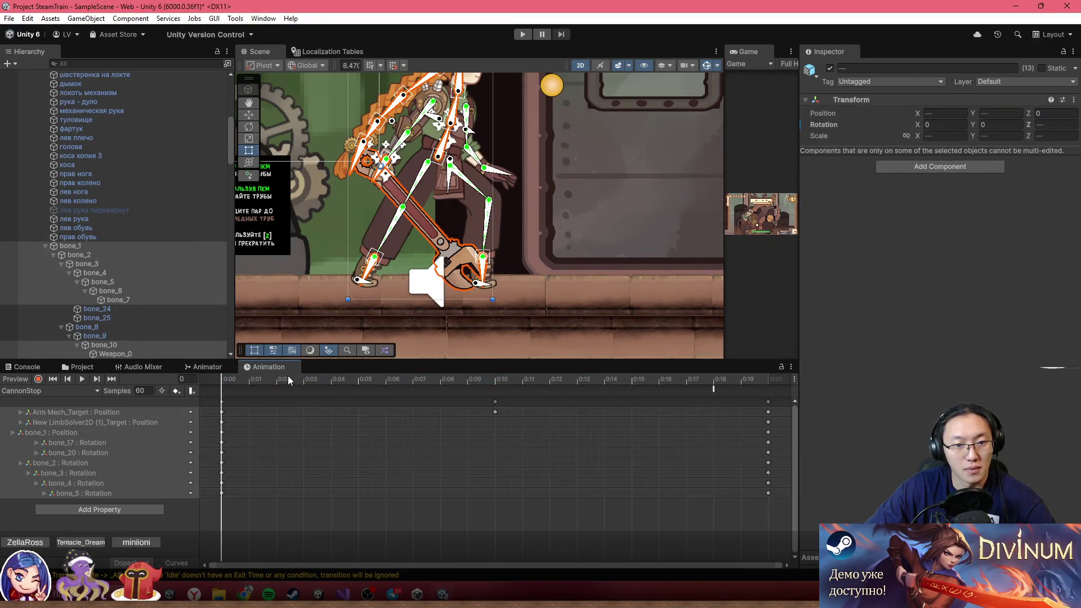
{"action": "mouse_move", "coordinate": [660, 389]}
{"action": "left_mouse_down"}
{"action": "mouse_move", "coordinate": [757, 376]}
{"action": "mouse_move", "coordinate": [652, 385]}
{"action": "mouse_move", "coordinate": [118, 370]}
{"action": "left_mouse_up"}
{"action": "left_click", "coordinate": [768, 379]}
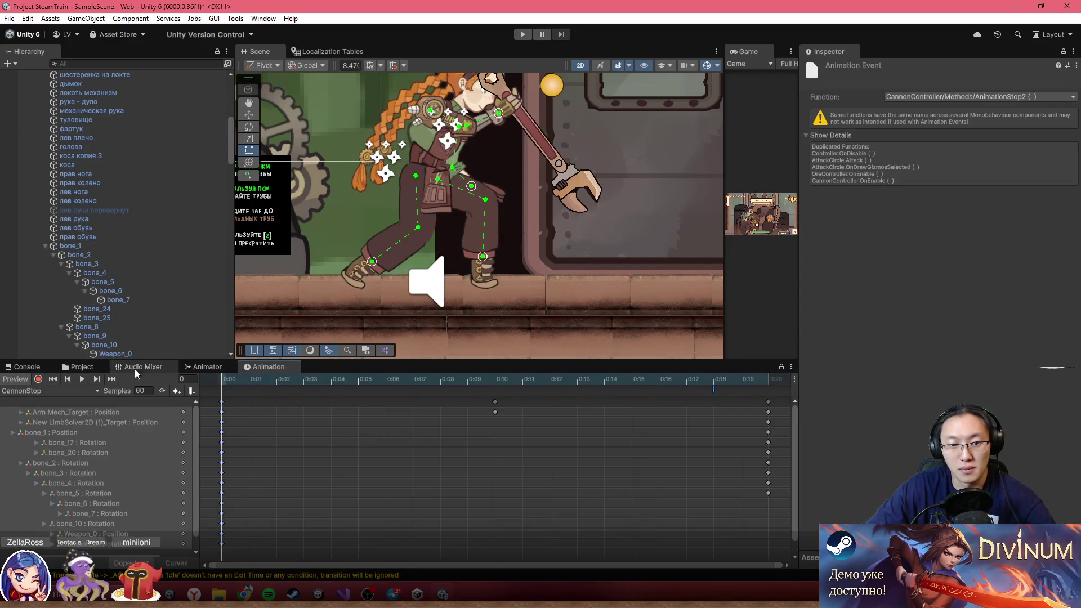
{"action": "scroll", "coordinate": [506, 443], "scroll_direction": "down", "scroll_amount": 3}
{"action": "mouse_move", "coordinate": [268, 382]}
{"action": "left_mouse_down"}
{"action": "mouse_move", "coordinate": [582, 421]}
{"action": "mouse_move", "coordinate": [556, 424]}
{"action": "left_mouse_up"}
{"action": "scroll", "coordinate": [574, 286], "scroll_direction": "down", "scroll_amount": 3}
{"action": "scroll", "coordinate": [488, 249], "scroll_direction": "up", "scroll_amount": 4}
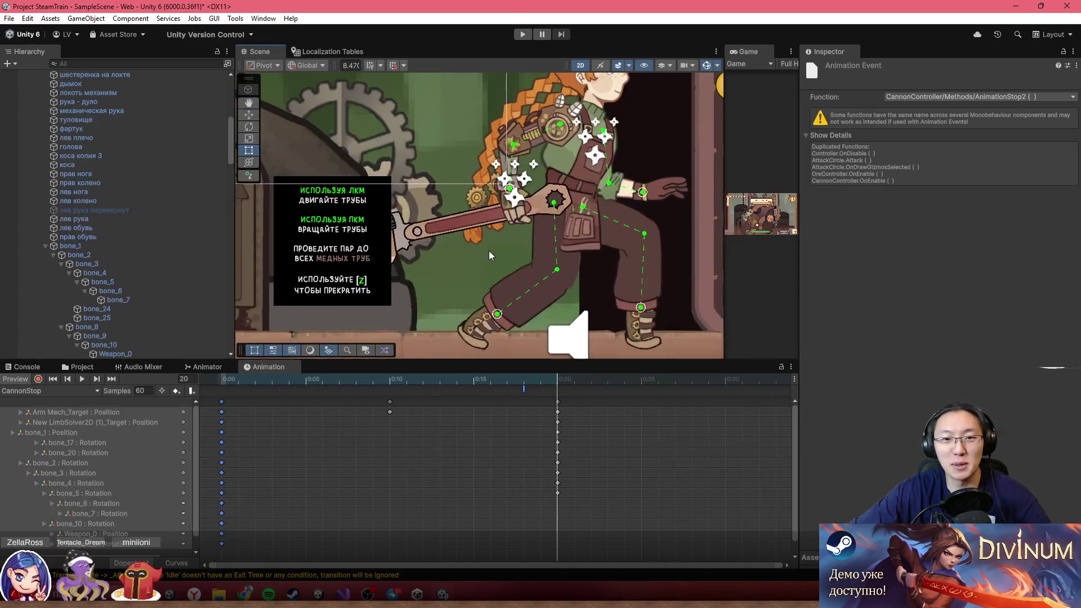
{"action": "left_click", "coordinate": [373, 387]}
{"action": "left_click", "coordinate": [84, 391]}
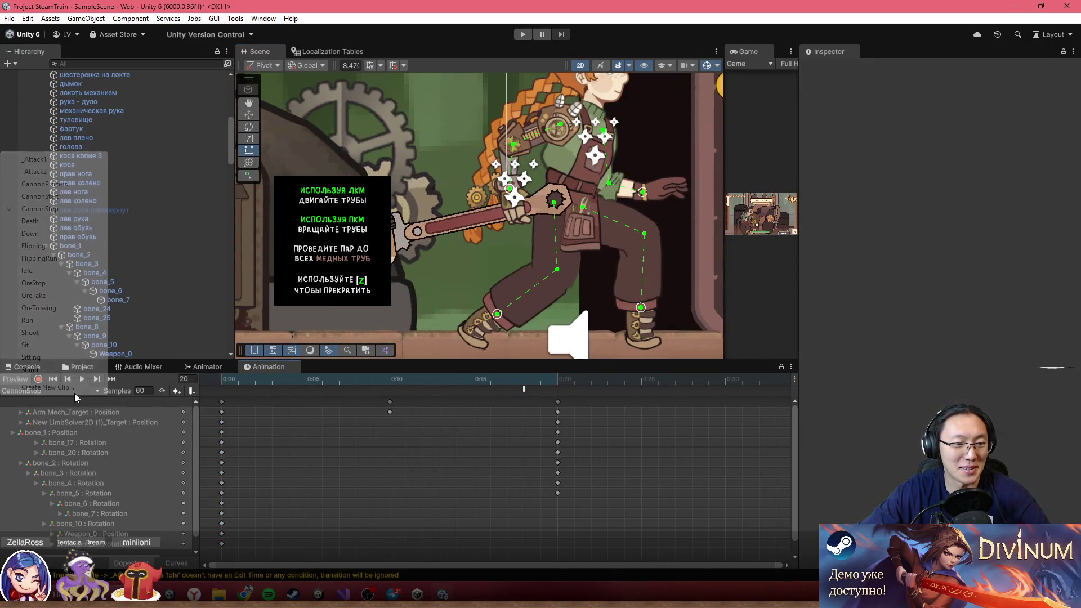
{"action": "left_click", "coordinate": [48, 197]}
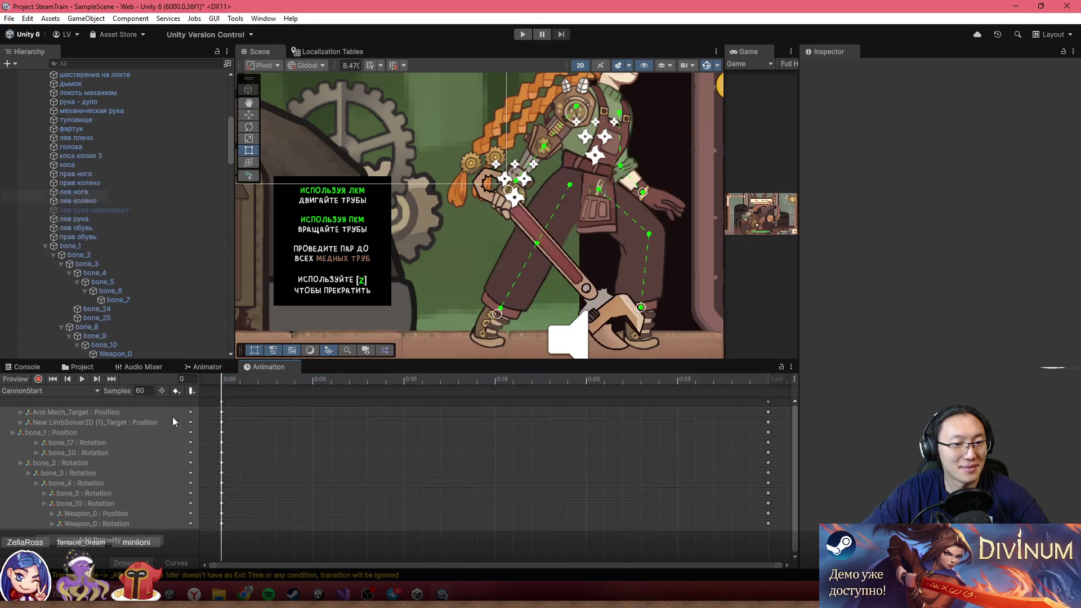
{"action": "left_click", "coordinate": [221, 402]}
{"action": "left_click", "coordinate": [68, 401]}
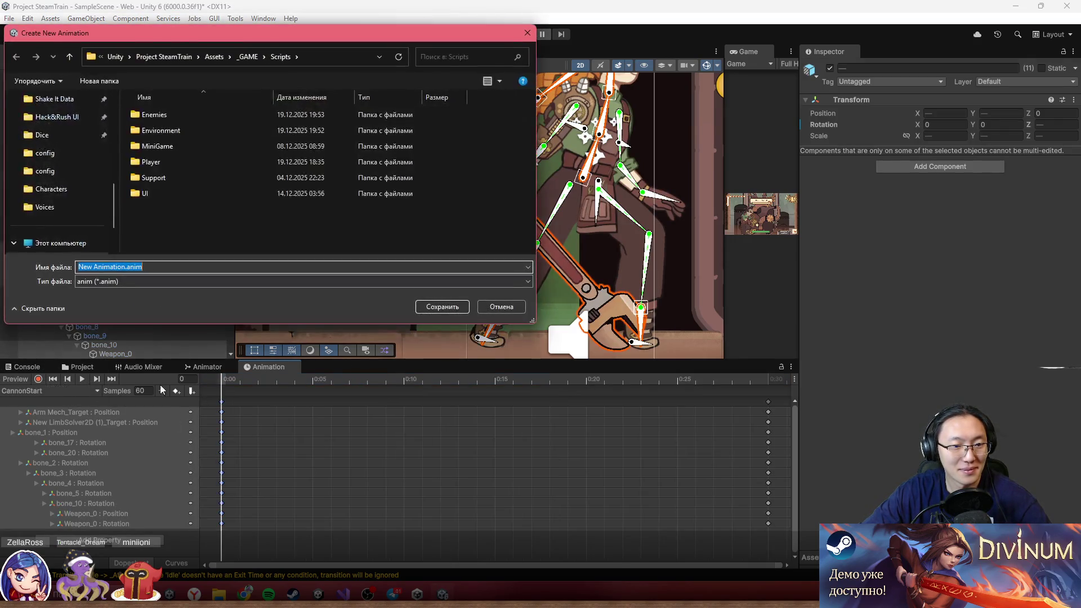
{"action": "left_click", "coordinate": [483, 309]}
{"action": "left_click", "coordinate": [64, 393]}
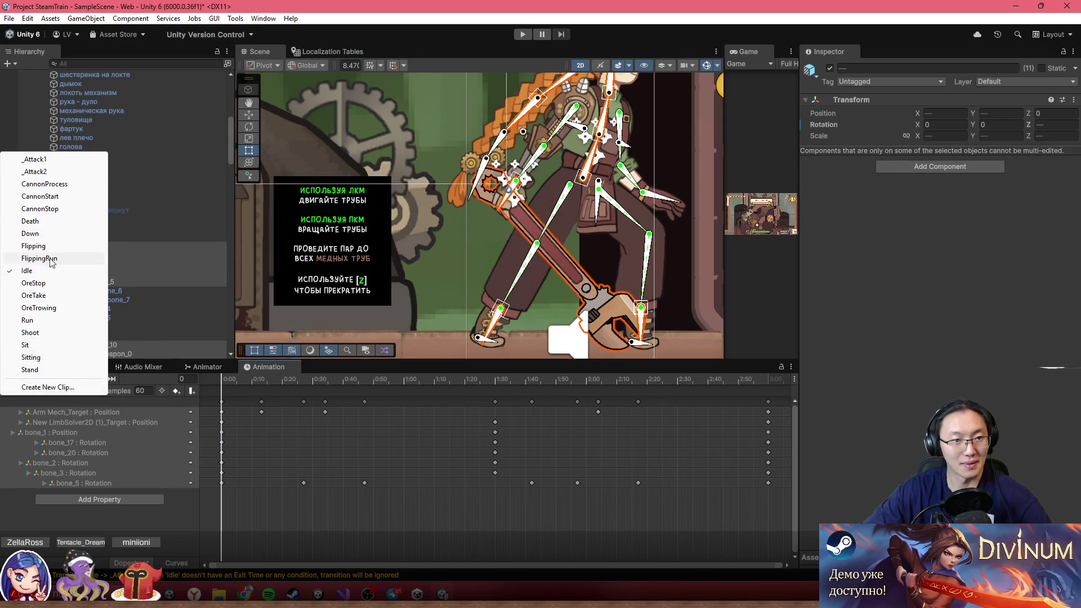
{"action": "left_click", "coordinate": [69, 208]}
{"action": "mouse_move", "coordinate": [400, 385]}
{"action": "left_mouse_down"}
{"action": "mouse_move", "coordinate": [357, 375]}
{"action": "mouse_move", "coordinate": [445, 397]}
{"action": "mouse_move", "coordinate": [769, 412]}
{"action": "left_mouse_up"}
{"action": "left_click", "coordinate": [769, 412]}
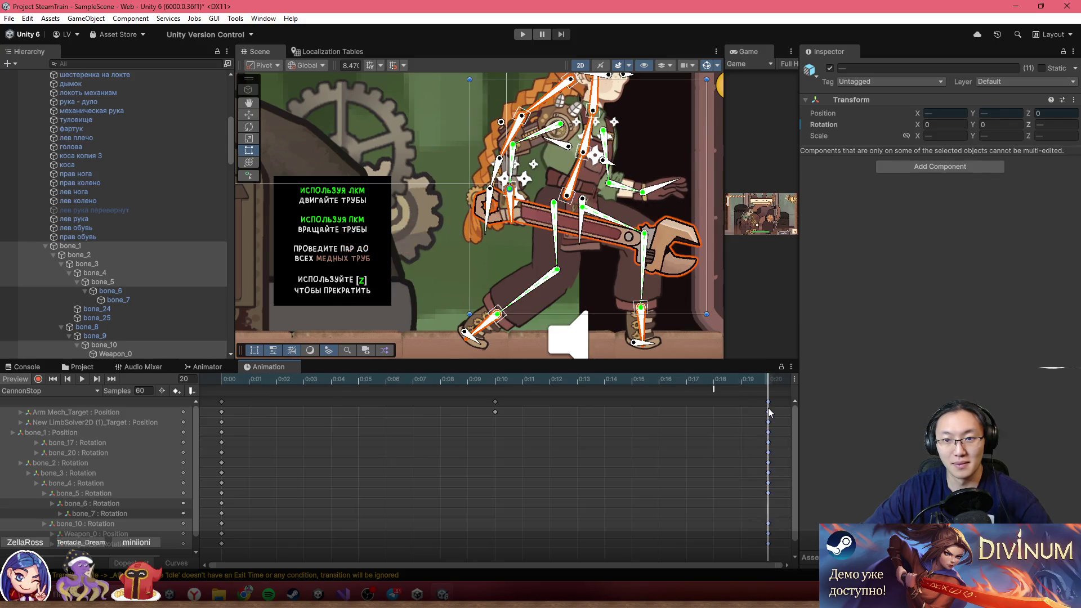
{"action": "left_click", "coordinate": [239, 373]}
{"action": "left_click", "coordinate": [289, 382]}
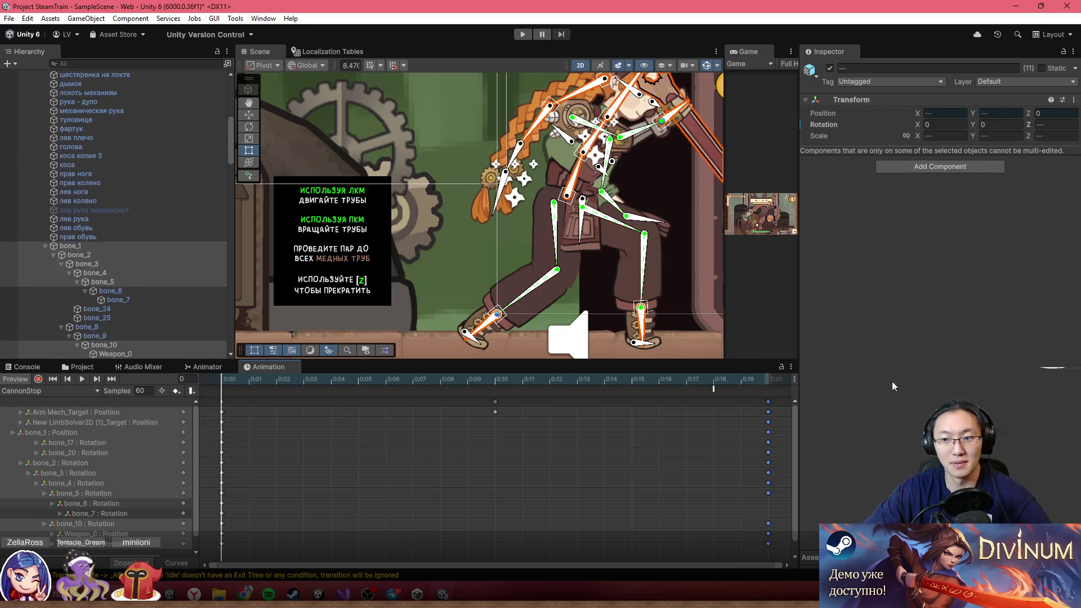
{"action": "left_click", "coordinate": [610, 451]}
{"action": "key", "text": "space"}
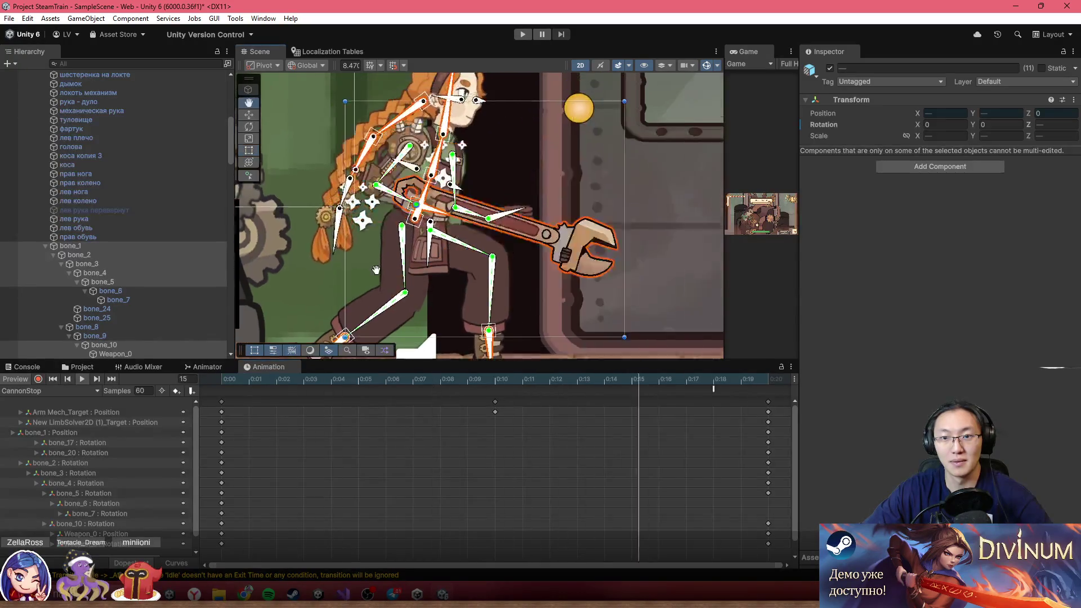
{"action": "left_click_drag", "start_coordinate": [207, 366], "coordinate": [270, 367]}
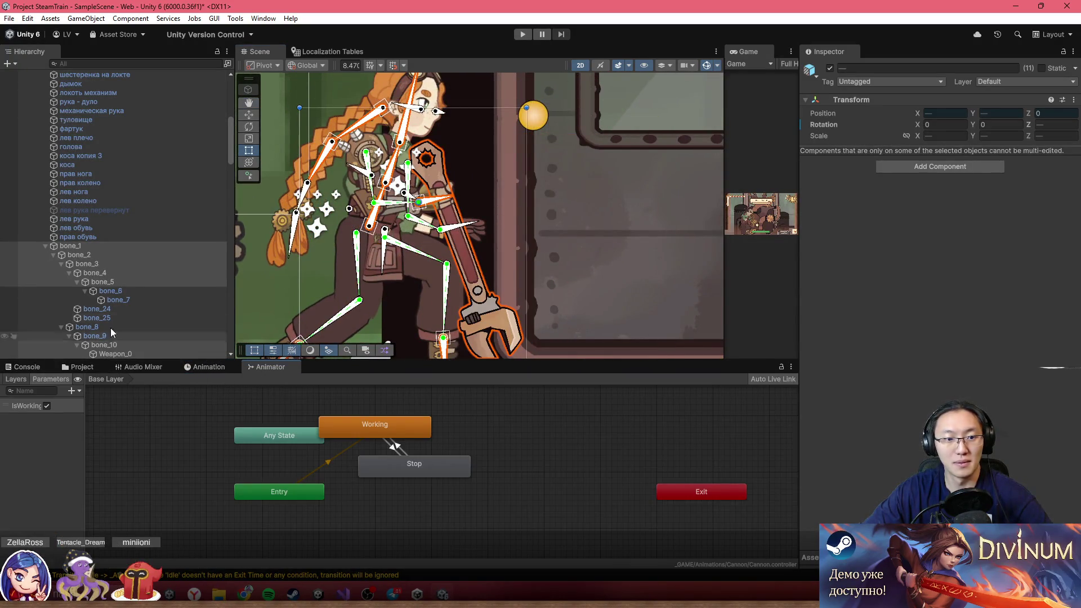
{"action": "scroll", "coordinate": [121, 315], "scroll_direction": "down", "scroll_amount": 8}
{"action": "scroll", "coordinate": [320, 244], "scroll_direction": "down", "scroll_amount": 2}
{"action": "key", "text": "alt+Tab"}
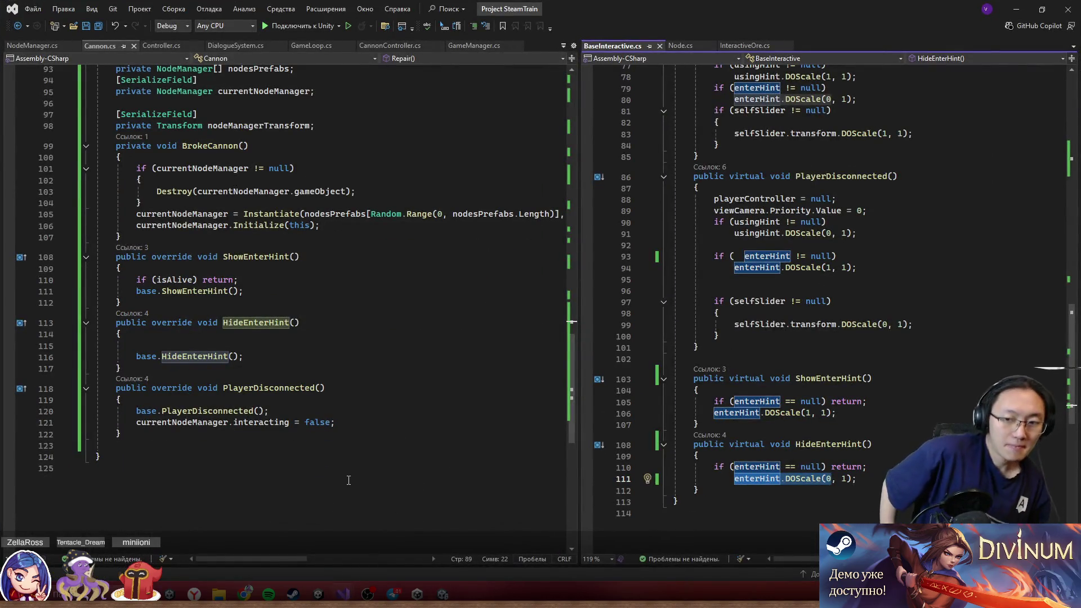
{"action": "left_click", "coordinate": [1016, 9]}
{"action": "left_click", "coordinate": [206, 366]}
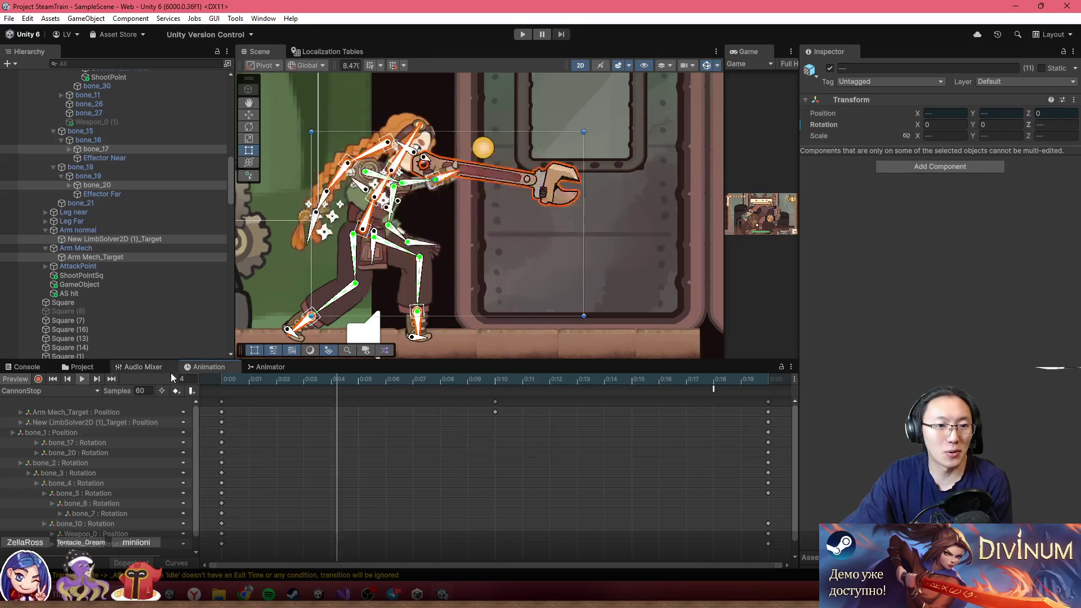
- Move CannonStop's final keys and AnimationStop2 event from 0:20 to 0:28, then enter Play mode
{"action": "scroll", "coordinate": [589, 411], "scroll_direction": "down", "scroll_amount": 3}
{"action": "left_click_drag", "start_coordinate": [534, 401], "coordinate": [679, 399]}
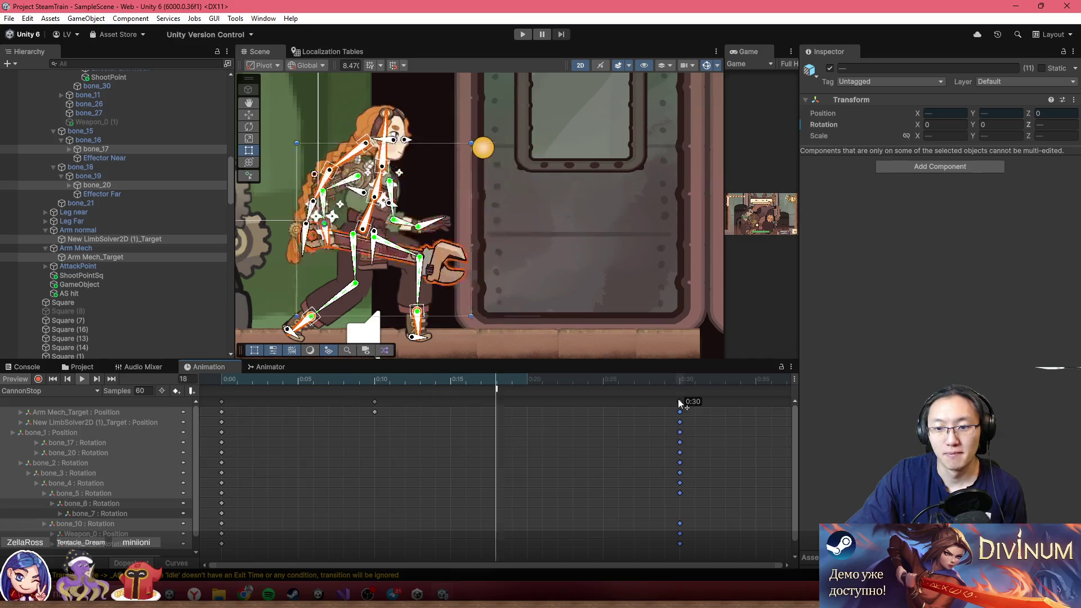
{"action": "left_click_drag", "start_coordinate": [495, 386], "coordinate": [665, 389]}
{"action": "left_click_drag", "start_coordinate": [258, 381], "coordinate": [602, 383]}
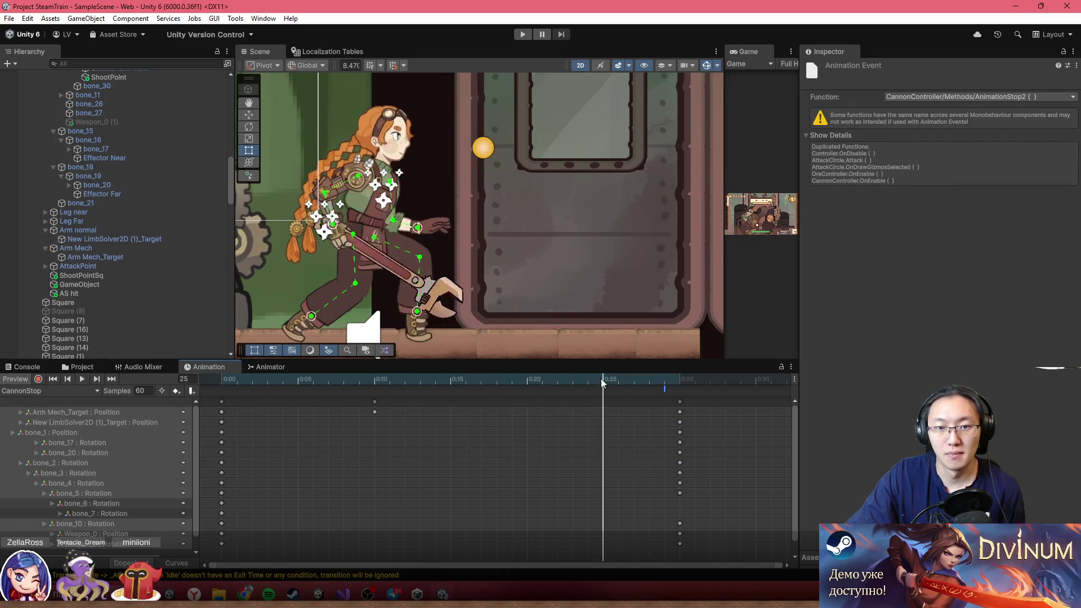
{"action": "left_click", "coordinate": [523, 34]}
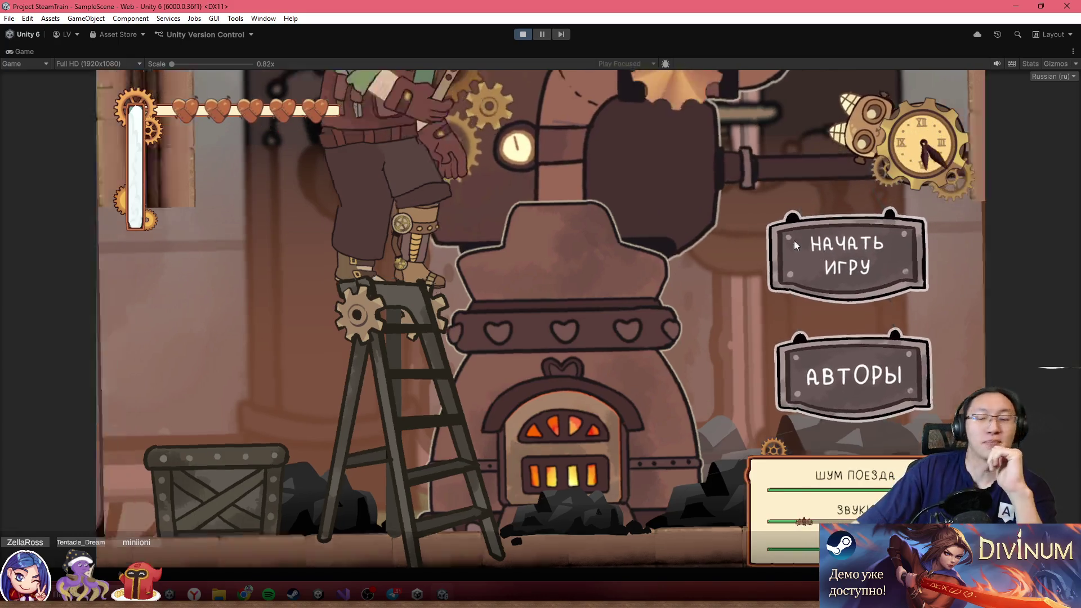
- Start a new game, walk left, and inspect Lora and the Canon object in the editor layout
{"action": "left_click", "coordinate": [797, 239]}
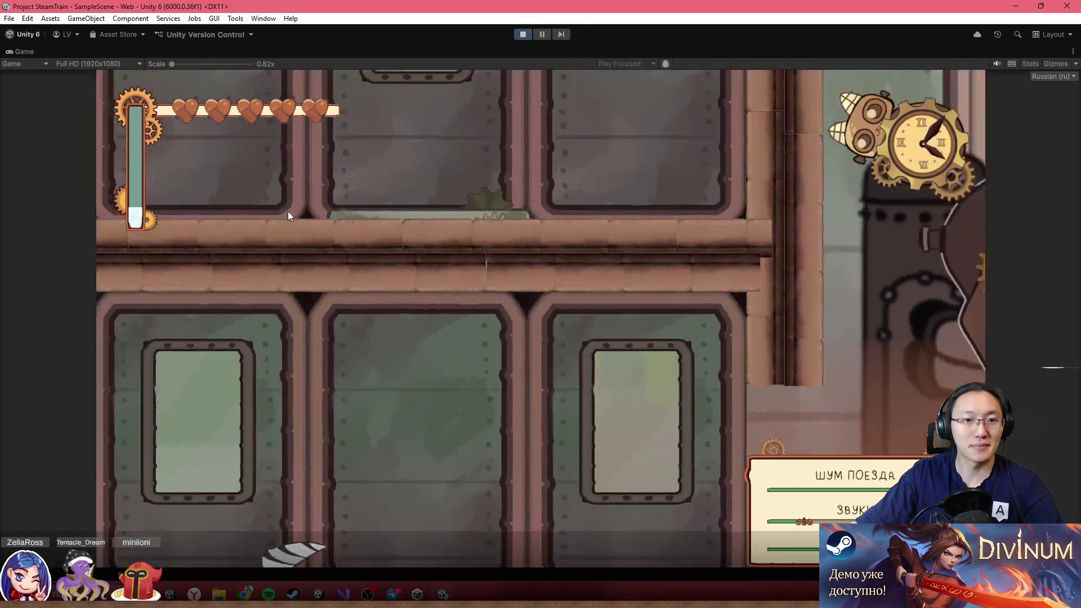
{"action": "key", "text": "a"}
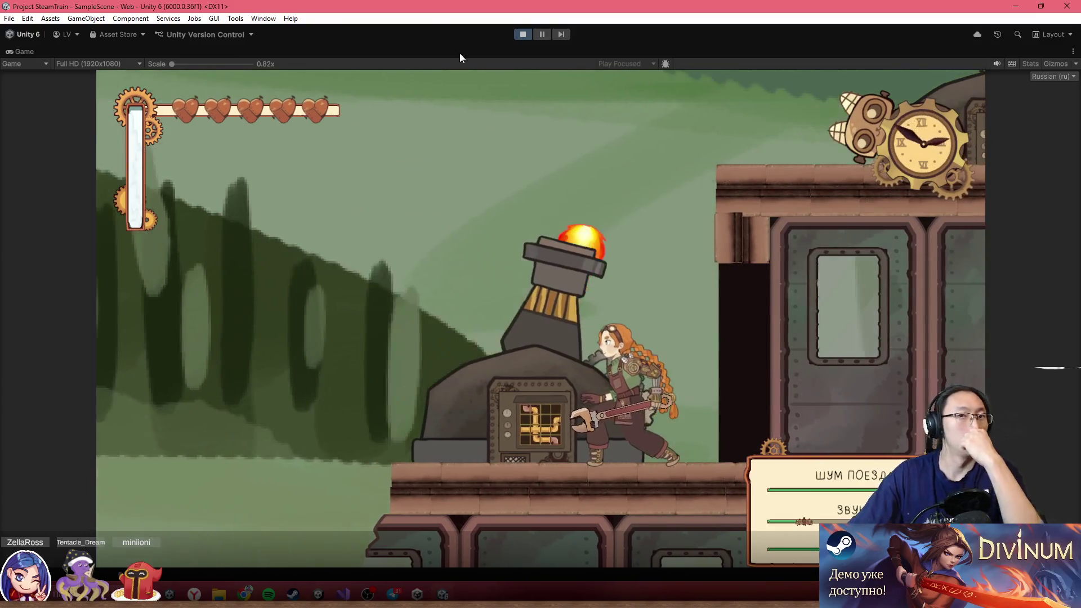
{"action": "double_click", "coordinate": [460, 53]}
{"action": "scroll", "coordinate": [125, 243], "scroll_direction": "up", "scroll_amount": 15}
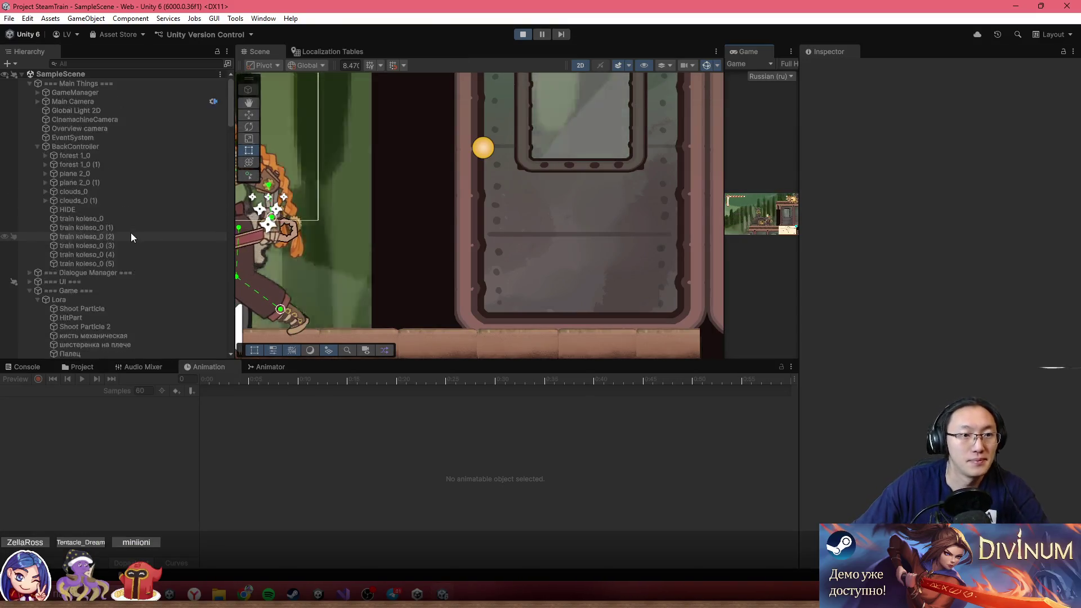
{"action": "left_click", "coordinate": [95, 296]}
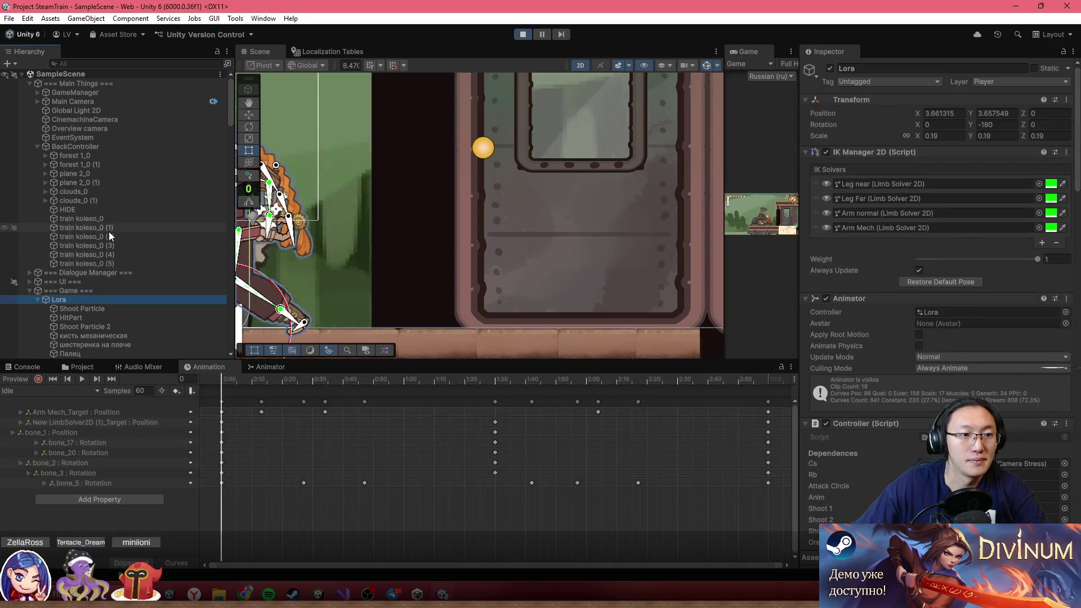
{"action": "scroll", "coordinate": [109, 232], "scroll_direction": "down", "scroll_amount": 10}
{"action": "scroll", "coordinate": [114, 232], "scroll_direction": "down", "scroll_amount": 15}
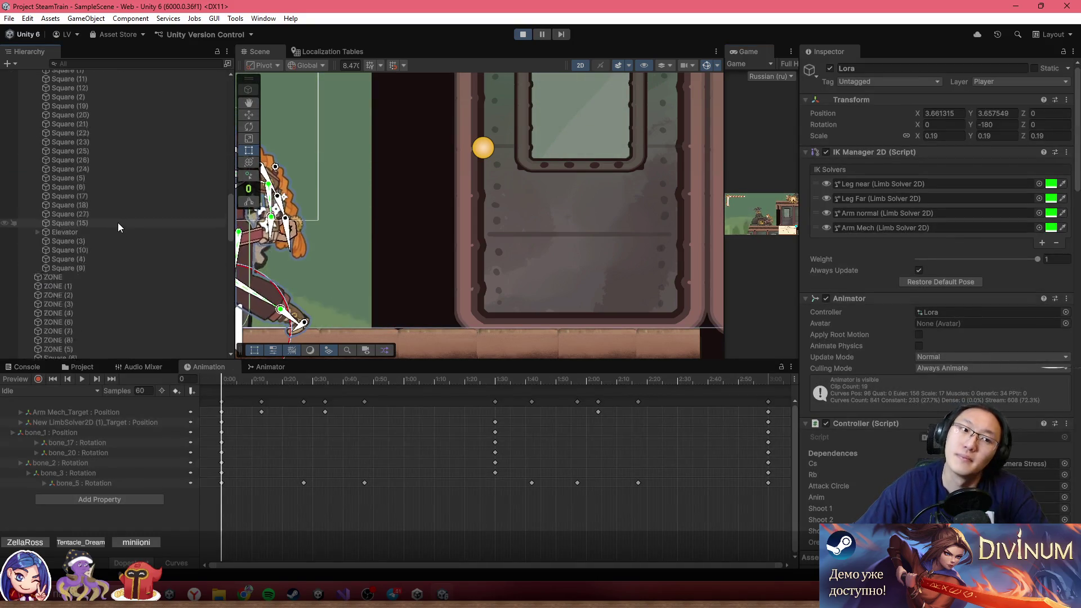
{"action": "left_click", "coordinate": [127, 202]}
{"action": "scroll", "coordinate": [129, 202], "scroll_direction": "up", "scroll_amount": 10}
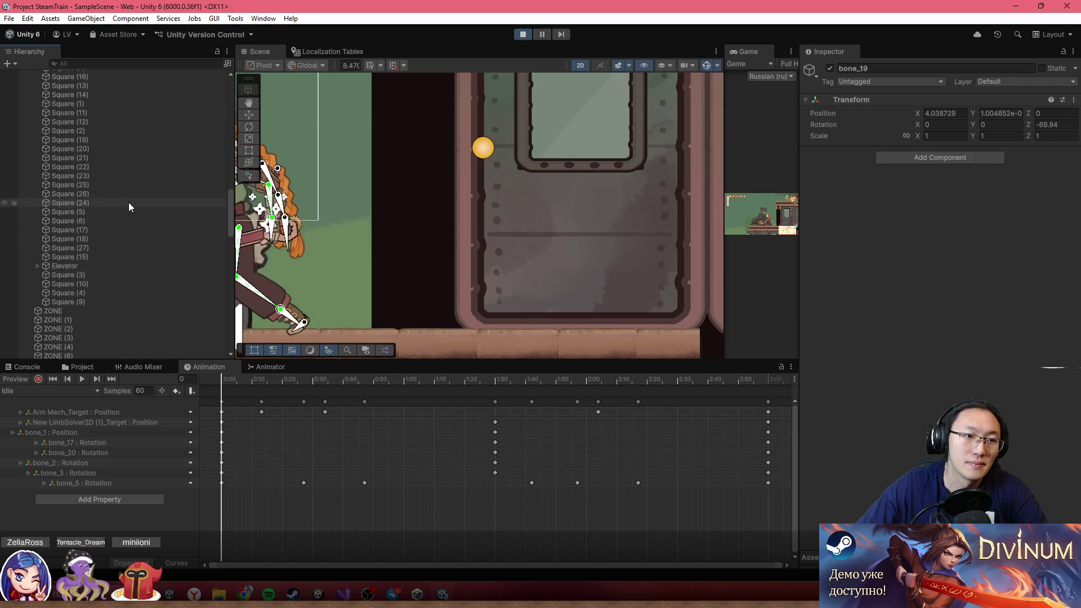
{"action": "left_click", "coordinate": [111, 240]}
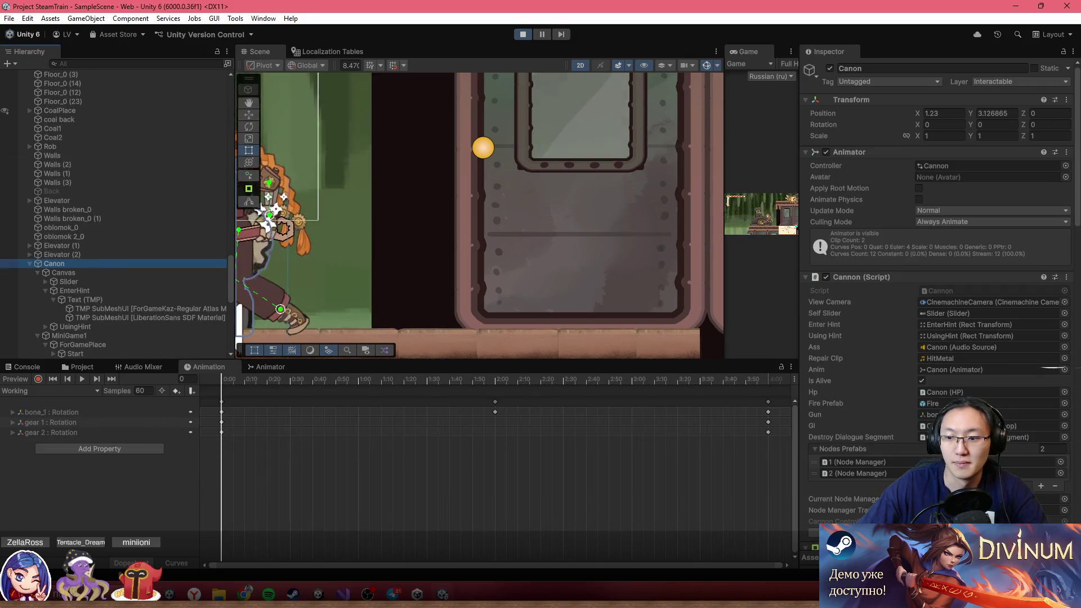
- Stop the playtest and restart it from the main menu with the Game view maximized
{"action": "double_click", "coordinate": [737, 50]}
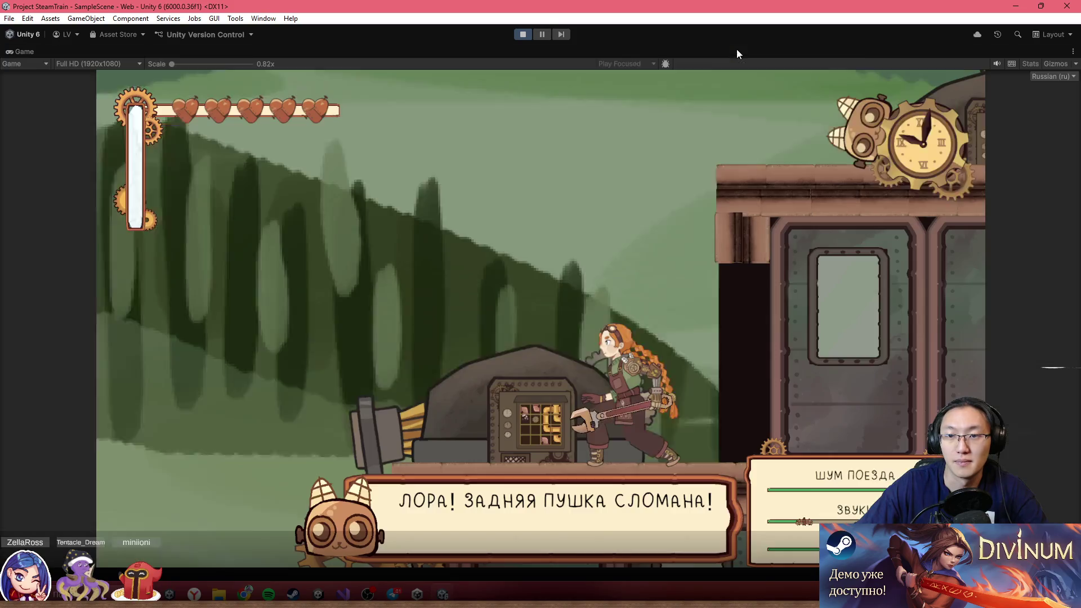
{"action": "key", "text": "Left"}
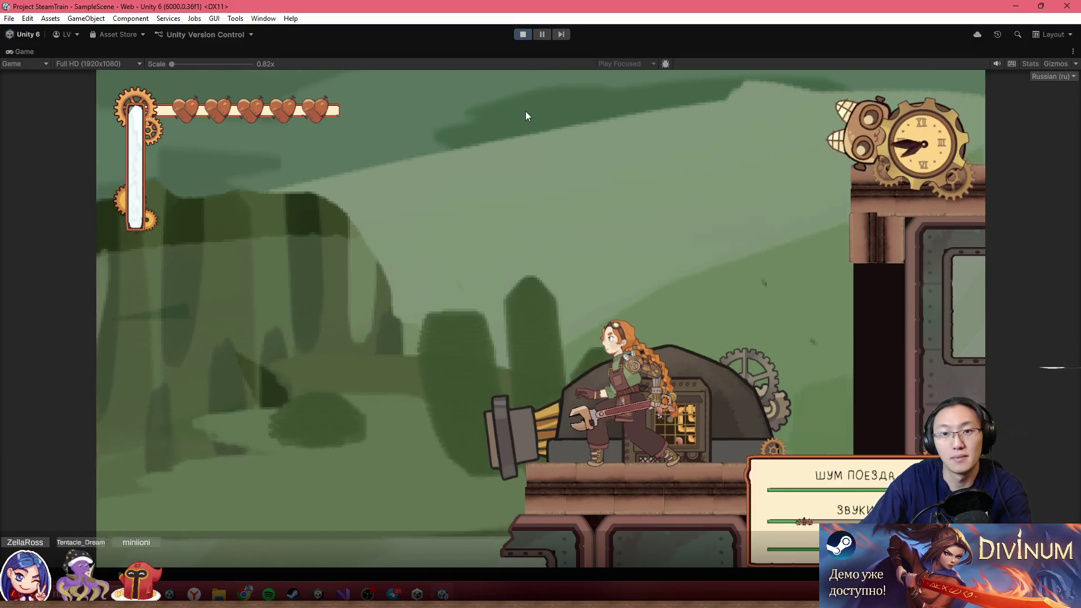
{"action": "left_click", "coordinate": [525, 32]}
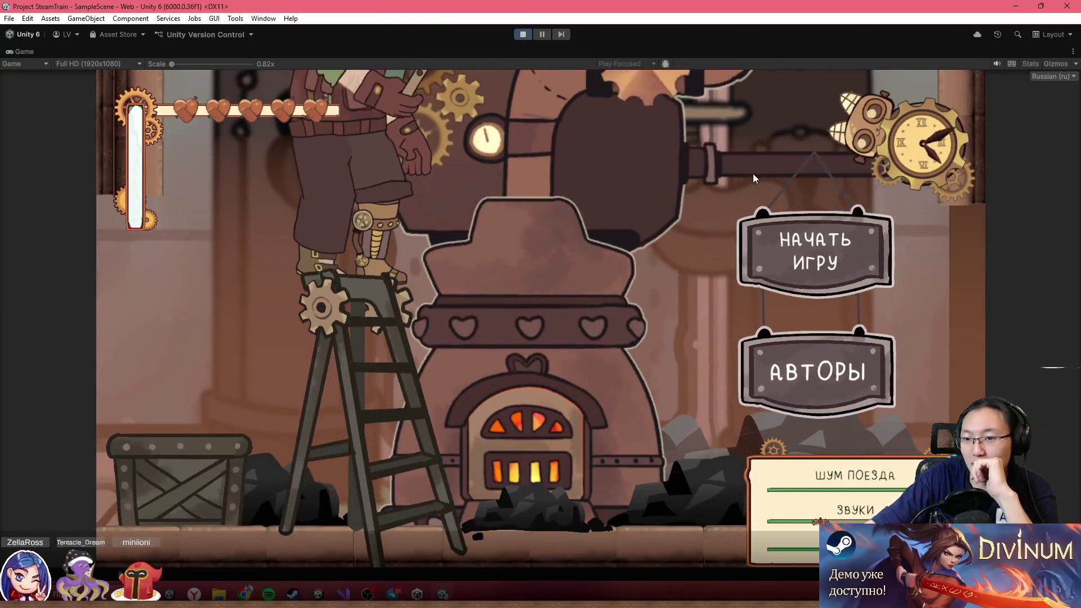
{"action": "left_click", "coordinate": [813, 250]}
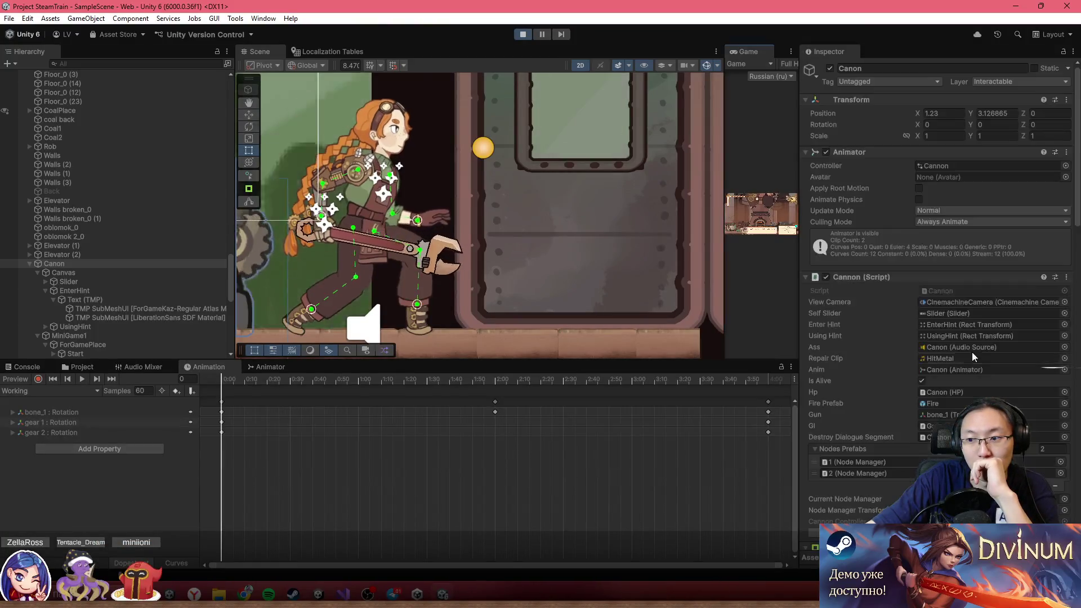
{"action": "double_click", "coordinate": [749, 51]}
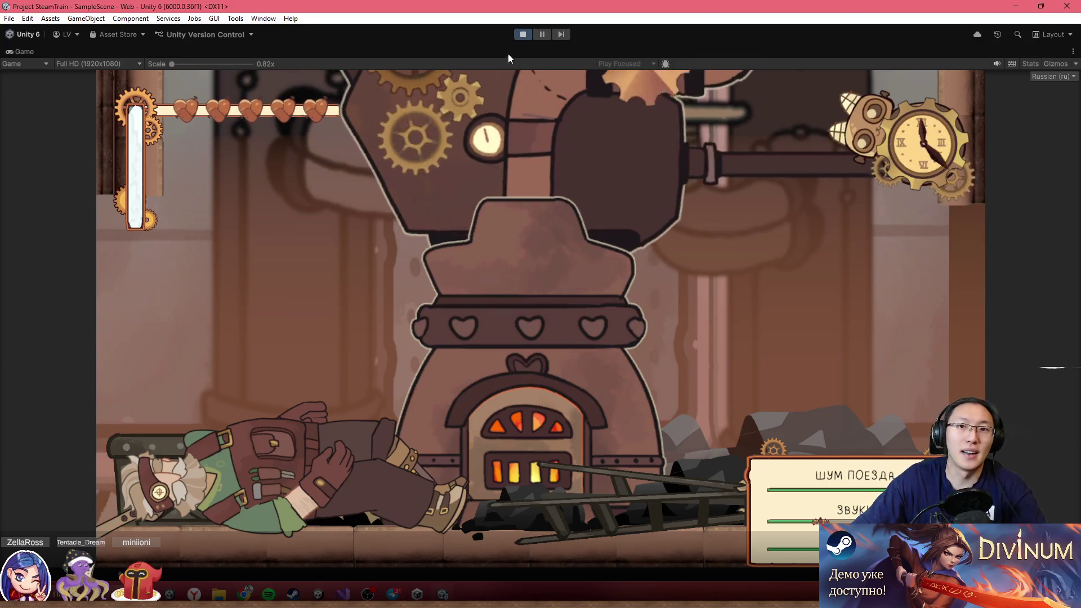
{"action": "left_click", "coordinate": [523, 34]}
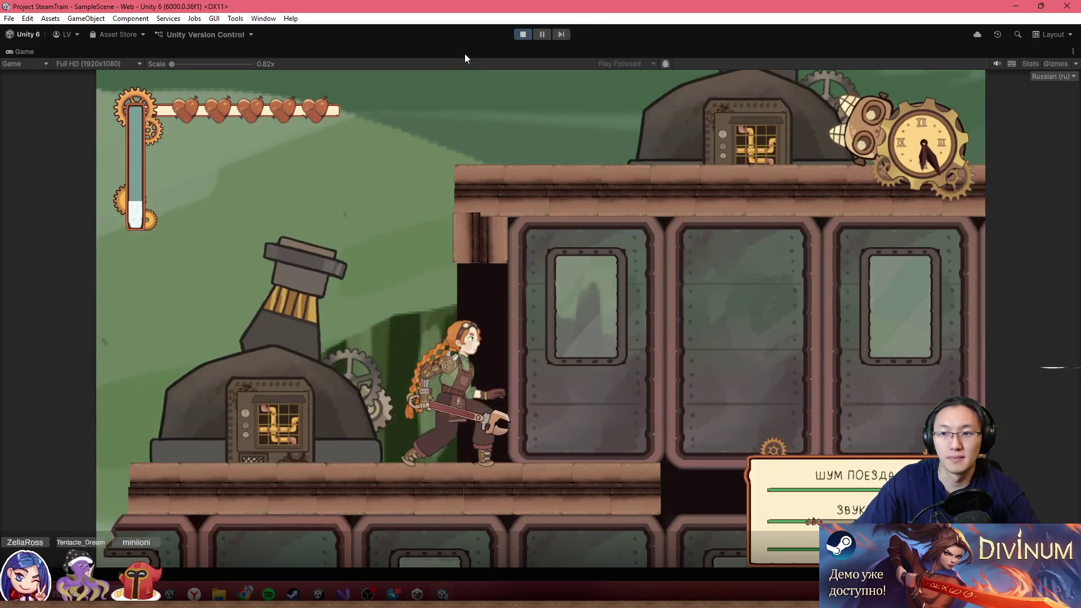
- Mark the cannon as dead via Dead on Canon in the Inspector, then maximize the Game view
{"action": "key", "text": "shift+space"}
{"action": "scroll", "coordinate": [1022, 387], "scroll_direction": "down", "scroll_amount": 10}
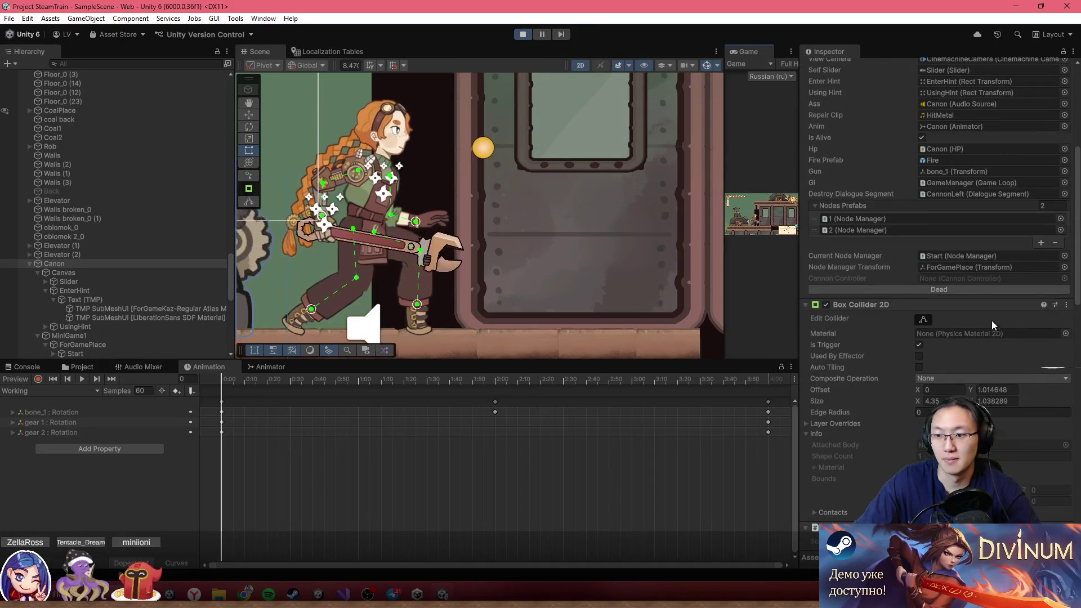
{"action": "left_click", "coordinate": [982, 289]}
{"action": "double_click", "coordinate": [744, 51]}
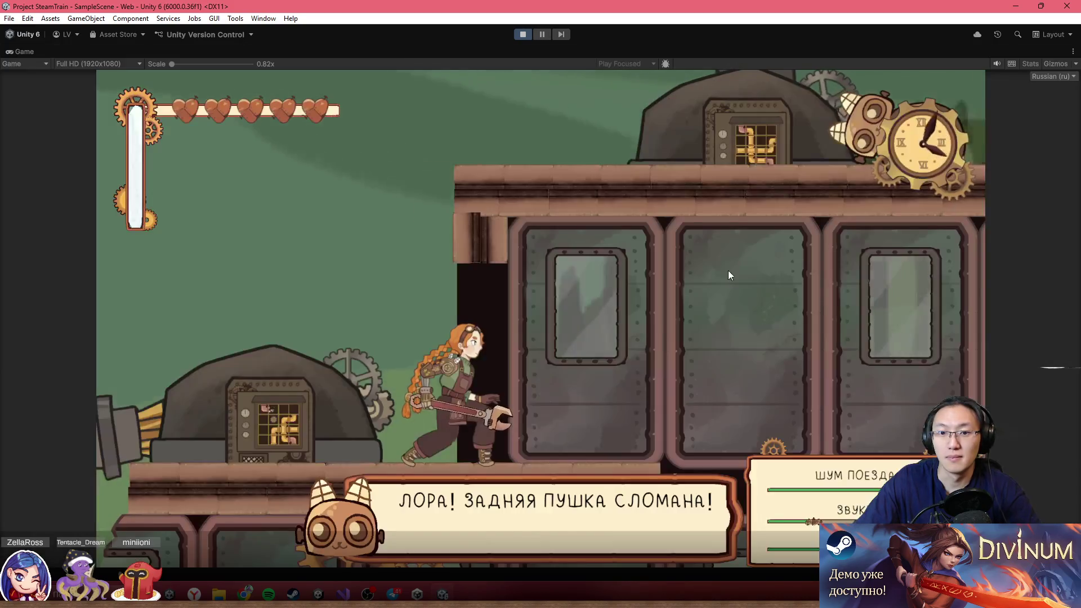
- Open the cannon's pipe puzzle and place the gold elbow and a horizontal straight pipe in the top row
{"action": "key", "text": "z"}
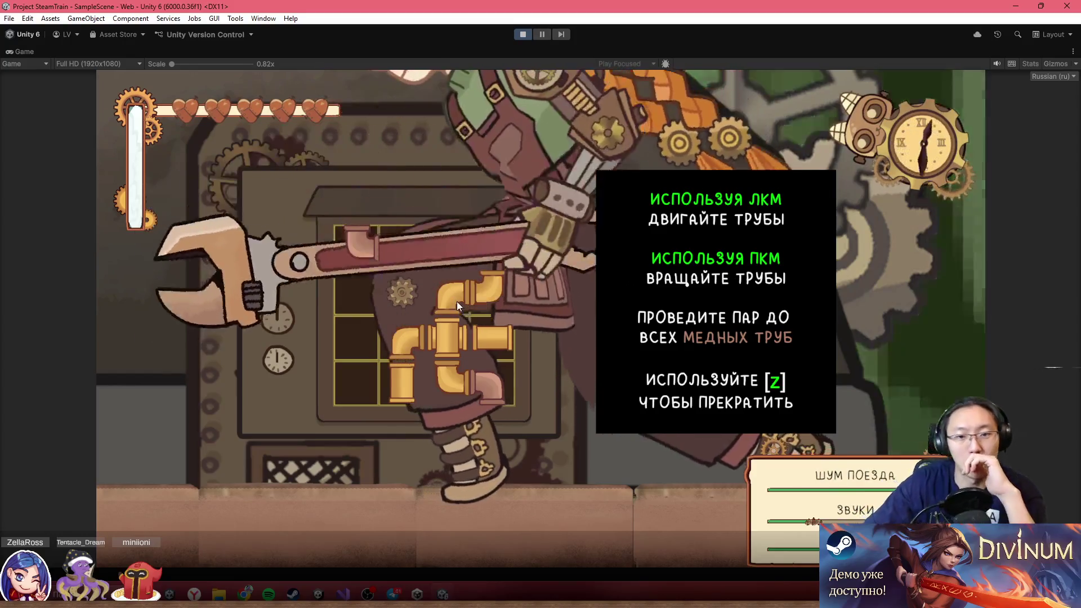
{"action": "mouse_move", "coordinate": [485, 291]}
{"action": "left_mouse_down"}
{"action": "mouse_move", "coordinate": [434, 245]}
{"action": "mouse_move", "coordinate": [448, 246]}
{"action": "left_mouse_up"}
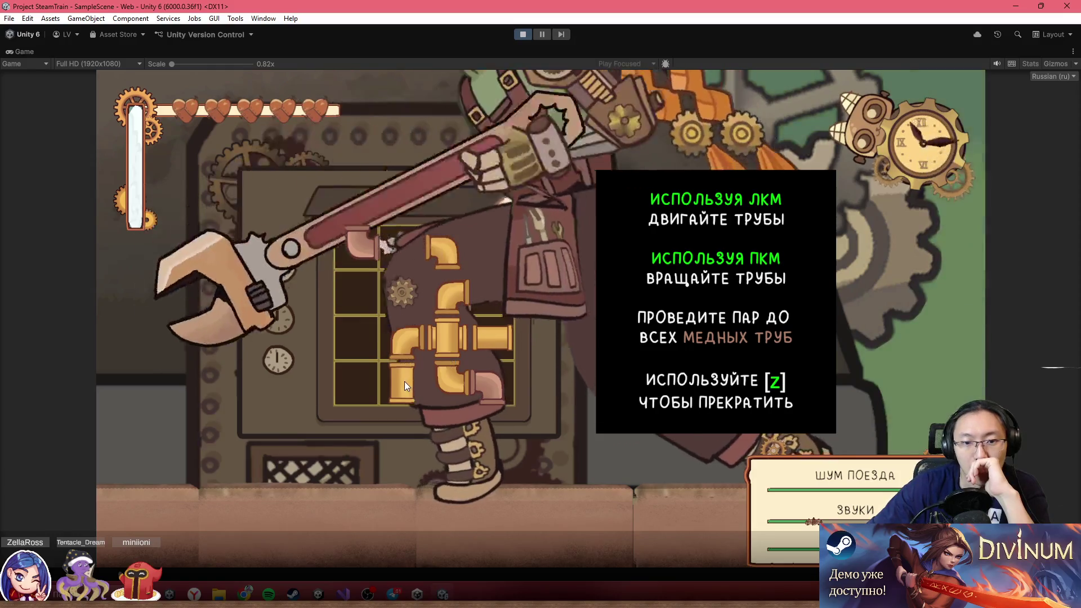
{"action": "left_click_drag", "start_coordinate": [405, 380], "coordinate": [408, 258]}
{"action": "right_click", "coordinate": [408, 256]}
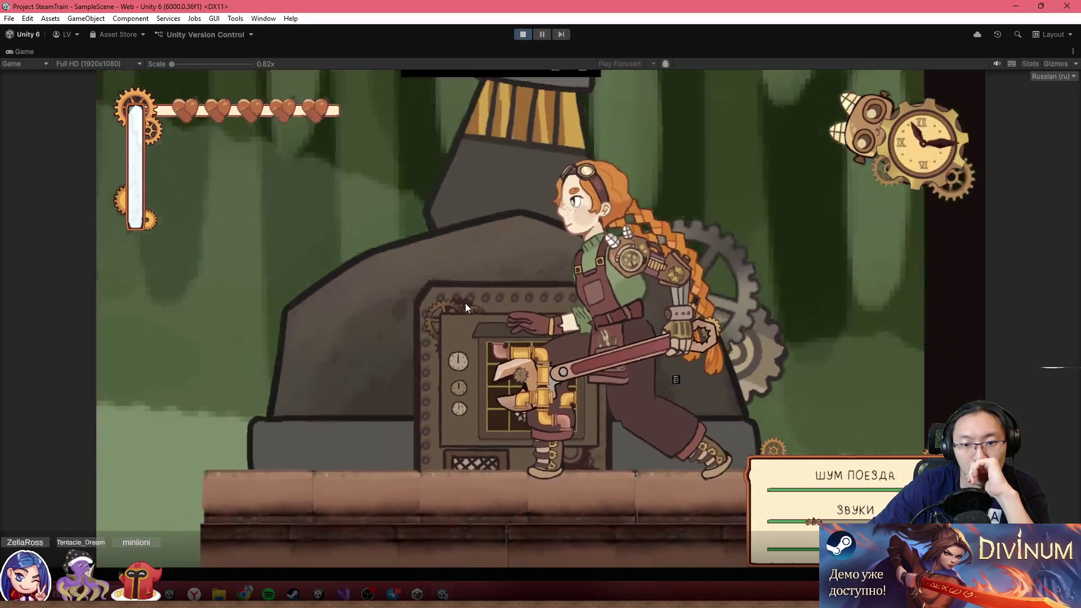
- Run the character back and forth between the cannon and the carriage, then restore the editor layout
{"action": "key", "text": "Right"}
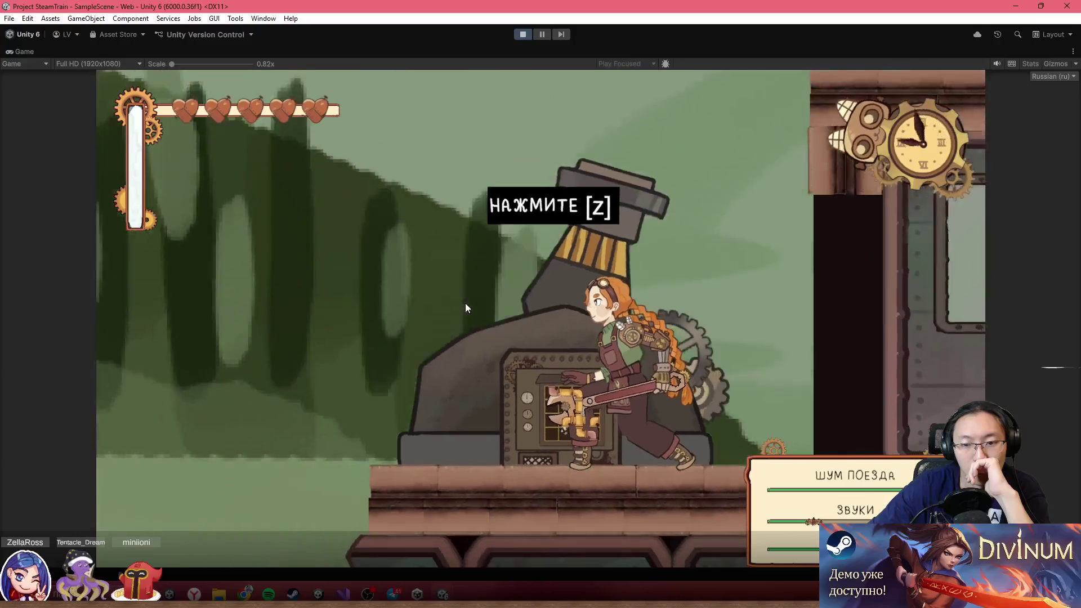
{"action": "key", "text": "Left"}
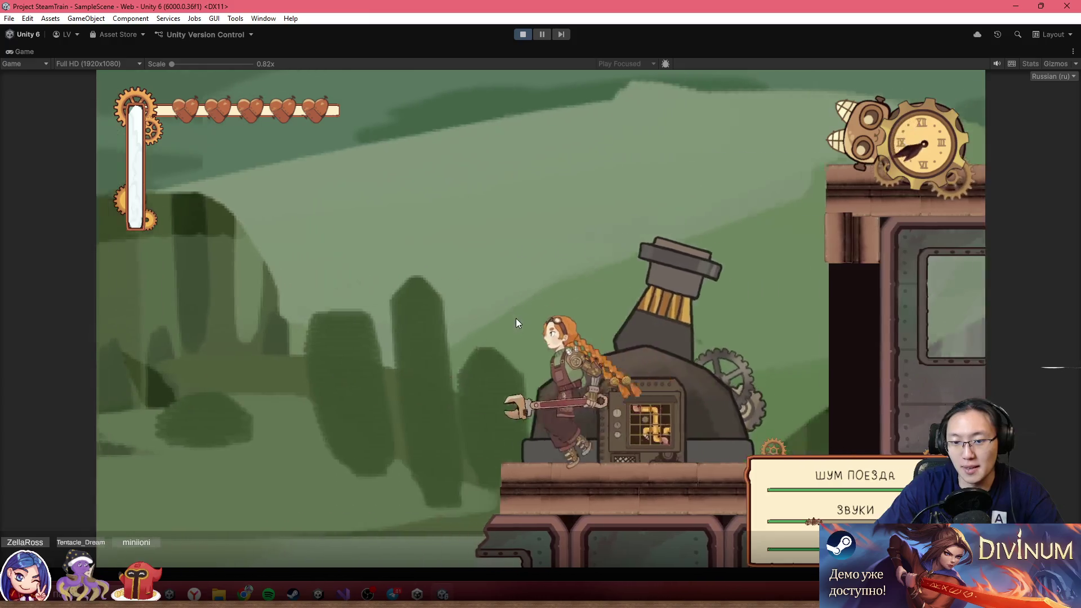
{"action": "key", "text": "Right"}
{"action": "key", "text": "Left"}
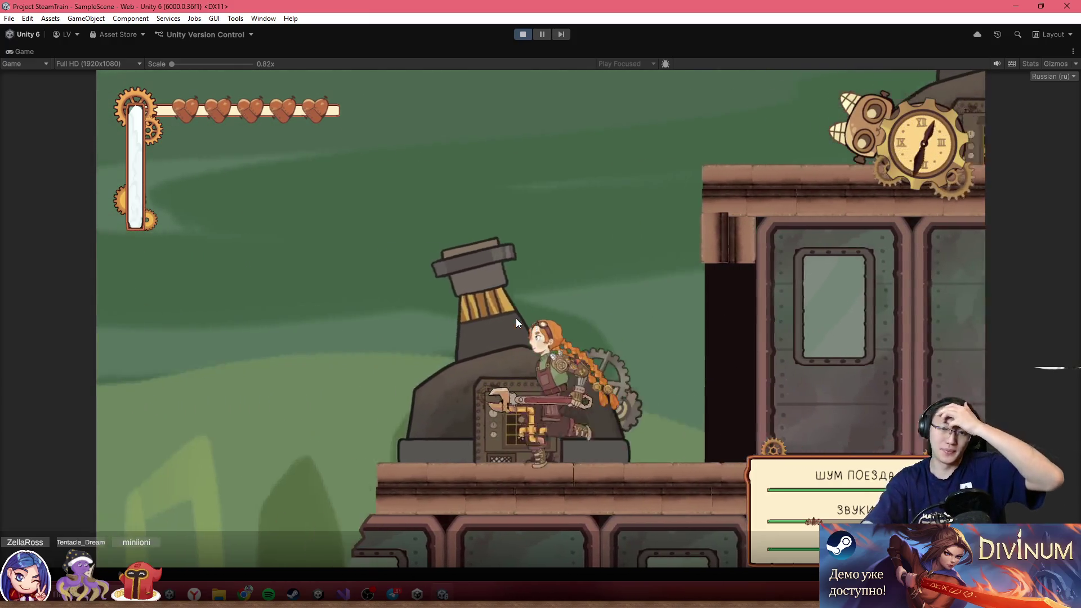
{"action": "key", "text": "shift+space"}
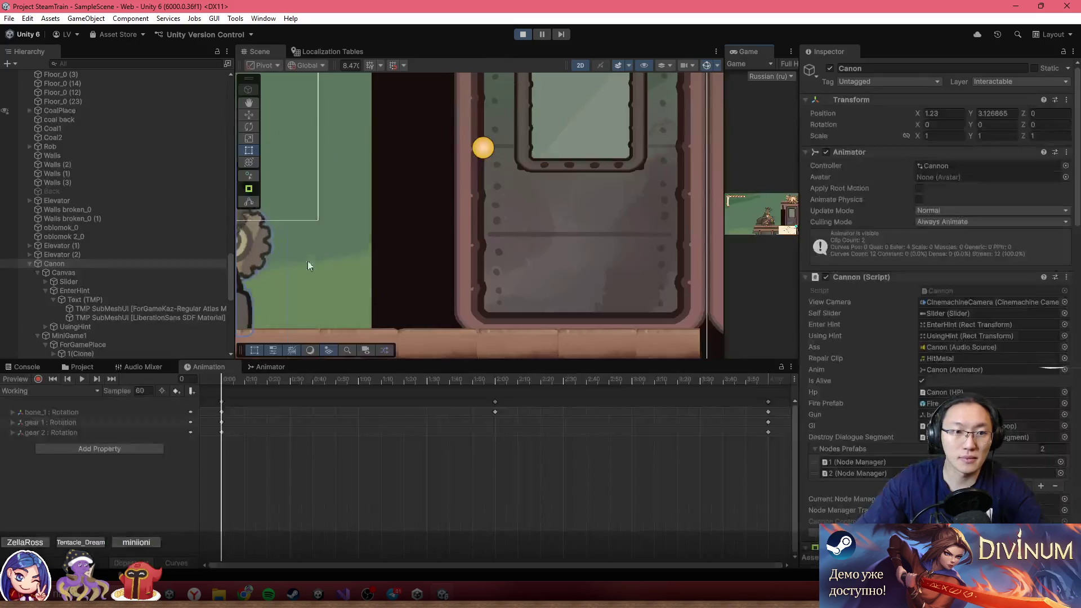
- Select Lora in the Hierarchy and frame her in the Scene view
{"action": "scroll", "coordinate": [168, 312], "scroll_direction": "down", "scroll_amount": 5}
{"action": "scroll", "coordinate": [157, 265], "scroll_direction": "up", "scroll_amount": 15}
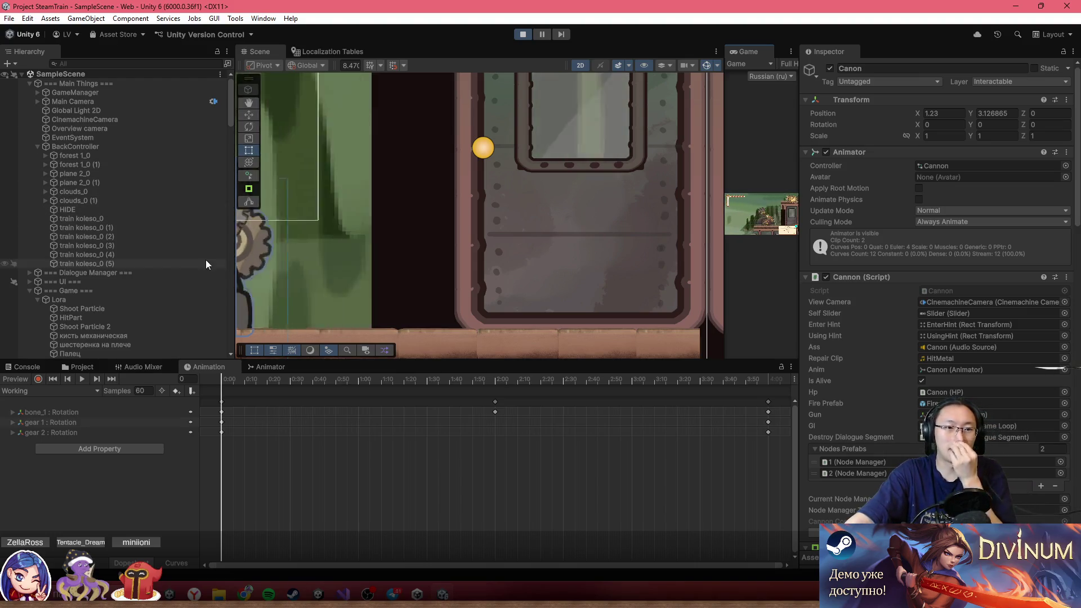
{"action": "left_click", "coordinate": [163, 301]}
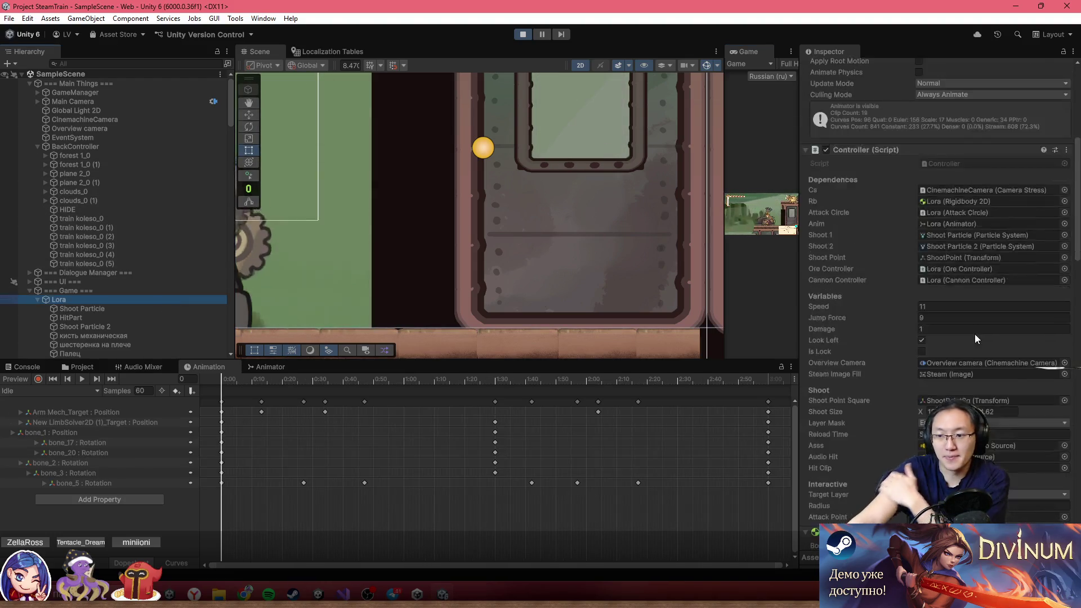
{"action": "key", "text": "f"}
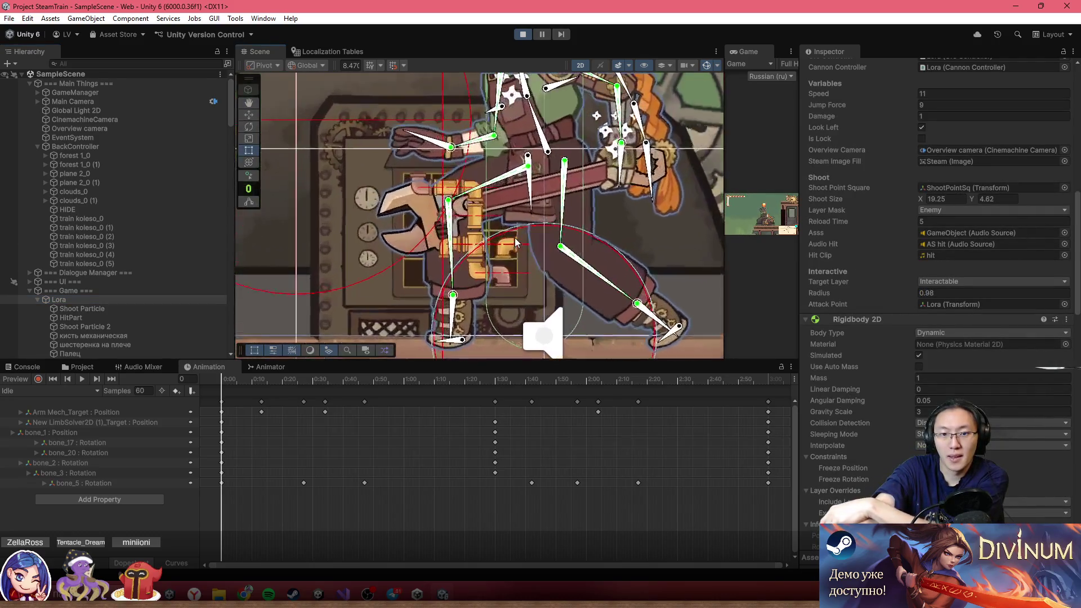
{"action": "scroll", "coordinate": [942, 396], "scroll_direction": "down", "scroll_amount": 5}
{"action": "scroll", "coordinate": [942, 396], "scroll_direction": "down", "scroll_amount": 3}
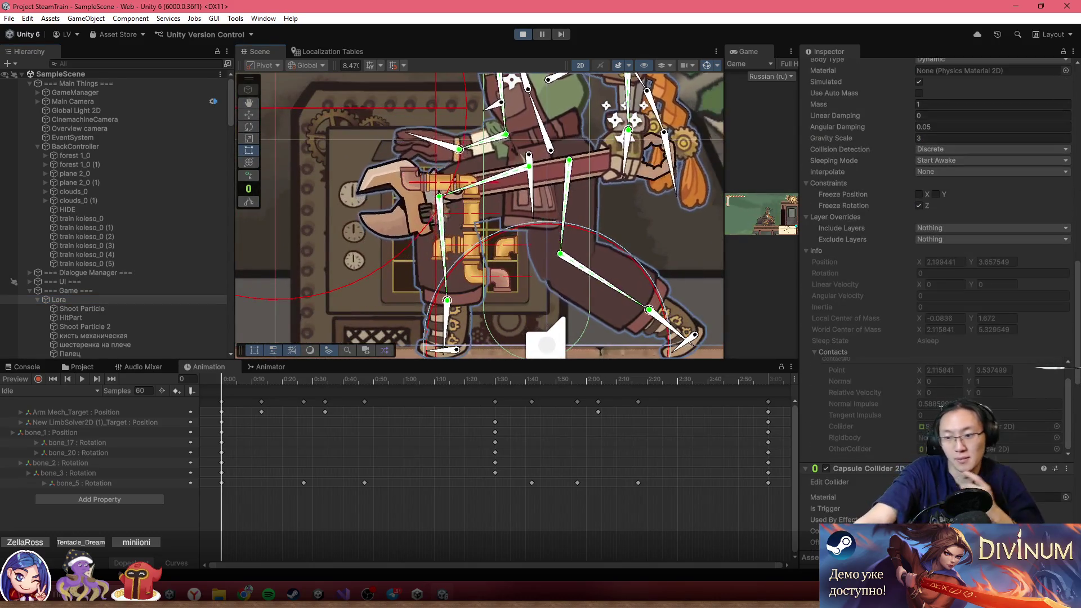
{"action": "scroll", "coordinate": [871, 329], "scroll_direction": "up", "scroll_amount": 10}
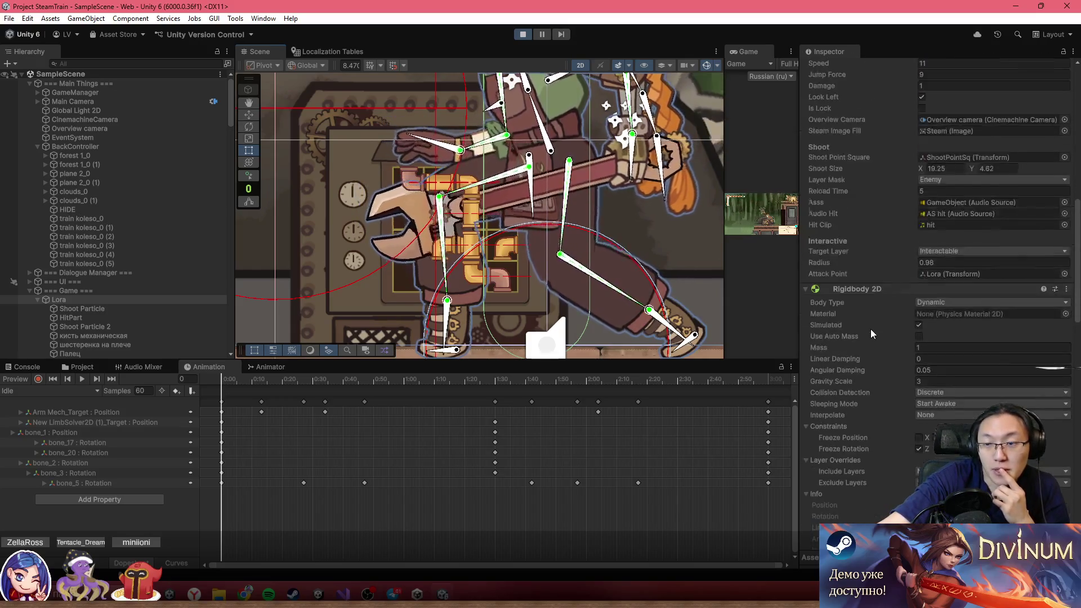
{"action": "scroll", "coordinate": [917, 355], "scroll_direction": "up", "scroll_amount": 5}
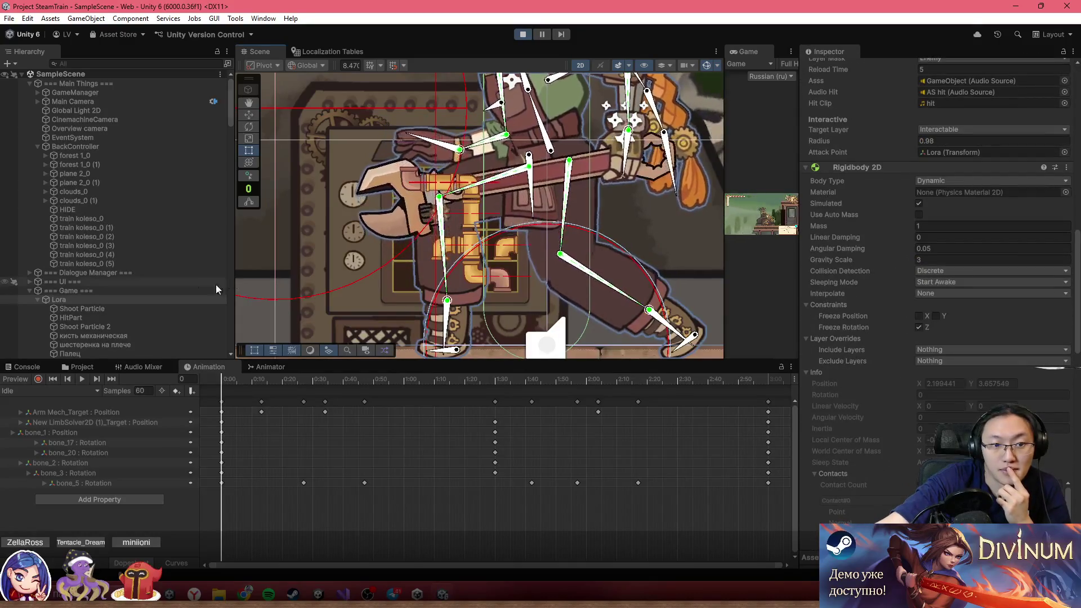
{"action": "left_click", "coordinate": [150, 291]}
{"action": "left_click", "coordinate": [142, 309]}
{"action": "left_click", "coordinate": [143, 300]}
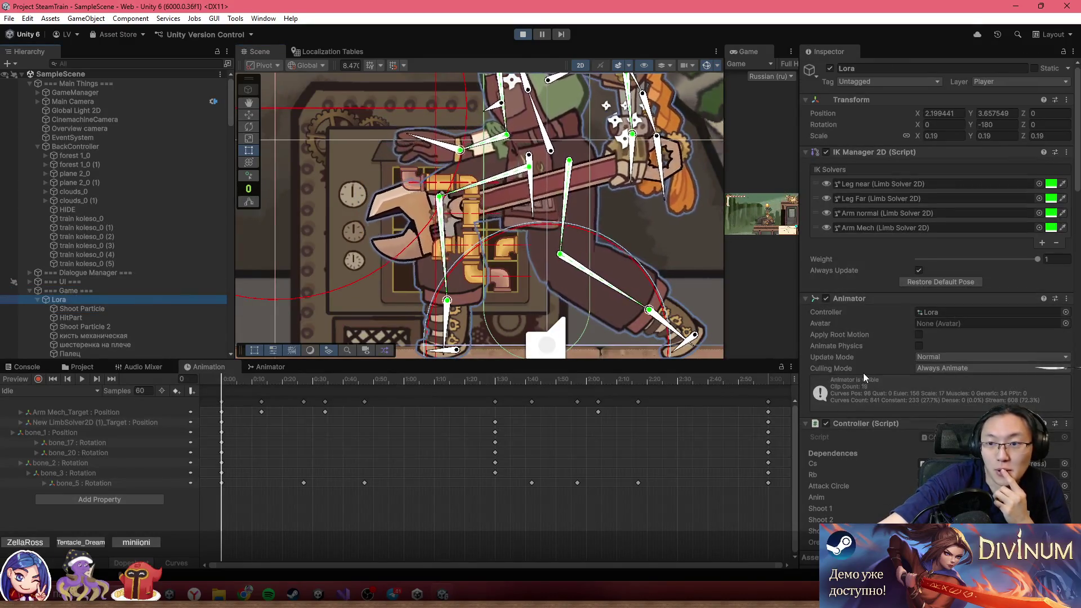
- Scroll Lora's Inspector down to her Sorting Group, then stop the playtest with Ctrl+P
{"action": "scroll", "coordinate": [867, 363], "scroll_direction": "down", "scroll_amount": 3}
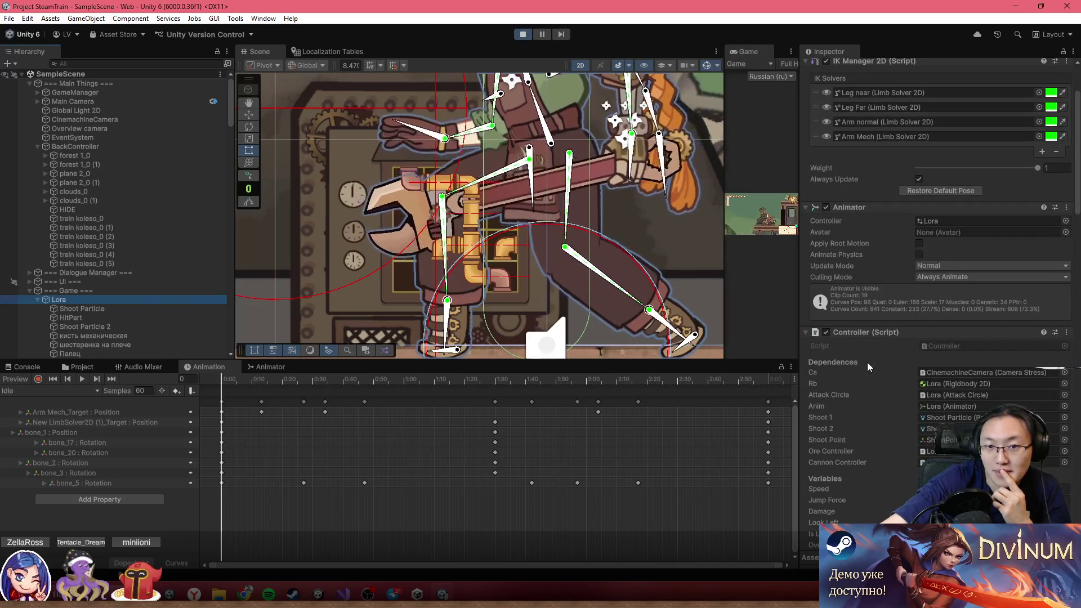
{"action": "scroll", "coordinate": [867, 363], "scroll_direction": "down", "scroll_amount": 3}
{"action": "scroll", "coordinate": [867, 363], "scroll_direction": "down", "scroll_amount": 10}
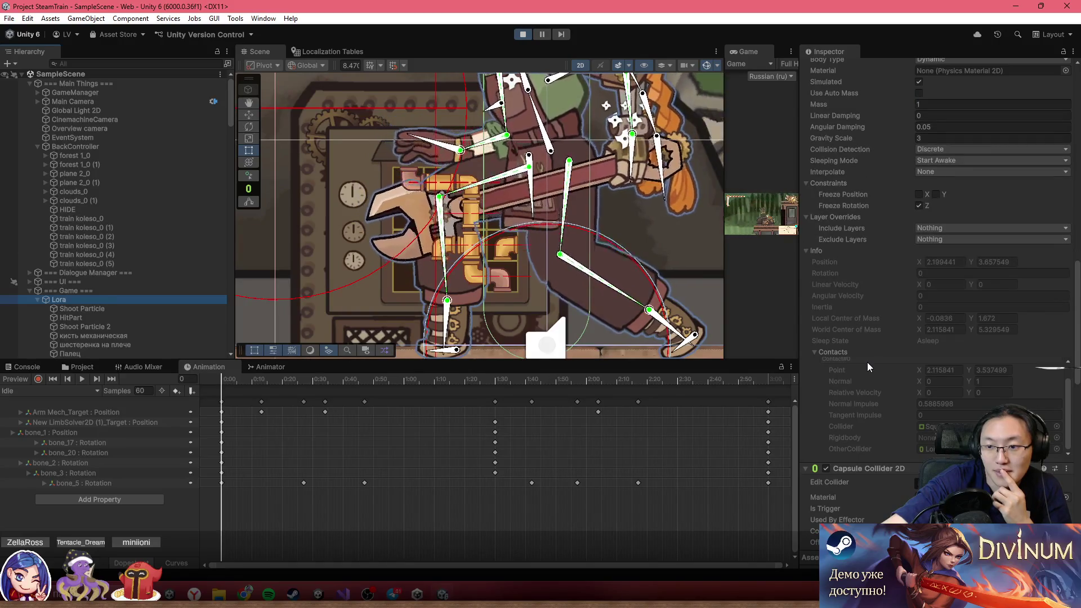
{"action": "scroll", "coordinate": [879, 366], "scroll_direction": "up", "scroll_amount": 12}
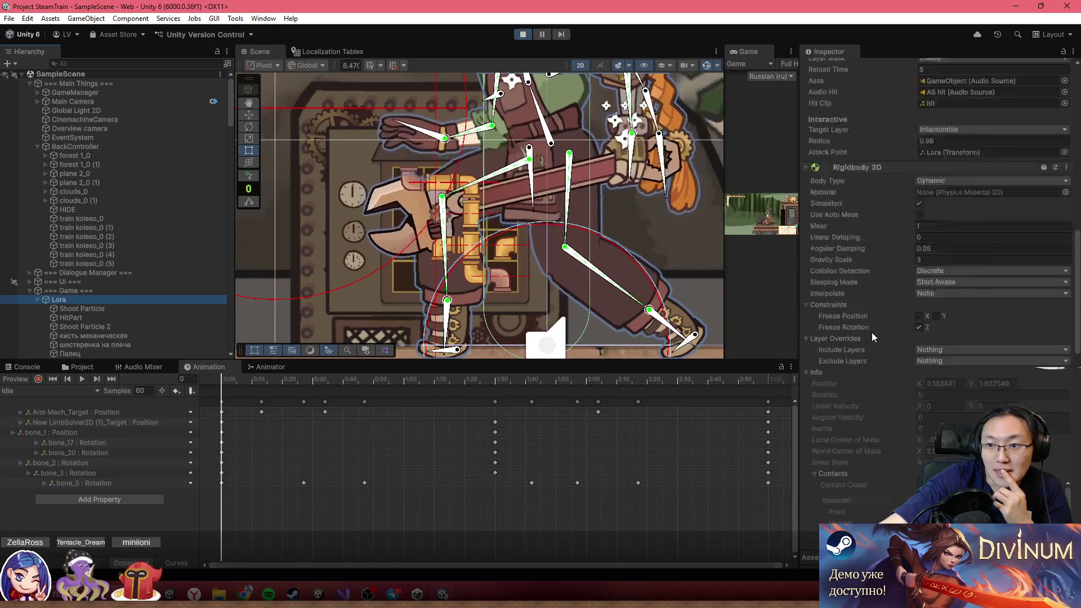
{"action": "scroll", "coordinate": [874, 332], "scroll_direction": "up", "scroll_amount": 6}
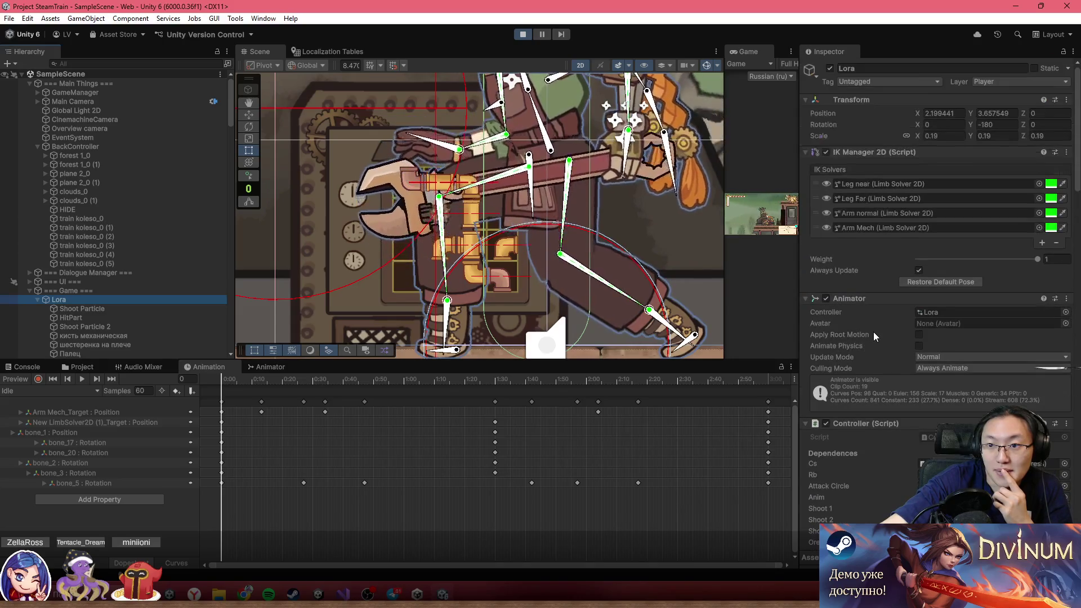
{"action": "scroll", "coordinate": [893, 425], "scroll_direction": "down", "scroll_amount": 15}
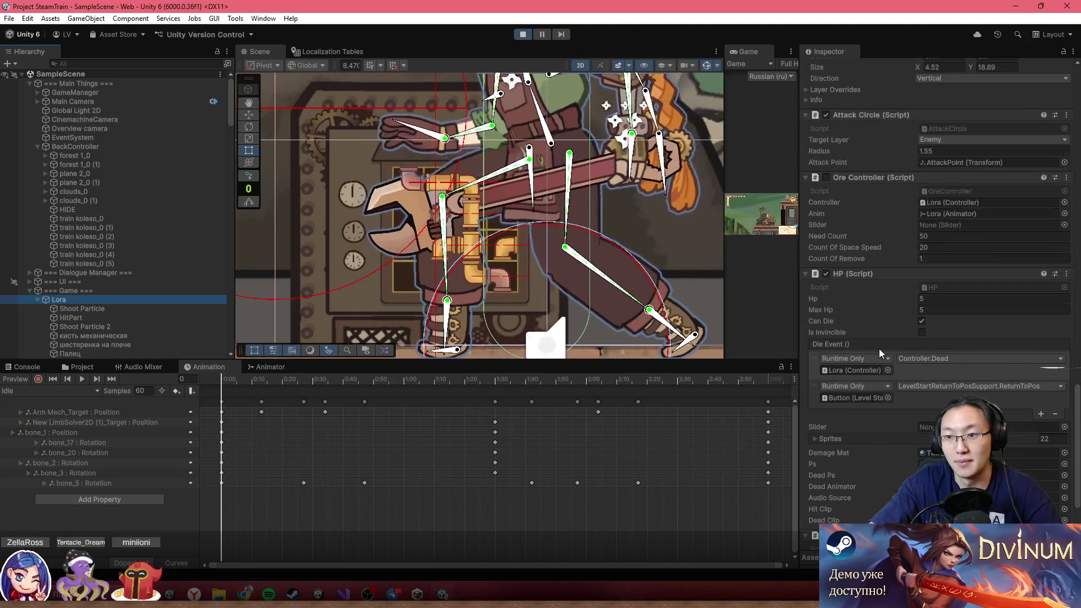
{"action": "scroll", "coordinate": [880, 346], "scroll_direction": "down", "scroll_amount": 2}
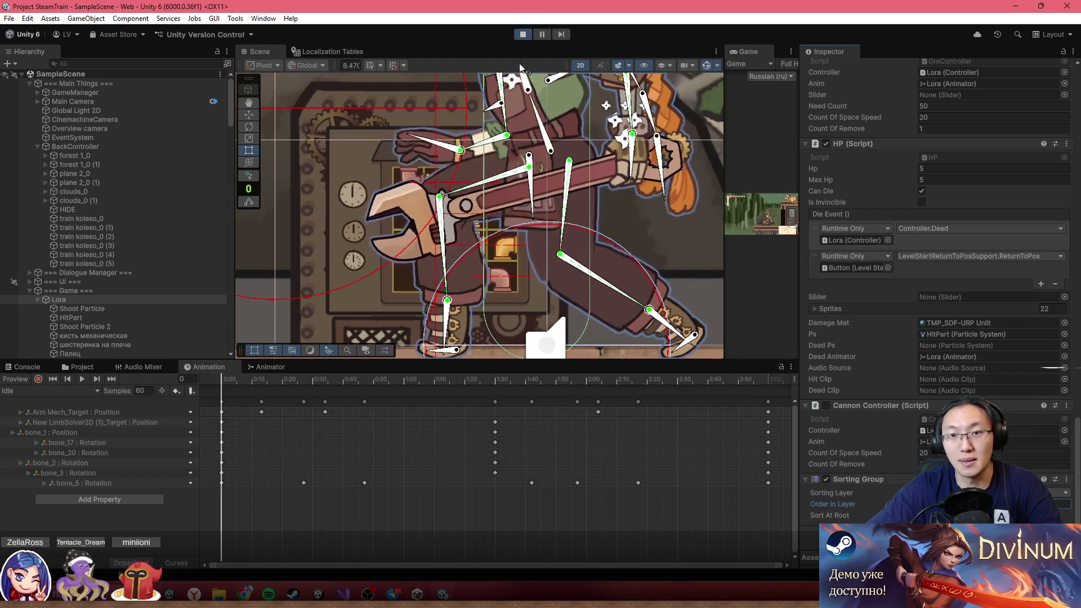
{"action": "key", "text": "ctrl+p"}
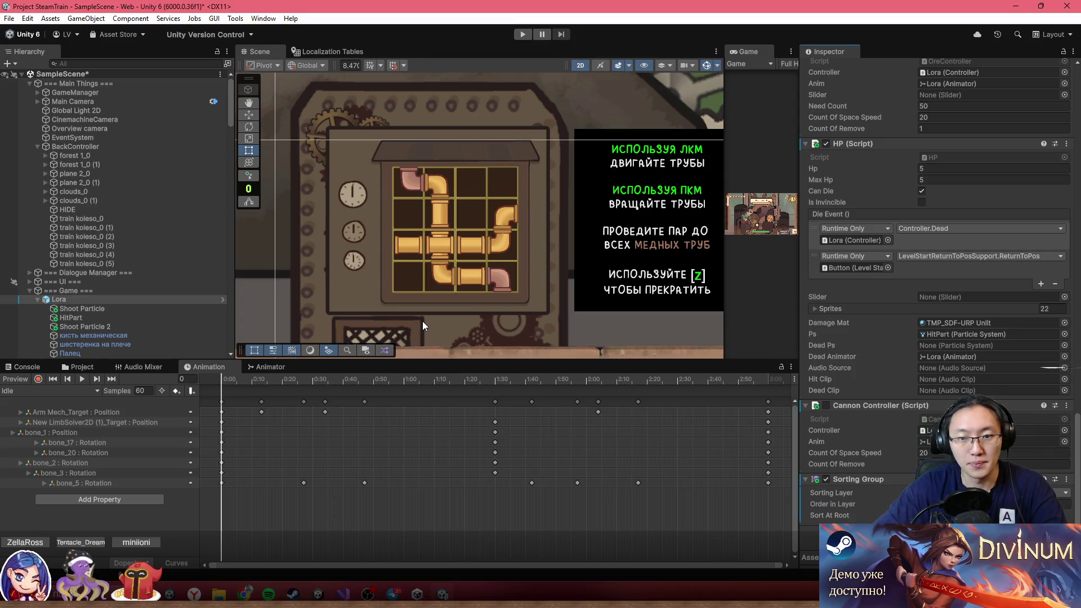
- With the Move tool, drag Lora left onto the centre of the machine
{"action": "scroll", "coordinate": [417, 218], "scroll_direction": "up", "scroll_amount": 3}
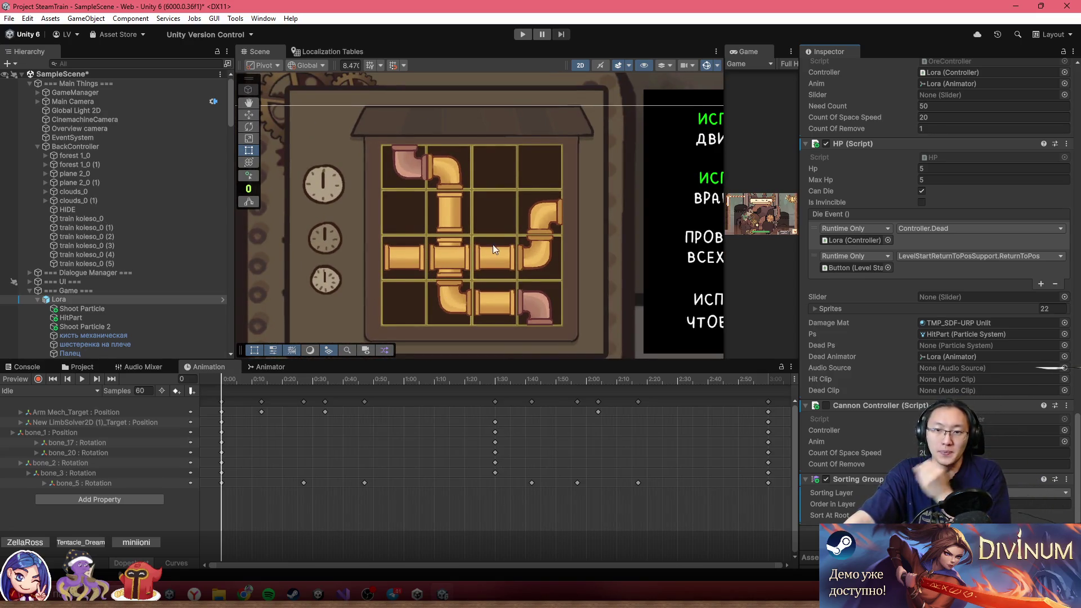
{"action": "scroll", "coordinate": [464, 279], "scroll_direction": "down", "scroll_amount": 5}
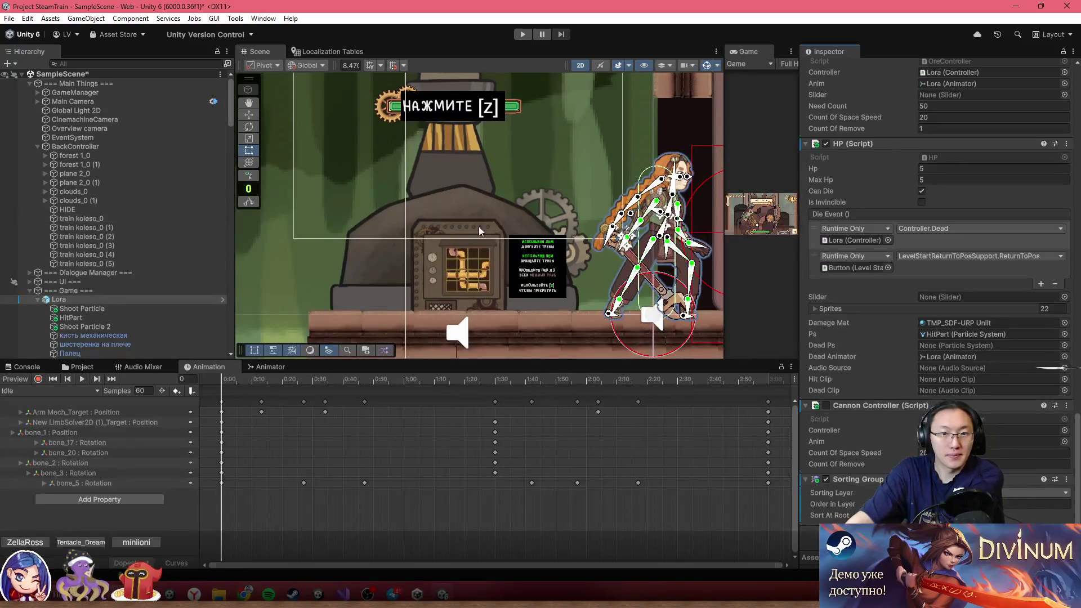
{"action": "left_click", "coordinate": [249, 116]}
{"action": "left_click_drag", "start_coordinate": [694, 313], "coordinate": [467, 316]}
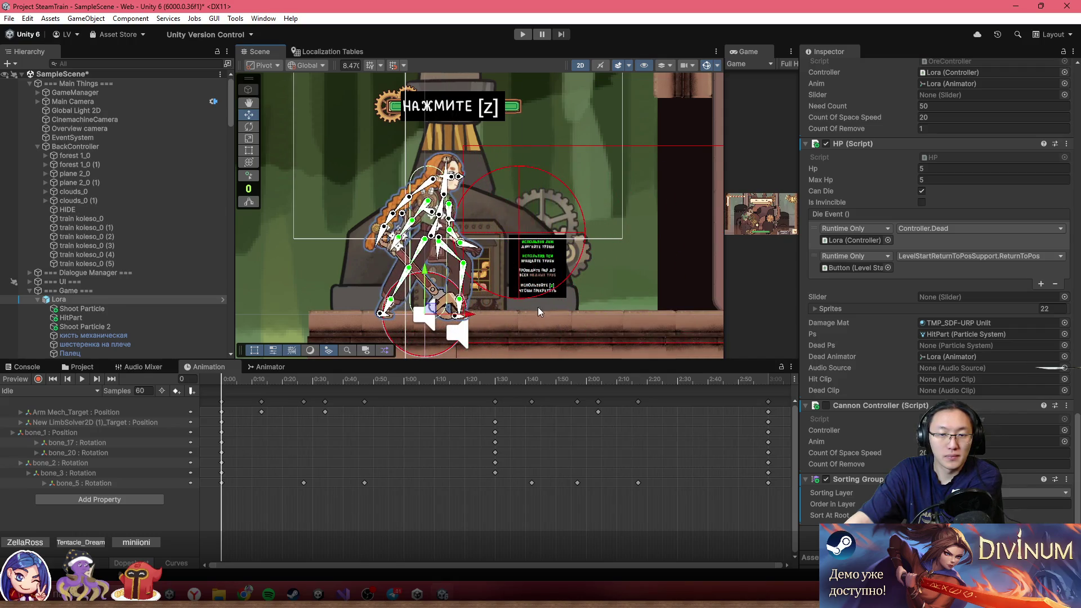
- Select the puzzle panel sprite behind the pipes
{"action": "scroll", "coordinate": [485, 286], "scroll_direction": "up", "scroll_amount": 5}
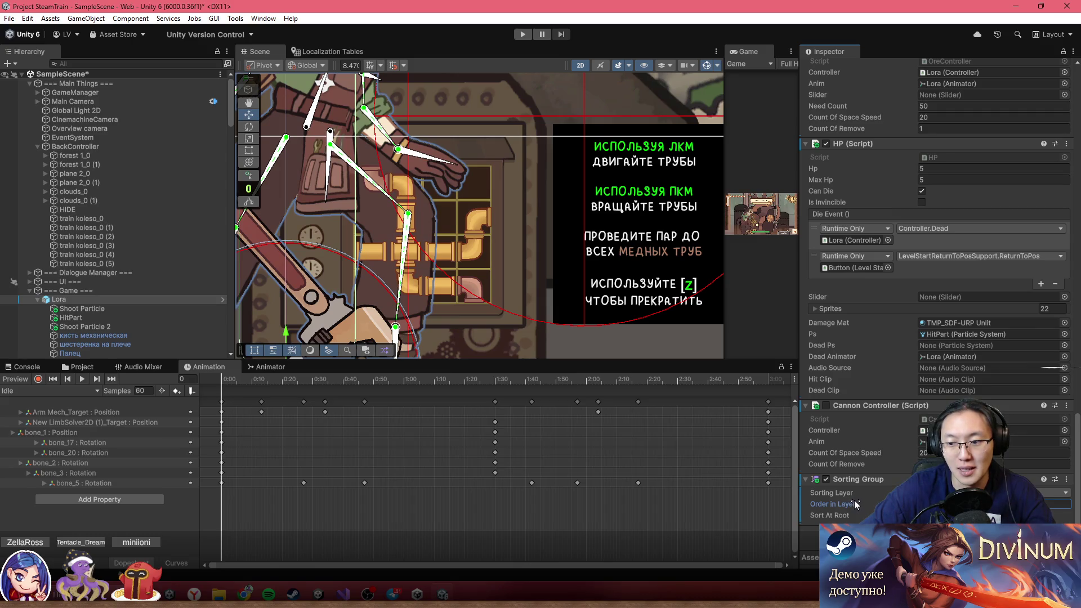
{"action": "scroll", "coordinate": [451, 288], "scroll_direction": "down", "scroll_amount": 3}
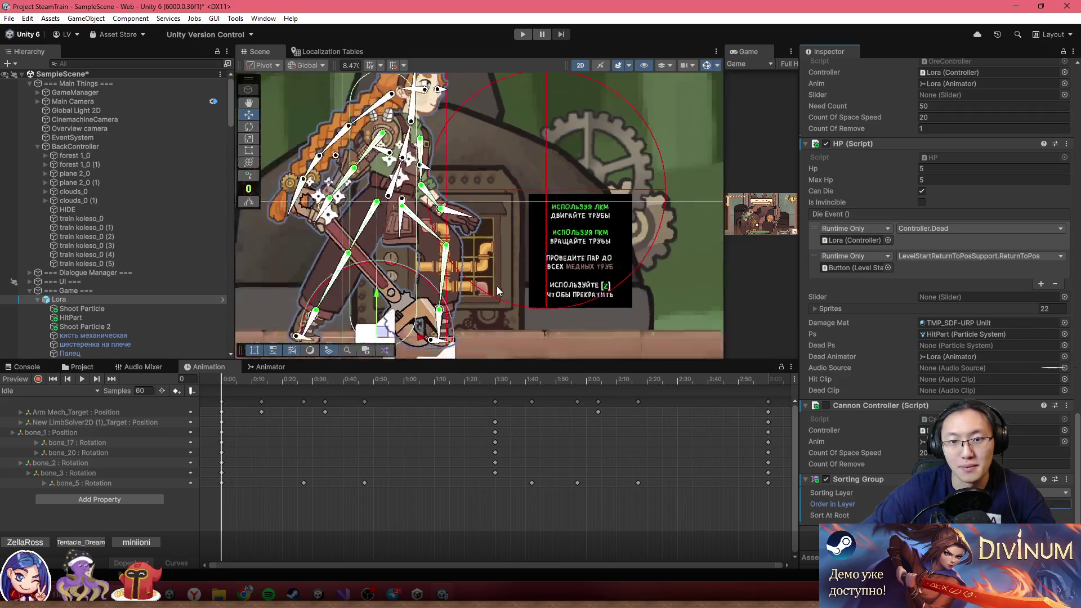
{"action": "scroll", "coordinate": [450, 288], "scroll_direction": "up", "scroll_amount": 5}
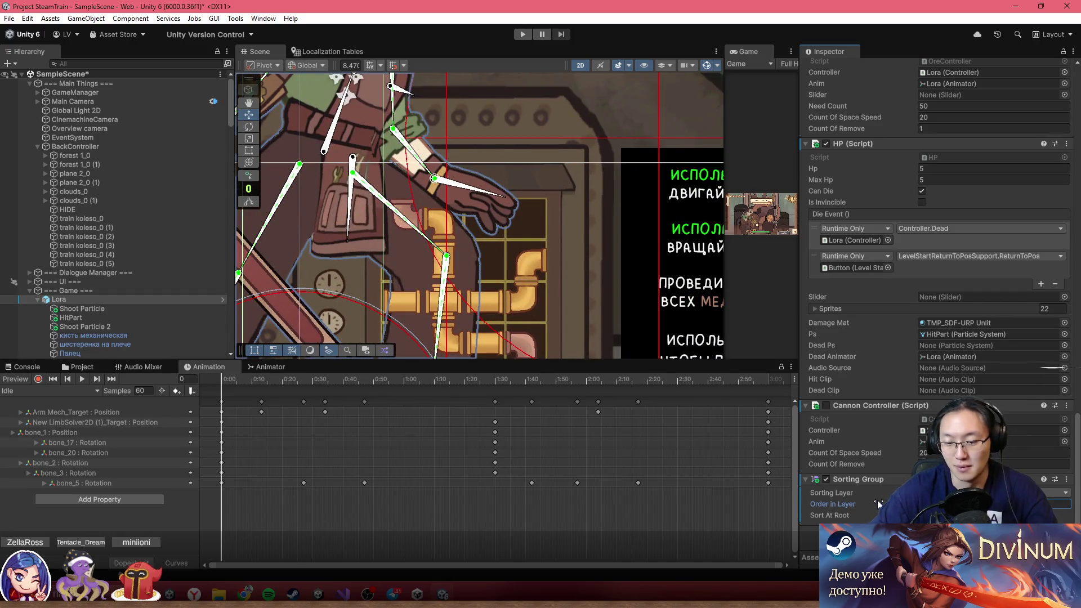
{"action": "left_click", "coordinate": [556, 195]}
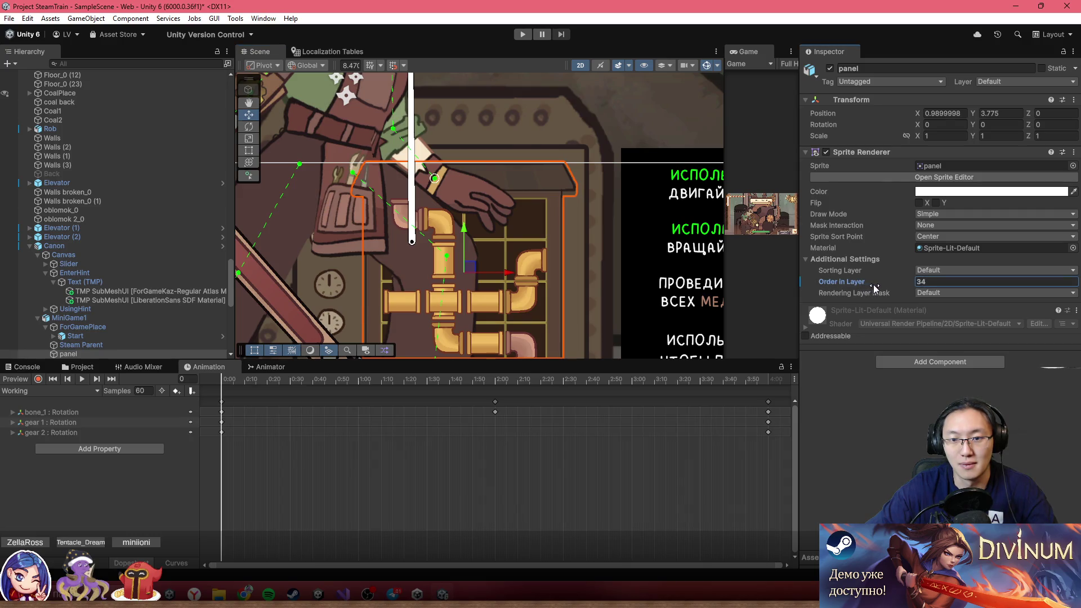
- Reselect the puzzle panel and set its Sprite Renderer Order in Layer to 48
{"action": "left_click_drag", "start_coordinate": [879, 288], "coordinate": [879, 288]}
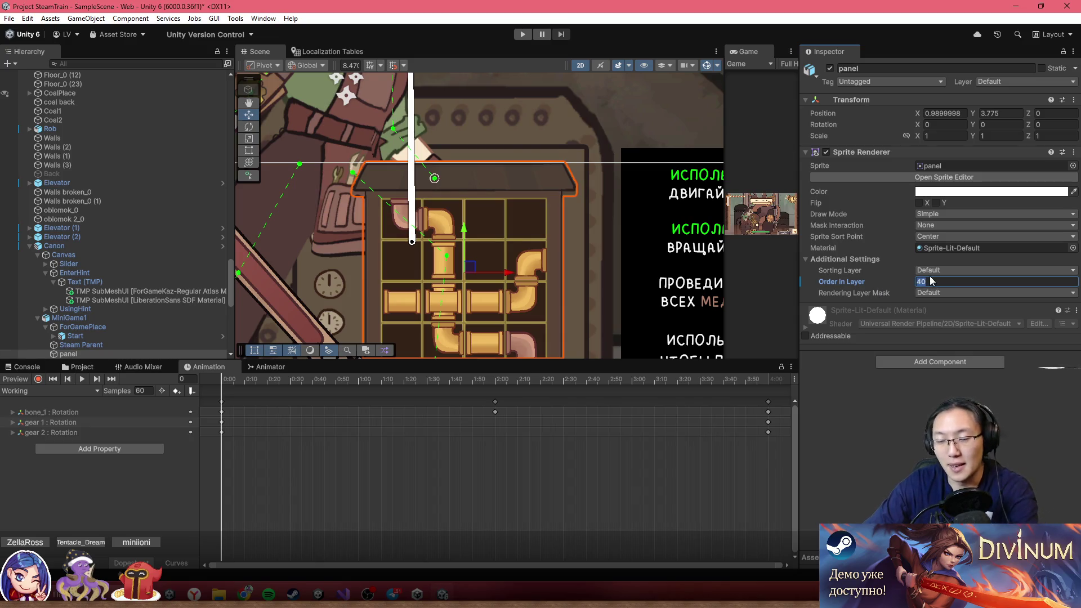
{"action": "type", "text": "51"}
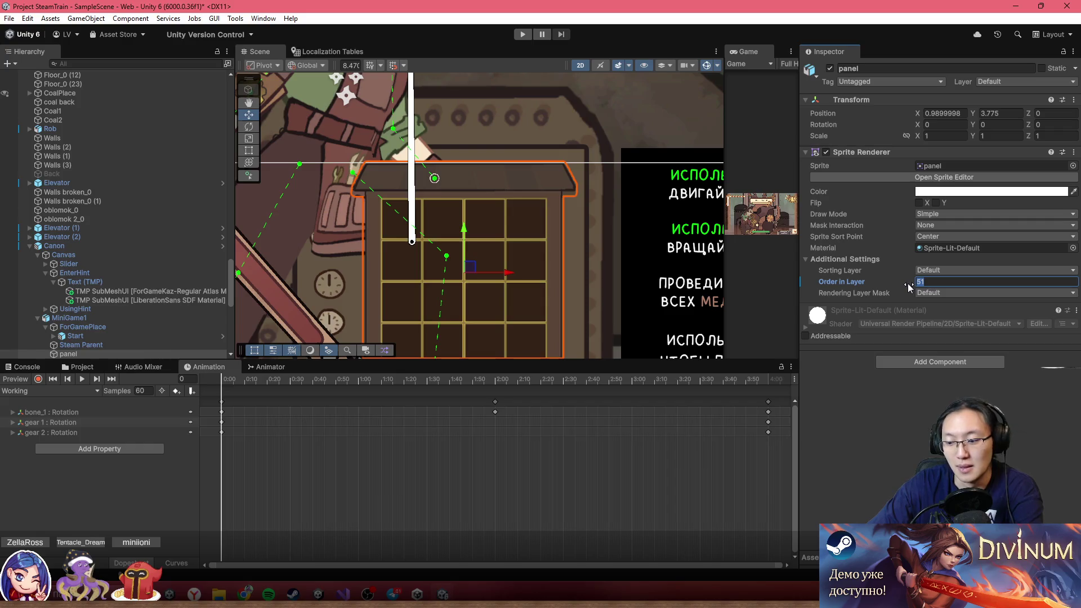
{"action": "type", "text": "4"}
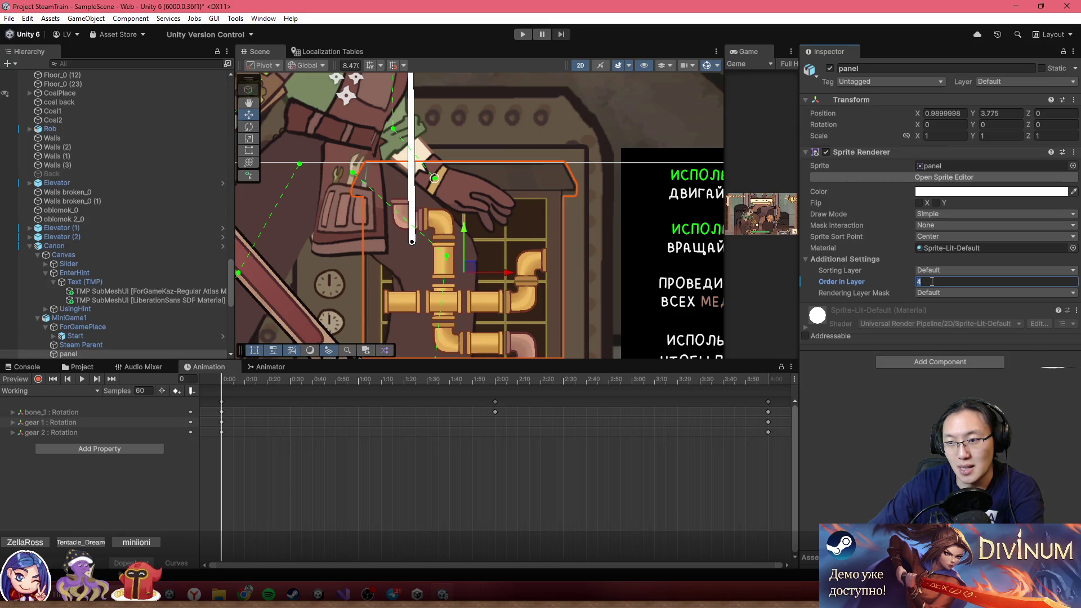
{"action": "scroll", "coordinate": [469, 289], "scroll_direction": "up", "scroll_amount": 2}
{"action": "left_click", "coordinate": [349, 272]}
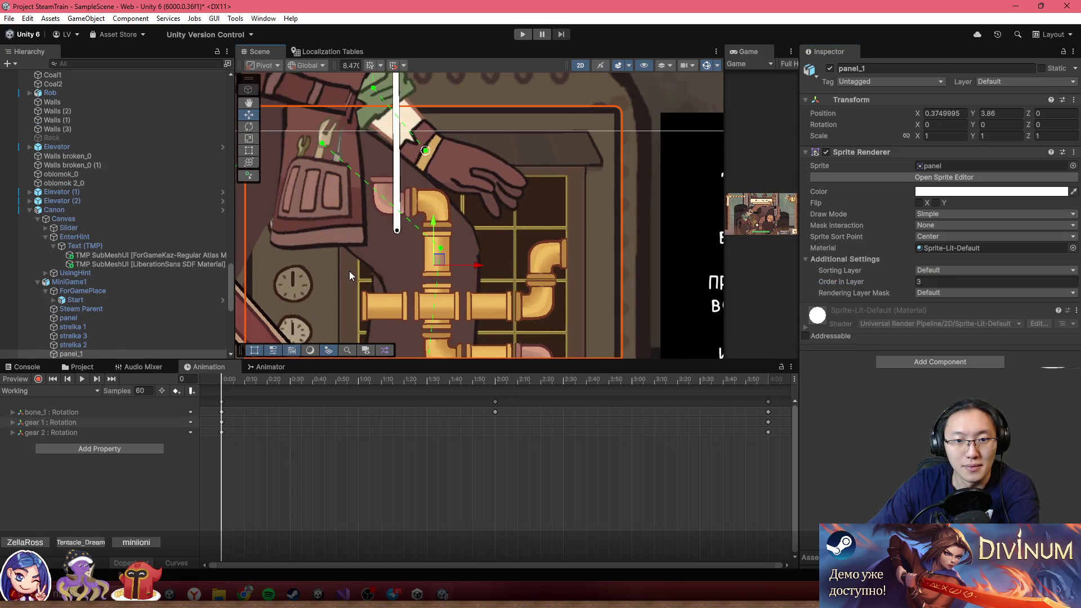
{"action": "left_click", "coordinate": [349, 272]}
{"action": "left_click", "coordinate": [349, 271]}
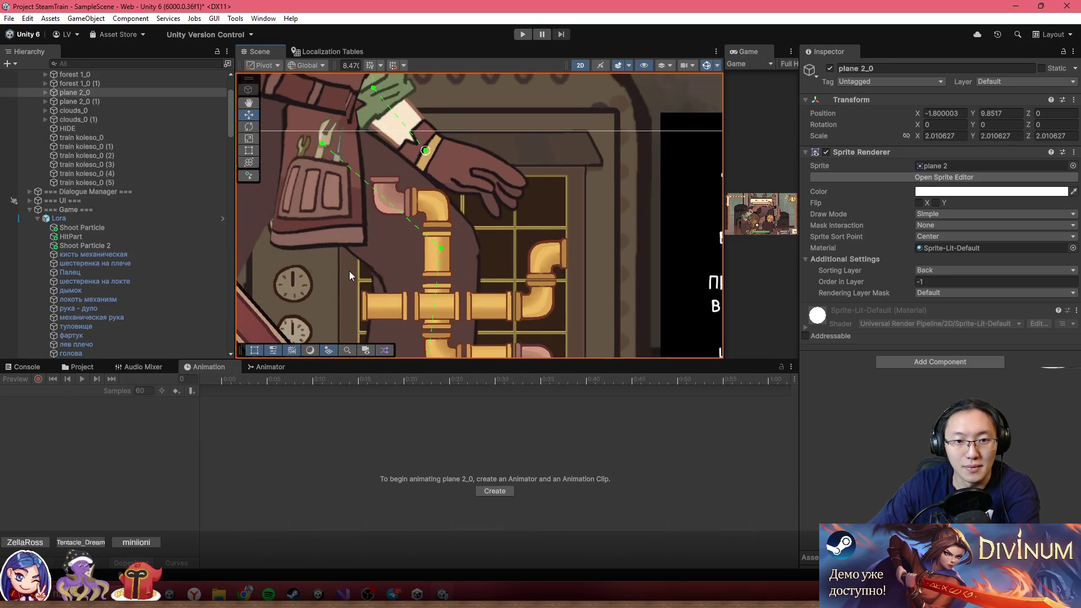
{"action": "left_click", "coordinate": [349, 271]}
{"action": "left_click", "coordinate": [349, 272]}
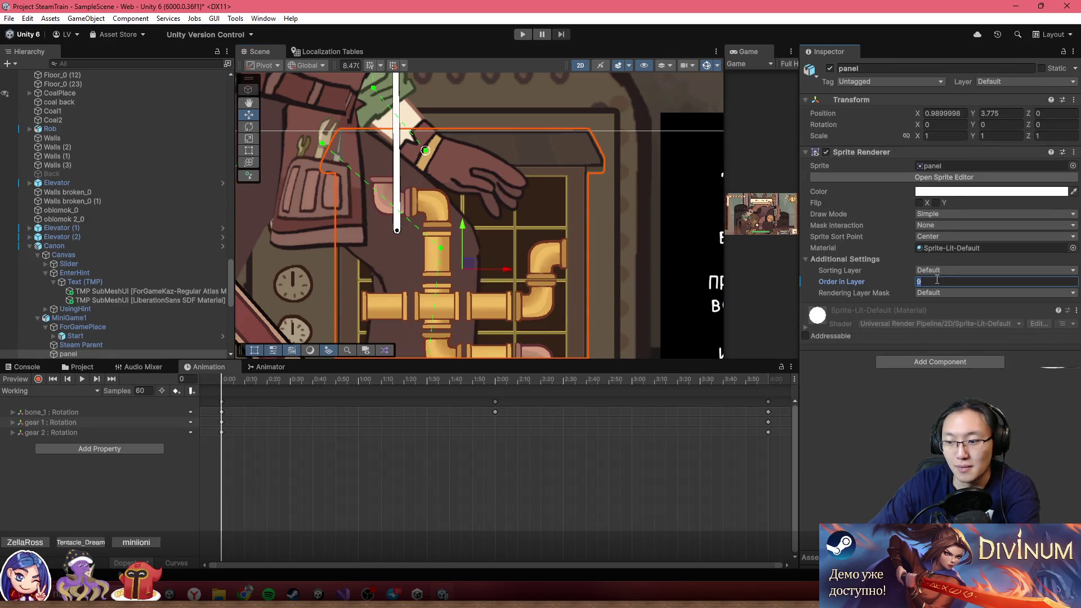
{"action": "type", "text": "48"}
{"action": "key", "text": "Return"}
- Select the console sprite and then the floor sprite to check their sorting
{"action": "scroll", "coordinate": [418, 266], "scroll_direction": "down", "scroll_amount": 4}
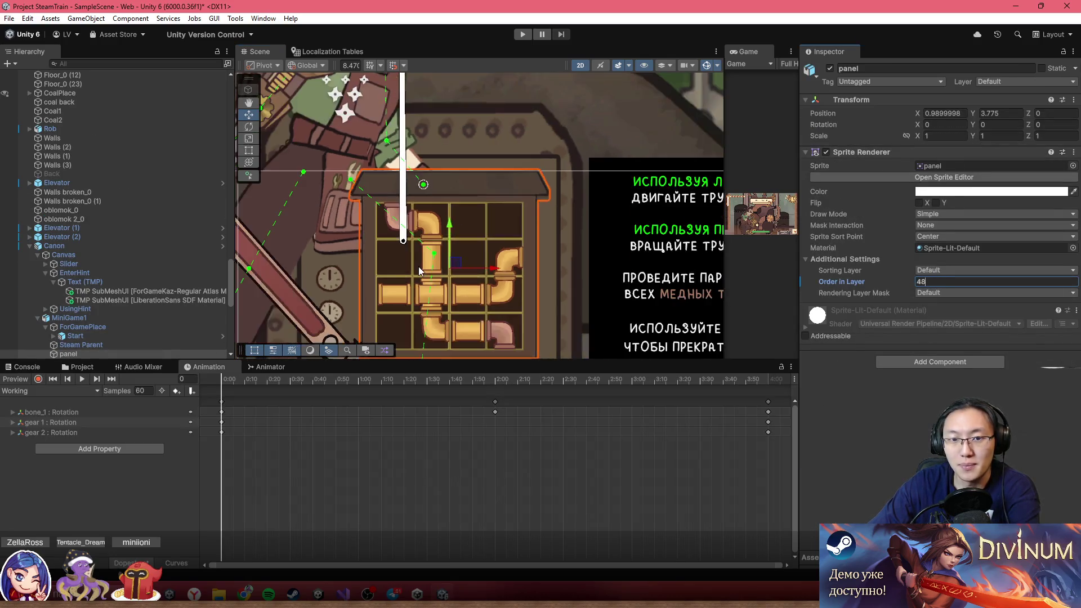
{"action": "left_click", "coordinate": [414, 256]}
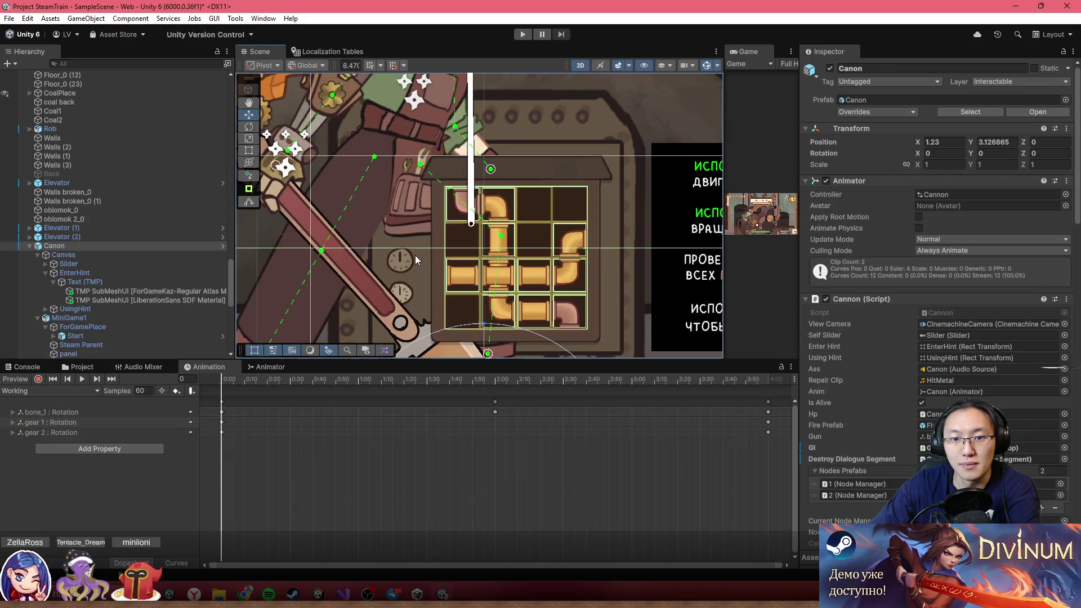
{"action": "left_click", "coordinate": [414, 256]}
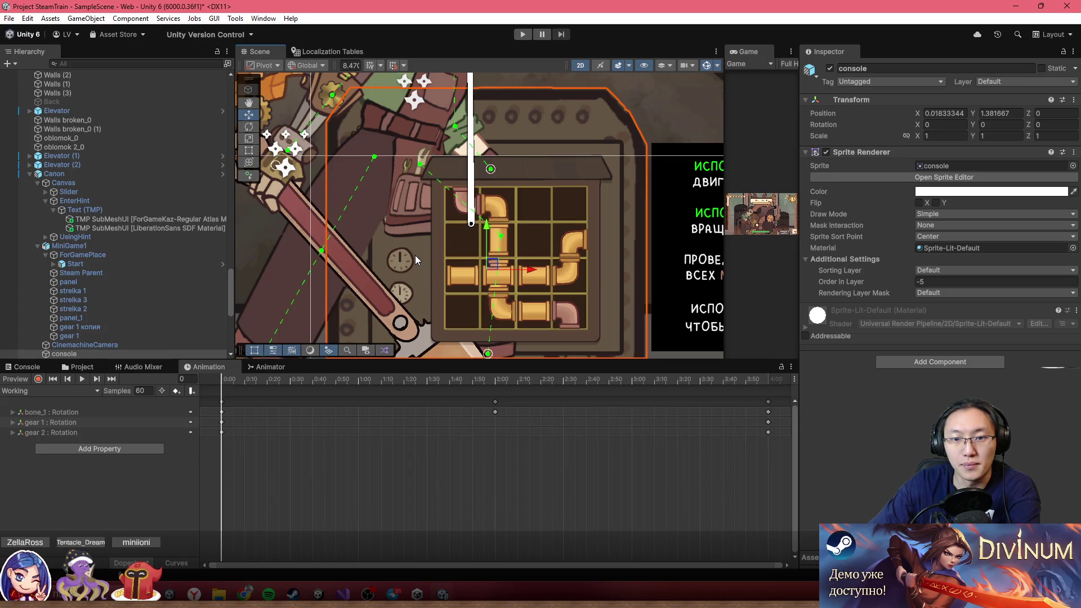
{"action": "scroll", "coordinate": [566, 205], "scroll_direction": "down", "scroll_amount": 5}
{"action": "left_click", "coordinate": [651, 312]}
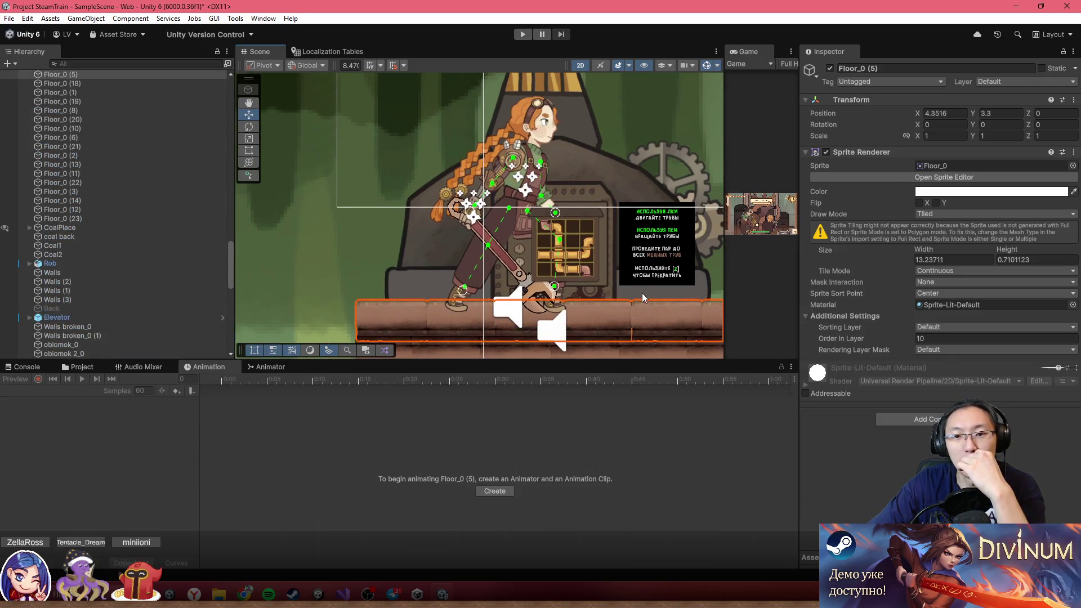
- Set Lora's Sorting Group Order in Layer to 1, then switch over to the code editor
{"action": "scroll", "coordinate": [642, 293], "scroll_direction": "up", "scroll_amount": 2}
{"action": "left_click", "coordinate": [498, 129]}
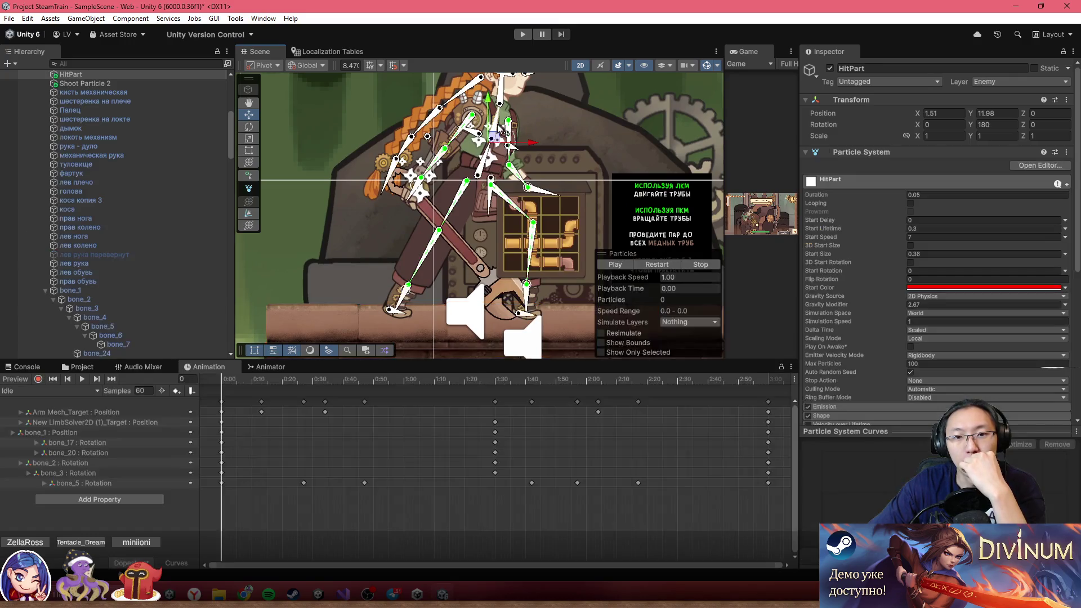
{"action": "scroll", "coordinate": [107, 158], "scroll_direction": "up", "scroll_amount": 5}
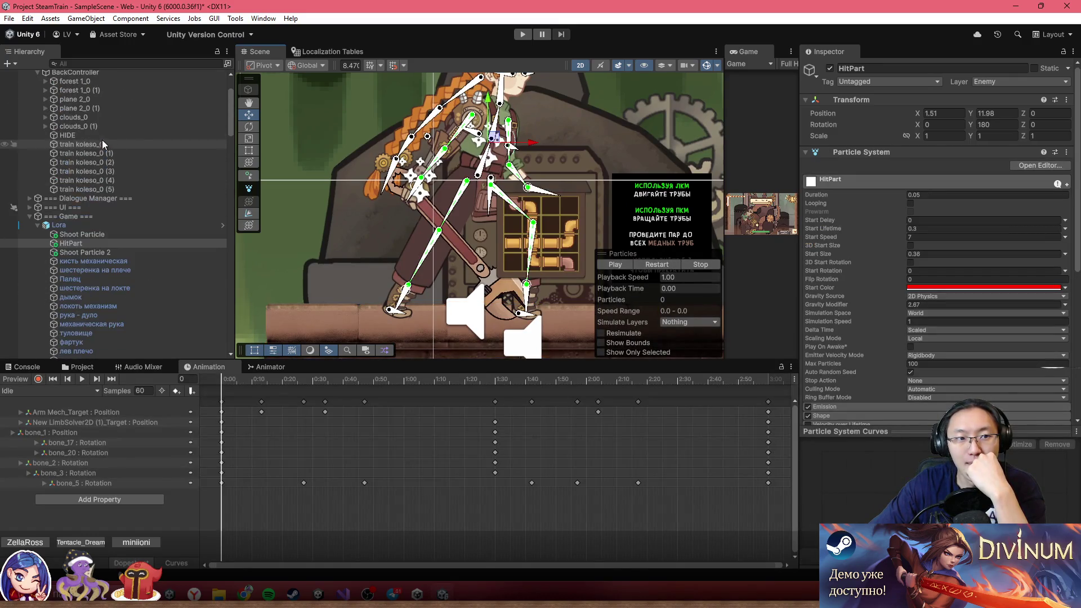
{"action": "left_click", "coordinate": [96, 226]}
{"action": "scroll", "coordinate": [934, 395], "scroll_direction": "down", "scroll_amount": 10}
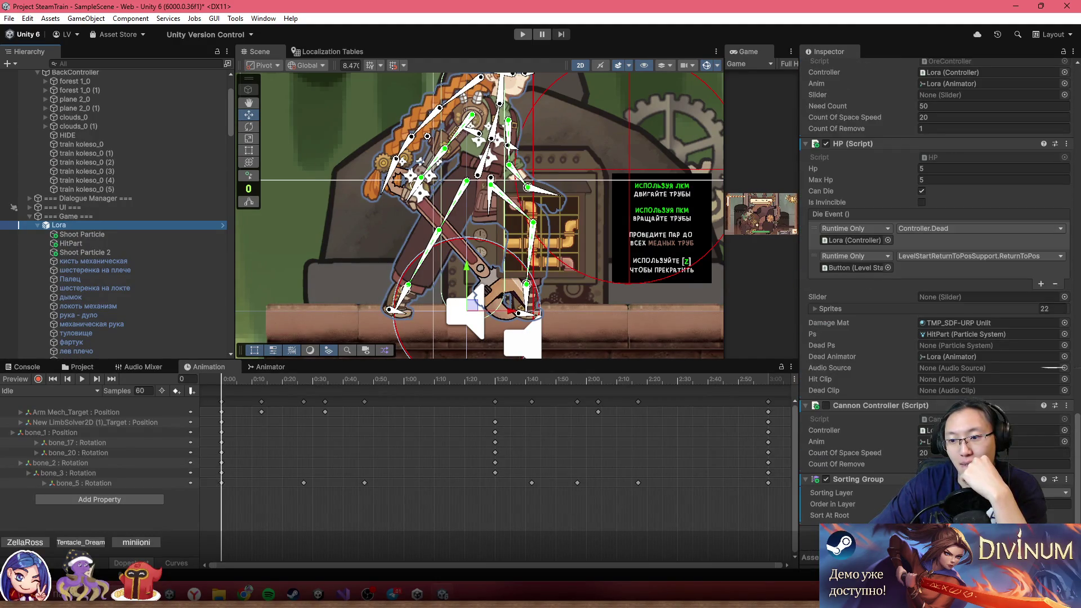
{"action": "left_click", "coordinate": [991, 504]}
{"action": "type", "text": "1"}
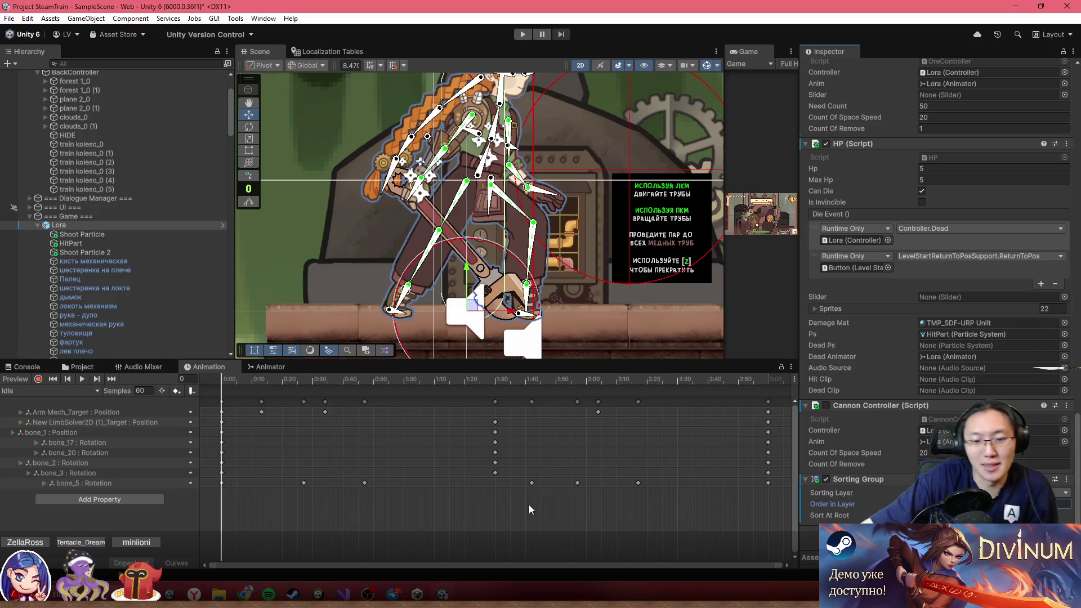
{"action": "key", "text": "alt+Tab"}
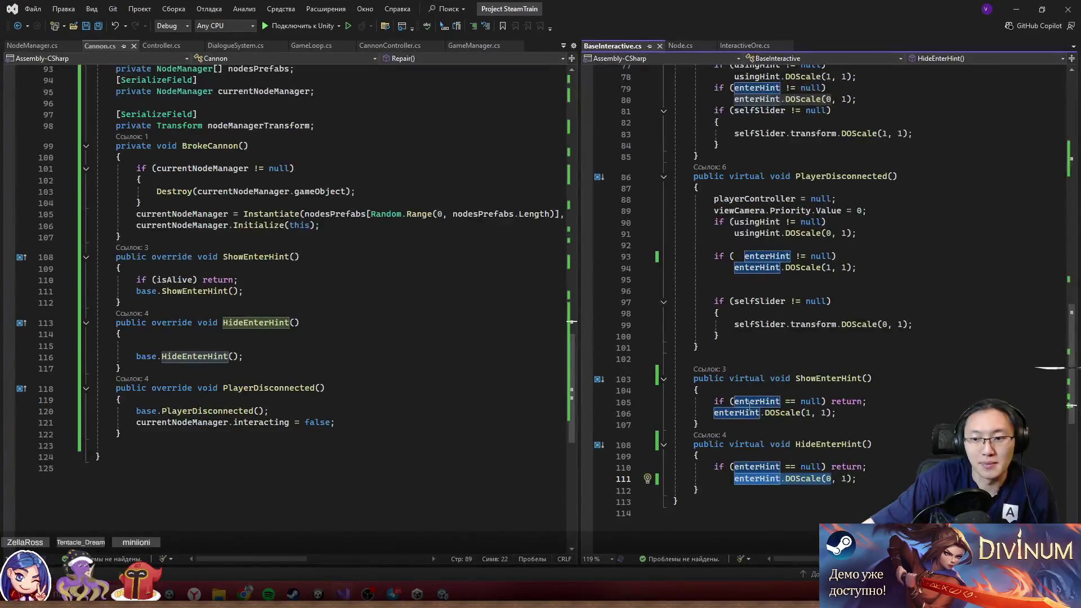
- Add a public override PlayerConnected method after HideEnterHint in Cannon.cs
{"action": "left_click", "coordinate": [722, 406]}
{"action": "scroll", "coordinate": [838, 392], "scroll_direction": "up", "scroll_amount": 6}
{"action": "scroll", "coordinate": [838, 392], "scroll_direction": "up", "scroll_amount": 5}
{"action": "scroll", "coordinate": [838, 393], "scroll_direction": "down", "scroll_amount": 5}
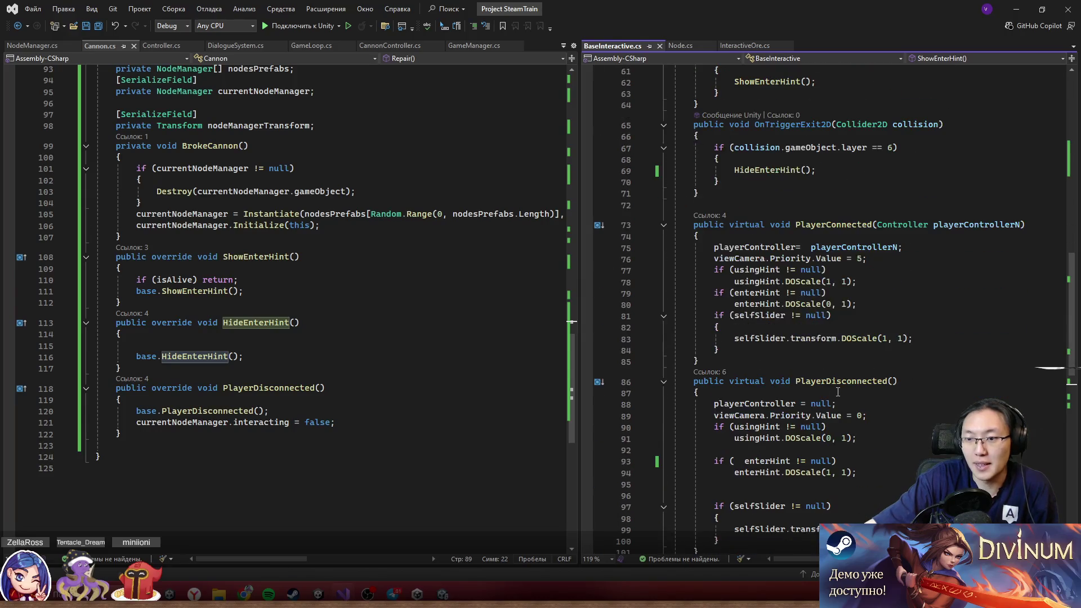
{"action": "left_click", "coordinate": [369, 369]}
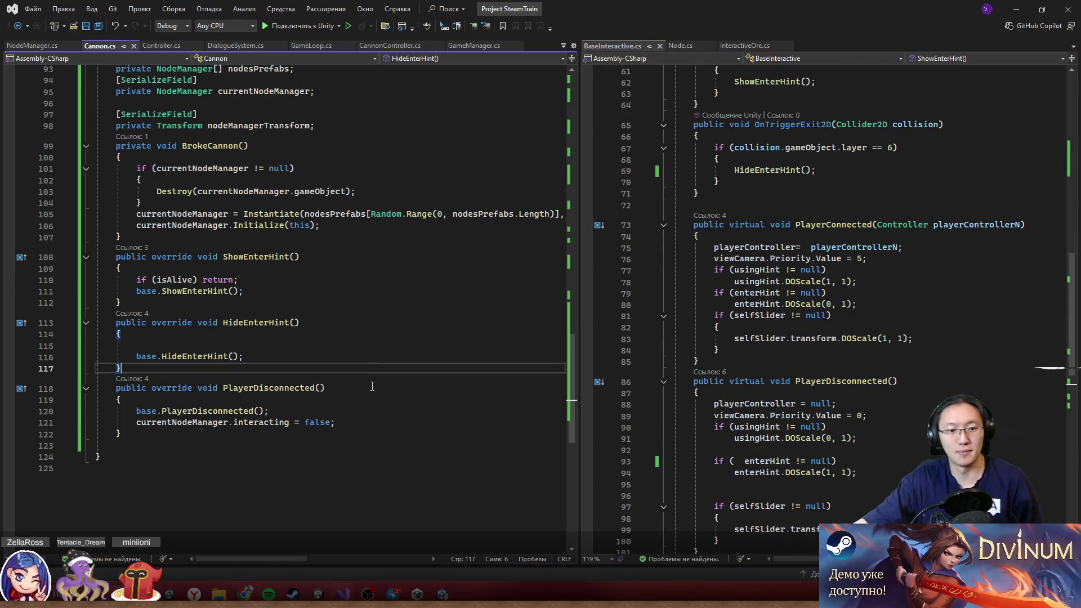
{"action": "key", "text": "Return"}
{"action": "type", "text": "public "}
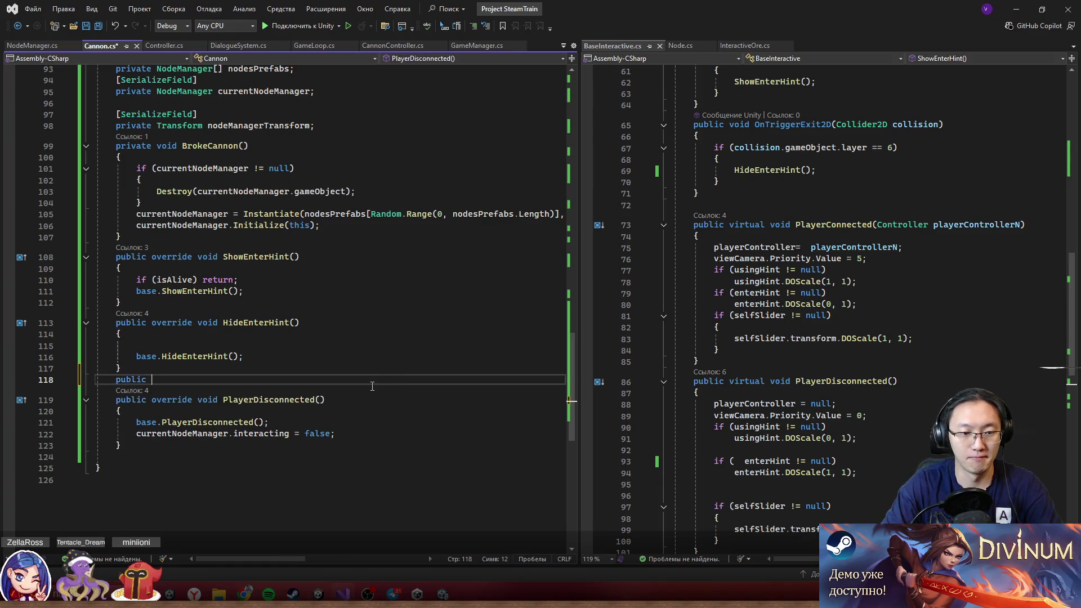
{"action": "type", "text": "override "}
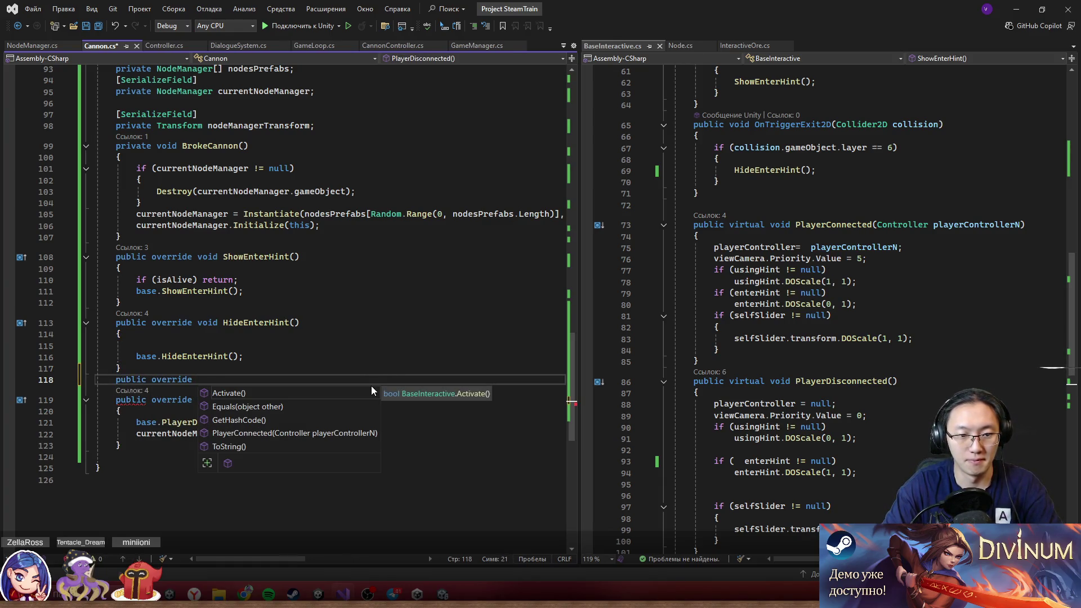
{"action": "type", "text": "void Pl"}
{"action": "key", "text": "Tab"}
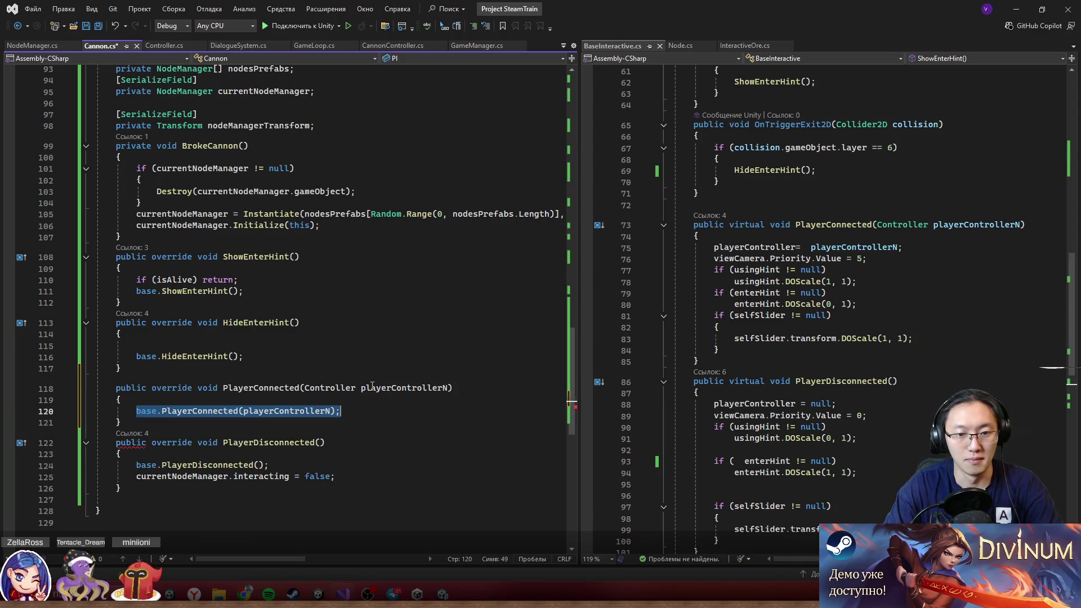
- Inside PlayerConnected, set playerControllerN.GetComponent<SortingGroup>().sortingOrder to 40
{"action": "key", "text": "End"}
{"action": "key", "text": "Return"}
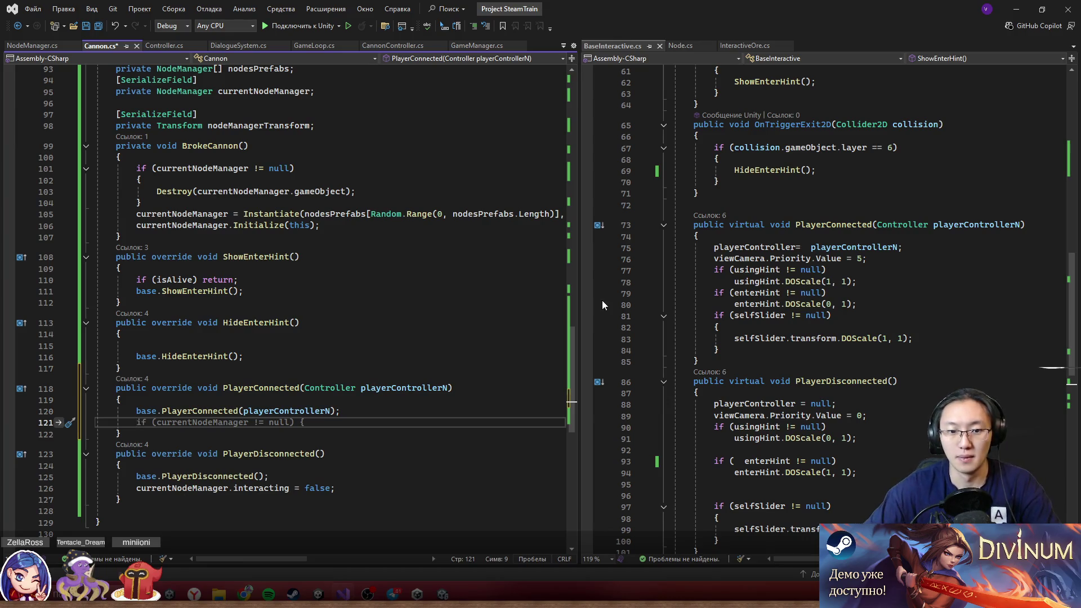
{"action": "type", "text": "p"}
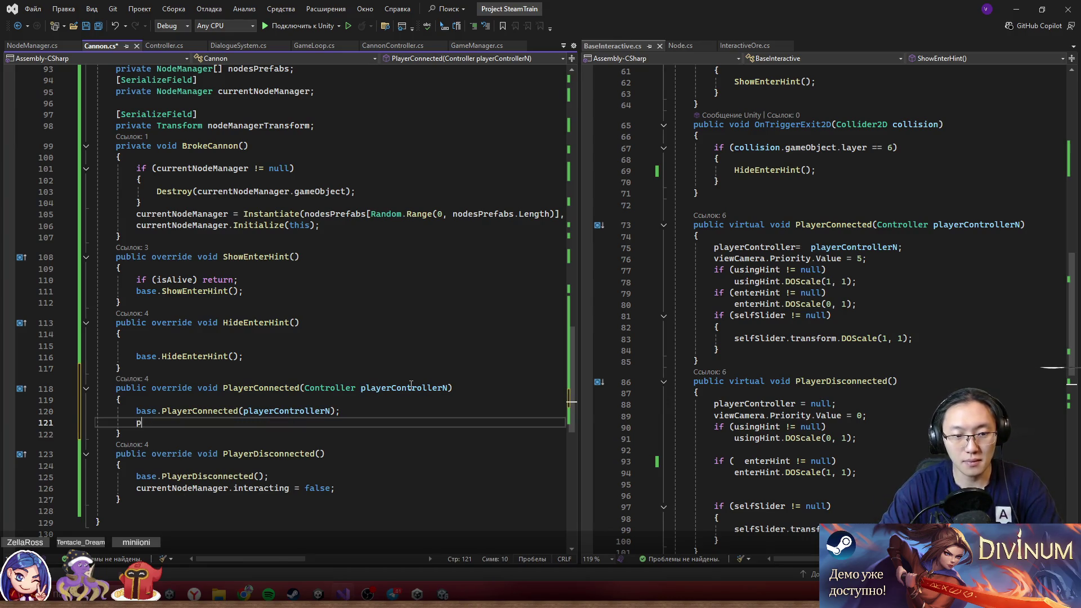
{"action": "type", "text": "layerControllerN."}
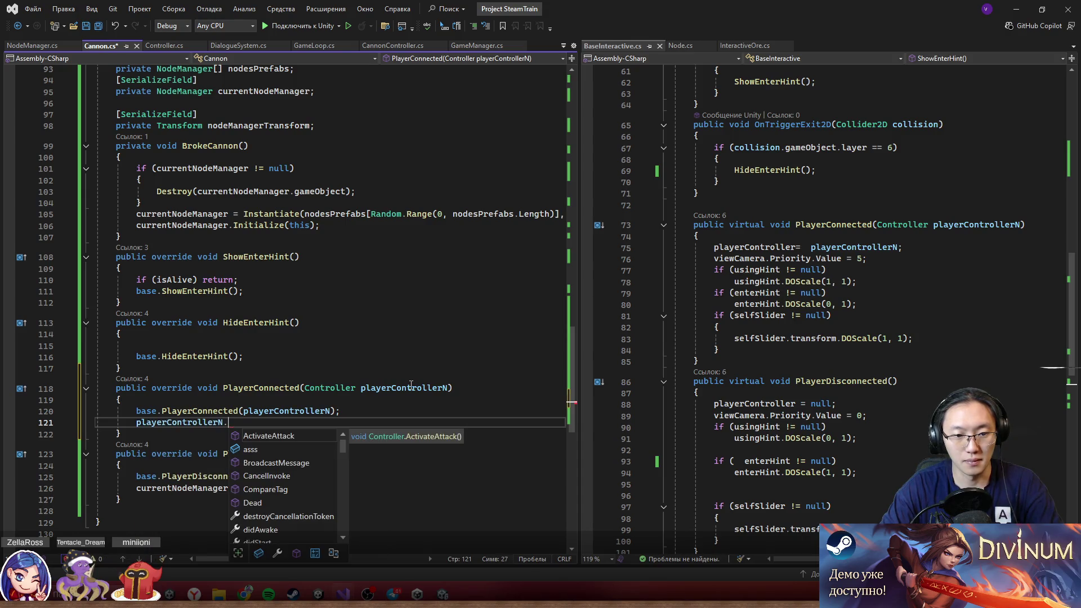
{"action": "type", "text": "GetComponent<"}
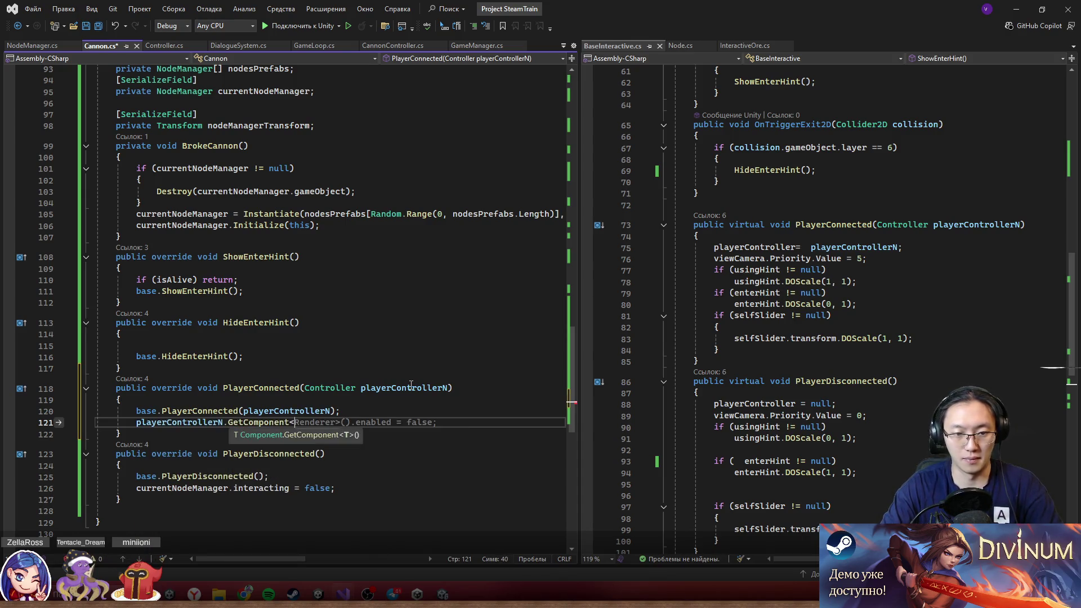
{"action": "type", "text": "SortGr>"}
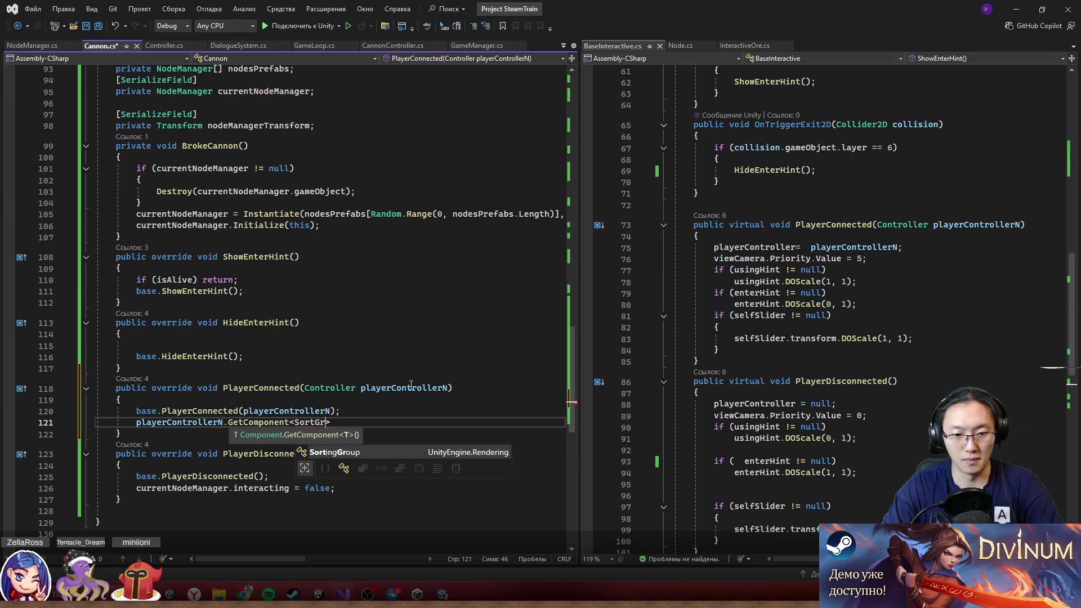
{"action": "key", "text": "Tab"}
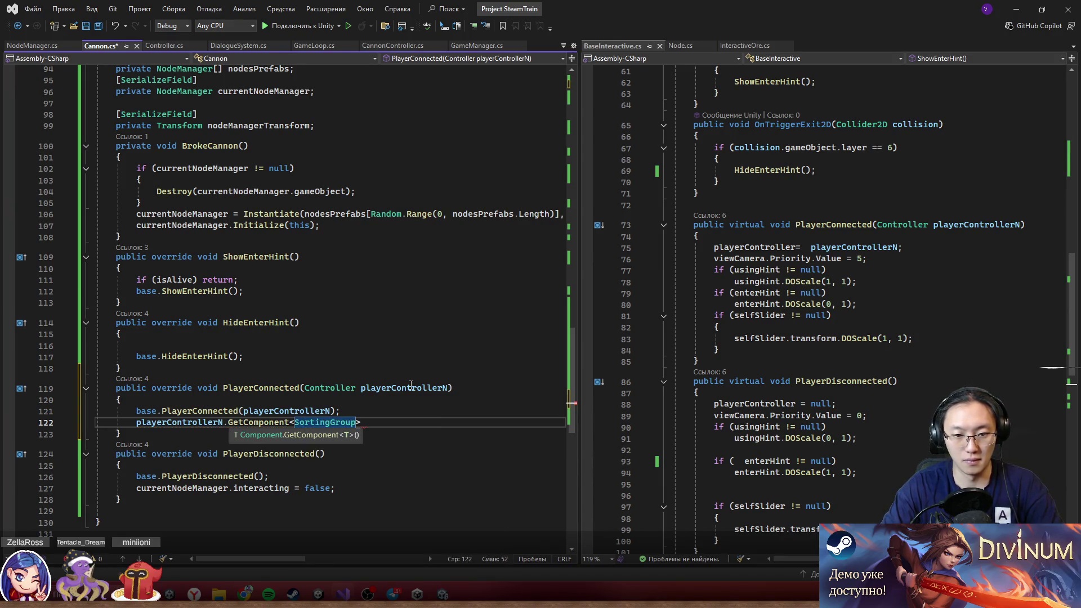
{"action": "type", "text": "."}
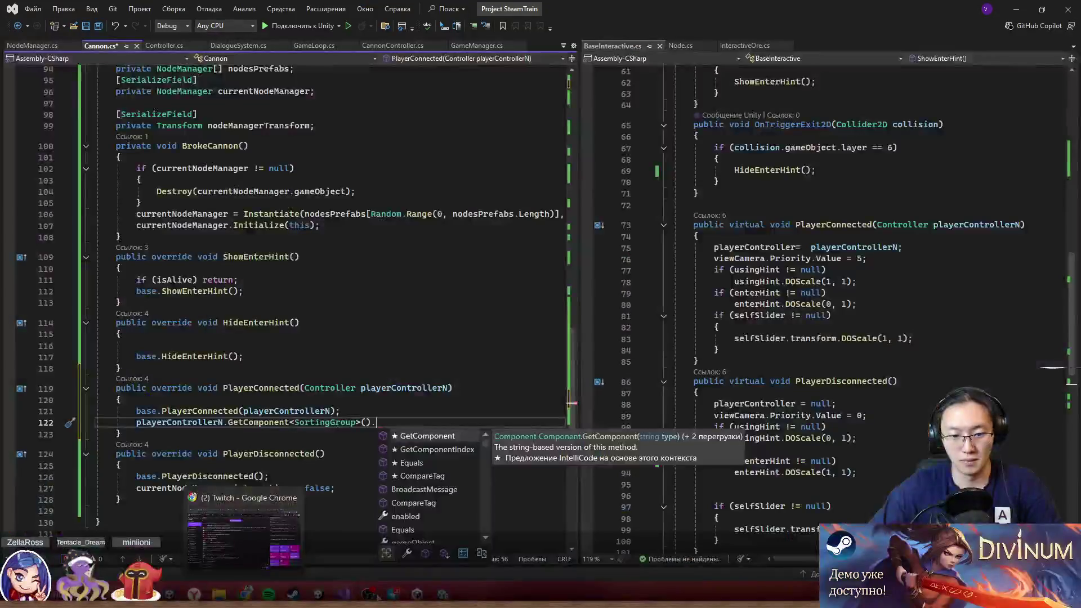
{"action": "mouse_move", "coordinate": [367, 594]}
{"action": "mouse_move", "coordinate": [433, 549]}
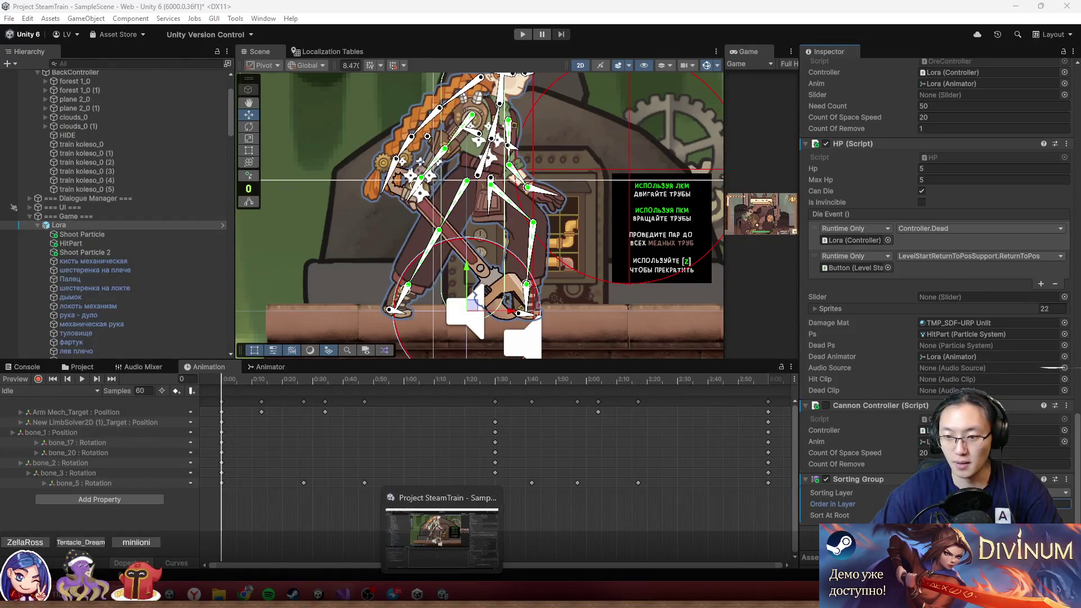
{"action": "type", "text": "sortingOrder = "}
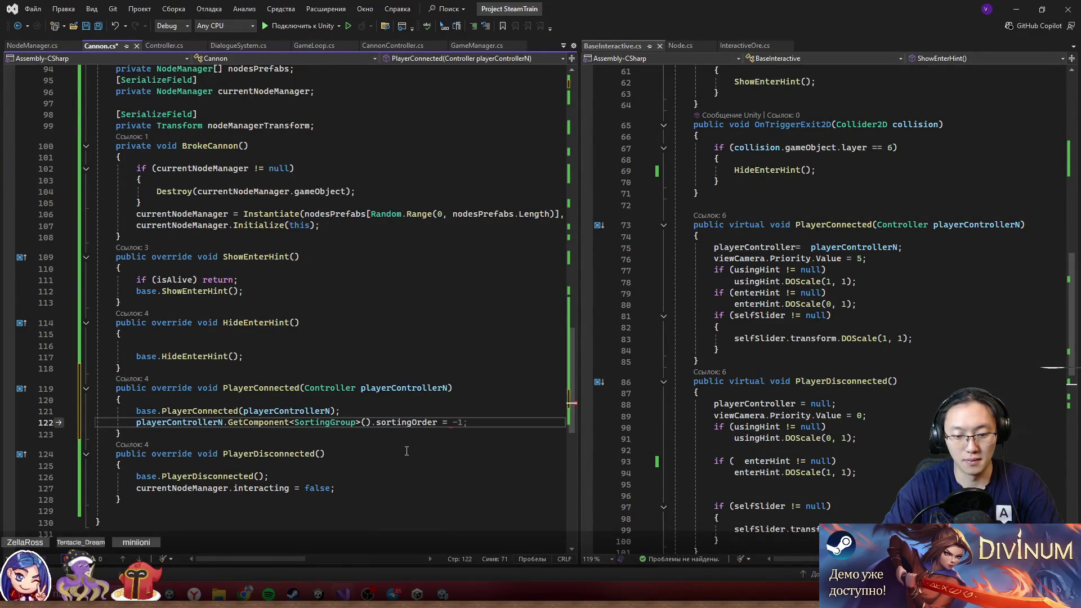
{"action": "type", "text": " 40;"}
- Copy the sortingOrder line into PlayerDisconnected, change its value from 40 to 100, and save Cannon.cs
{"action": "left_click_drag", "start_coordinate": [467, 422], "coordinate": [131, 422]}
{"action": "key", "text": "ctrl+c"}
{"action": "left_click", "coordinate": [336, 489]}
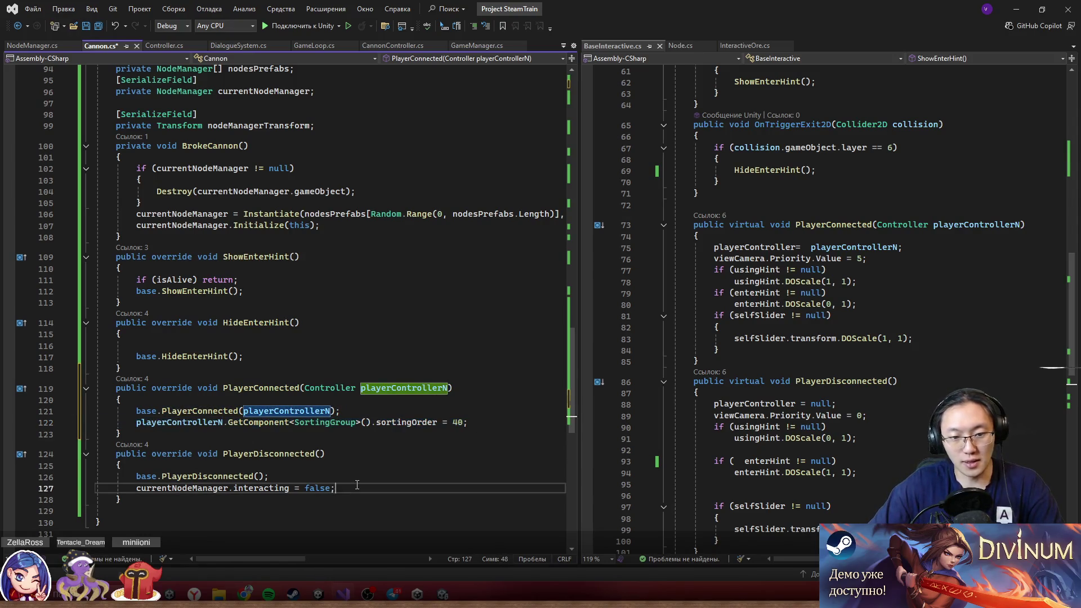
{"action": "key", "text": "Return"}
{"action": "key", "text": "ctrl+v"}
{"action": "left_click_drag", "start_coordinate": [453, 500], "coordinate": [464, 499]}
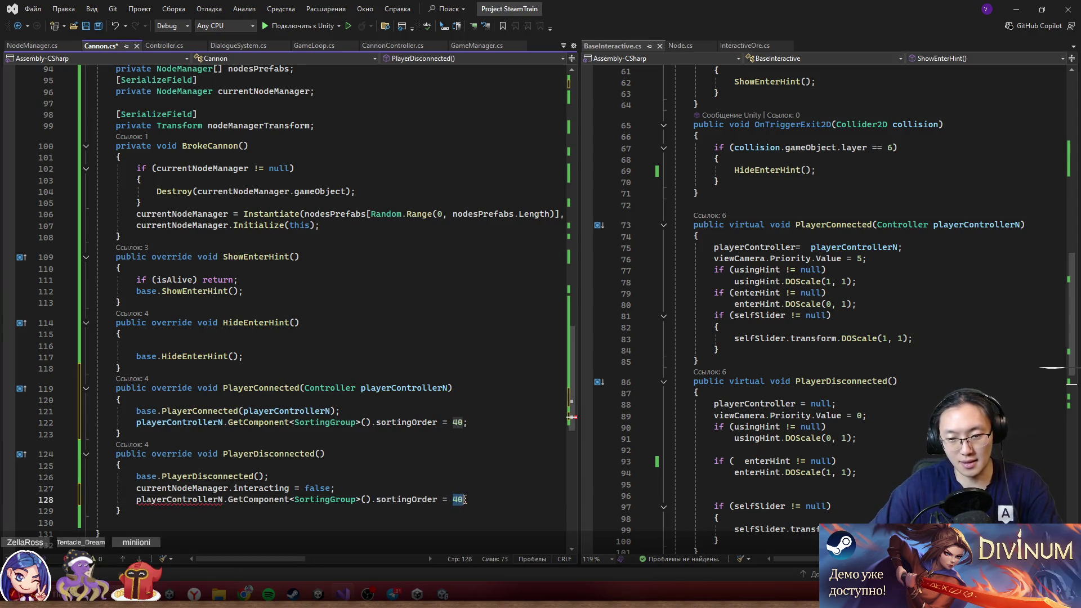
{"action": "type", "text": "100"}
{"action": "key", "text": "ctrl+s"}
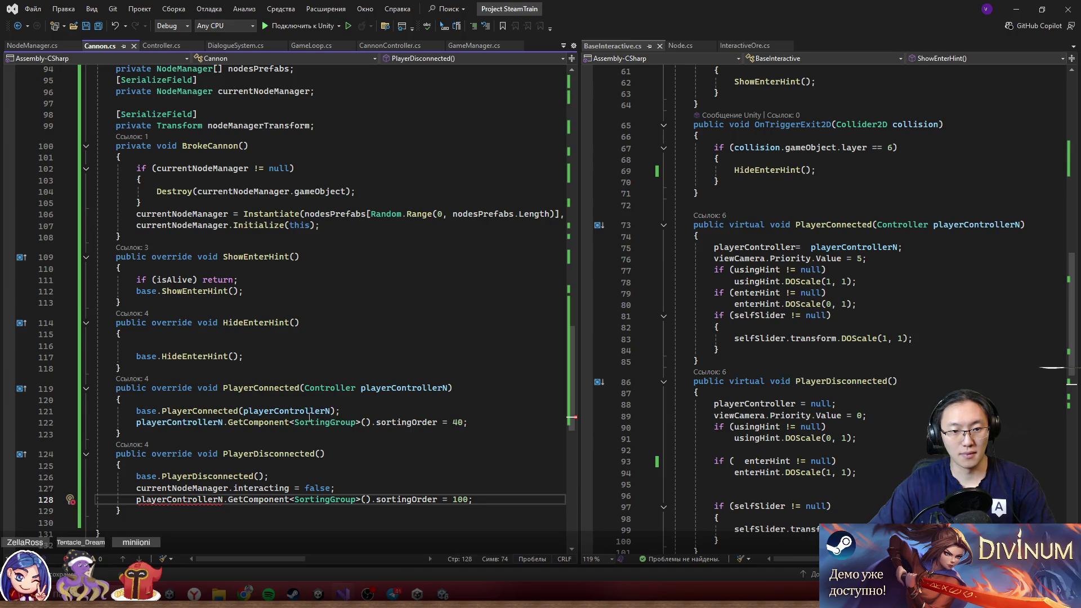
- Change the playerController field's access modifier from private to protected
{"action": "scroll", "coordinate": [821, 323], "scroll_direction": "up", "scroll_amount": 20}
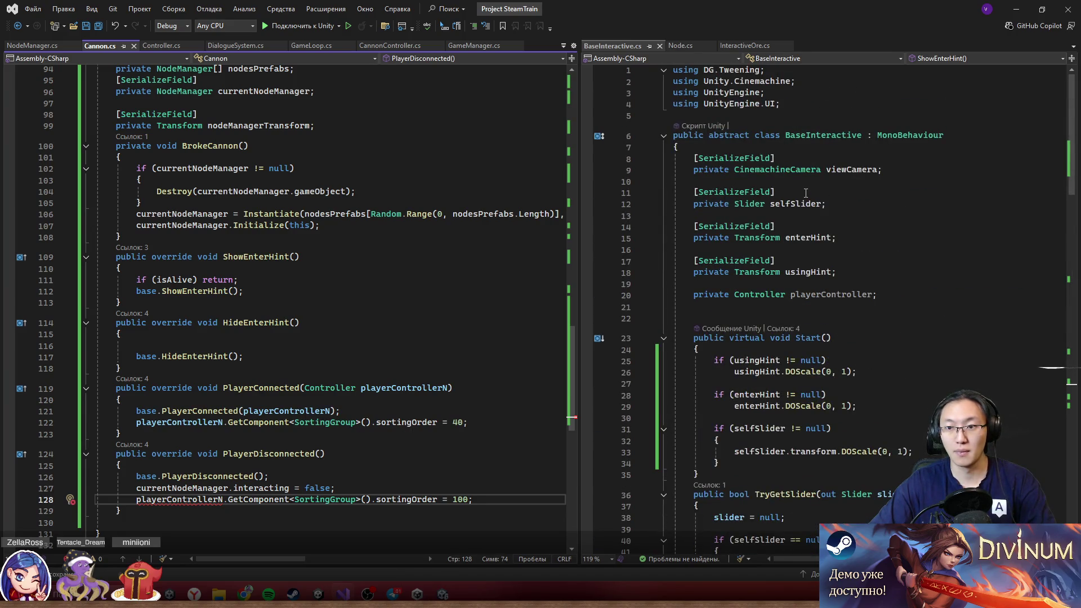
{"action": "left_click", "coordinate": [833, 295]}
{"action": "double_click", "coordinate": [711, 295]}
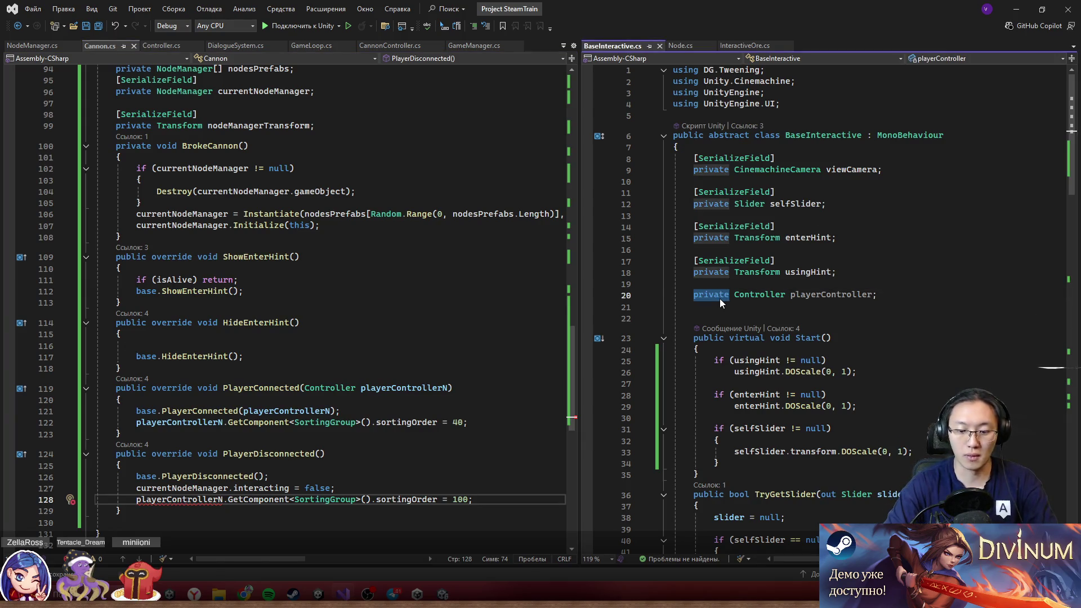
{"action": "type", "text": "protected"}
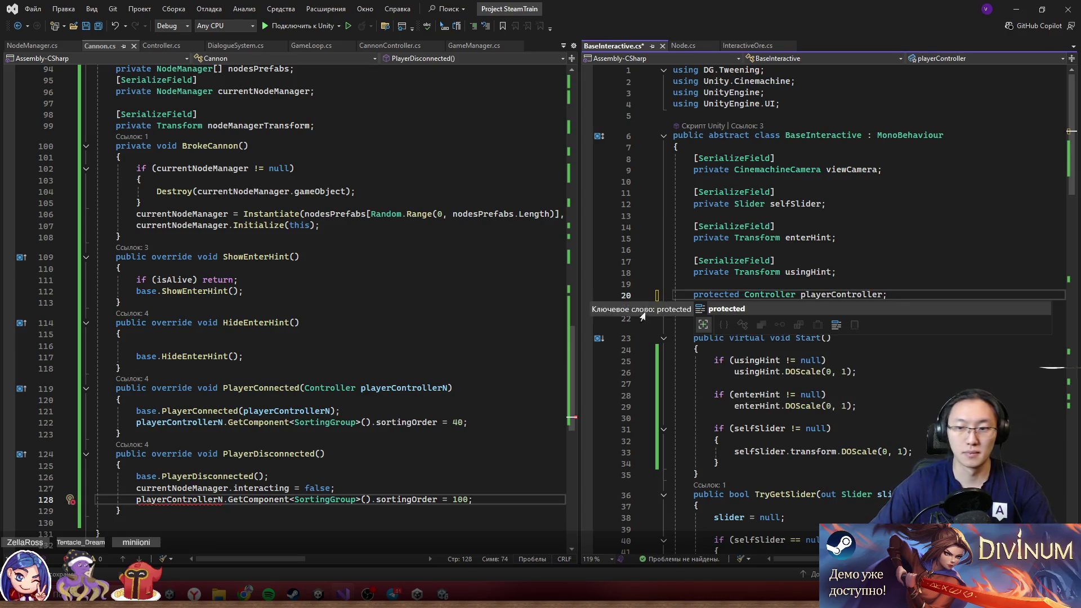
- Fix the playerControllerN typos on lines 122 and 128, save, and return to Unity to recompile
{"action": "mouse_move", "coordinate": [136, 423]}
{"action": "left_mouse_down"}
{"action": "mouse_move", "coordinate": [383, 422]}
{"action": "mouse_move", "coordinate": [222, 423]}
{"action": "left_mouse_up"}
{"action": "left_click", "coordinate": [222, 423]}
{"action": "key", "text": "BackSpace"}
{"action": "double_click", "coordinate": [178, 423]}
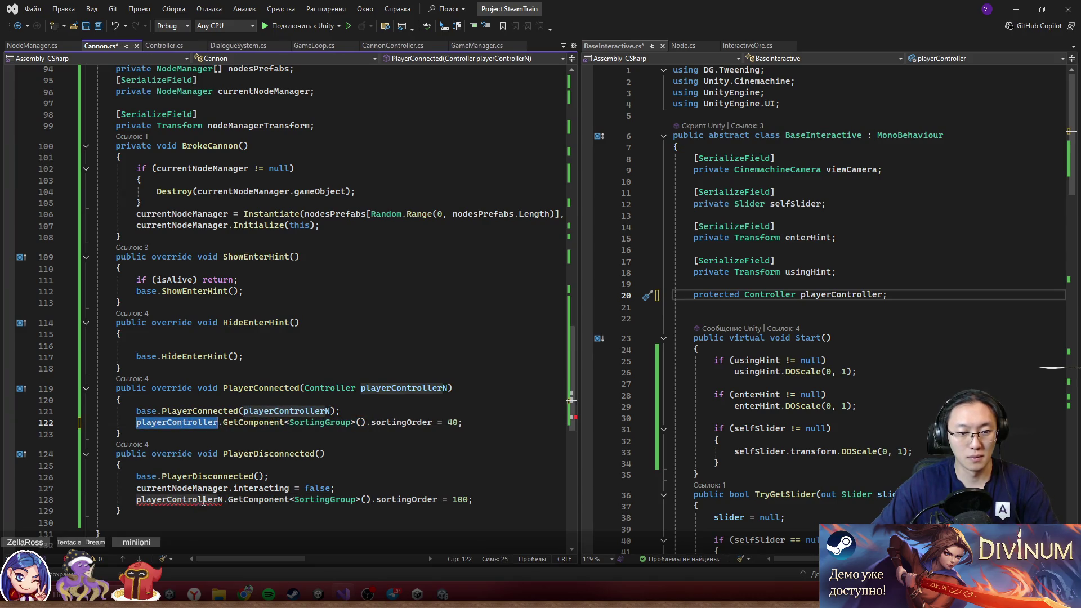
{"action": "left_click", "coordinate": [223, 500]}
{"action": "key", "text": "BackSpace"}
{"action": "key", "text": "ctrl+s"}
{"action": "left_click", "coordinate": [412, 286]}
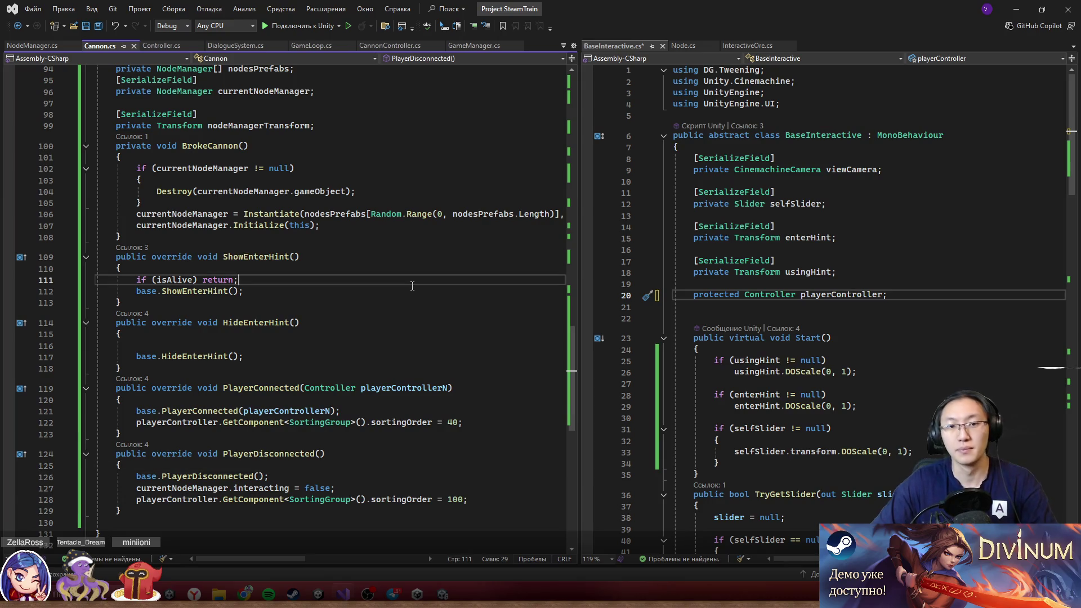
{"action": "key", "text": "alt+Tab"}
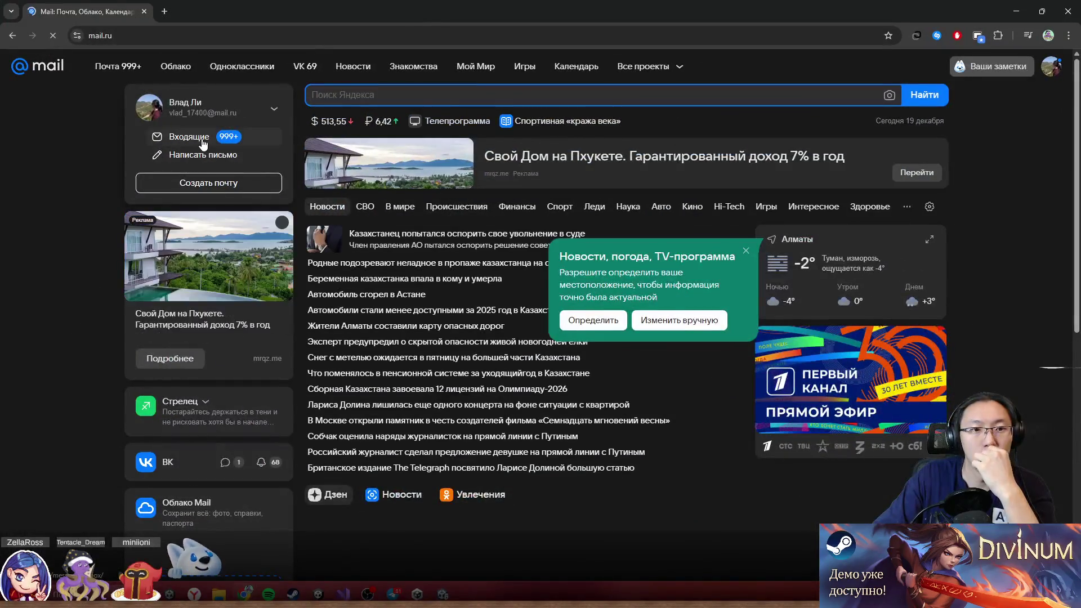
- Open the Anime x Gaming Highlights email from Milan Records and read its first part
{"action": "left_click", "coordinate": [203, 144]}
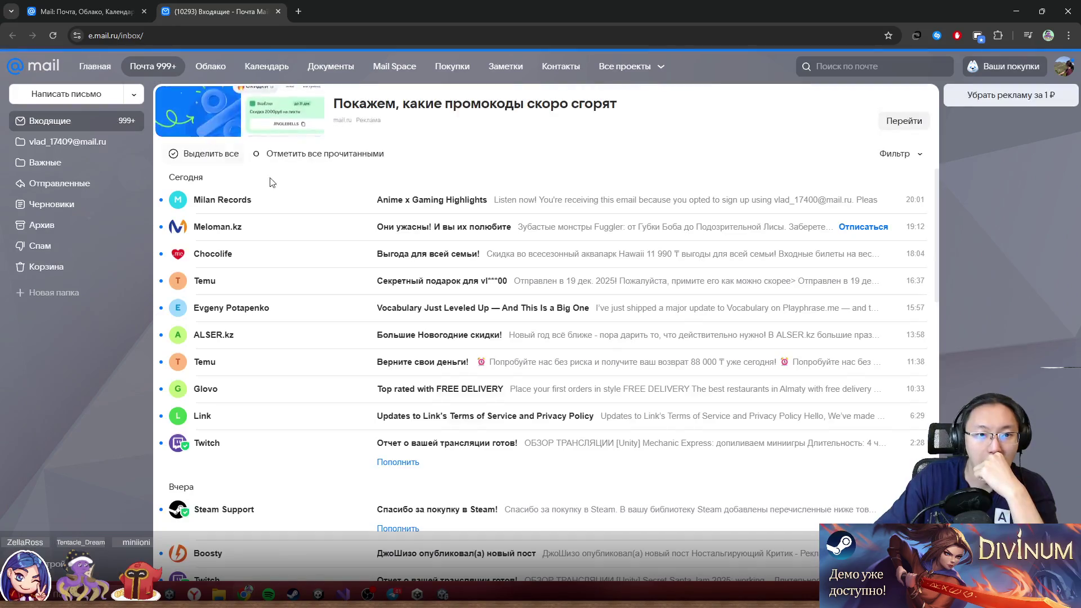
{"action": "left_click", "coordinate": [436, 199]}
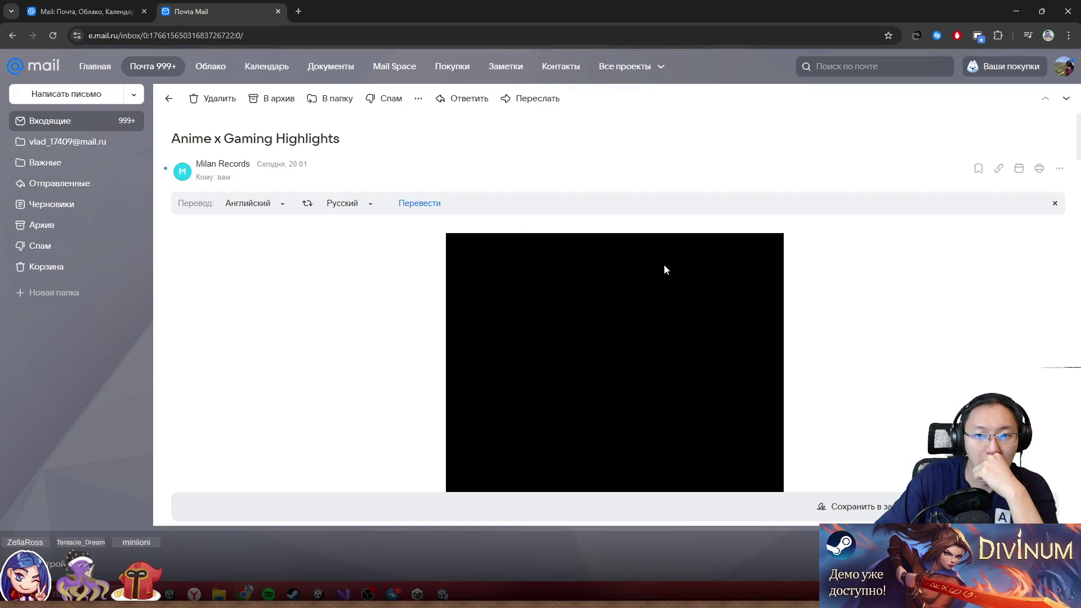
{"action": "scroll", "coordinate": [366, 279], "scroll_direction": "down", "scroll_amount": 2}
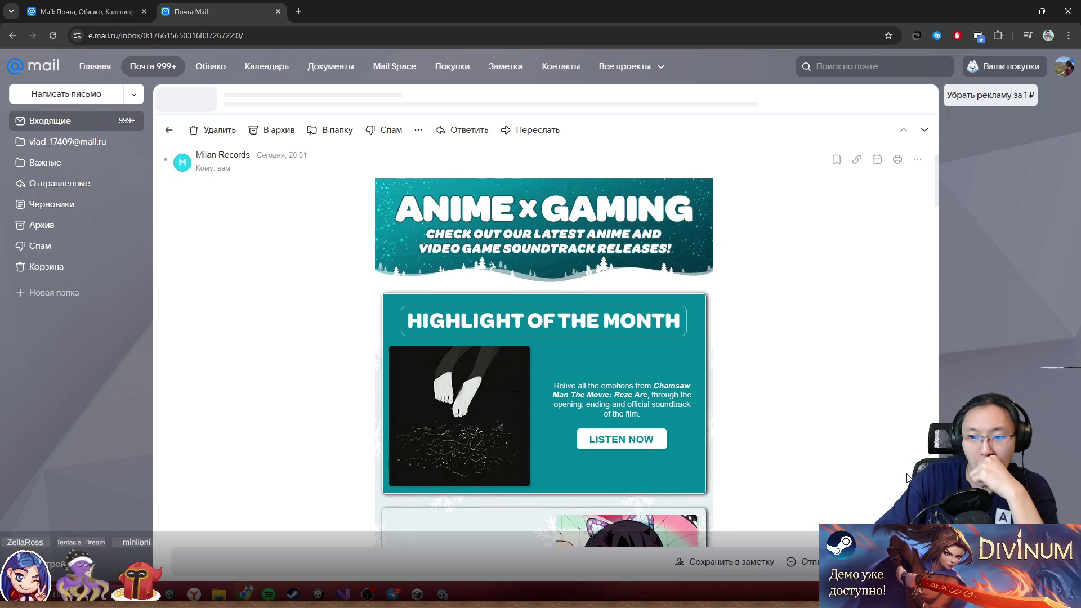
{"action": "scroll", "coordinate": [761, 422], "scroll_direction": "down", "scroll_amount": 2}
{"action": "scroll", "coordinate": [723, 390], "scroll_direction": "down", "scroll_amount": 2}
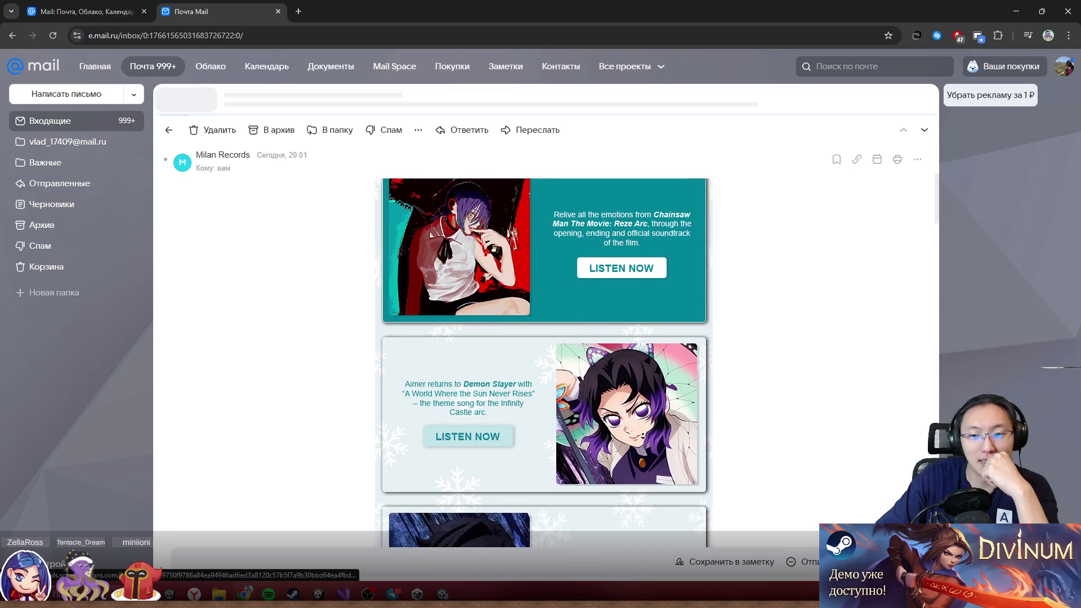
{"action": "scroll", "coordinate": [654, 331], "scroll_direction": "down", "scroll_amount": 6}
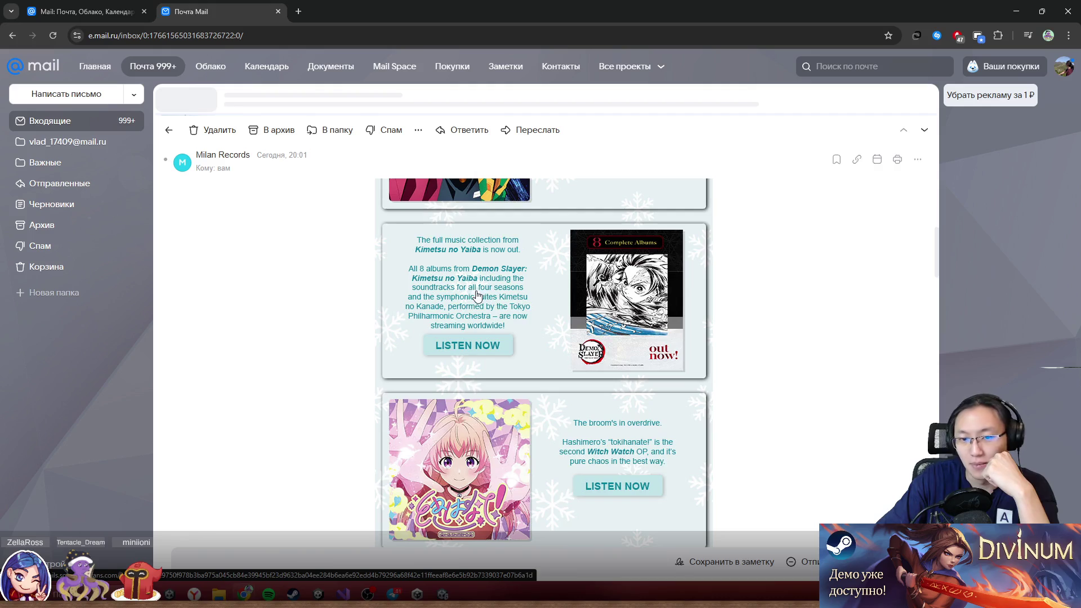
{"action": "scroll", "coordinate": [571, 304], "scroll_direction": "down", "scroll_amount": 3}
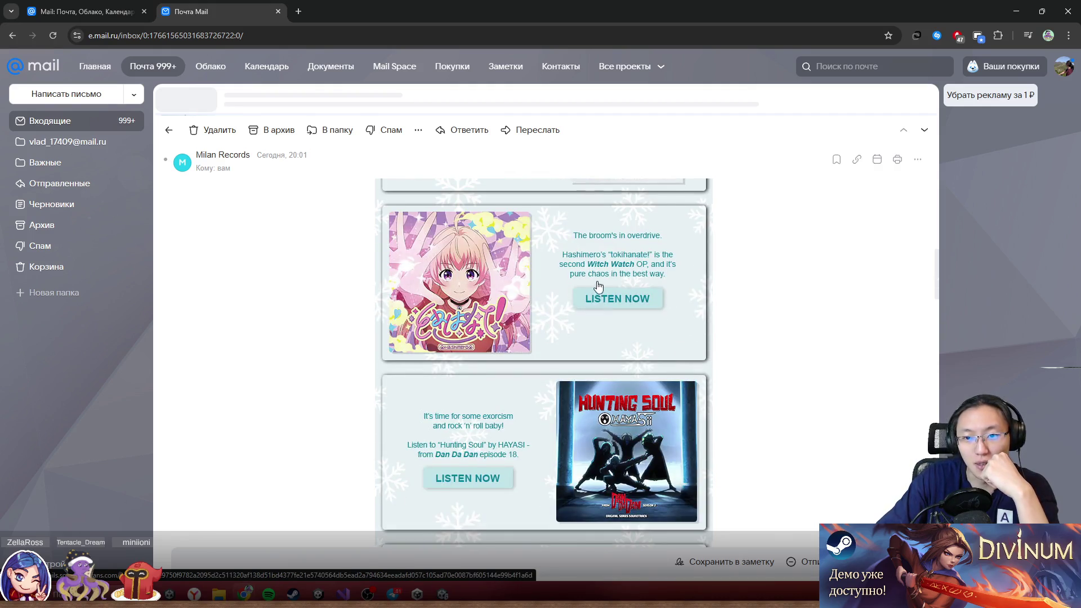
{"action": "scroll", "coordinate": [782, 285], "scroll_direction": "down", "scroll_amount": 2}
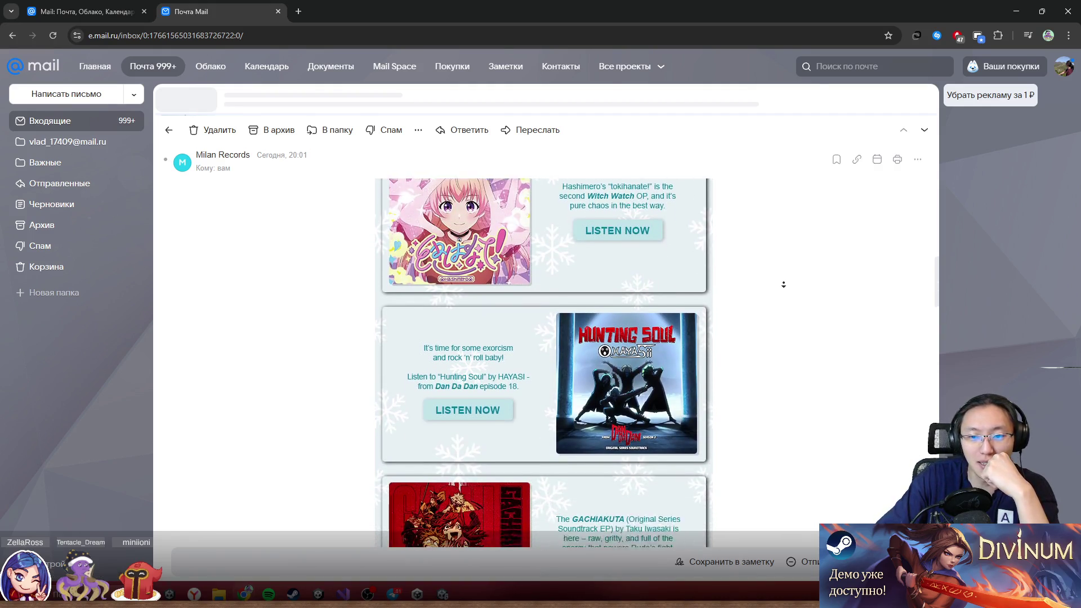
{"action": "scroll", "coordinate": [619, 349], "scroll_direction": "down", "scroll_amount": 4}
- Read the rest of the newsletter down to its footer, then close the browser
{"action": "middle_click", "coordinate": [762, 304]}
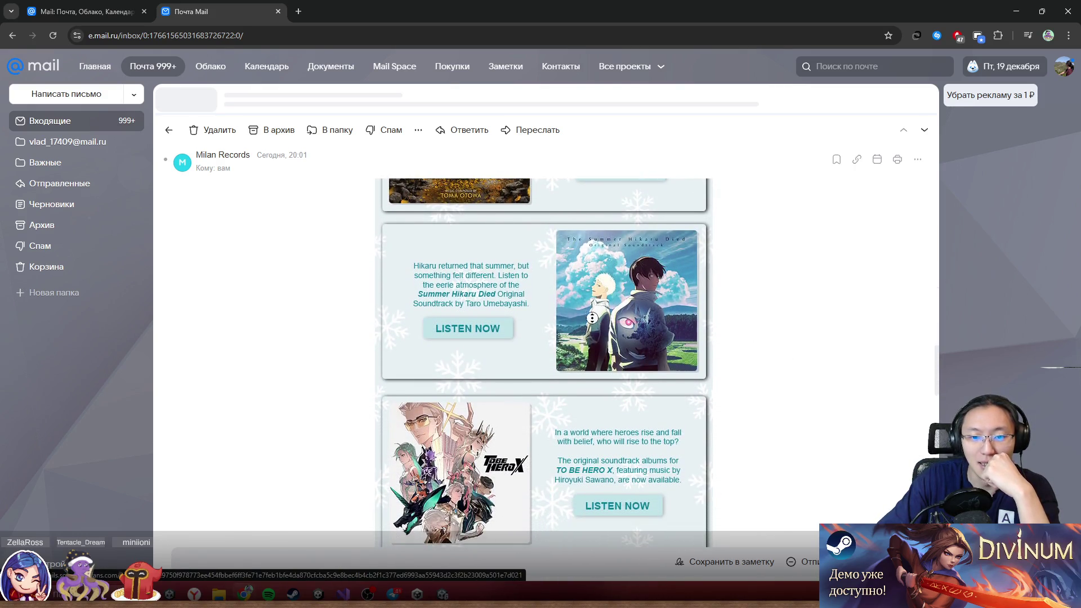
{"action": "scroll", "coordinate": [791, 309], "scroll_direction": "down", "scroll_amount": 3}
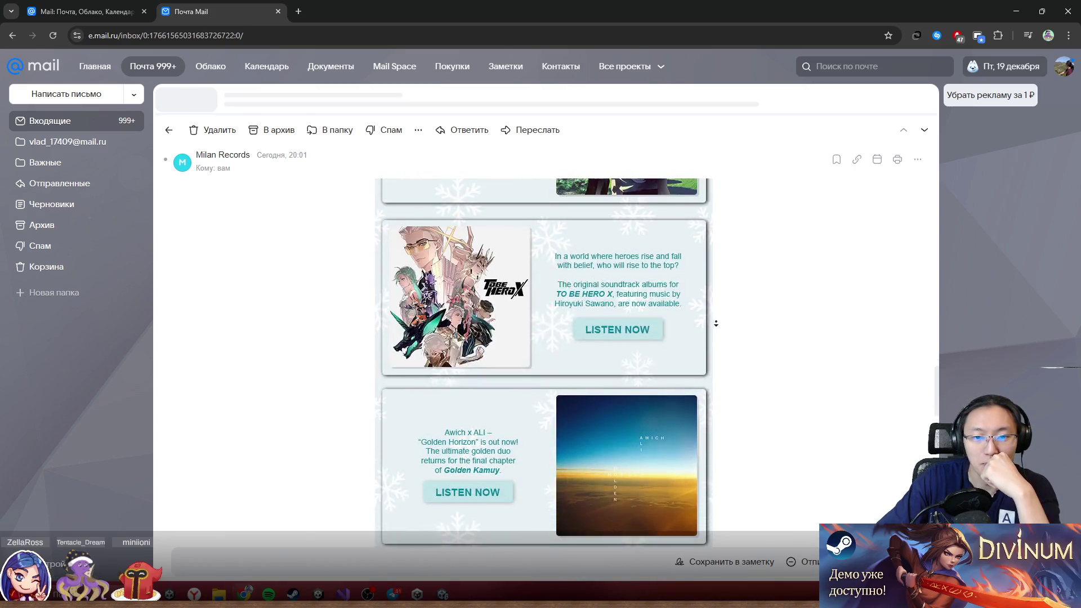
{"action": "scroll", "coordinate": [628, 344], "scroll_direction": "down", "scroll_amount": 2}
{"action": "scroll", "coordinate": [628, 345], "scroll_direction": "down", "scroll_amount": 3}
{"action": "scroll", "coordinate": [625, 344], "scroll_direction": "up", "scroll_amount": 2}
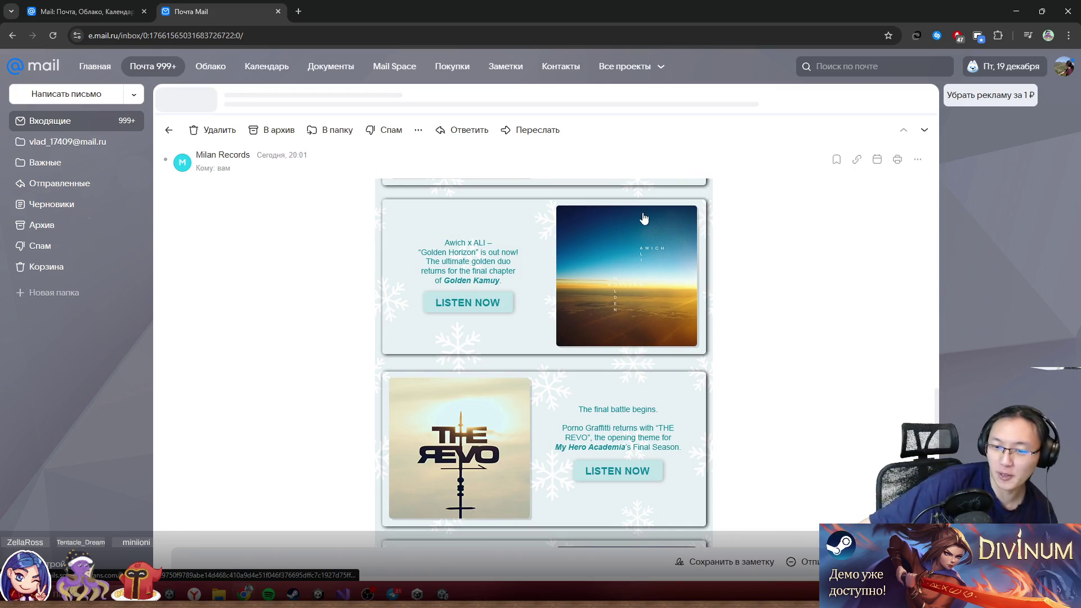
{"action": "scroll", "coordinate": [653, 224], "scroll_direction": "down", "scroll_amount": 5}
{"action": "scroll", "coordinate": [693, 248], "scroll_direction": "down", "scroll_amount": 5}
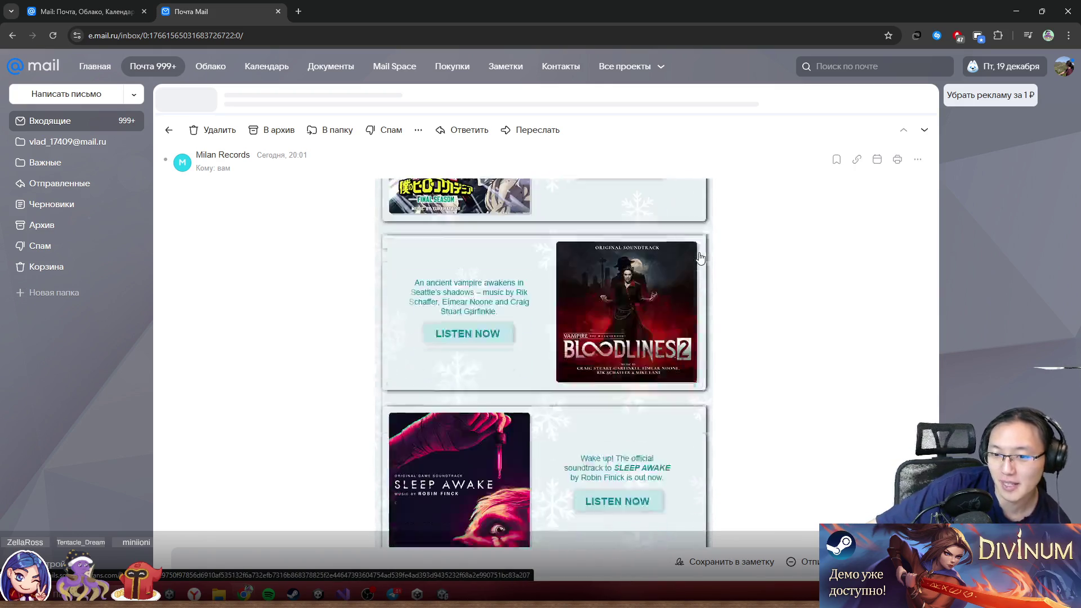
{"action": "scroll", "coordinate": [700, 258], "scroll_direction": "down", "scroll_amount": 10}
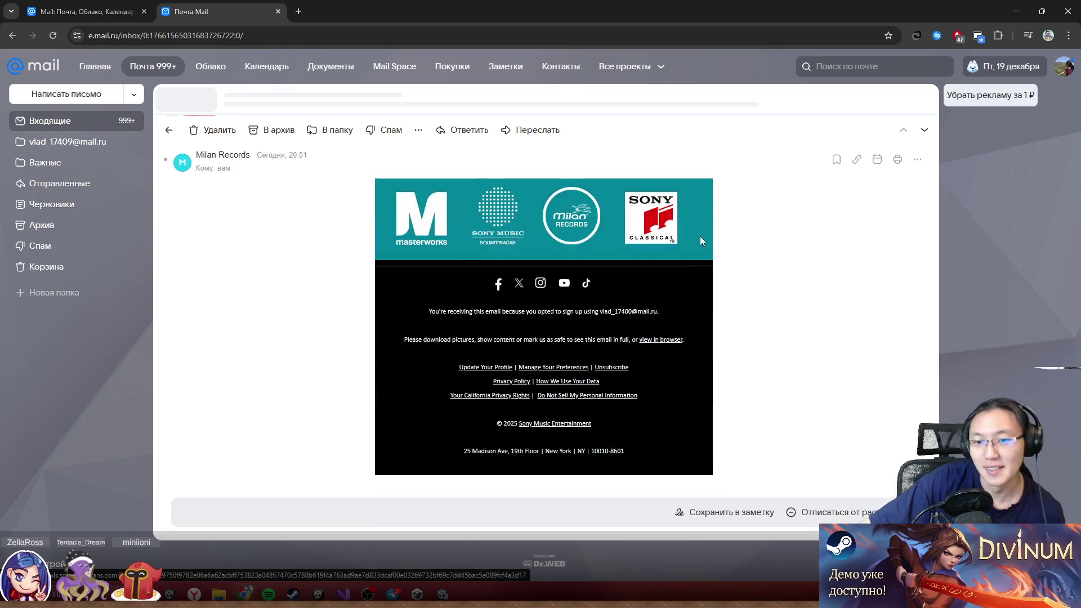
{"action": "left_click_drag", "start_coordinate": [484, 12], "coordinate": [445, 241]}
{"action": "left_click", "coordinate": [720, 249]}
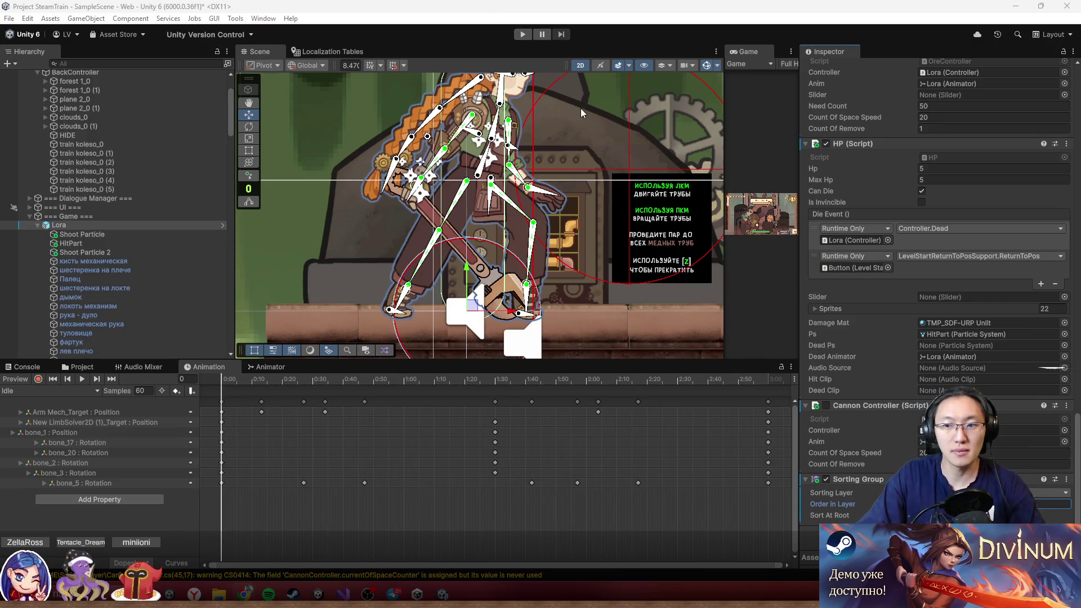
- Try Play mode, show only errors in the Console, and open the first CS0122 error in Cannon.cs
{"action": "scroll", "coordinate": [726, 338], "scroll_direction": "down", "scroll_amount": 2}
{"action": "left_click", "coordinate": [718, 321]}
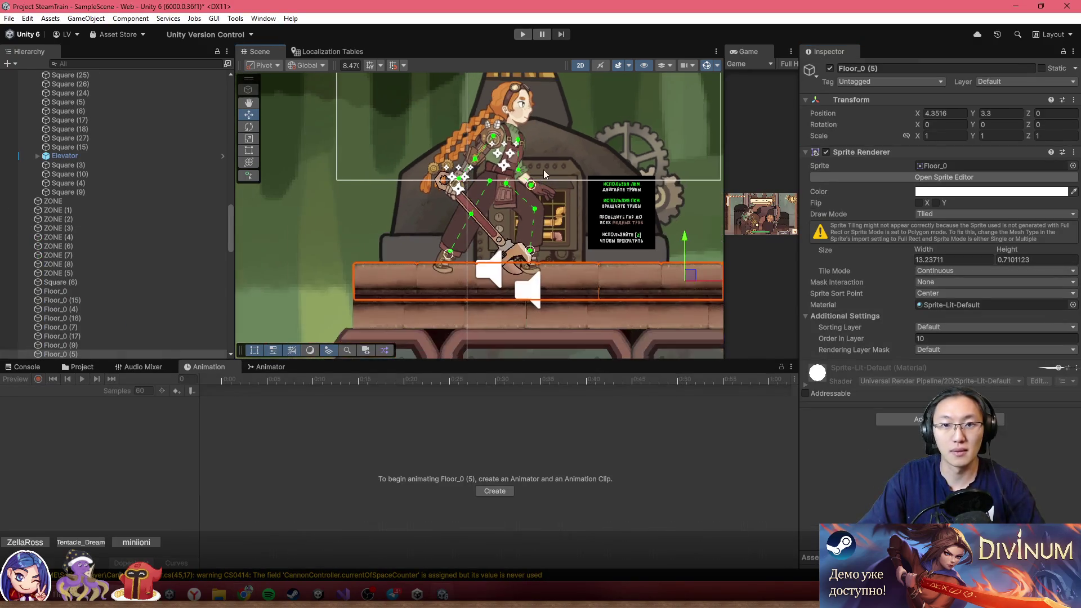
{"action": "left_click", "coordinate": [523, 34]}
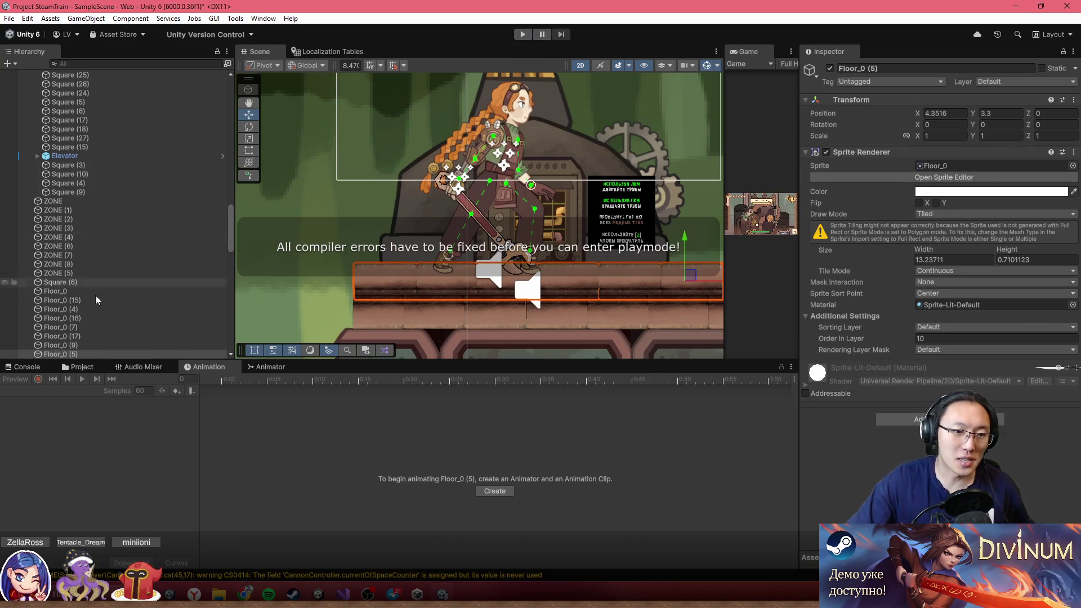
{"action": "left_click", "coordinate": [25, 369]}
{"action": "left_click", "coordinate": [17, 379]}
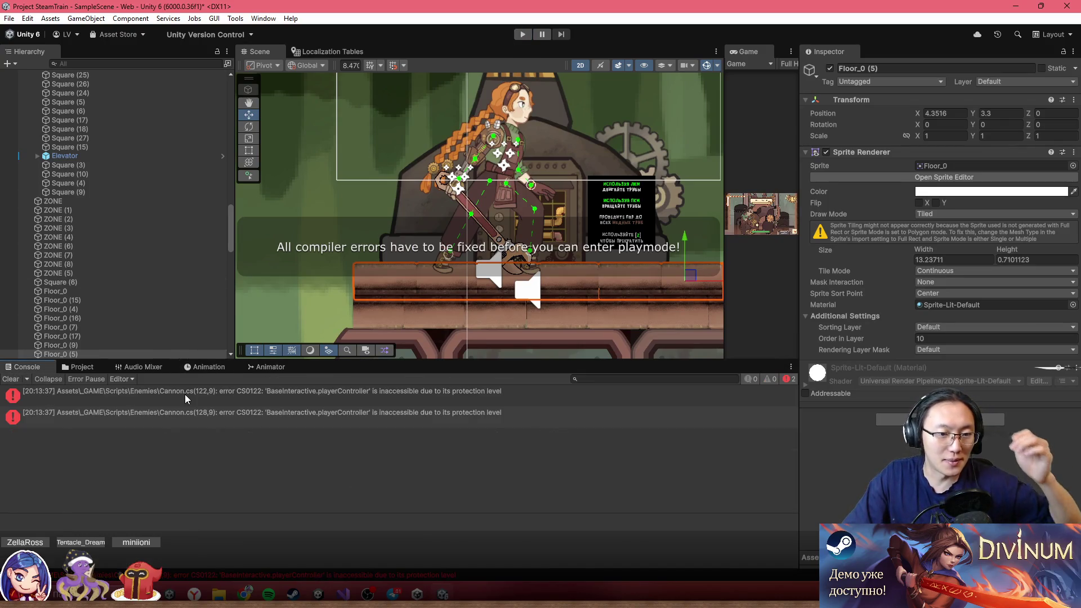
{"action": "double_click", "coordinate": [185, 395]}
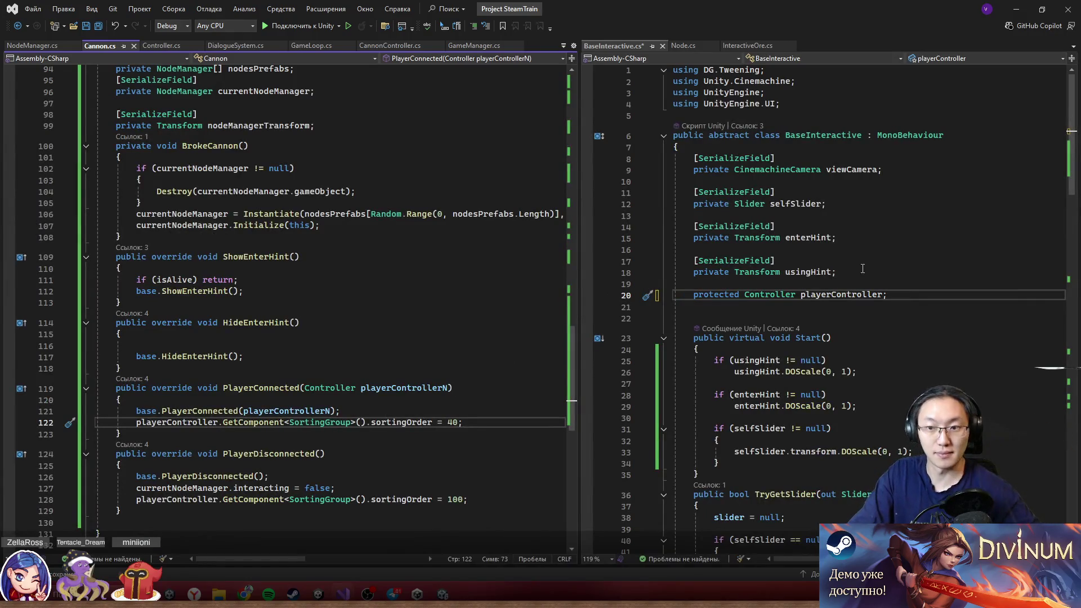
- Make playerController protected in BaseInteractive.cs, then return to Unity to recompile without errors
{"action": "left_click", "coordinate": [776, 261]}
{"action": "left_click", "coordinate": [1021, 4]}
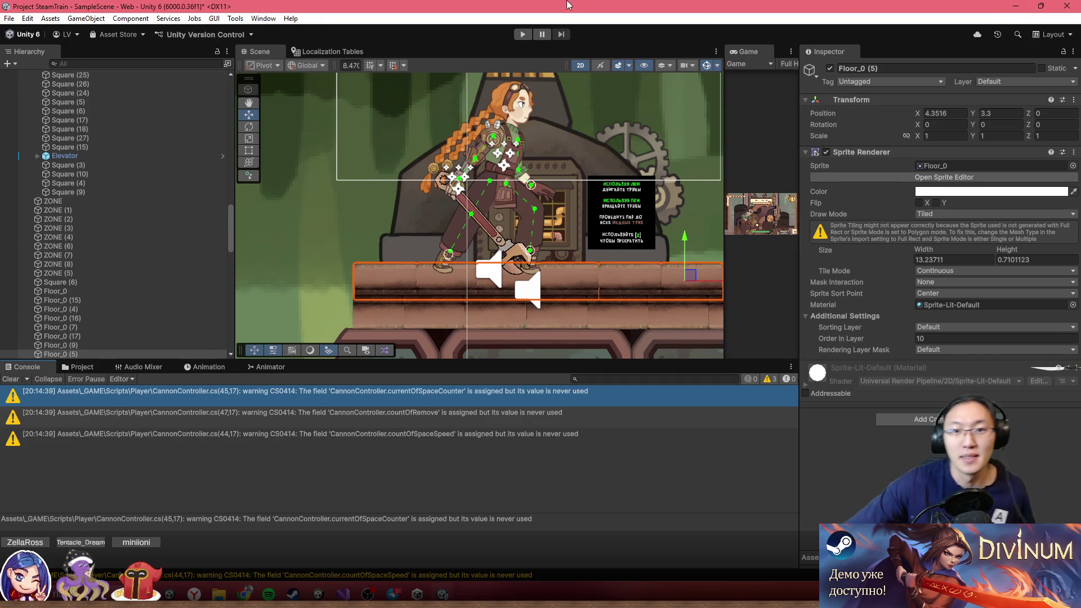
- Select Canon, enter Play mode with the Game view maximized, and start a new game
{"action": "scroll", "coordinate": [377, 183], "scroll_direction": "down", "scroll_amount": 3}
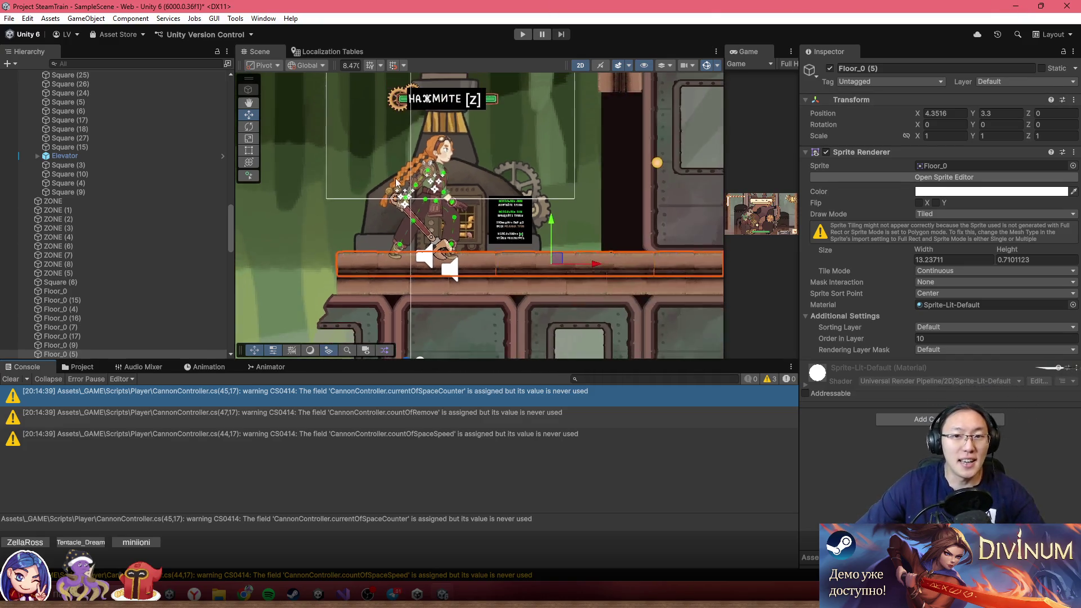
{"action": "left_click", "coordinate": [451, 153]}
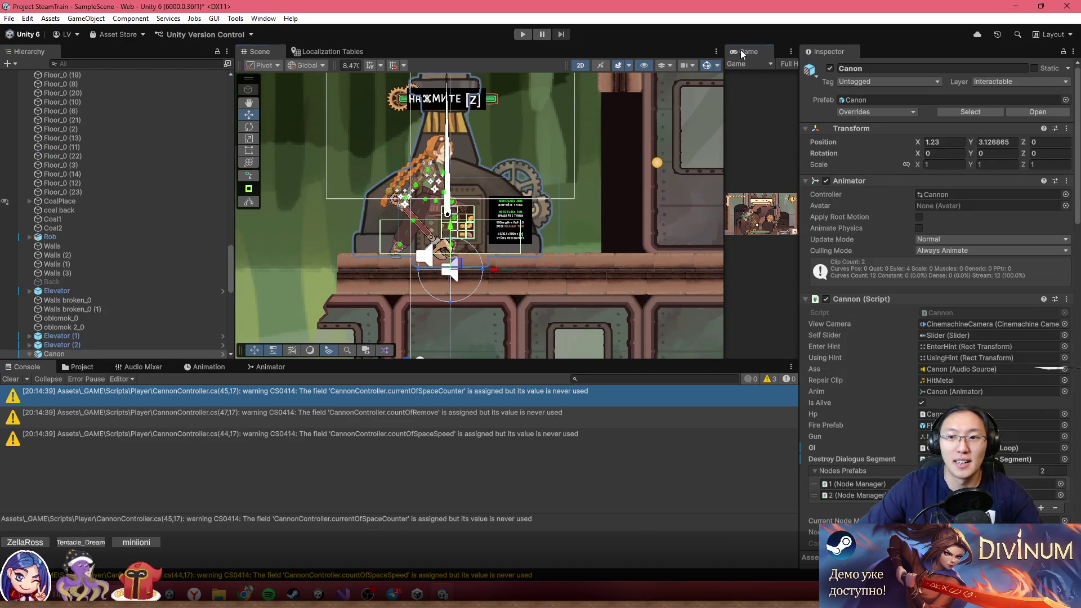
{"action": "double_click", "coordinate": [741, 51]}
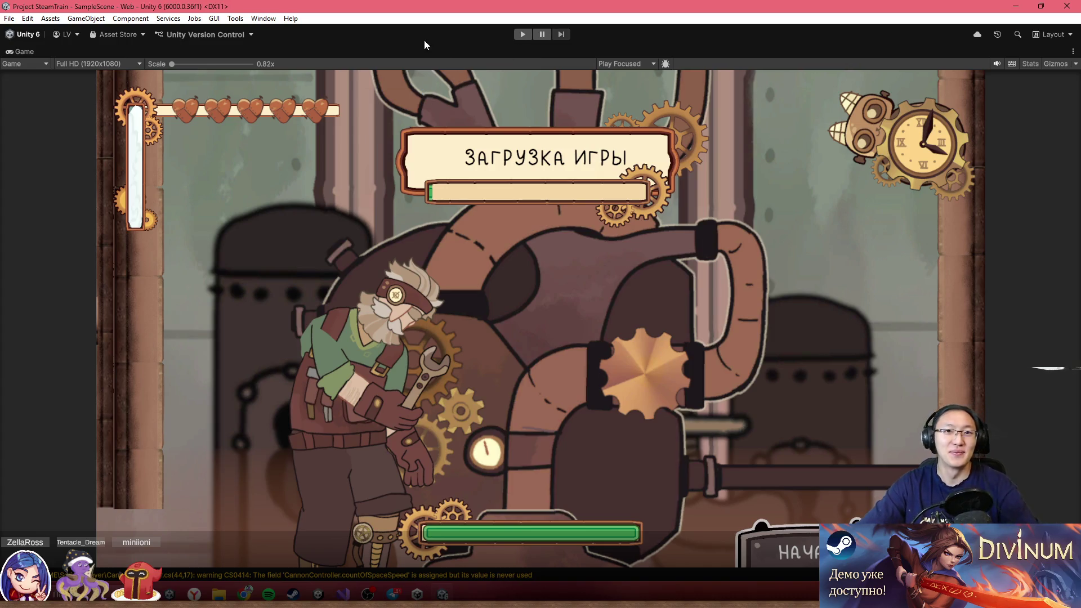
{"action": "left_click", "coordinate": [522, 32]}
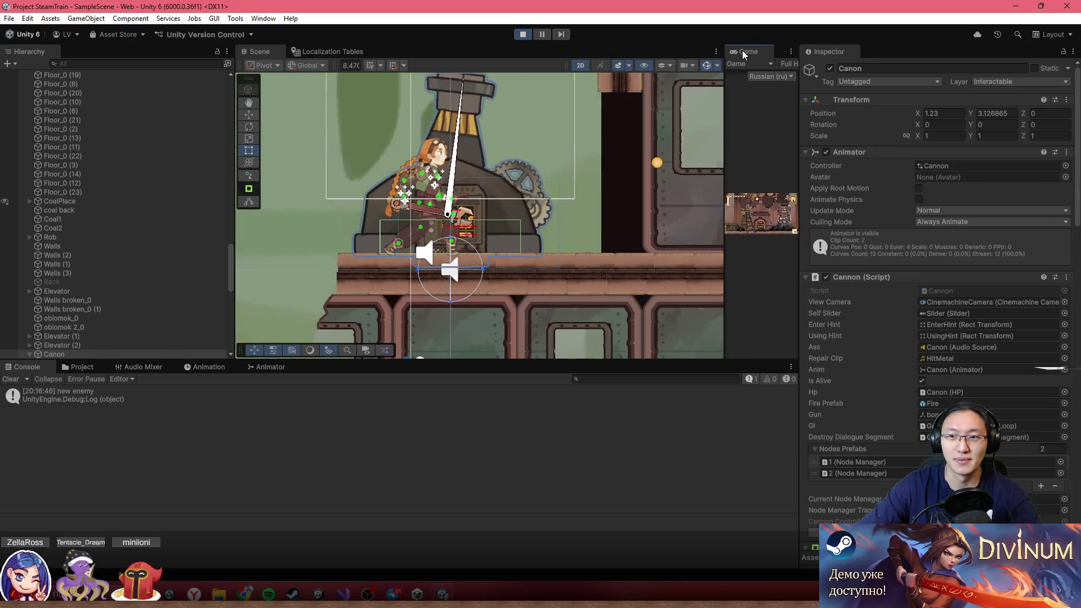
{"action": "double_click", "coordinate": [742, 49]}
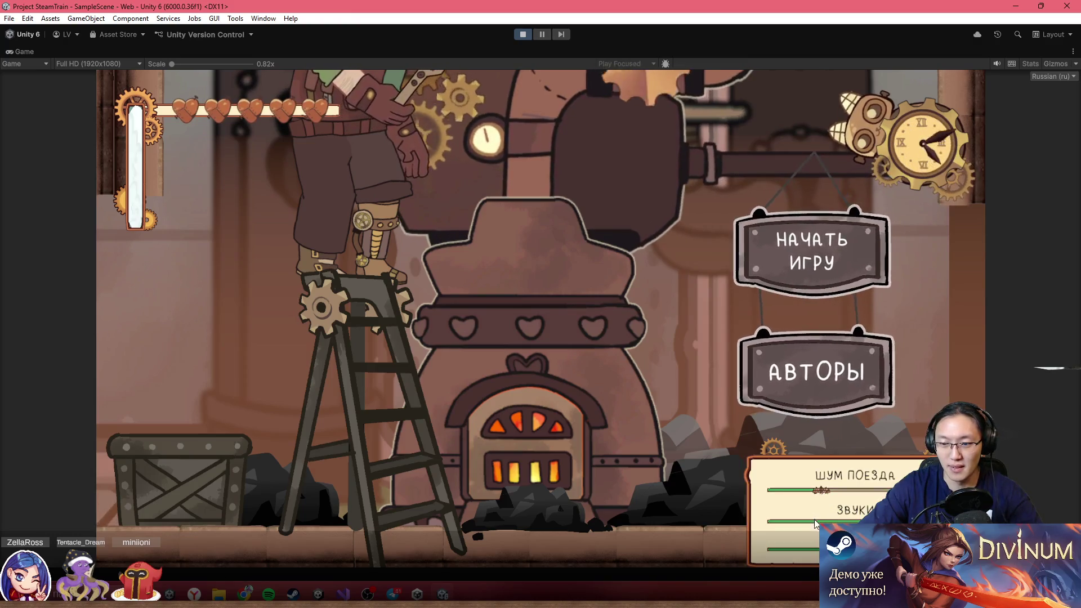
{"action": "left_click", "coordinate": [813, 250]}
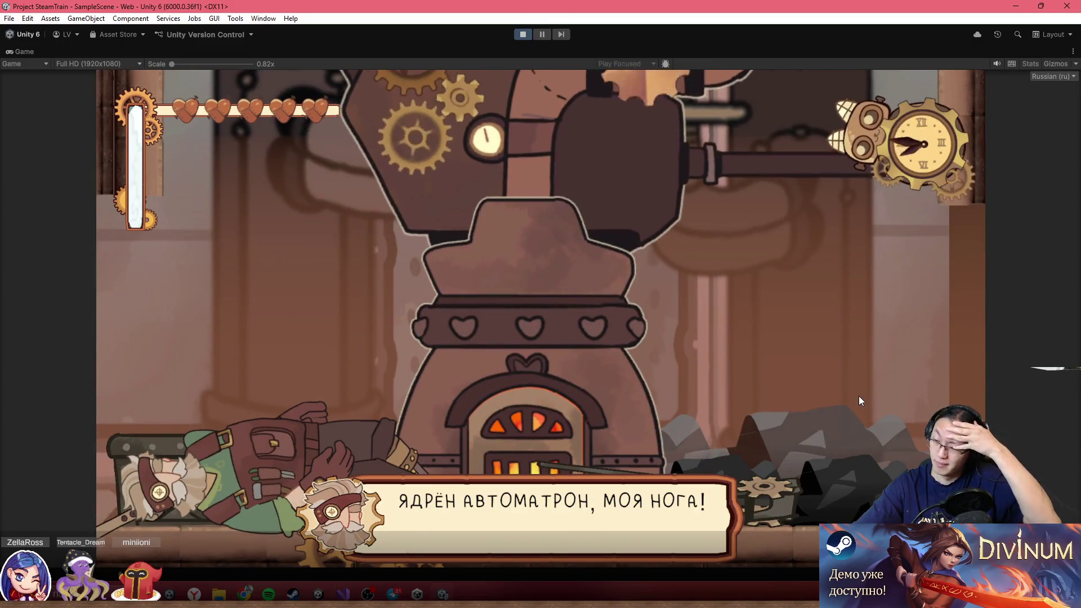
- Advance through the three opening dialogue lines until Lora faces the robot
{"action": "left_click", "coordinate": [829, 381]}
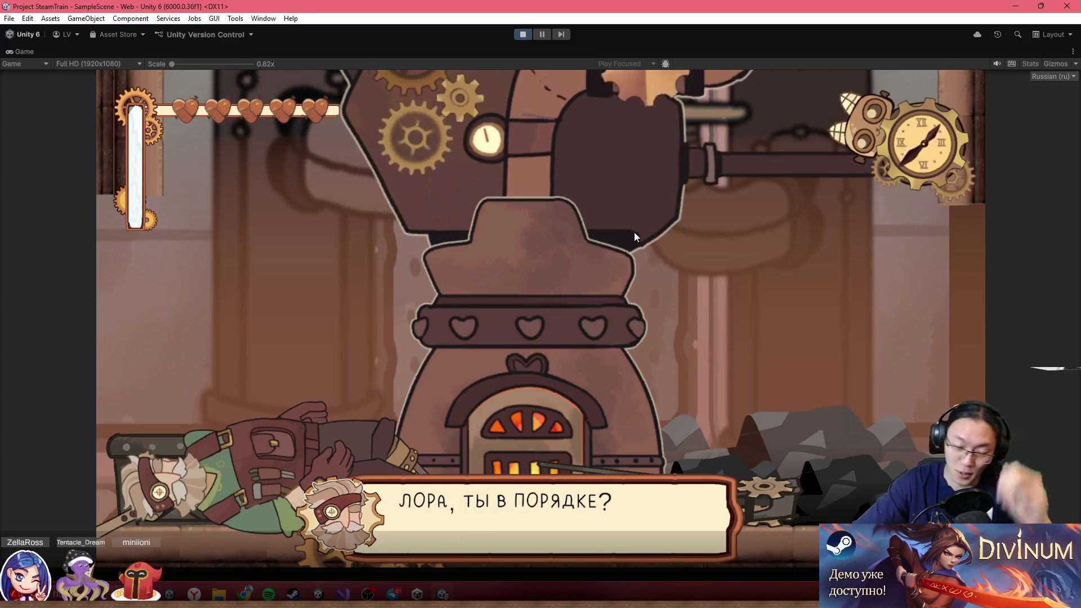
{"action": "left_click", "coordinate": [532, 223]}
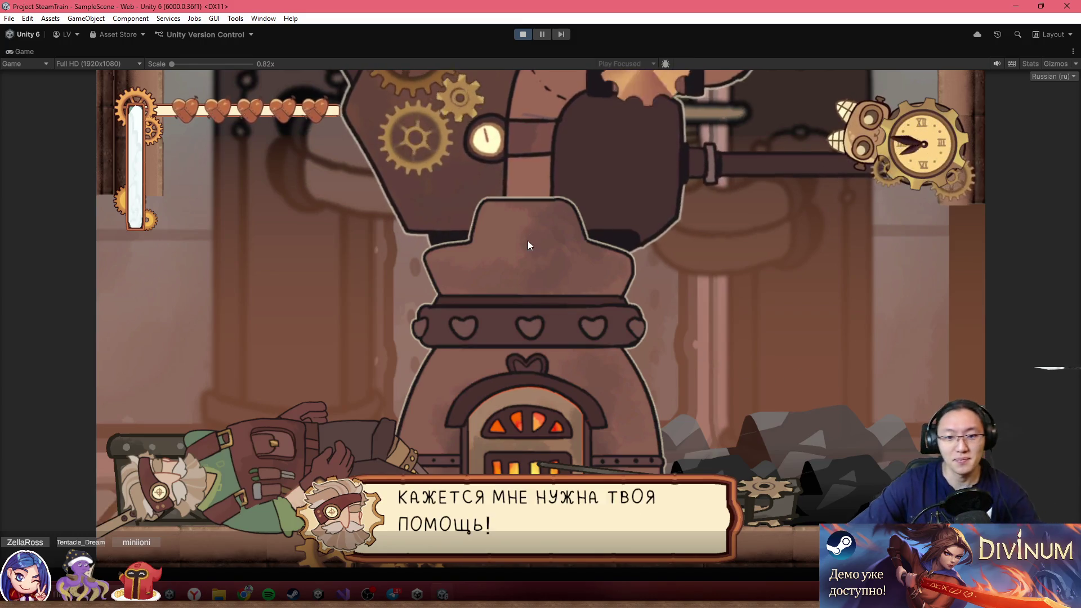
{"action": "left_click", "coordinate": [518, 194]}
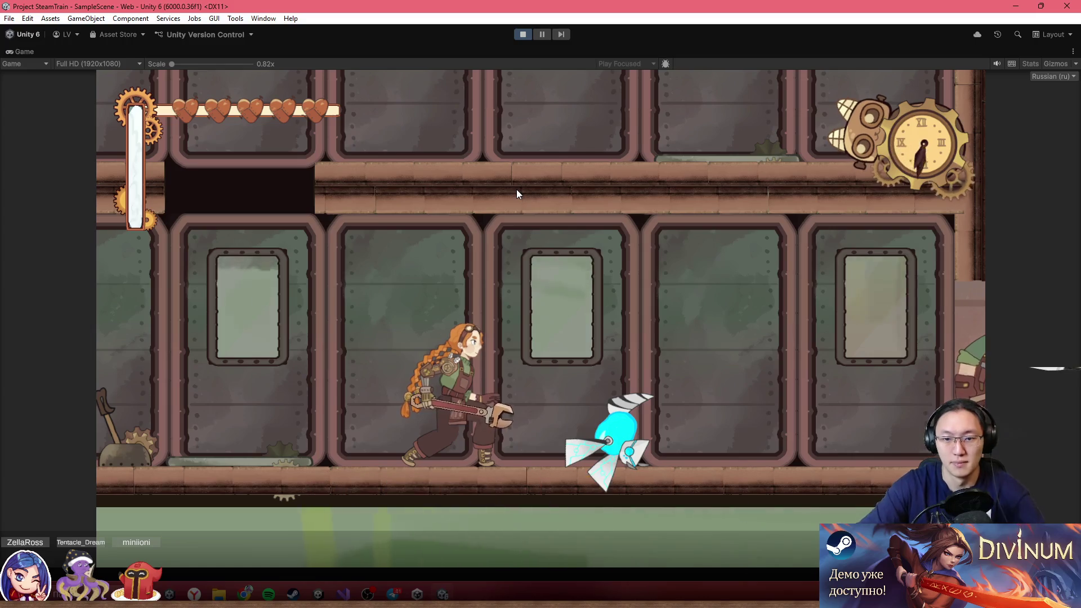
- Smash the robot, shovel coal to fill the furnace bar, and close the mechanic's tutorial
{"action": "key", "text": "x"}
{"action": "key", "text": "Right"}
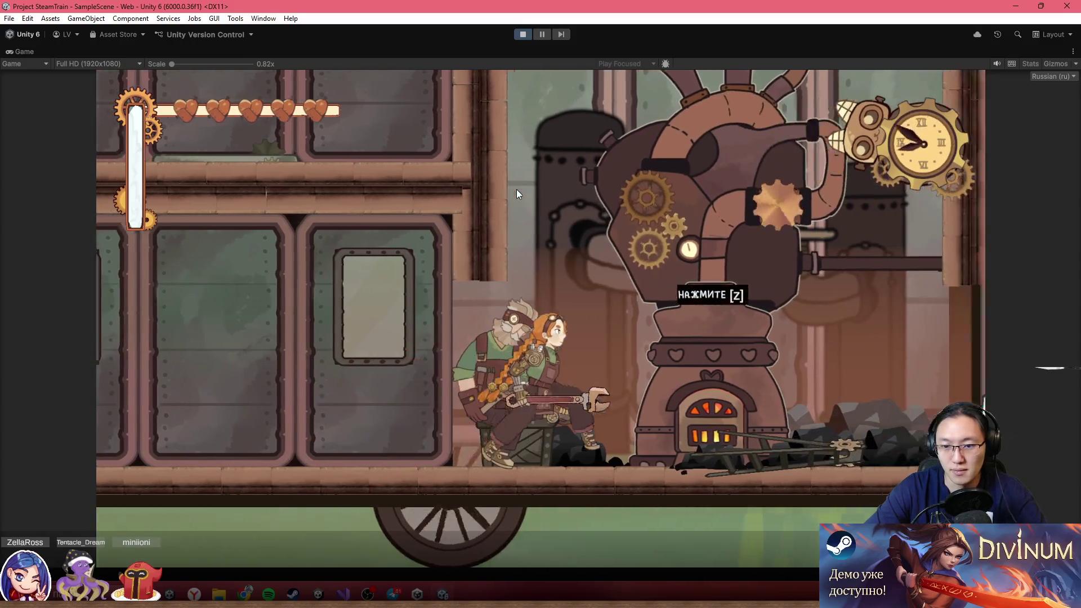
{"action": "key", "text": "Right"}
{"action": "key", "text": "z"}
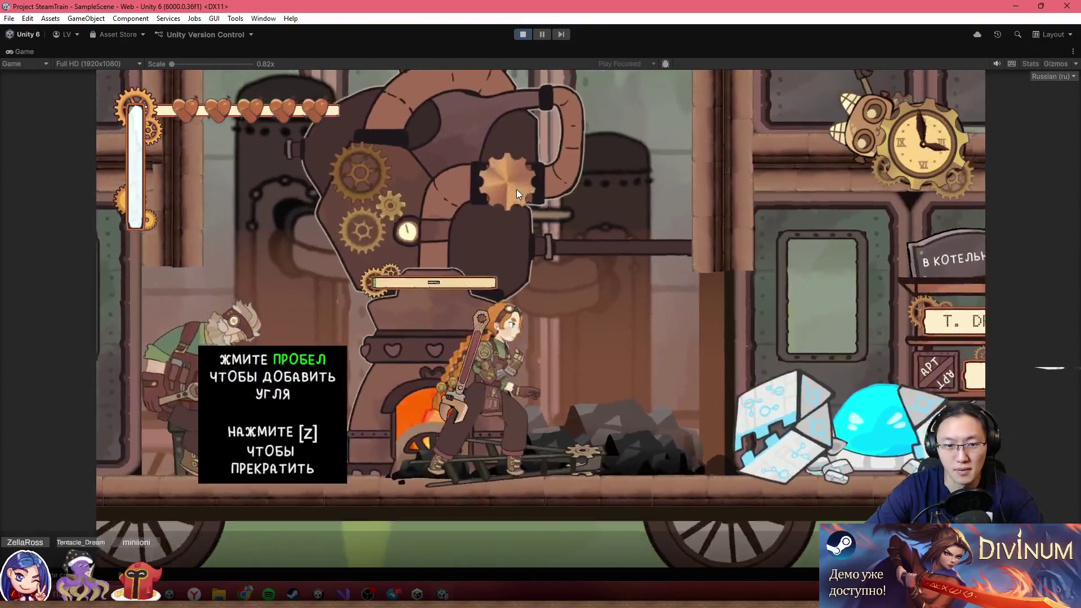
{"action": "key", "text": "space"}
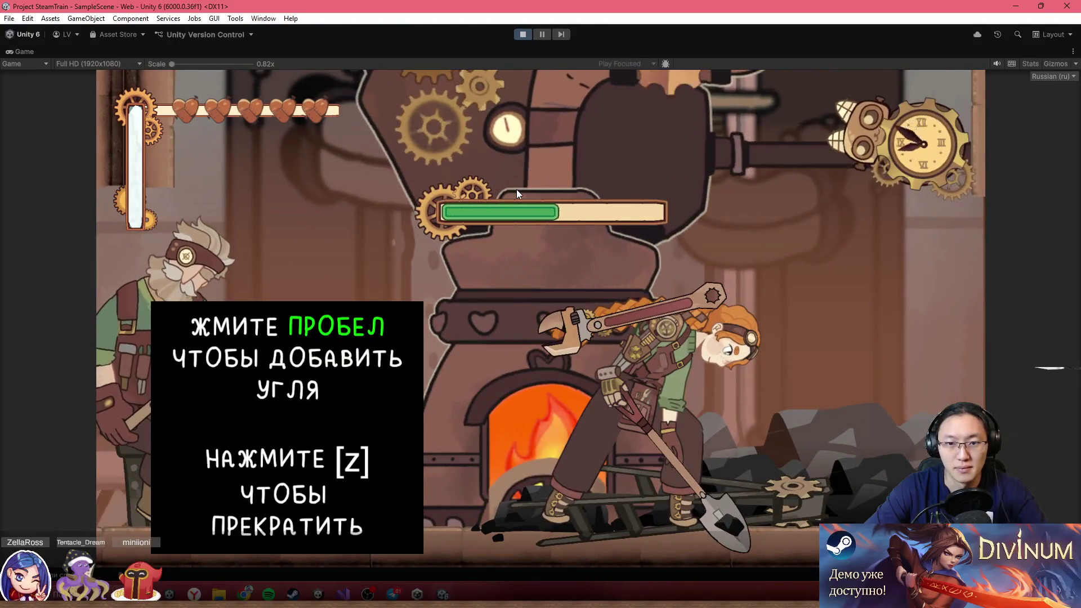
{"action": "key", "text": "z"}
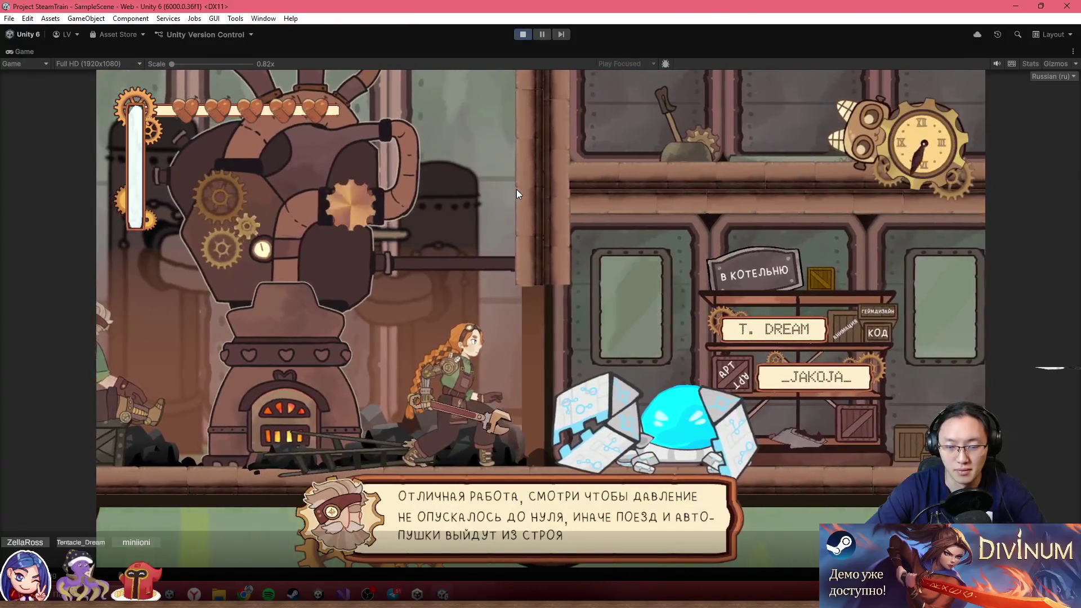
{"action": "key", "text": "z"}
{"action": "key", "text": "z"}
{"action": "key", "text": "z"}
{"action": "key", "text": "z"}
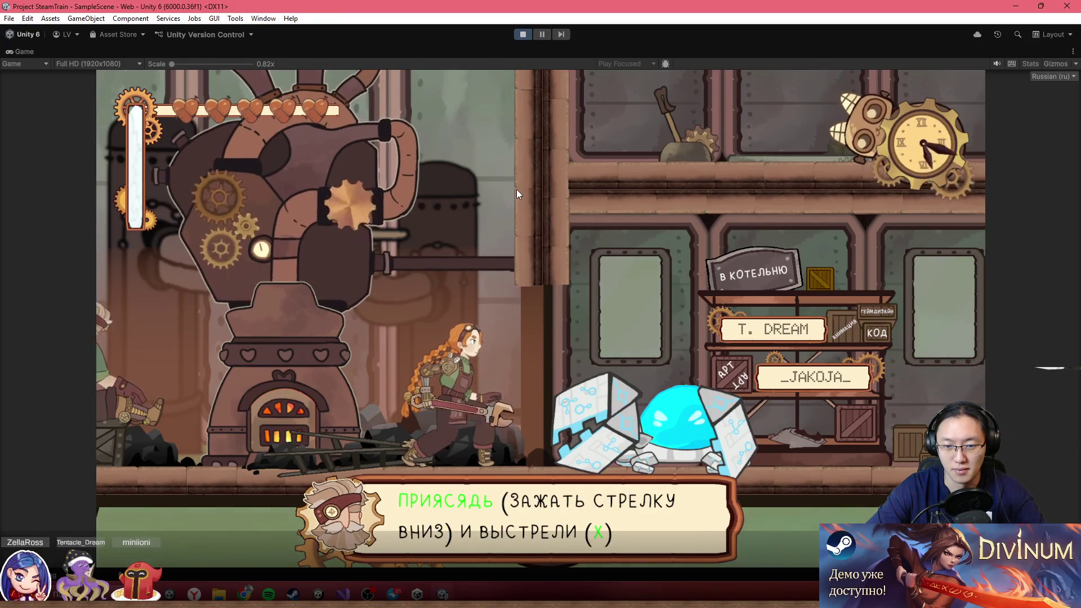
{"action": "key", "text": "z"}
- Crouch and shoot to break the enemy's shell, then slash the blue slime and continue right
{"action": "key", "text": "Down"}
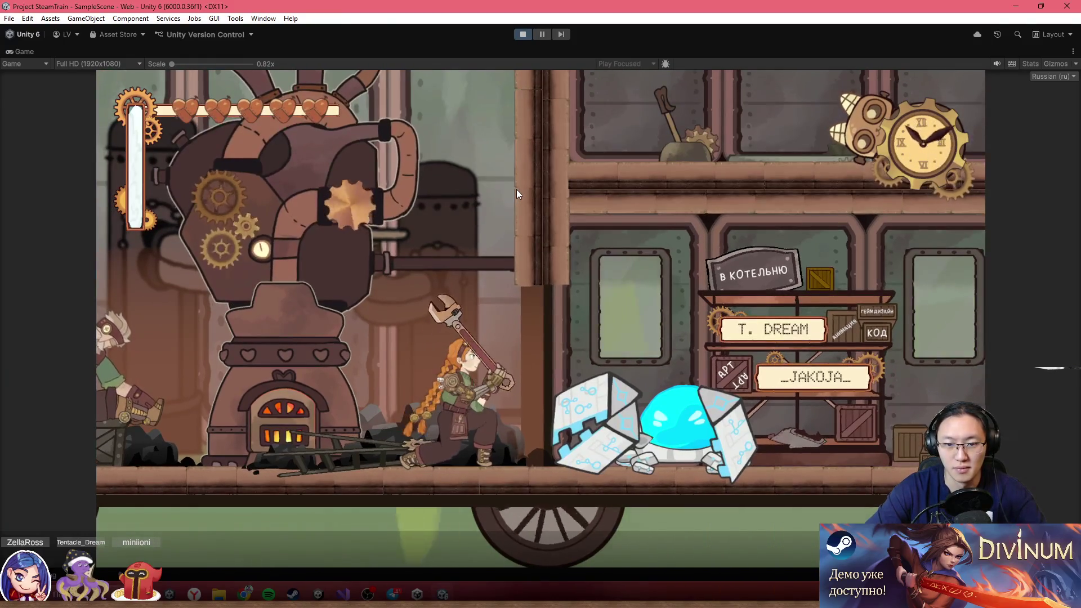
{"action": "key", "text": "x"}
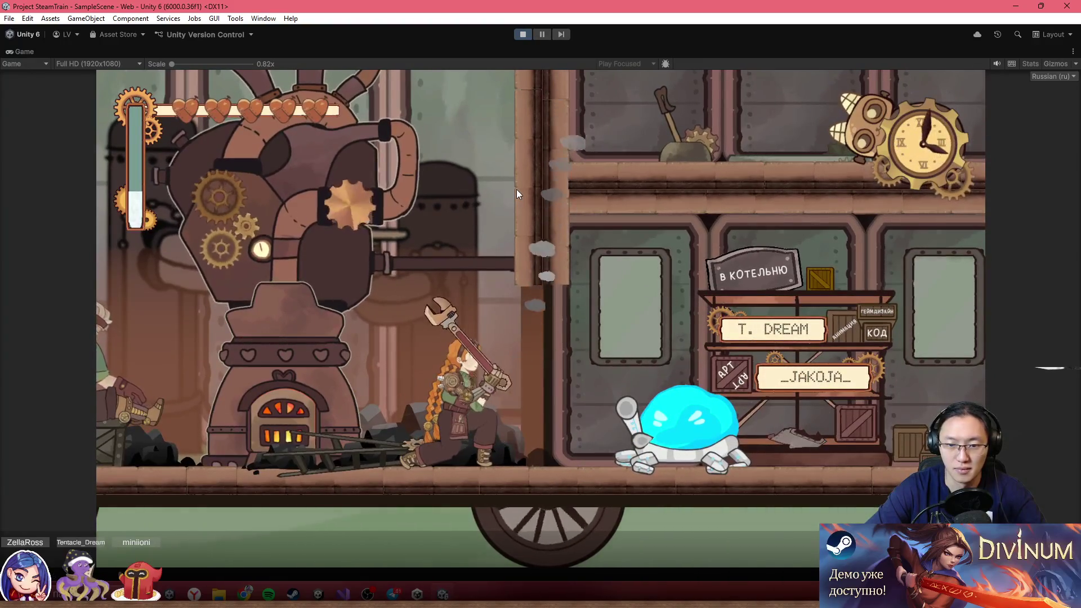
{"action": "key", "text": "Right"}
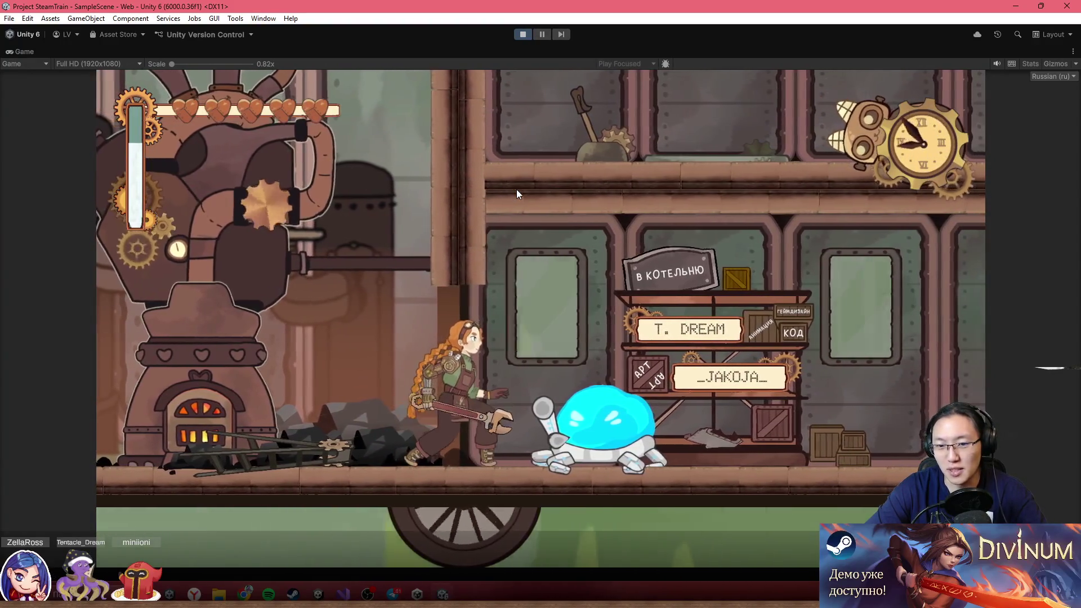
{"action": "key", "text": "x"}
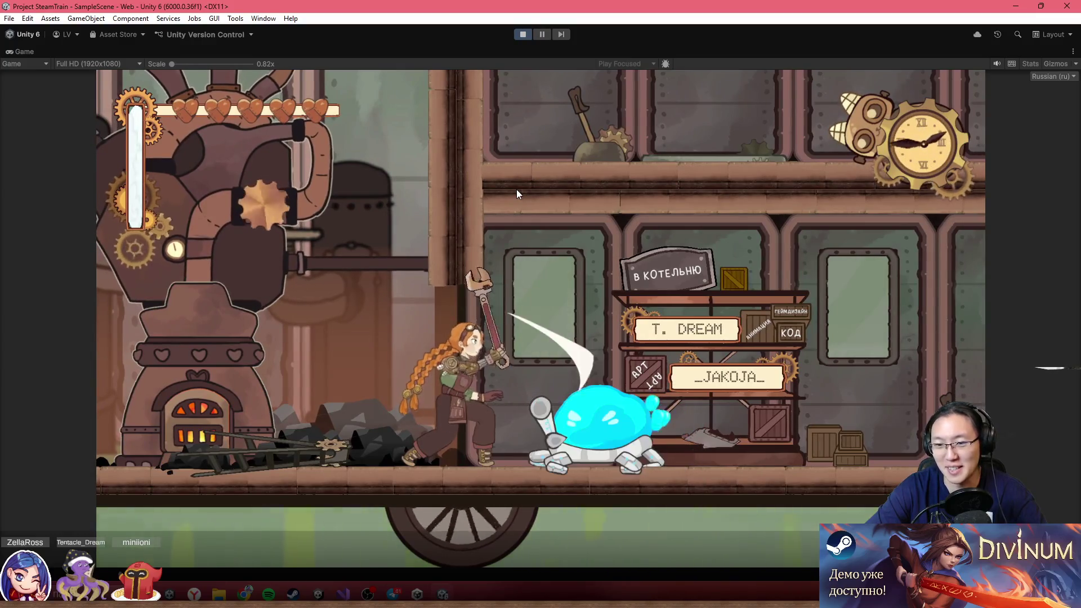
{"action": "key", "text": "Right"}
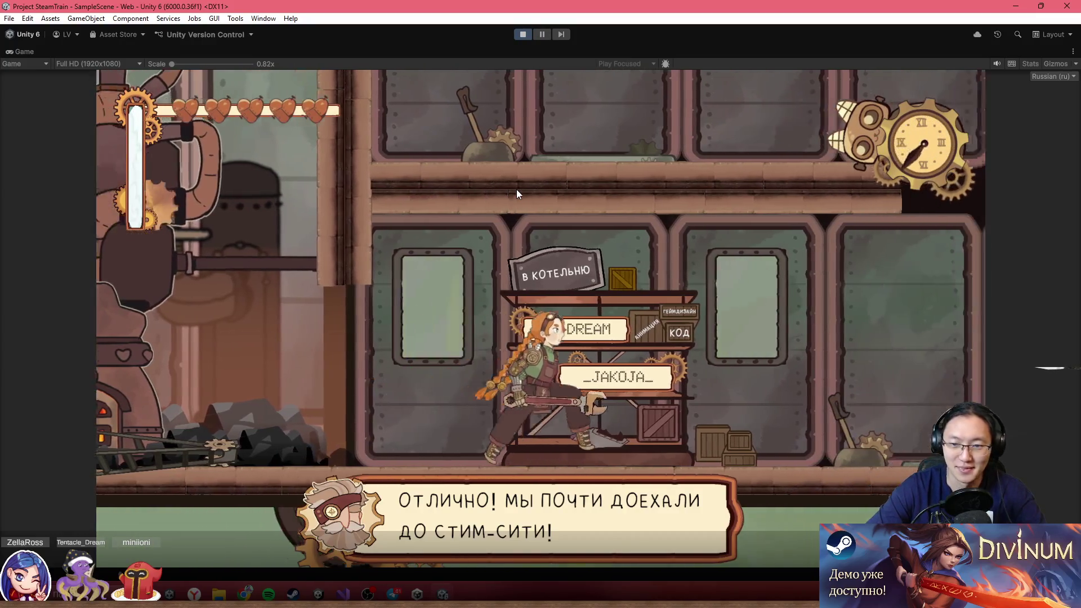
{"action": "key", "text": "Right"}
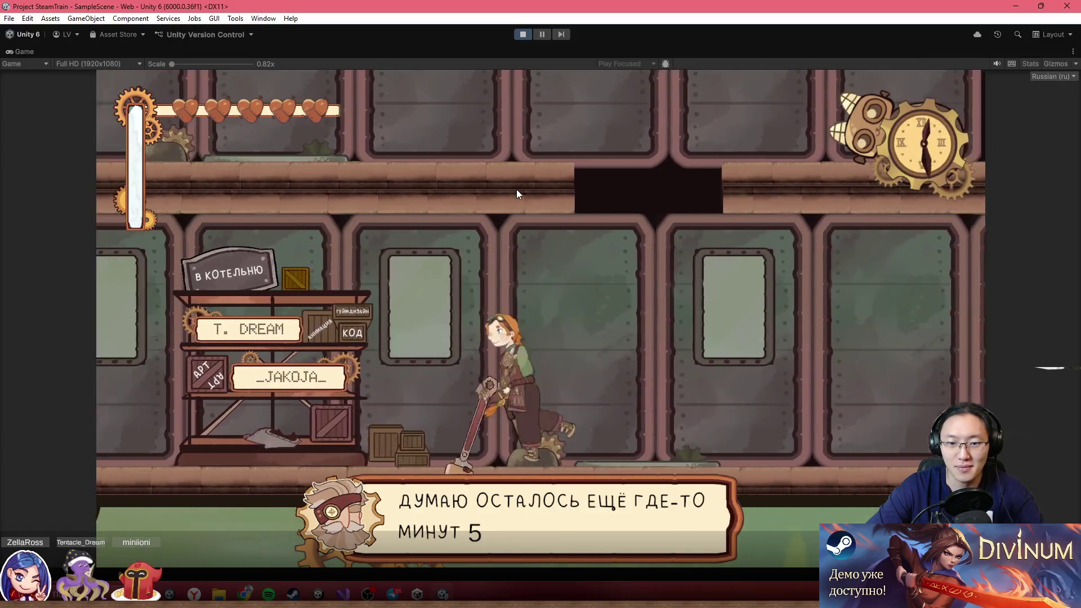
{"action": "key", "text": "Right"}
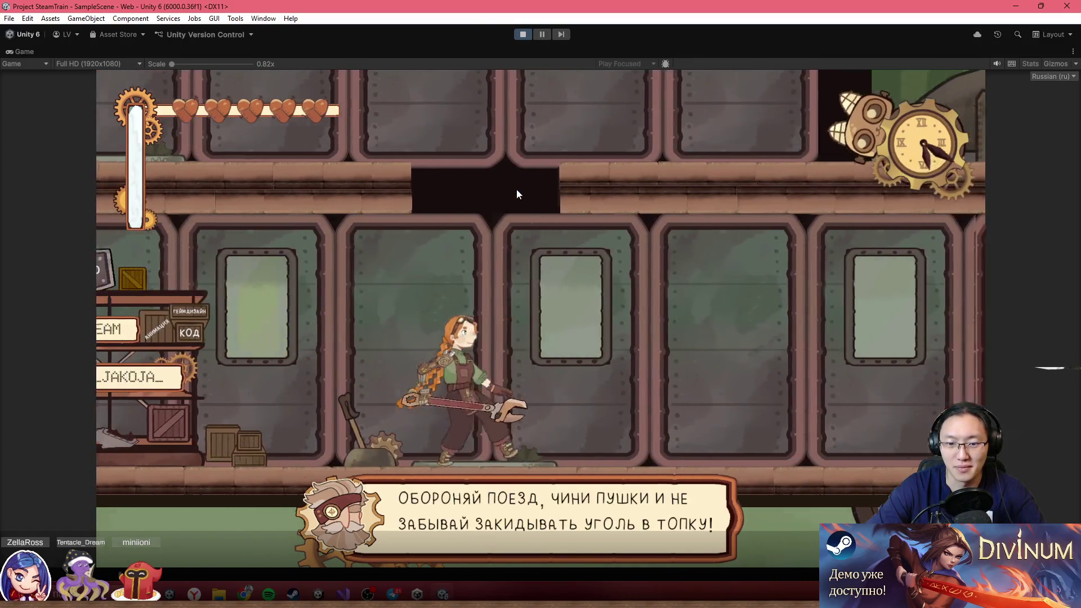
{"action": "key", "text": "x"}
- Ride the lift up, jump along the roof, and drop to the lower deck past the shelf
{"action": "key", "text": "Left"}
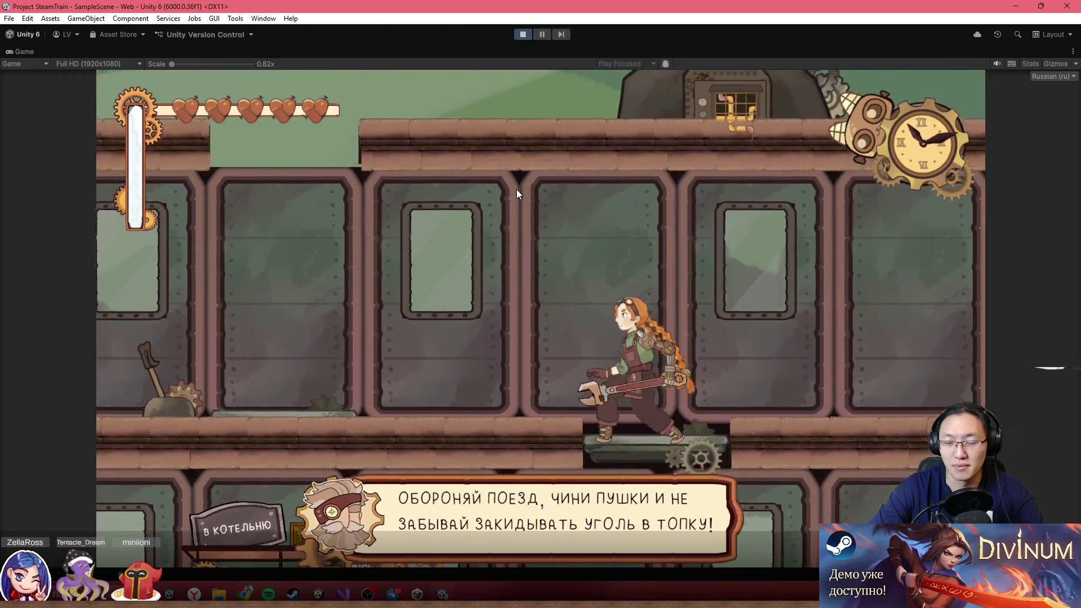
{"action": "key", "text": "Right"}
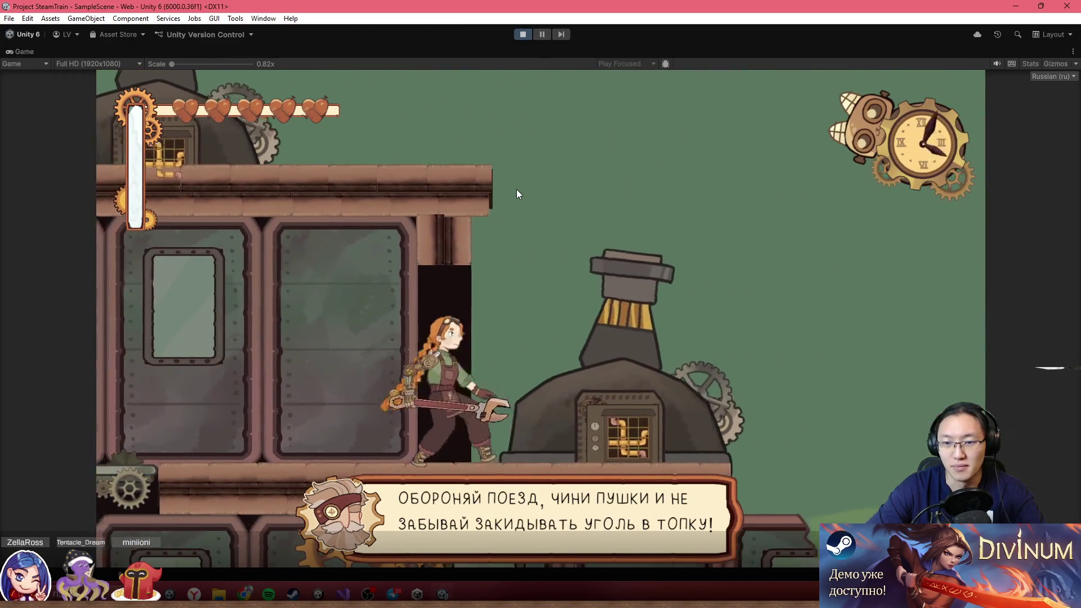
{"action": "key", "text": "Left"}
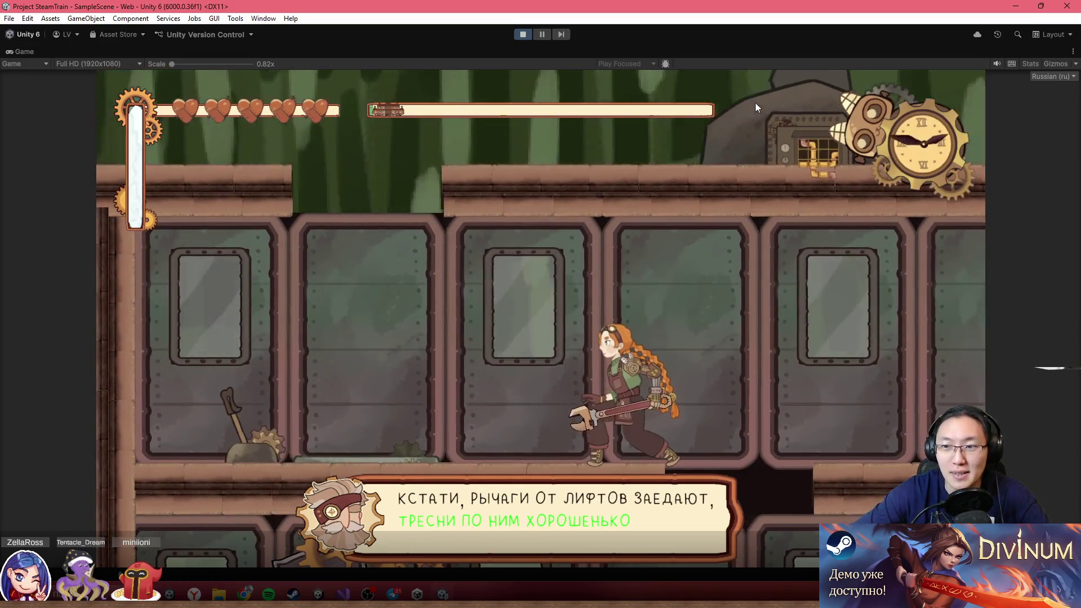
{"action": "key", "text": "Right"}
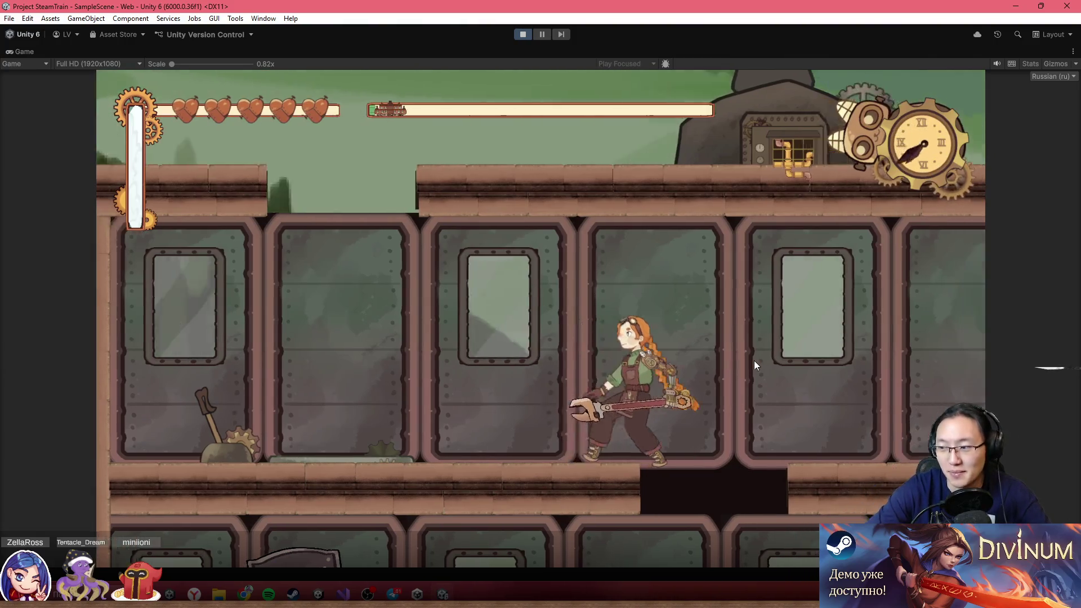
{"action": "key", "text": "space"}
{"action": "key", "text": "Left"}
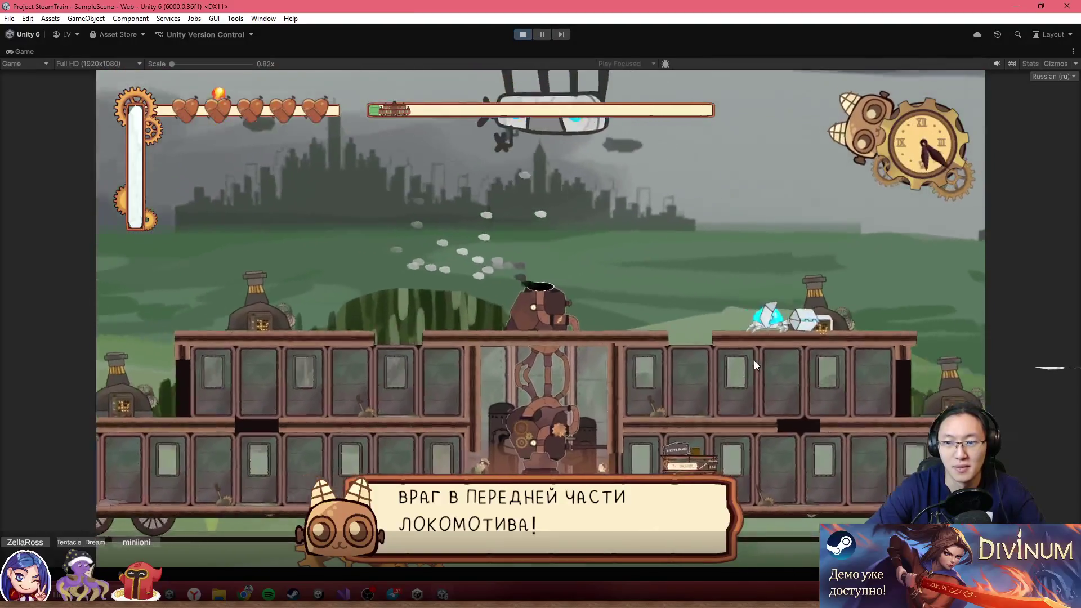
{"action": "key", "text": "Right"}
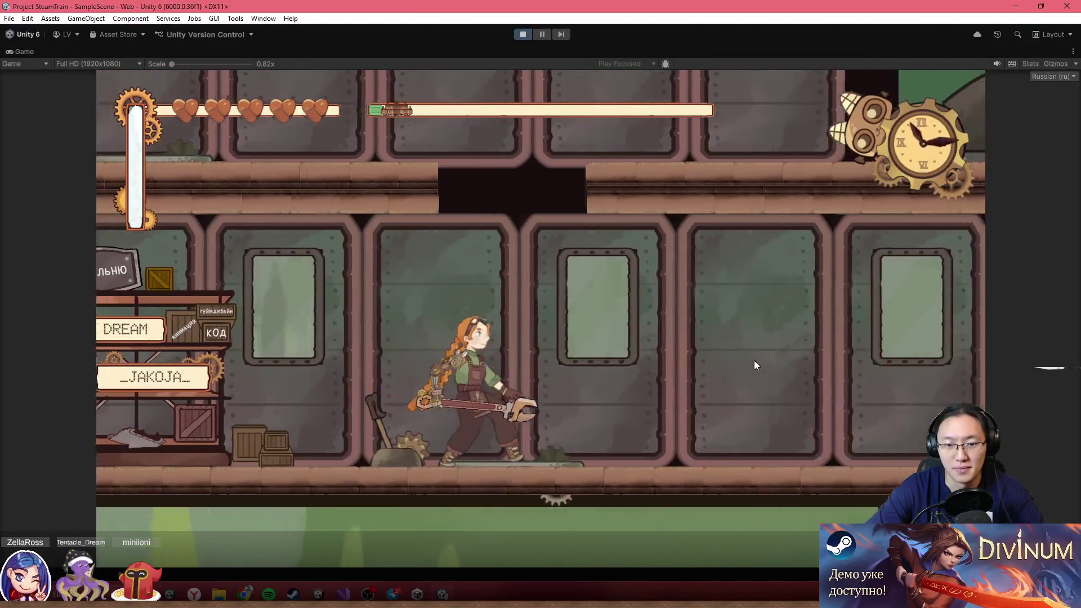
{"action": "key", "text": "Left"}
- Ride the lift onto the roof, destroy the robot there, and run left
{"action": "key", "text": "Up"}
{"action": "key", "text": "Left"}
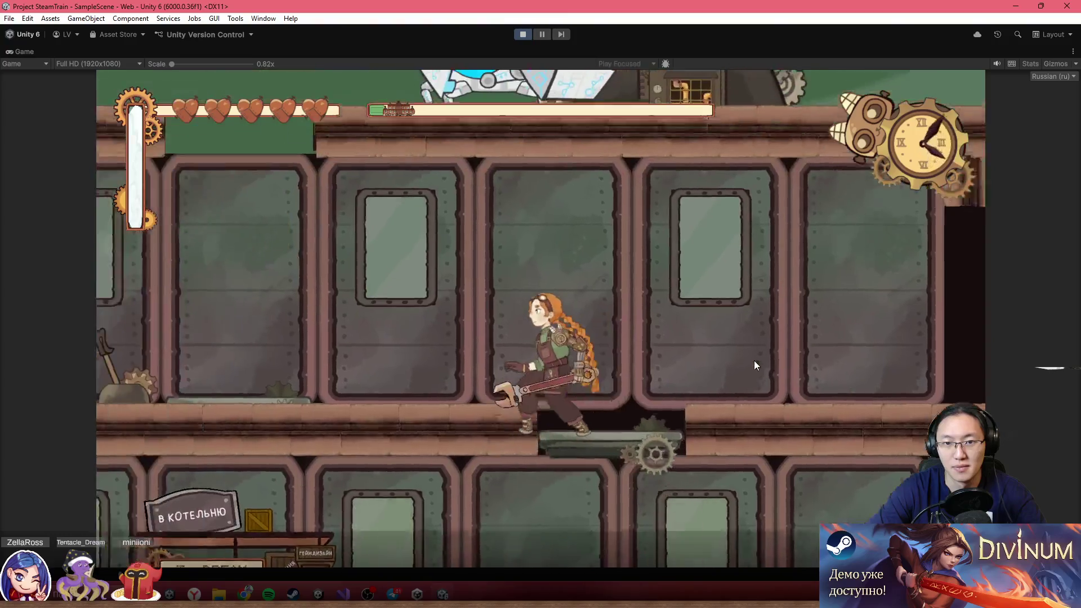
{"action": "key", "text": "Right"}
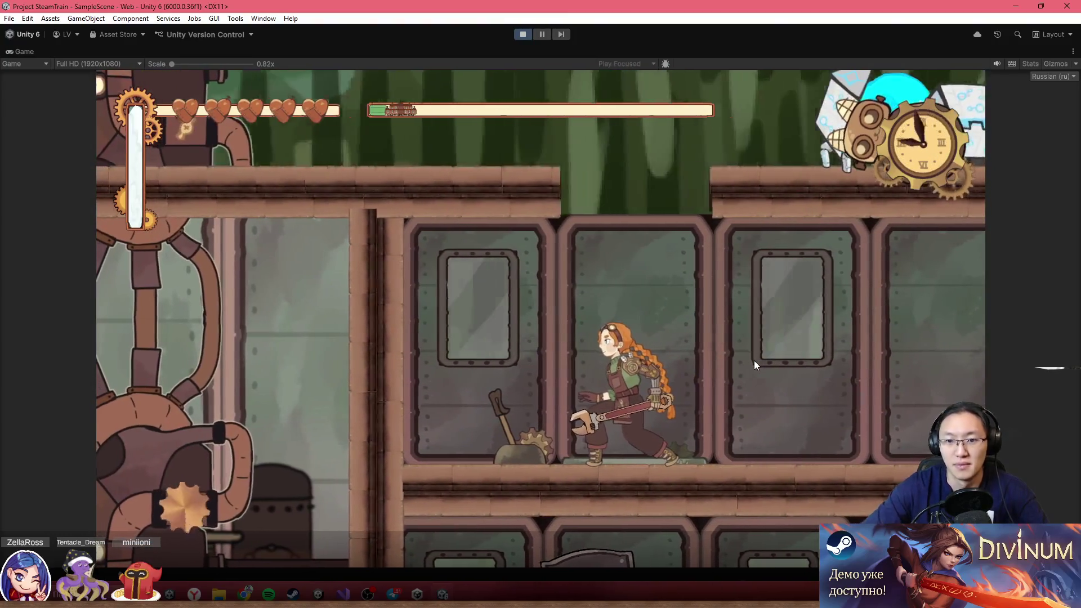
{"action": "key", "text": "Up"}
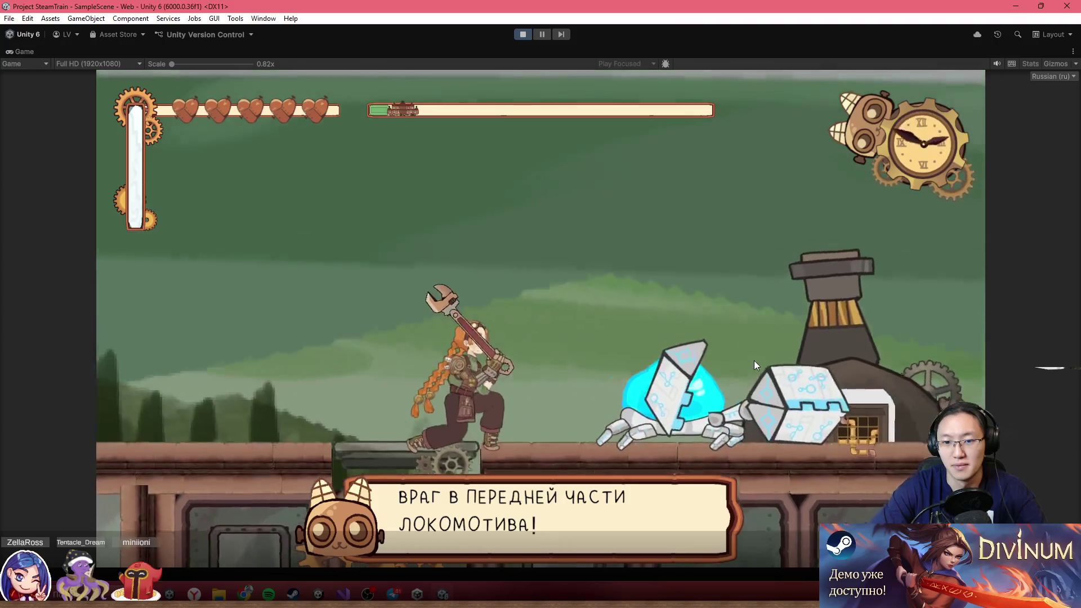
{"action": "key", "text": "Right"}
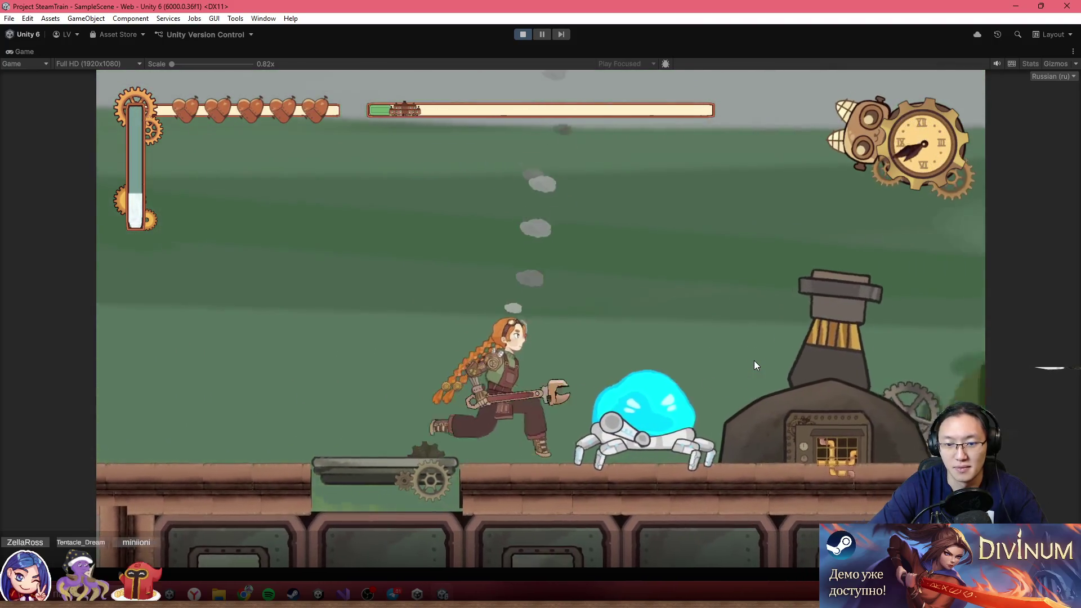
{"action": "key", "text": "Left"}
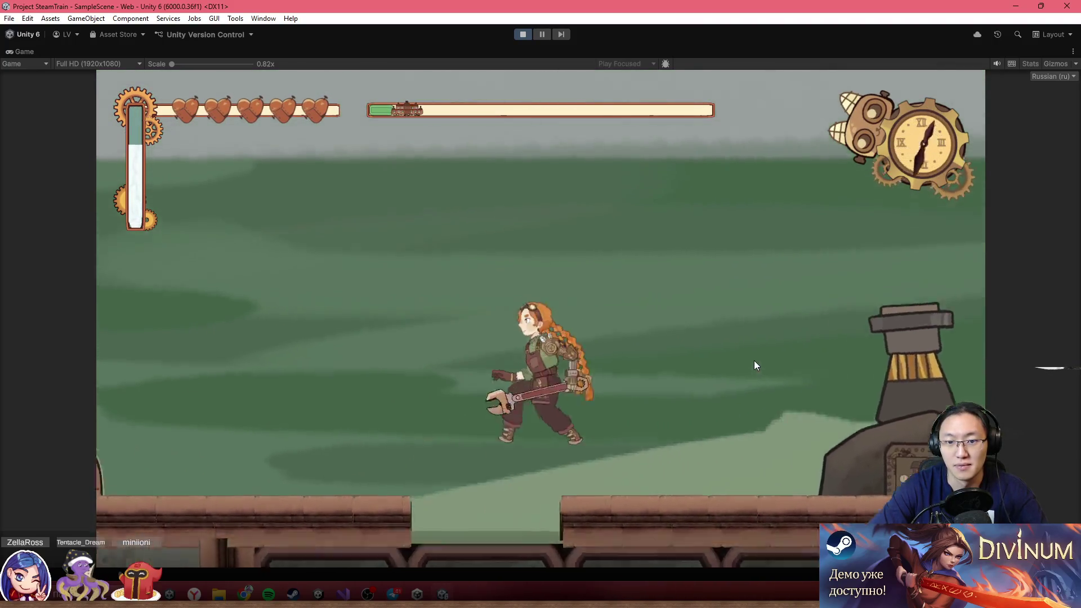
- Run back across the roof and through the train car to the furnace area
{"action": "key", "text": "Left"}
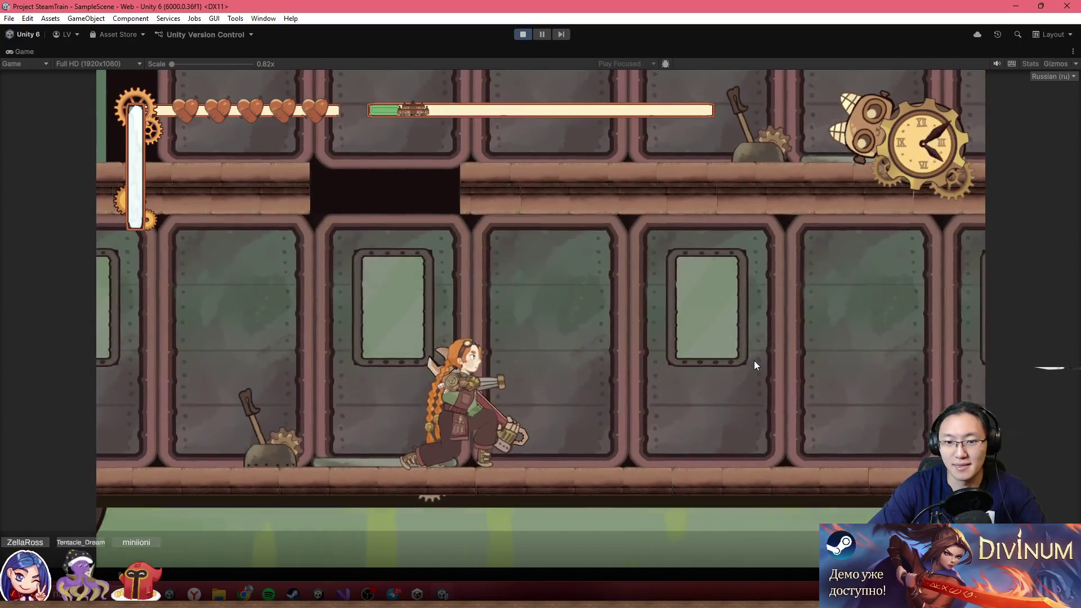
{"action": "key", "text": "Right"}
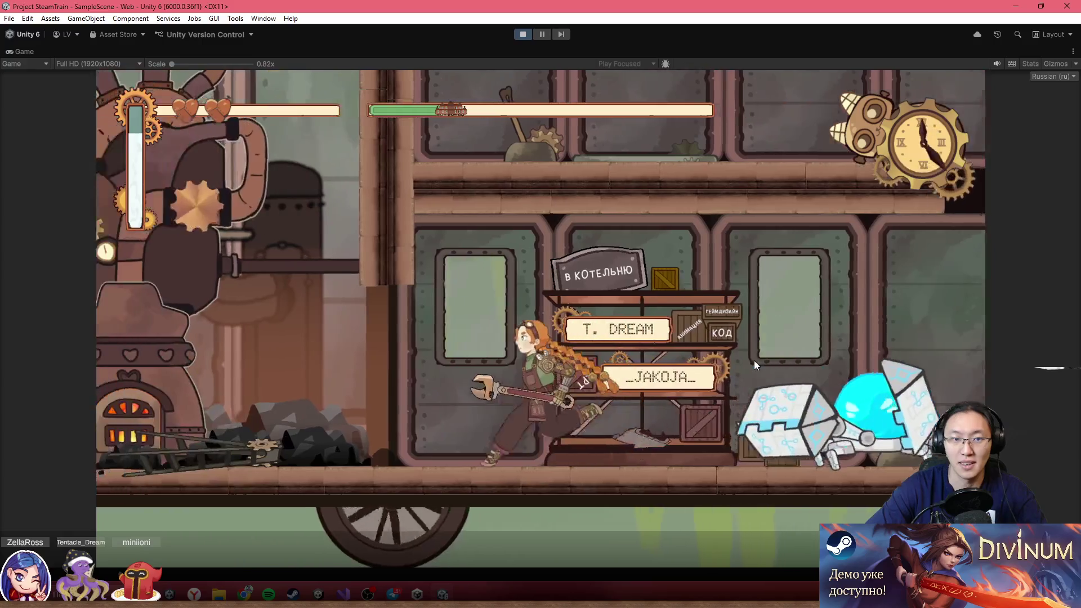
{"action": "key", "text": "a"}
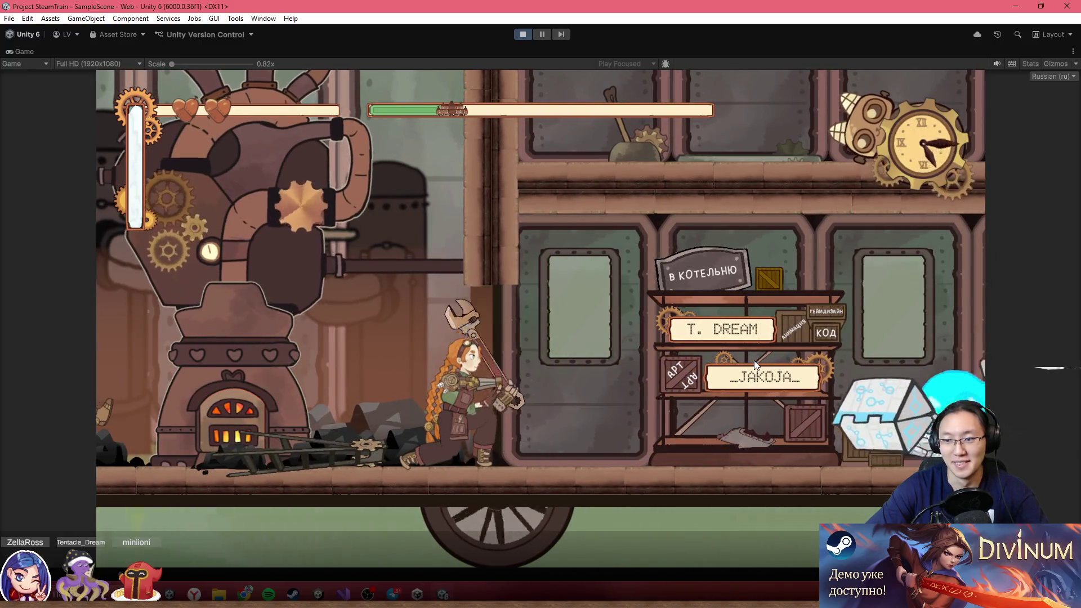